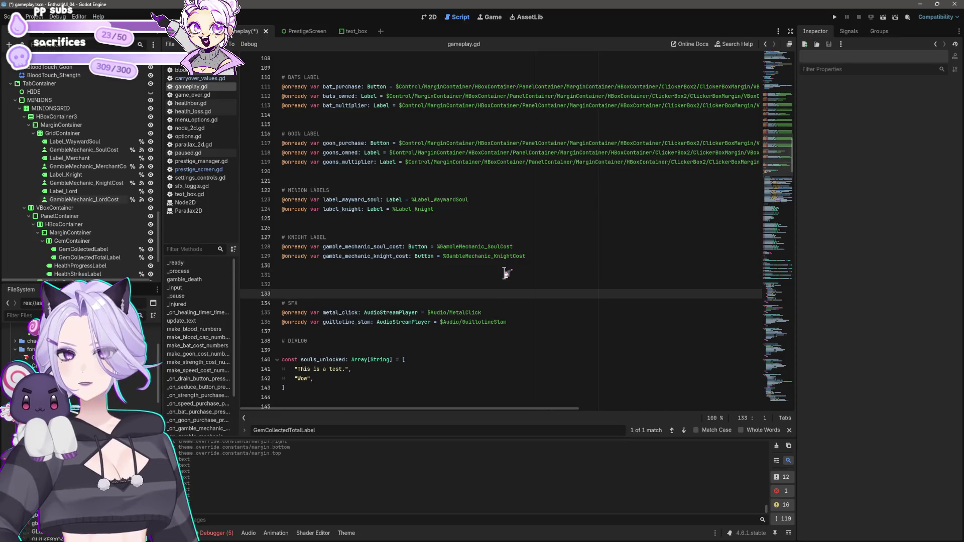
- Insert onready references for Label_Merchant and GambleMechanic_MerchantCost, placing them above the knight references
click(88, 166)
ctrl+click(89, 183)
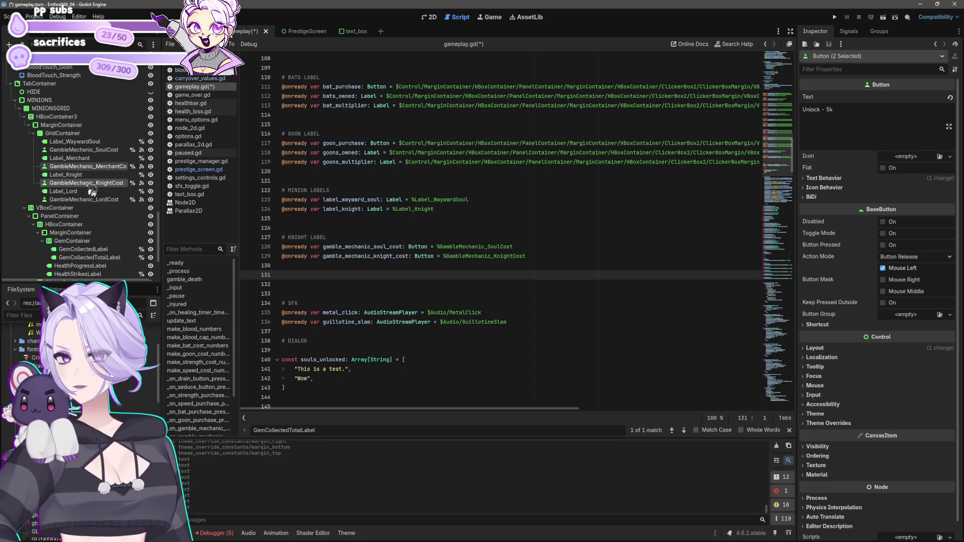
ctrl+click(89, 183)
ctrl+click(89, 159)
mouse_move(89, 173)
mouse_down()
mouse_move(299, 281)
mouse_move(303, 271)
mouse_up()
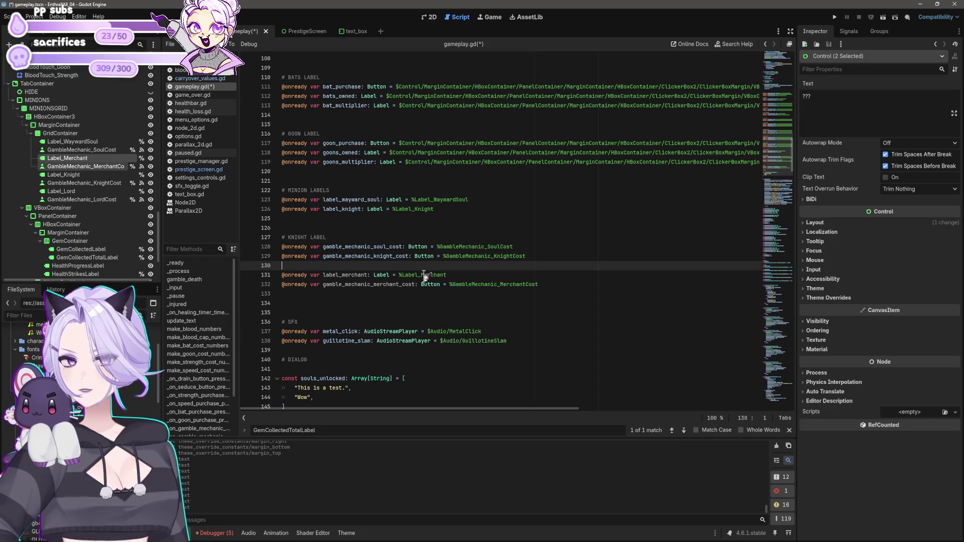
key(Return)
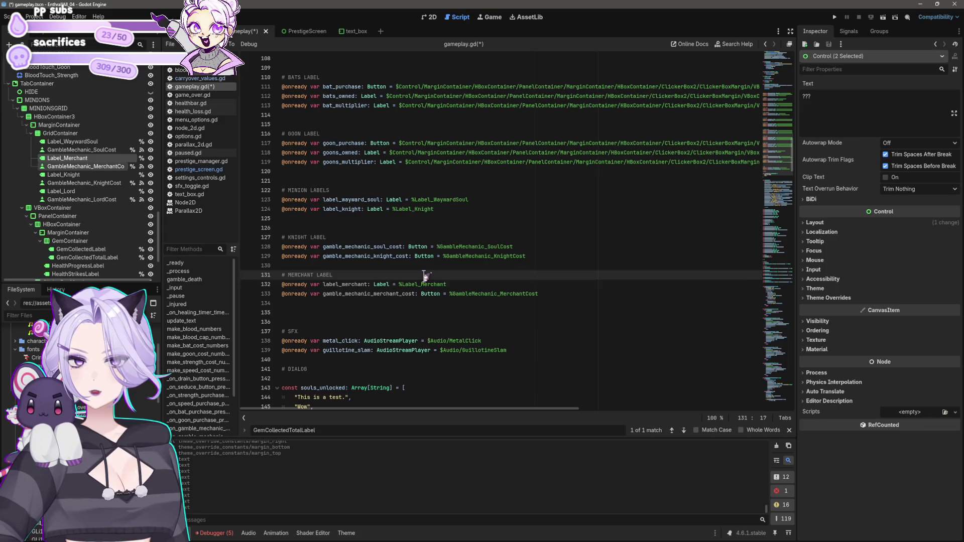
key(ctrl+z)
key(ctrl+z)
key(ctrl+z)
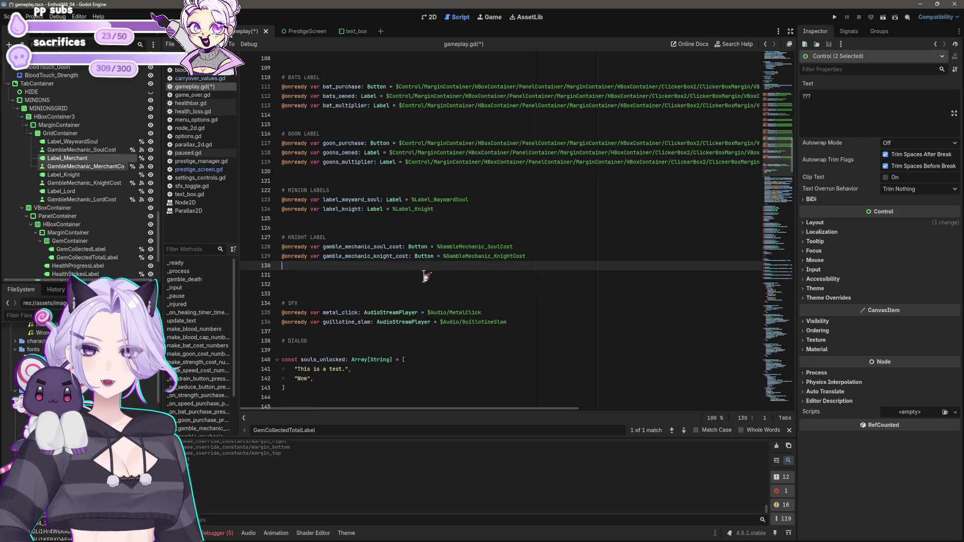
key(Up)
key(Up)
key(Up)
text(# MERCHANT LABEL @onready var label_merchant: Label = %Label_Merchant @onready var gamble_mechanic_merchant_cost: Button = %GambleMechanic_MerchantCost)
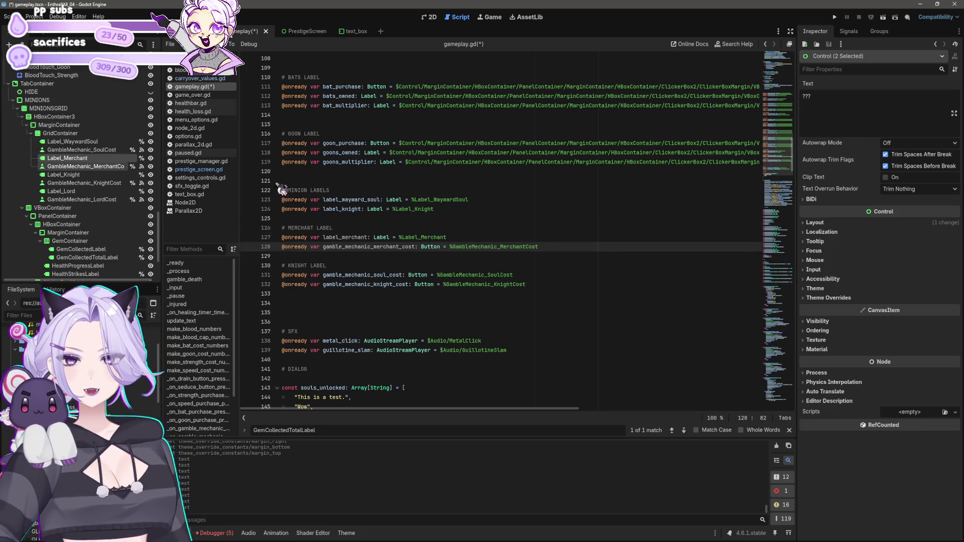
- Insert Label_Lord and GambleMechanic_LordCost references under the knight block, tidy blank lines, and save
click(103, 191)
shift+click(105, 199)
mouse_move(109, 210)
mouse_down()
mouse_move(292, 312)
mouse_move(360, 306)
mouse_up()
click(368, 285)
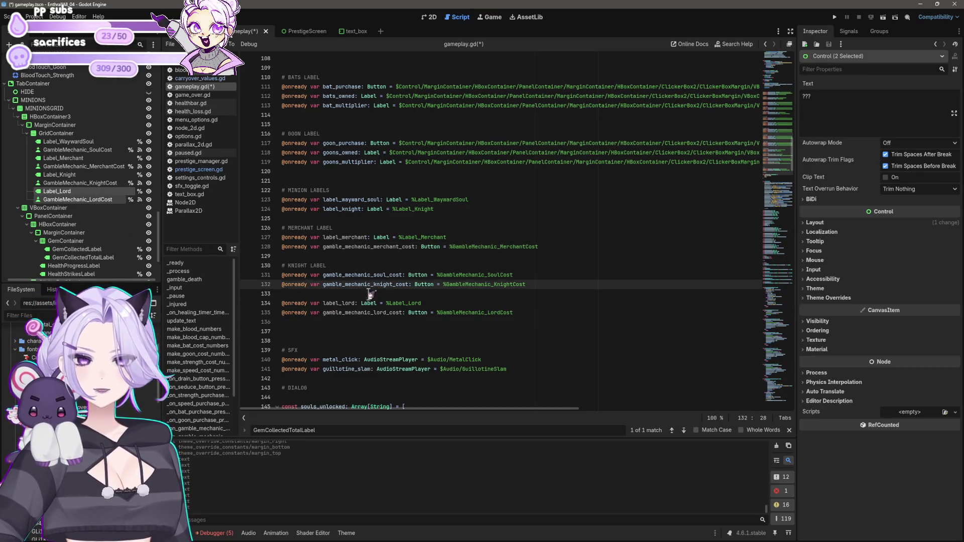
click(370, 294)
key(Return)
text(# LORD LABEL)
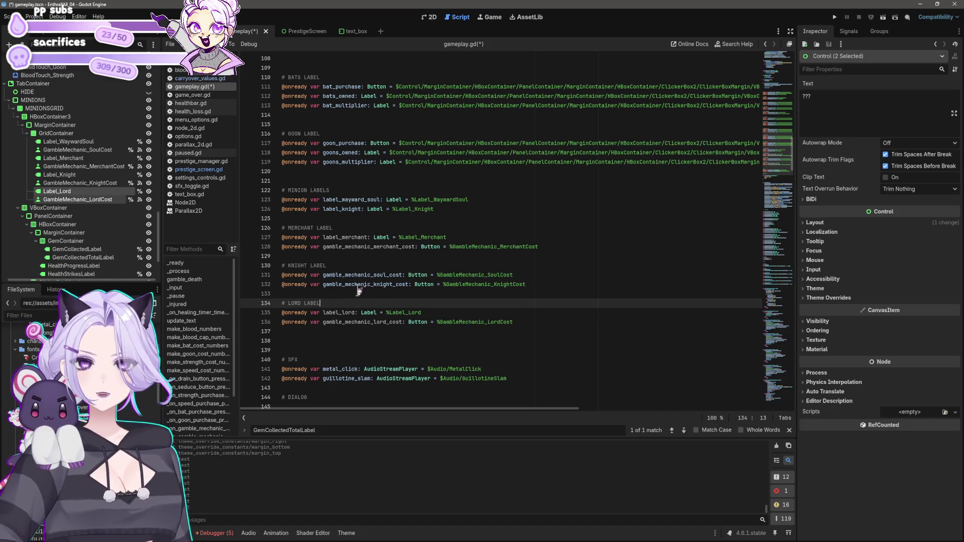
key(Down)
key(Down)
key(Down)
key(Delete)
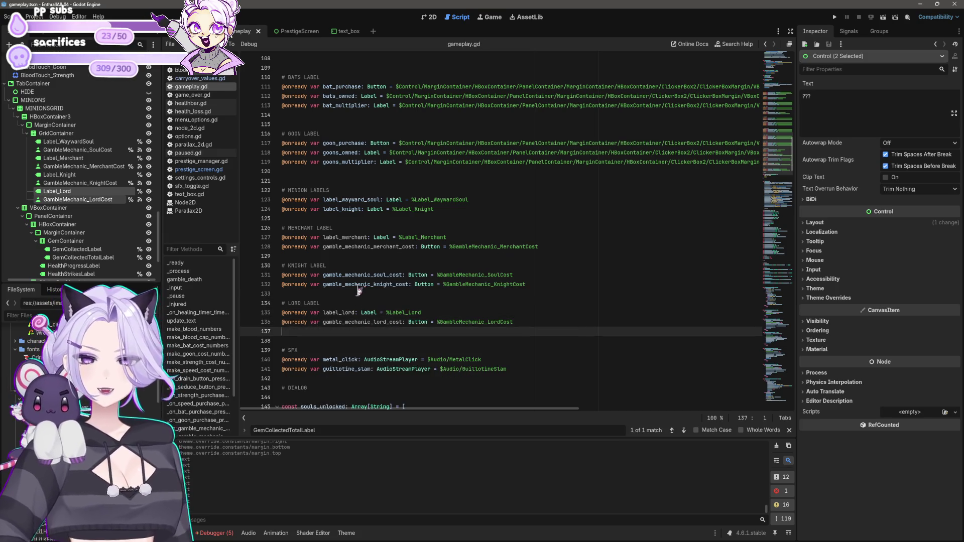
key(ctrl+s)
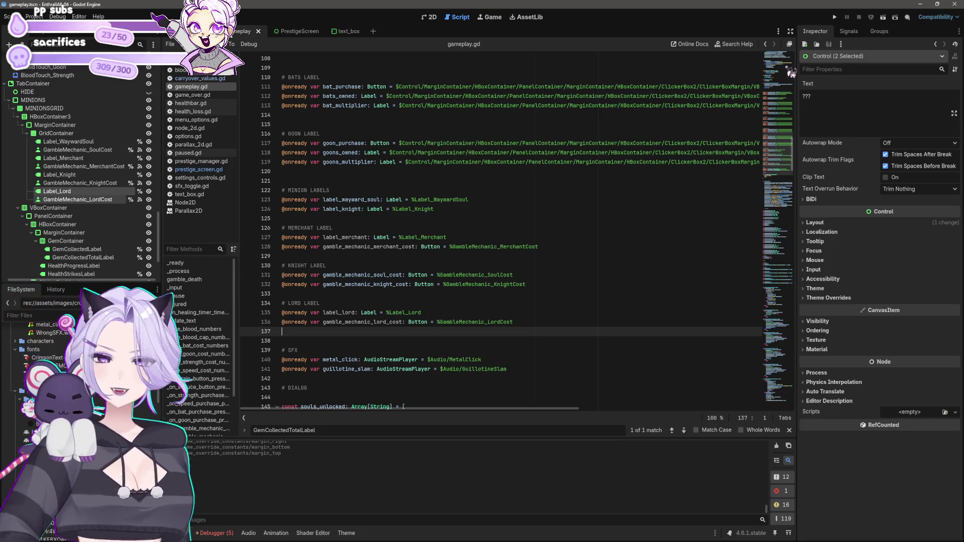
mouse_move(793, 145)
mouse_down()
mouse_move(799, 321)
mouse_move(810, 346)
mouse_up()
drag(326, 293, 327, 136)
scroll(327, 137, up, 10)
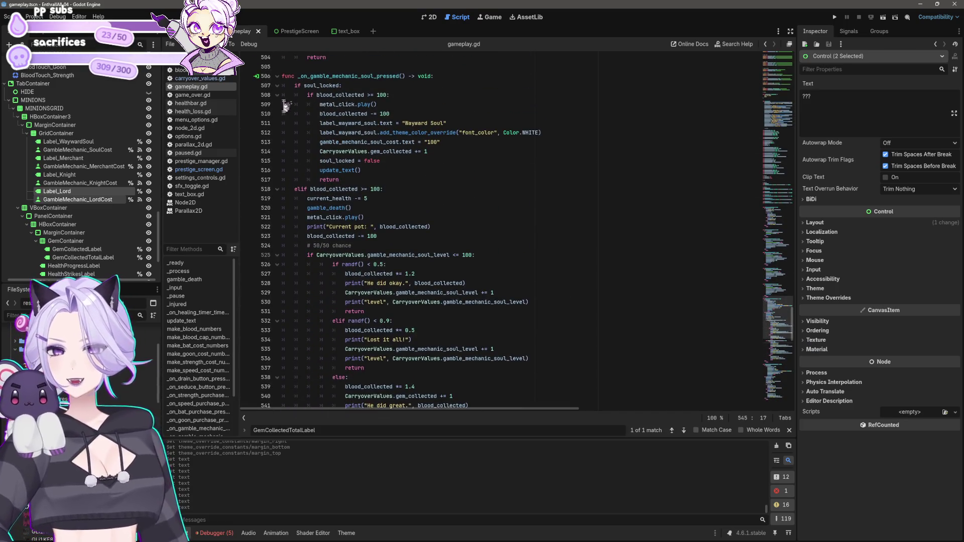
shift+click(283, 79)
scroll(427, 115, down, 15)
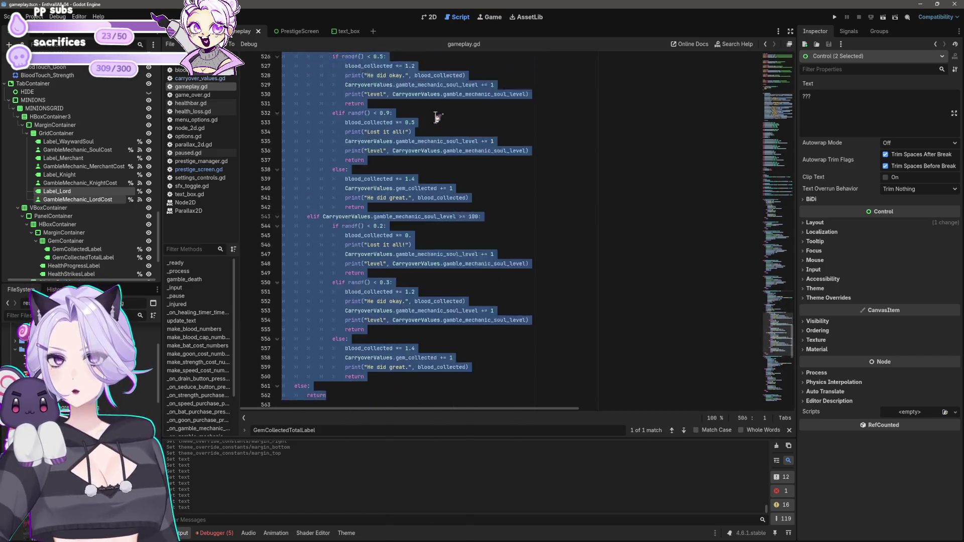
scroll(421, 129, down, 5)
mouse_move(366, 264)
mouse_down()
mouse_move(271, 89)
mouse_move(283, 57)
mouse_up()
scroll(282, 75, up, 6)
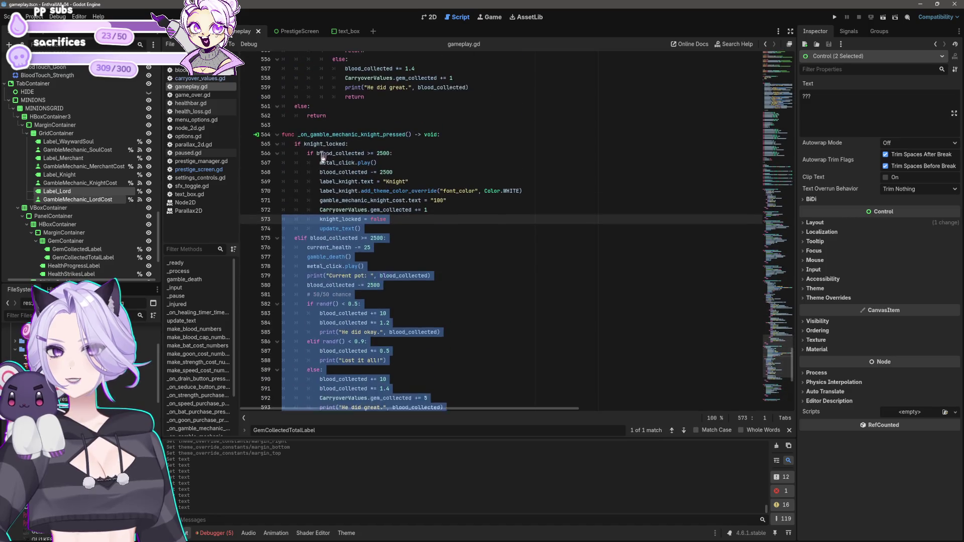
shift+click(282, 142)
key(ctrl+v)
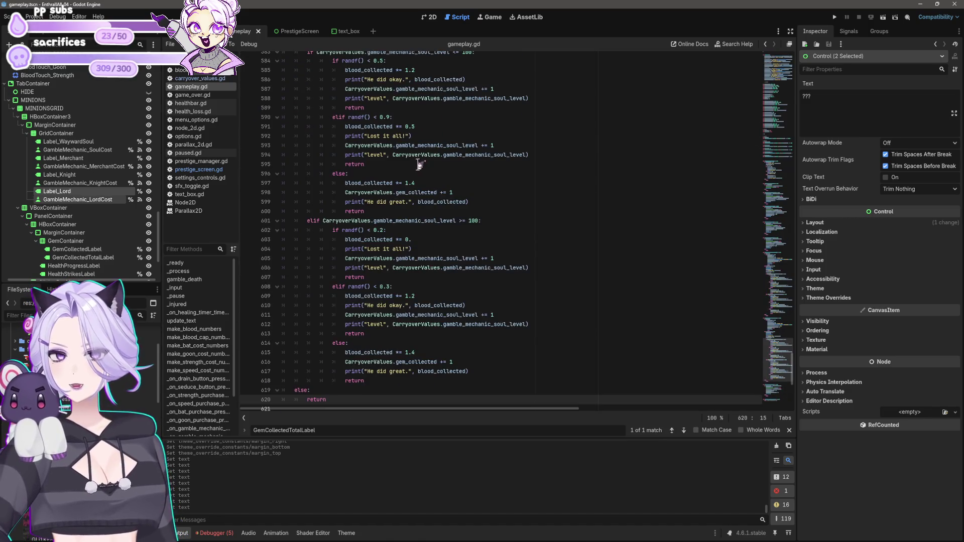
scroll(418, 165, up, 5)
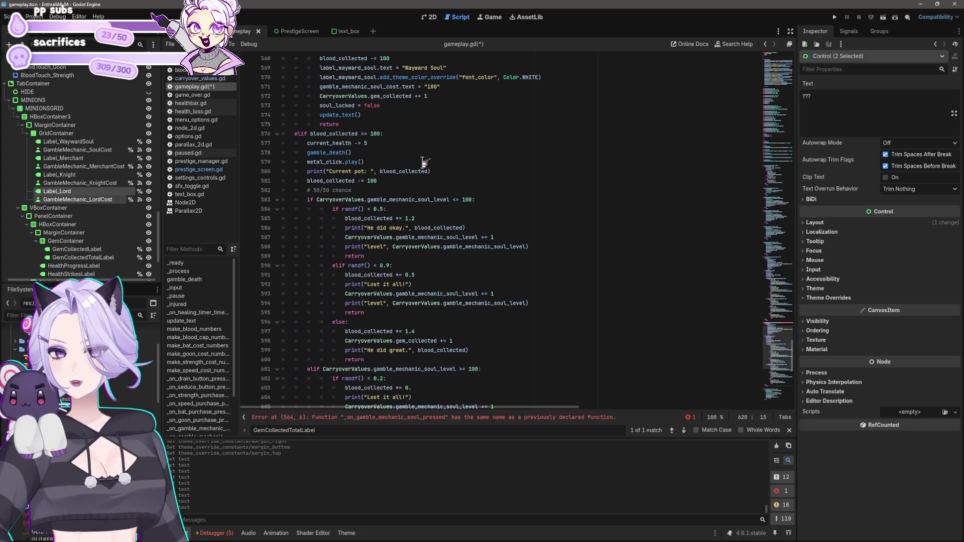
scroll(423, 163, up, 5)
click(334, 162)
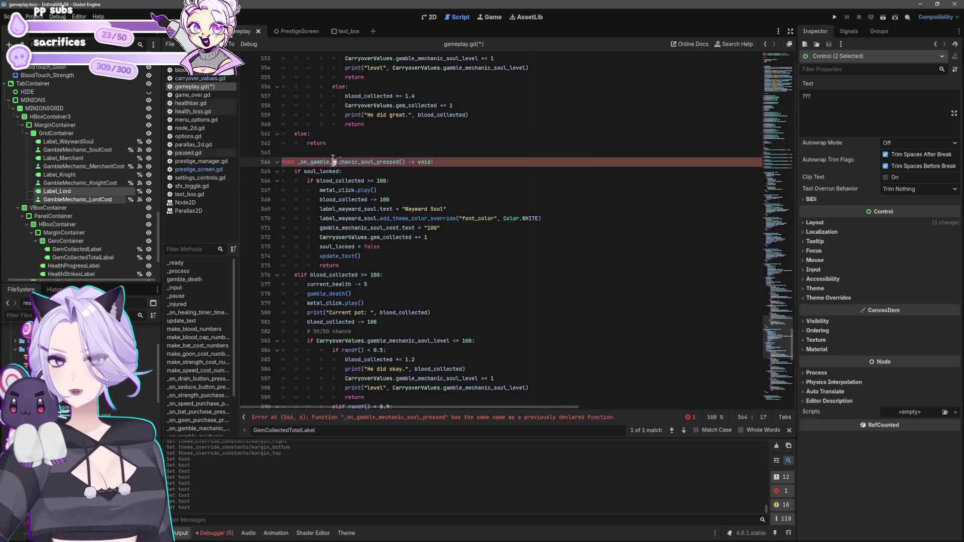
key(Delete)
key(Delete)
key(Delete)
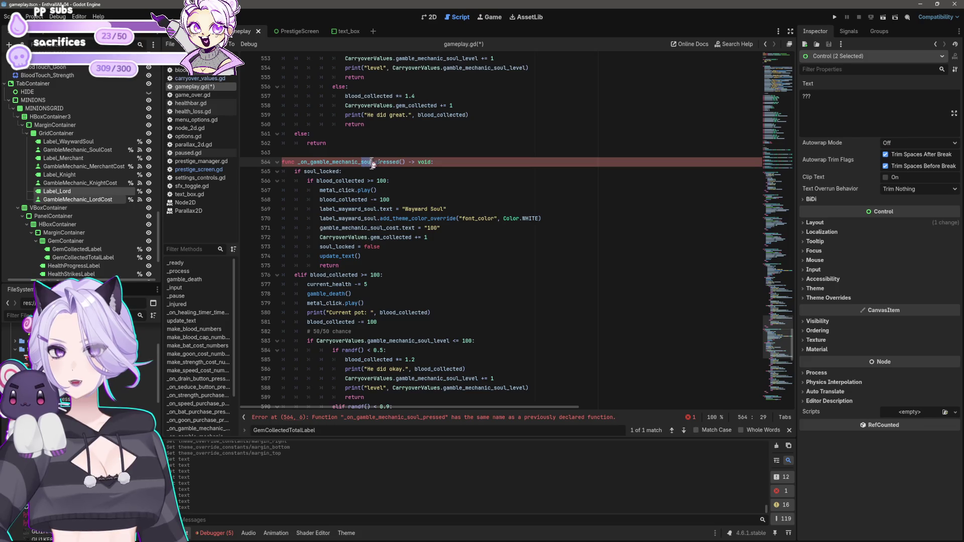
text(knight)
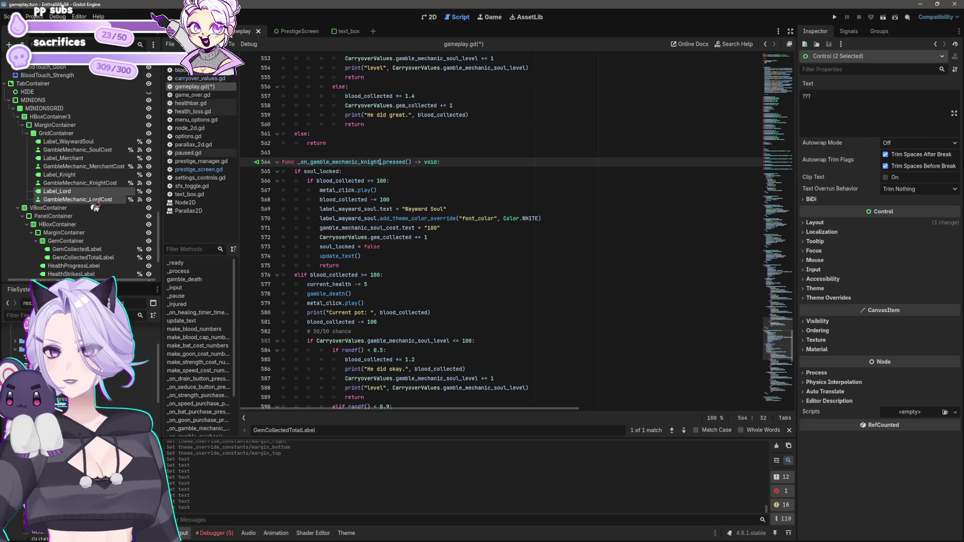
key(ctrl+z)
key(ctrl+z)
key(ctrl+z)
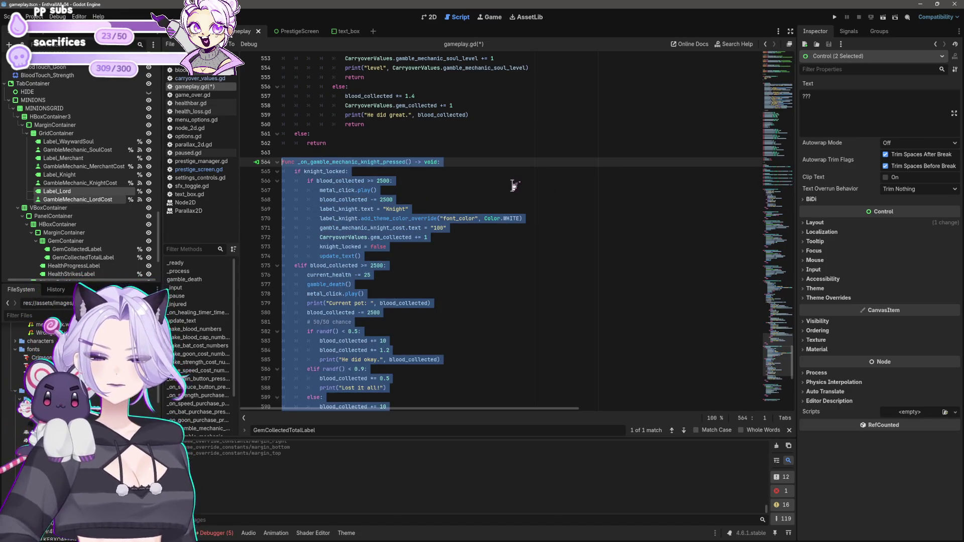
key(super)
click(594, 124)
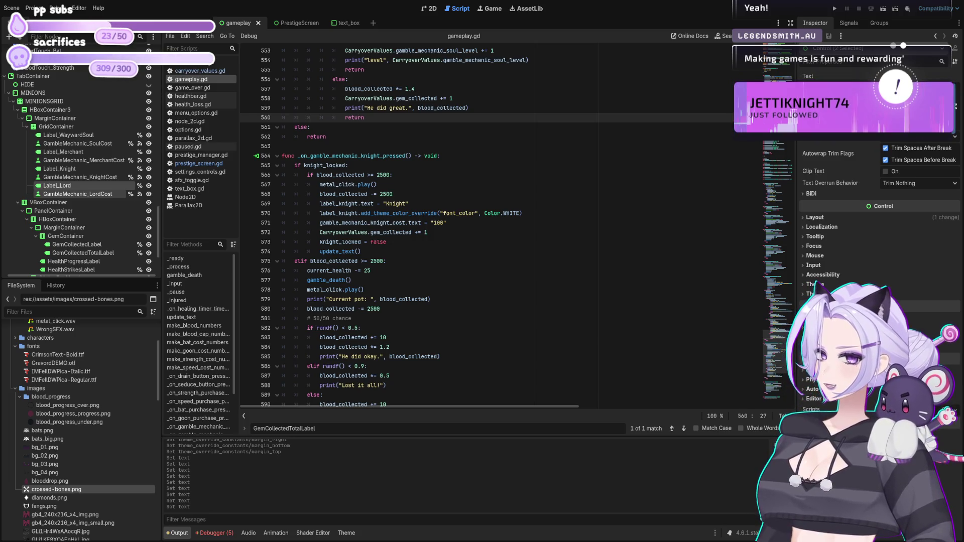
- Delete the whole _on_gamble_mechanic_knight_pressed function, then select the GambleMechanic_MerchantCost node
click(356, 155)
scroll(382, 226, down, 4)
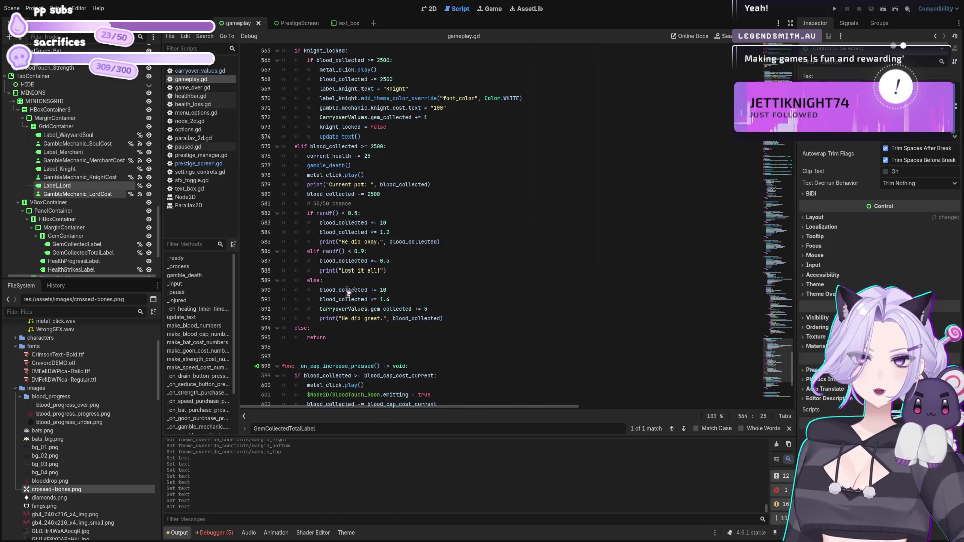
scroll(356, 331, up, 1)
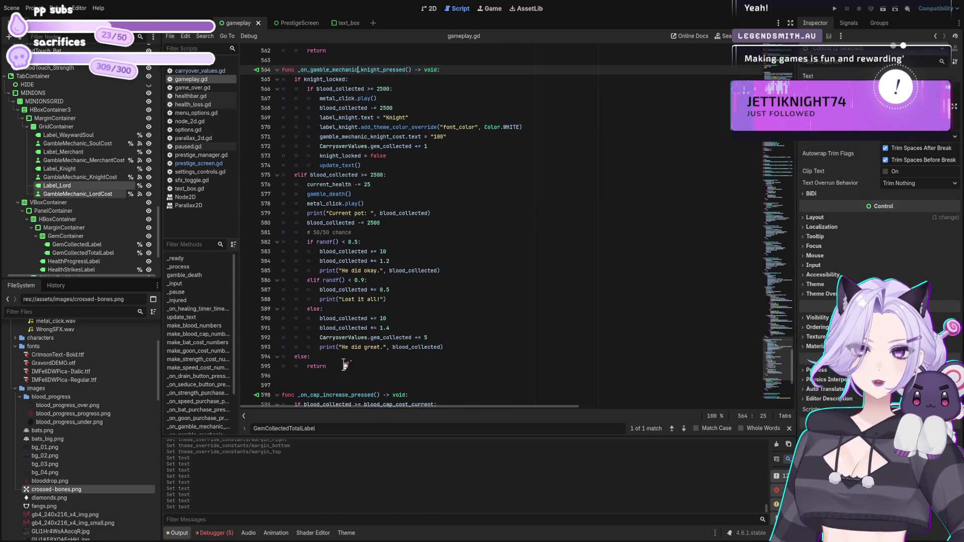
mouse_move(332, 367)
mouse_down()
mouse_move(293, 347)
mouse_move(282, 70)
mouse_up()
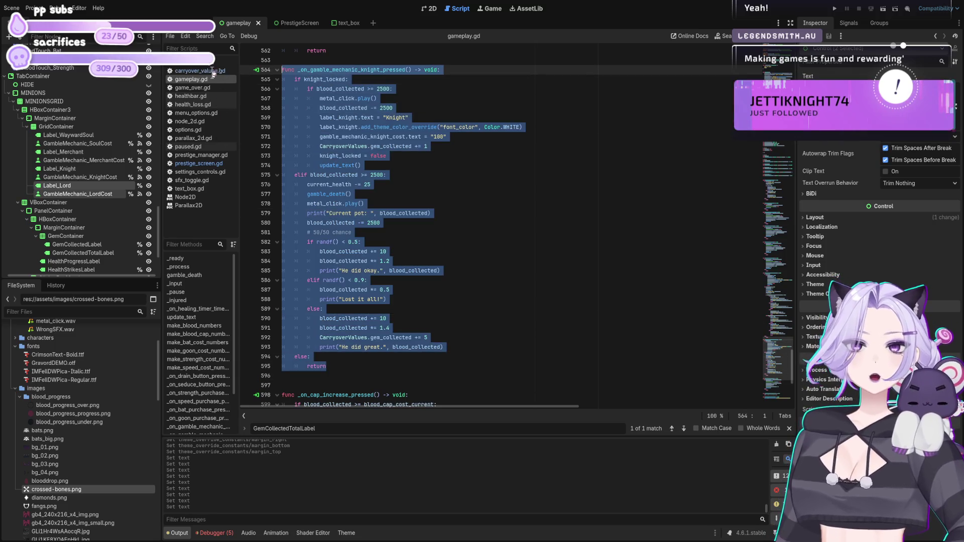
key(Delete)
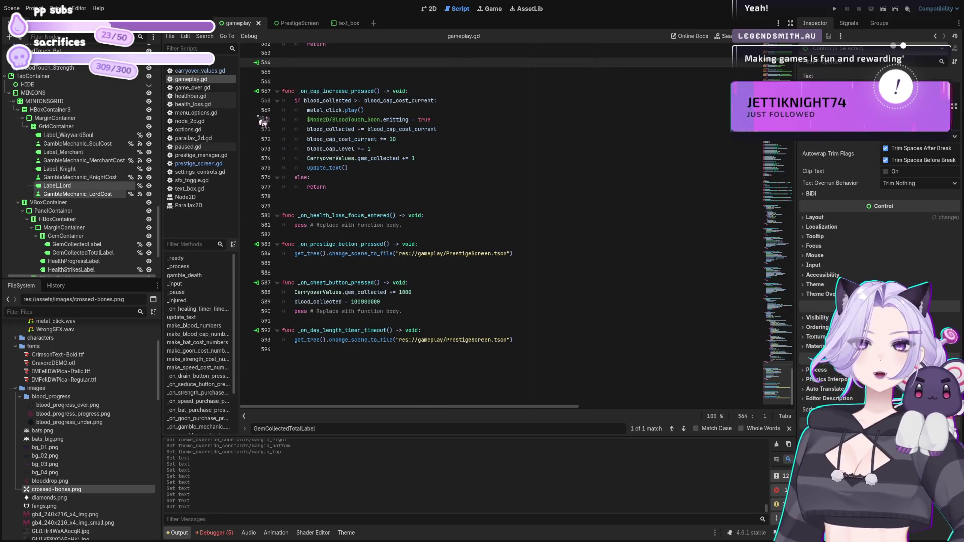
scroll(455, 199, up, 7)
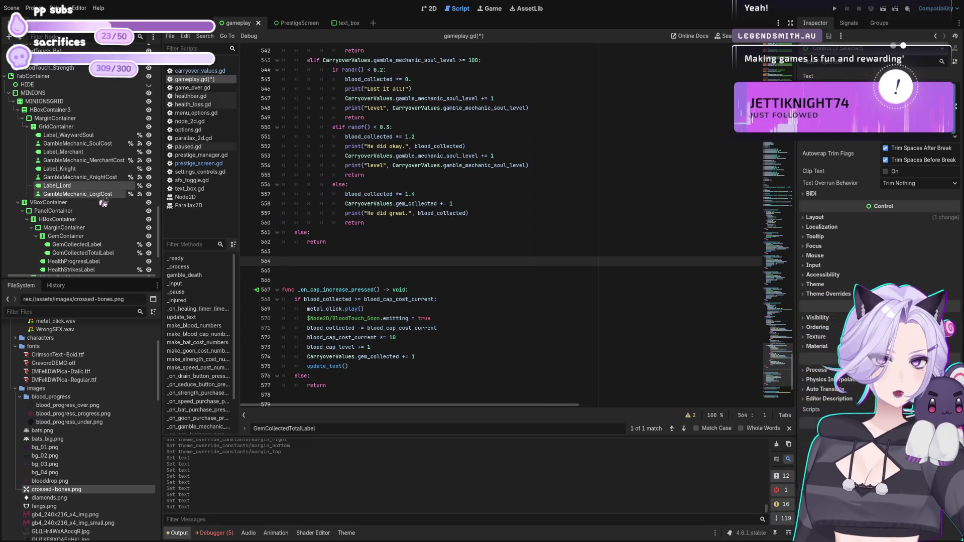
click(84, 160)
- Reconnect GambleMechanic_MerchantCost's pressed signal to a new handler, removing the generated stub
click(848, 24)
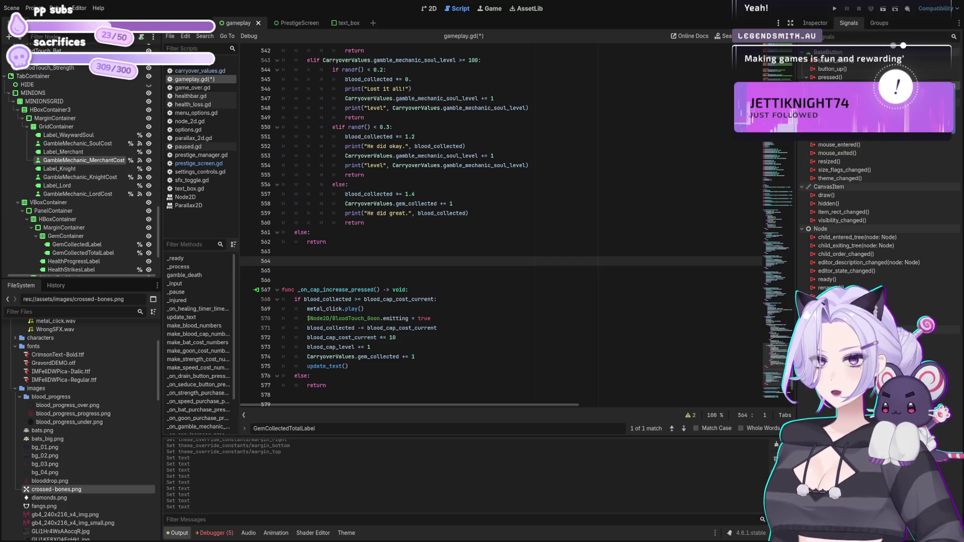
key(Delete)
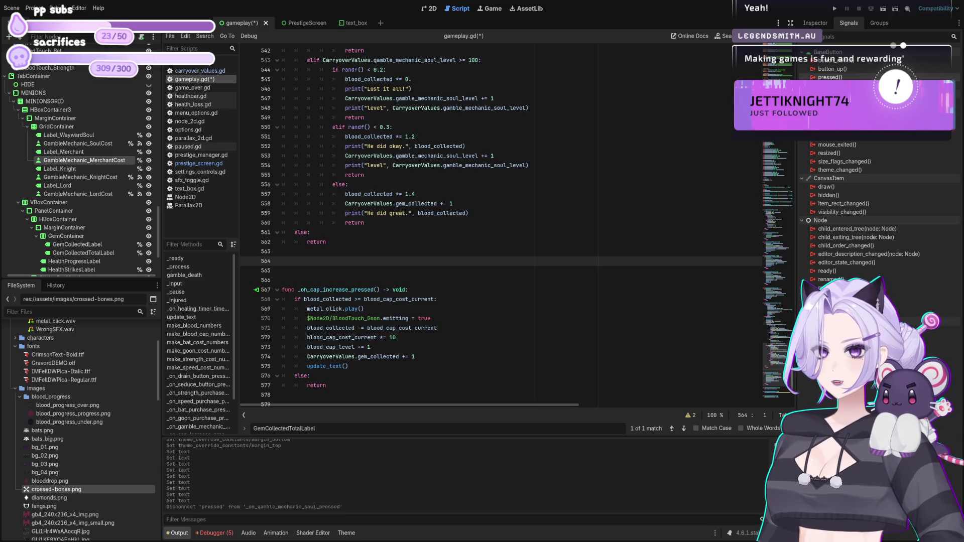
mouse_move(462, 251)
mouse_down()
mouse_move(452, 363)
mouse_move(352, 374)
mouse_move(282, 367)
mouse_up()
key(BackSpace)
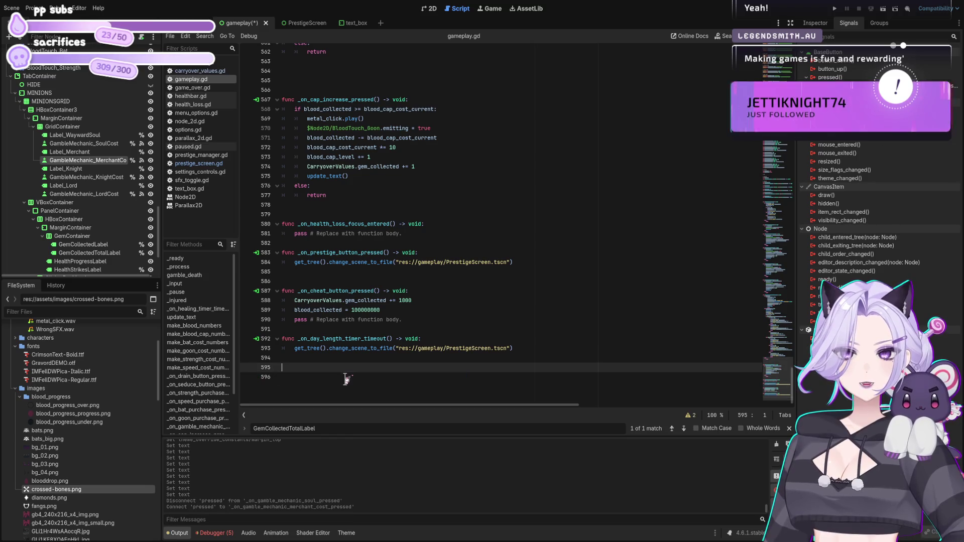
- Paste the _on_gamble_mechanic_merchant_cost_pressed handler onto line 564 after the soul handler
scroll(346, 379, up, 5)
click(372, 300)
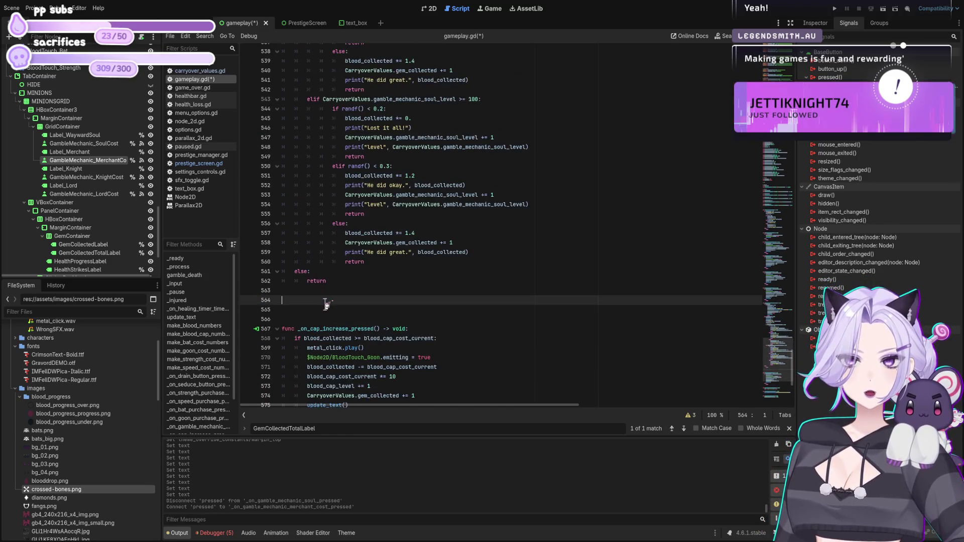
text(func _on_gamble_mechanic_merchant_cost_pressed() -> void: 	pass # Replace with function body.)
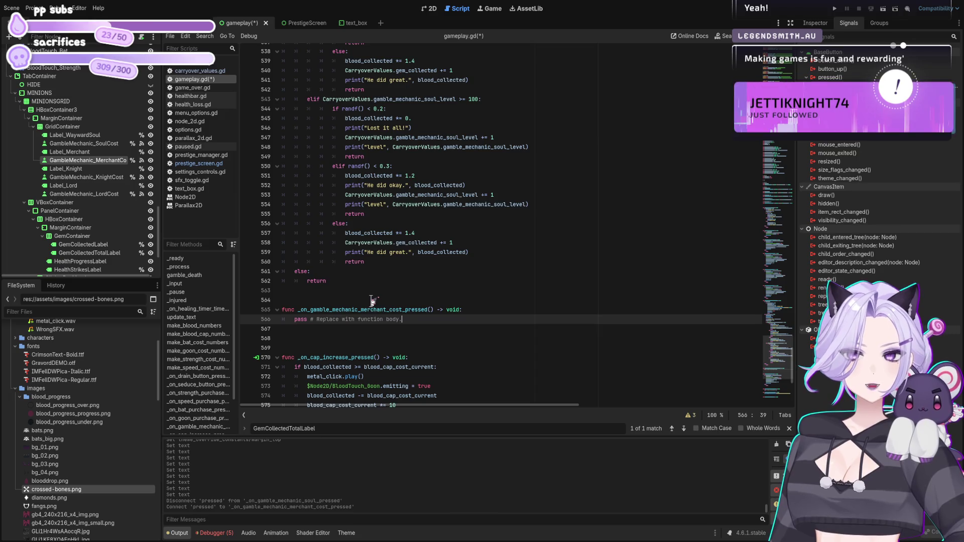
scroll(495, 285, down, 5)
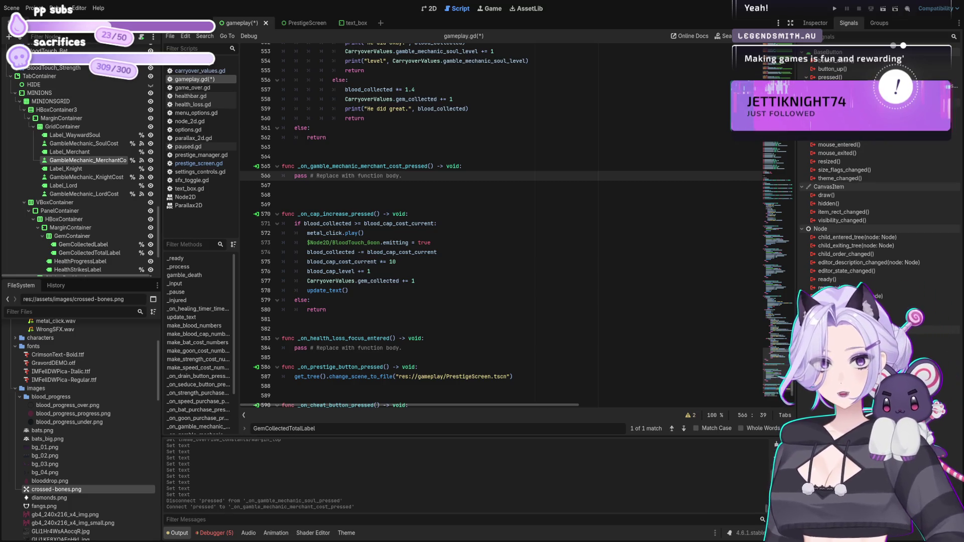
- Review the soul gamble code, then paste the merchant gamble code over the merchant cost handler's placeholder body
scroll(502, 226, up, 5)
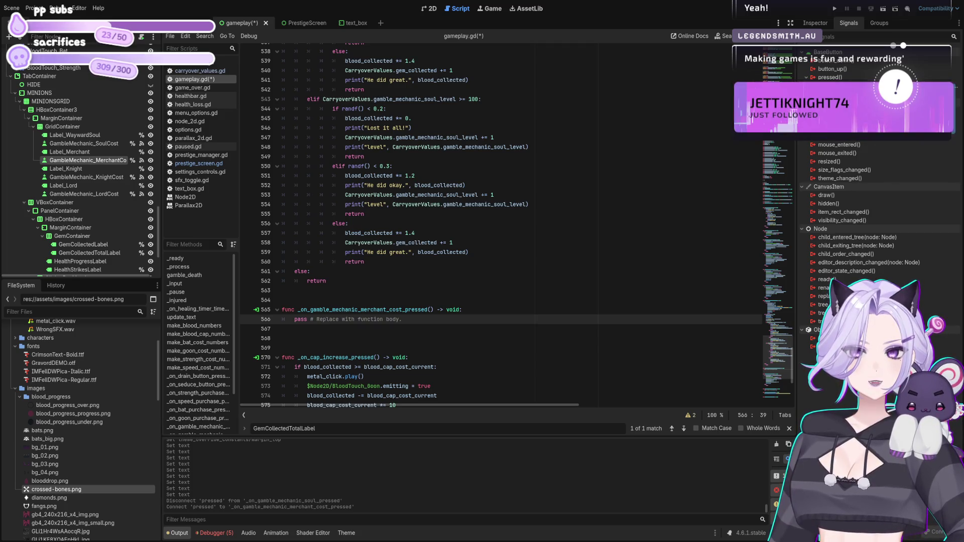
scroll(502, 226, up, 14)
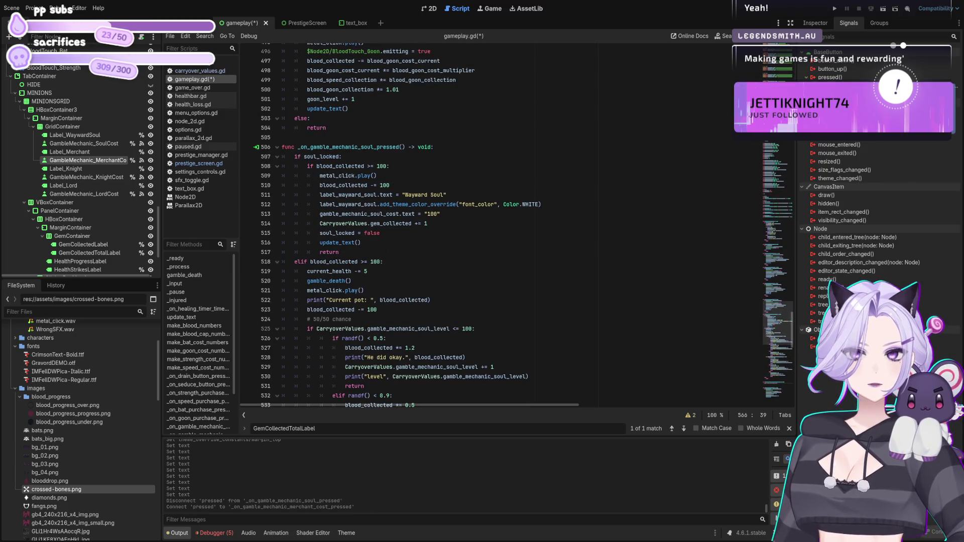
scroll(503, 226, down, 13)
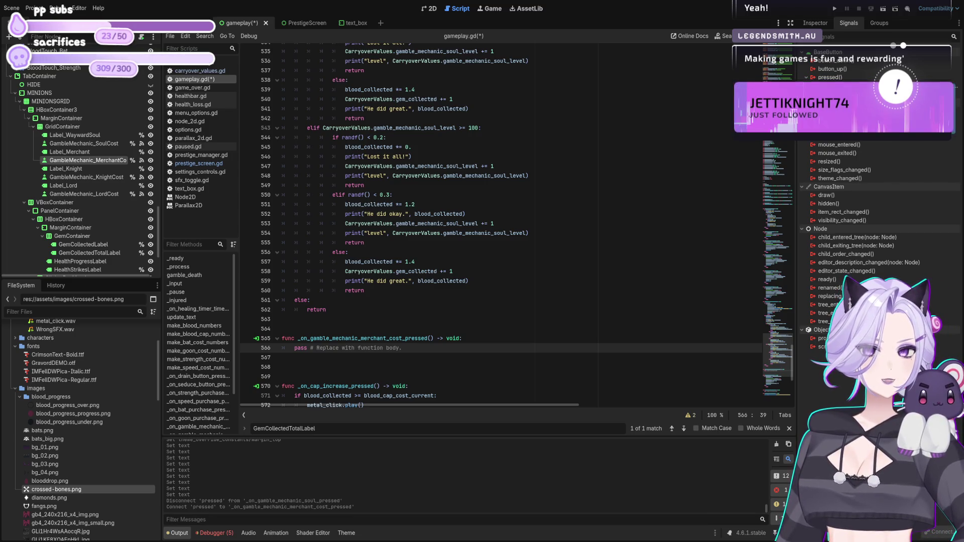
click(343, 308)
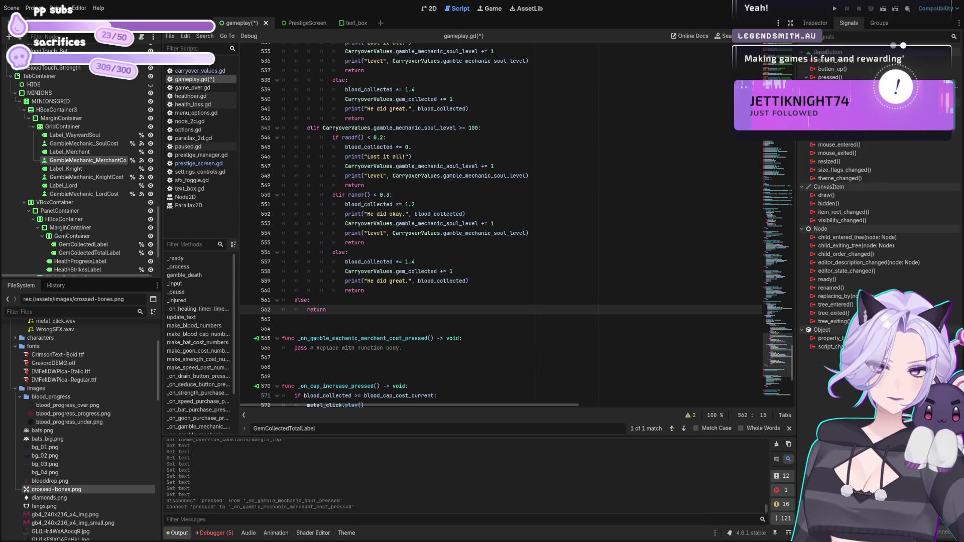
drag(402, 366, 242, 350)
key(ctrl+v)
- Delete the duplicate _on_gamble_mechanic_merchant_pressed header line and open carryover_values.gd
scroll(428, 258, up, 6)
click(476, 195)
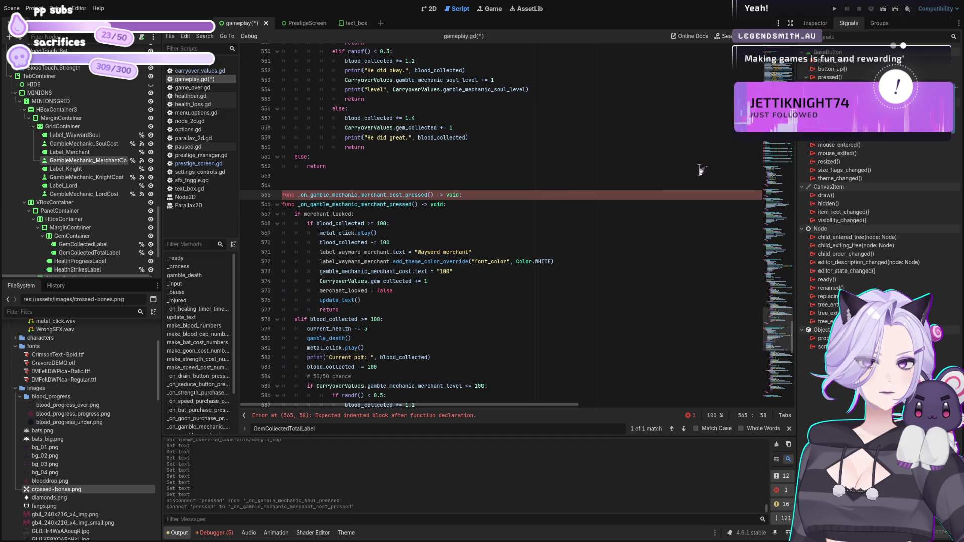
key(Down)
key(shift+Home)
key(BackSpace)
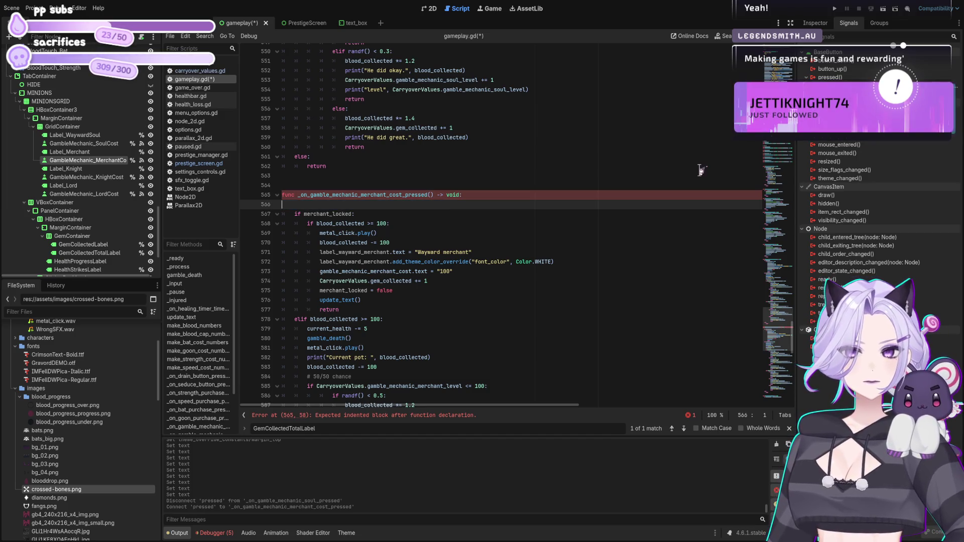
key(Delete)
key(Down)
key(Down)
key(Down)
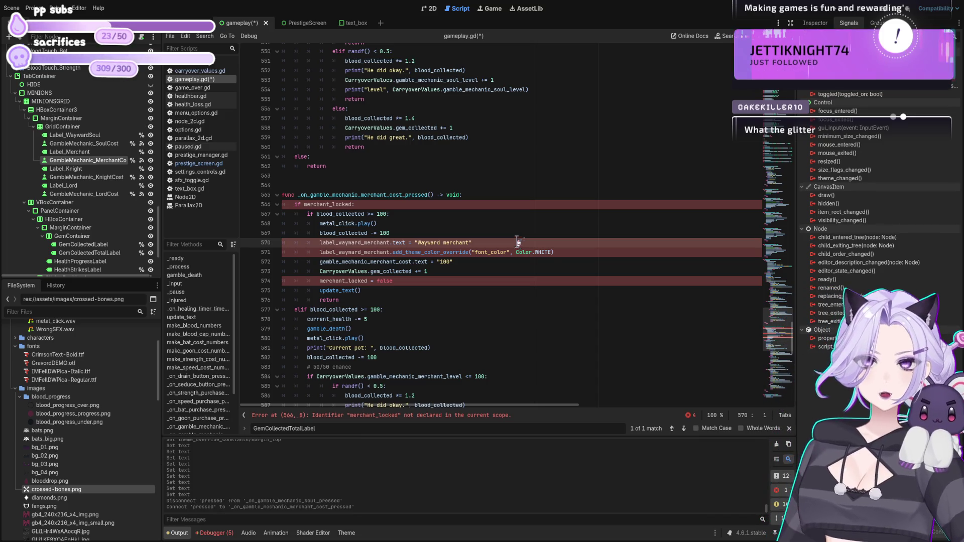
scroll(472, 209, down, 5)
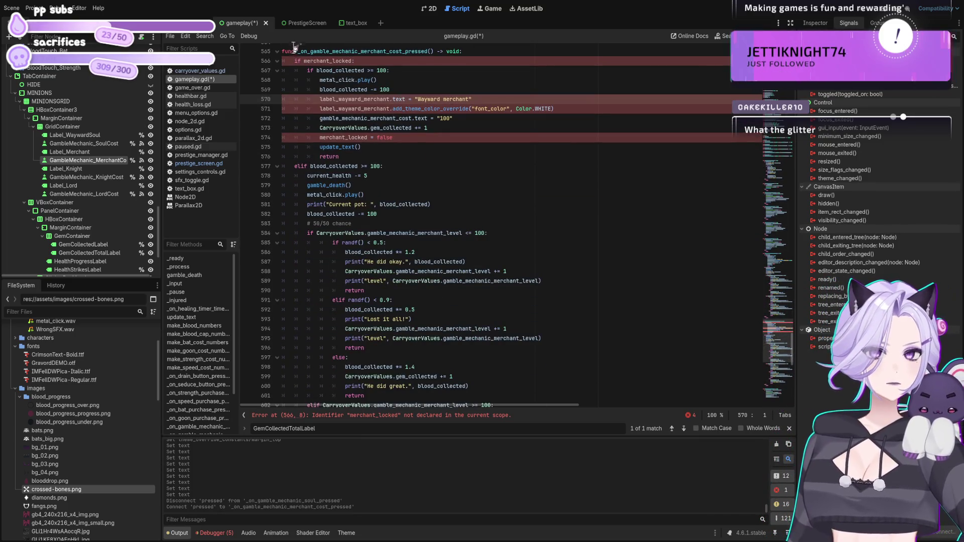
click(203, 72)
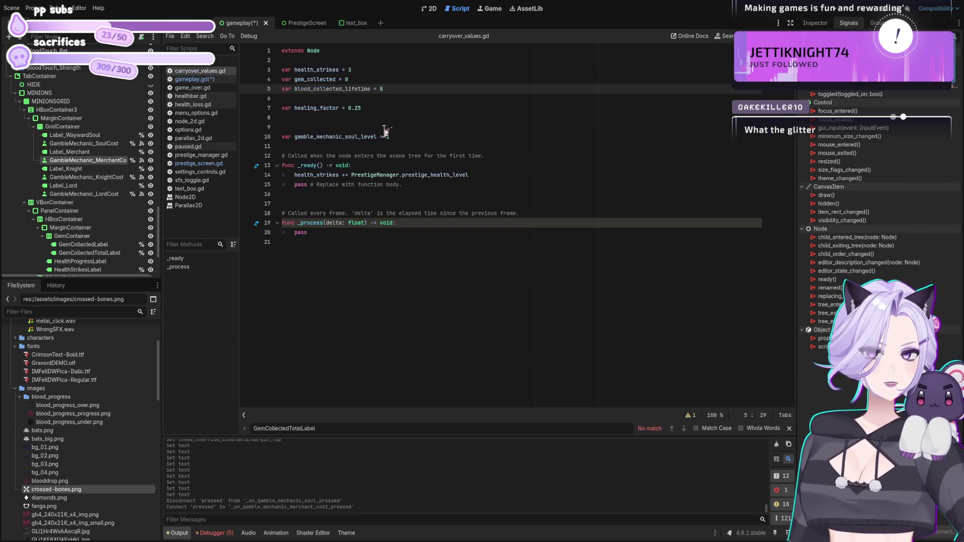
- Duplicate the soul level variable line as gamble_mechanic_merchant_level in carryover_values.gd
drag(402, 135, 249, 139)
key(ctrl+c)
click(446, 136)
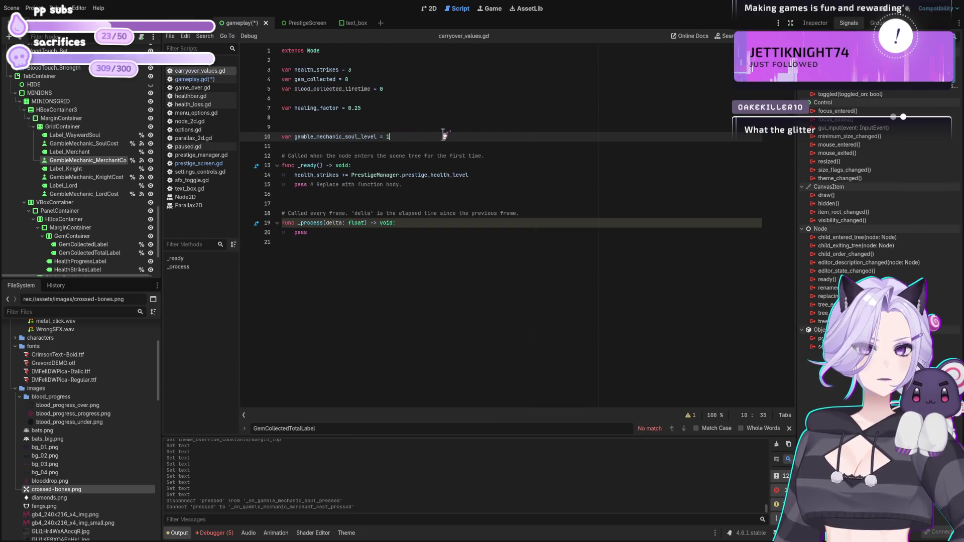
key(Return)
key(ctrl+v)
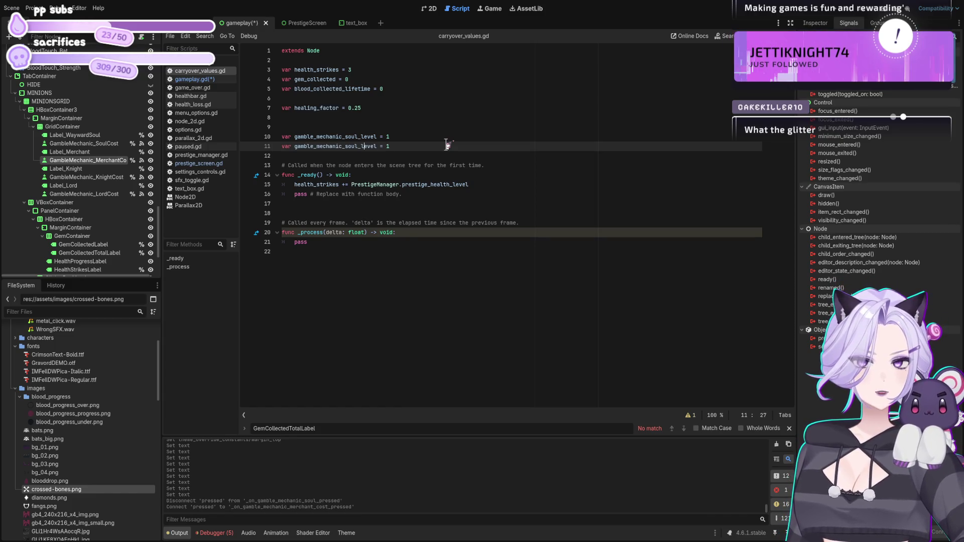
key(Left)
key(Left)
key(Delete)
key(Delete)
key(Delete)
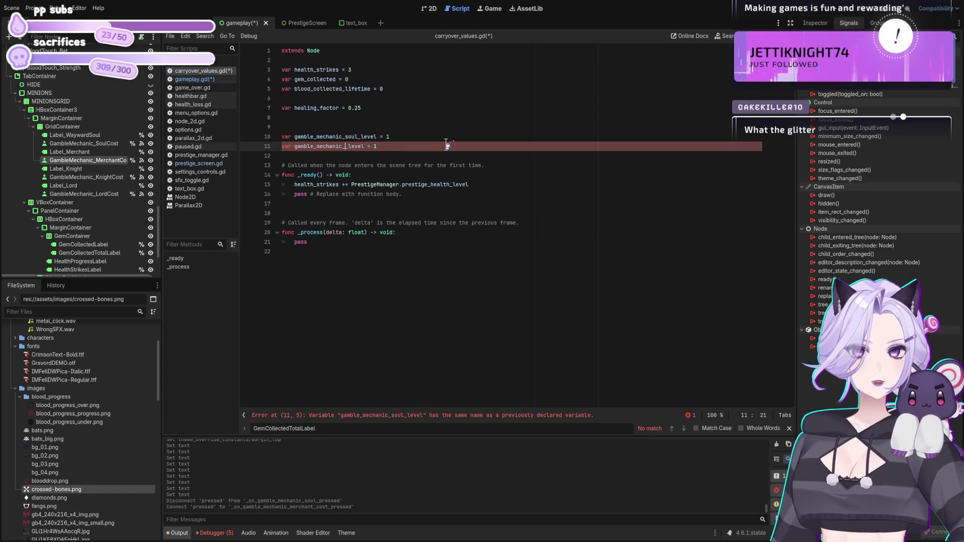
text(merchant)
key(End)
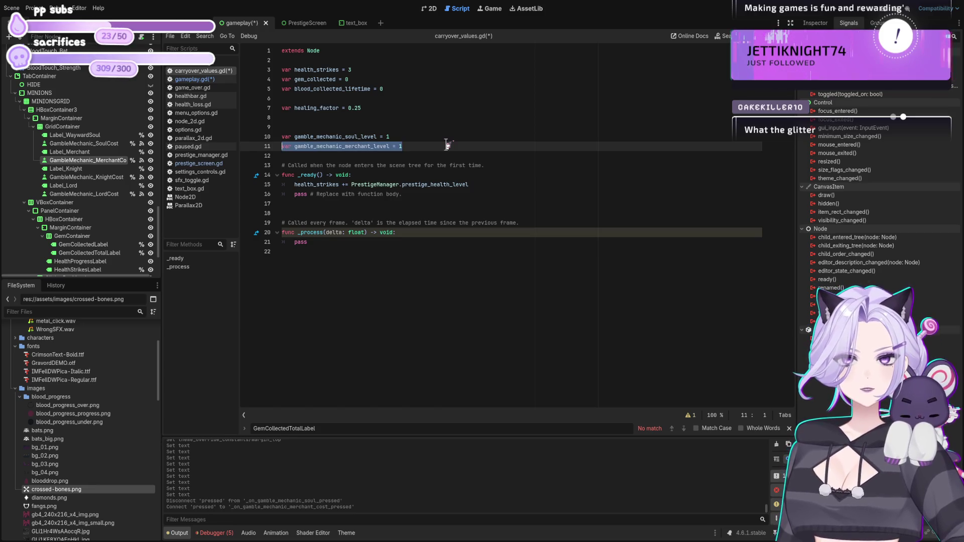
- Add a gamble_mechanic_knight_level variable line, then return to the merchant cost handler in gameplay.gd
key(Return)
key(ctrl+v)
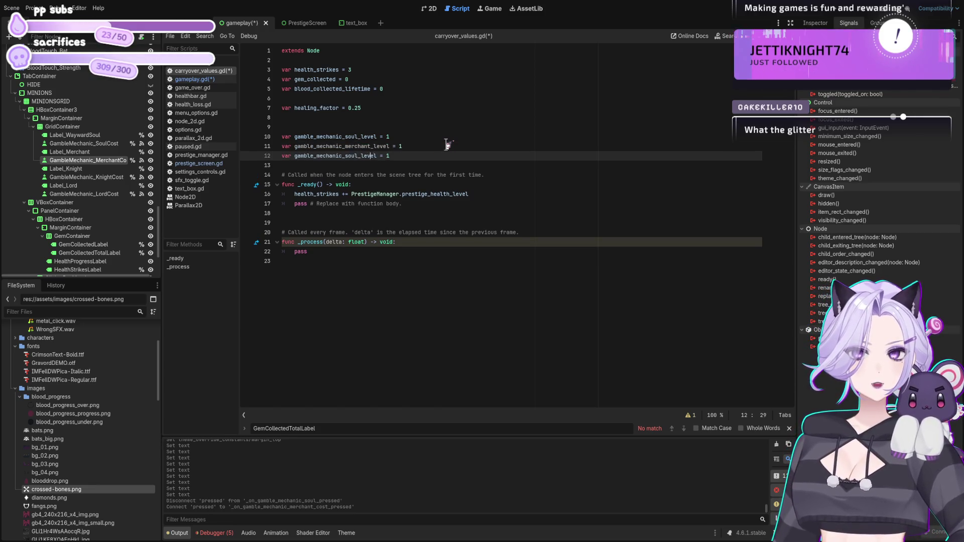
key(Left)
key(Left)
key(Left)
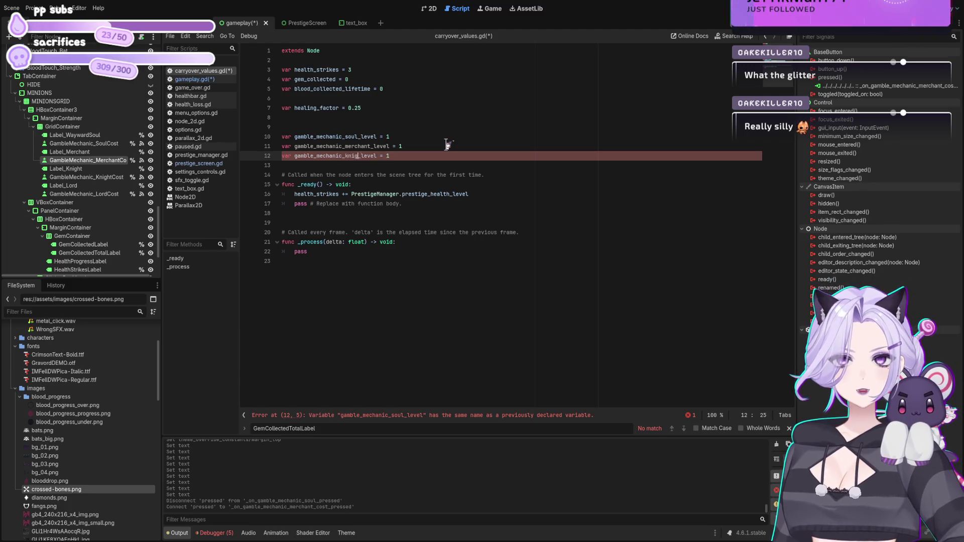
key(Return)
key(ctrl+v)
key(Left)
key(Left)
key(Left)
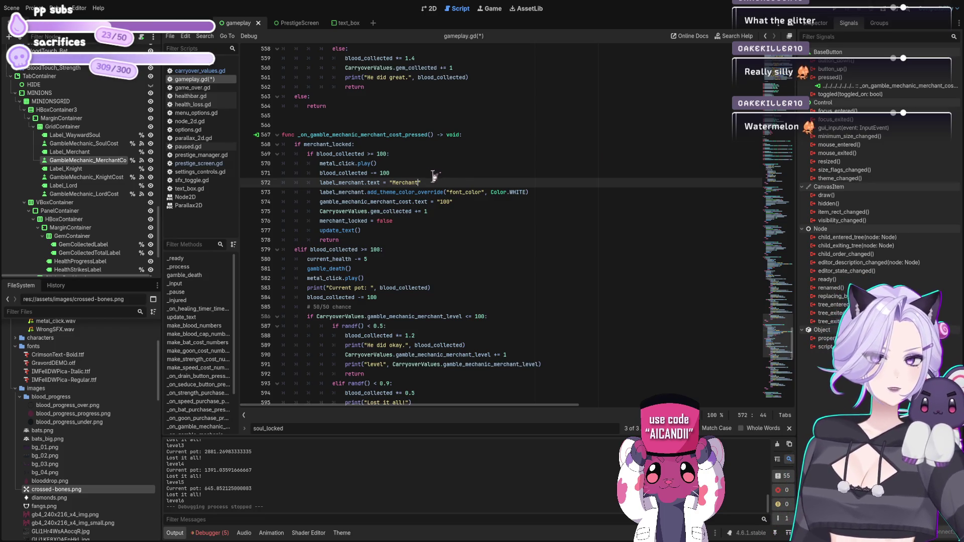
click(282, 134)
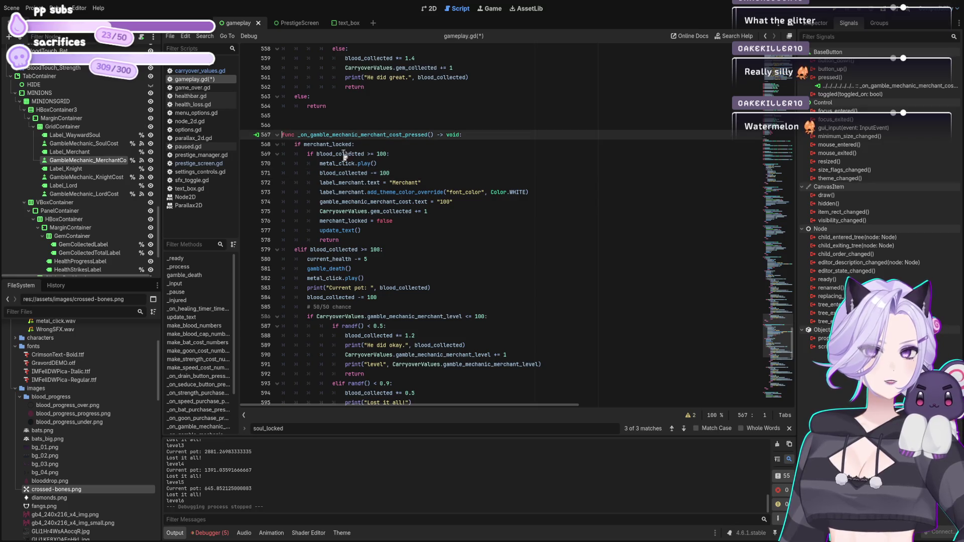
- Add an unindented blank line after the merchant handler for a new function
scroll(459, 261, down, 10)
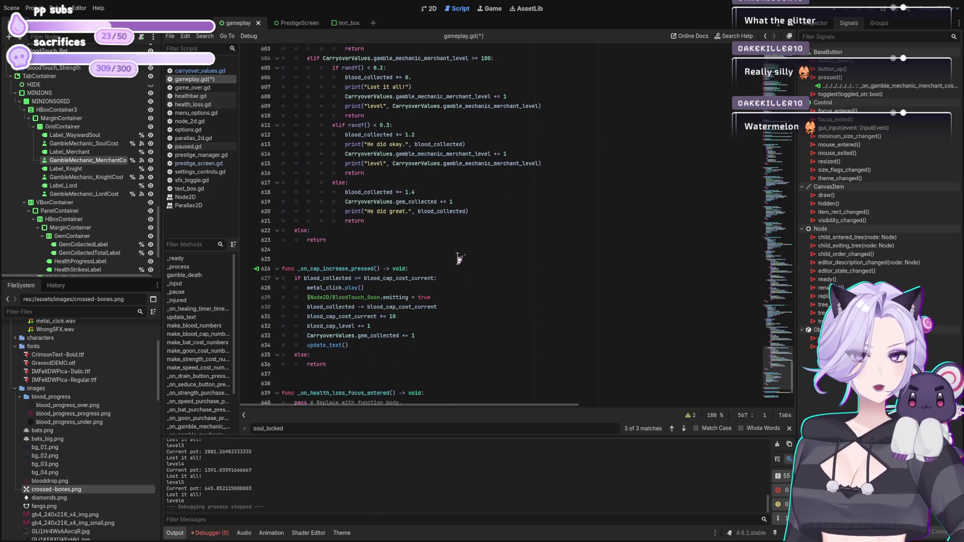
click(418, 228)
click(589, 243)
key(Return)
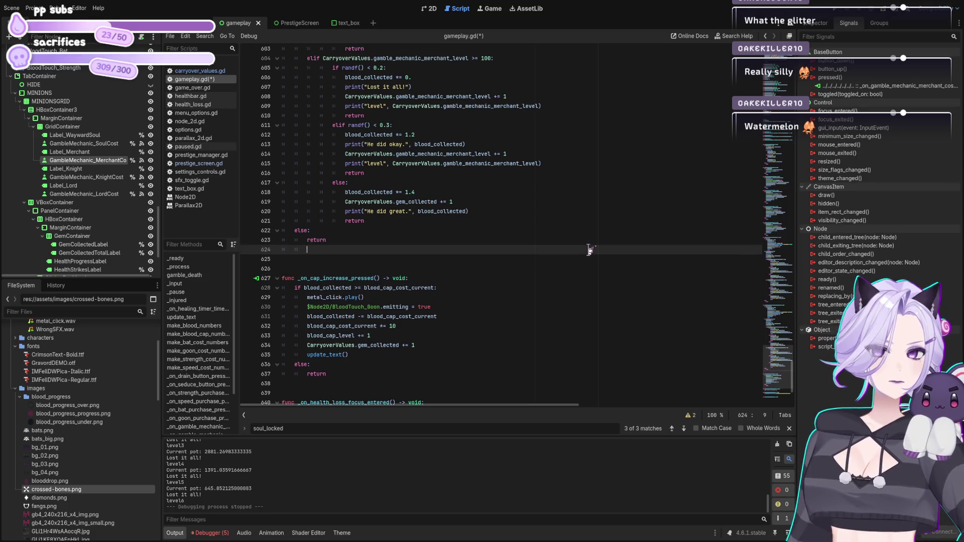
key(BackSpace)
key(Return)
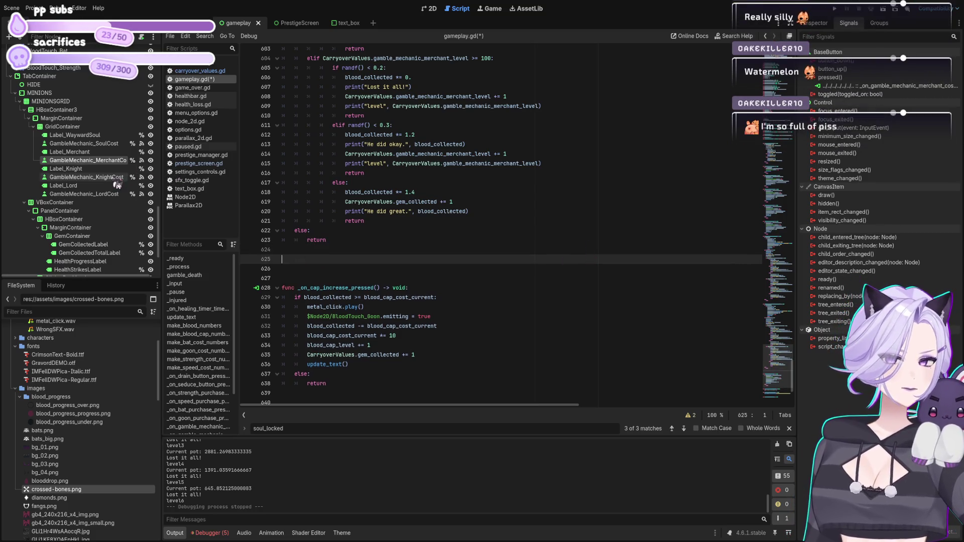
- Disconnect GambleMechanic_KnightCost's pressed signal from the old knight handler
click(82, 180)
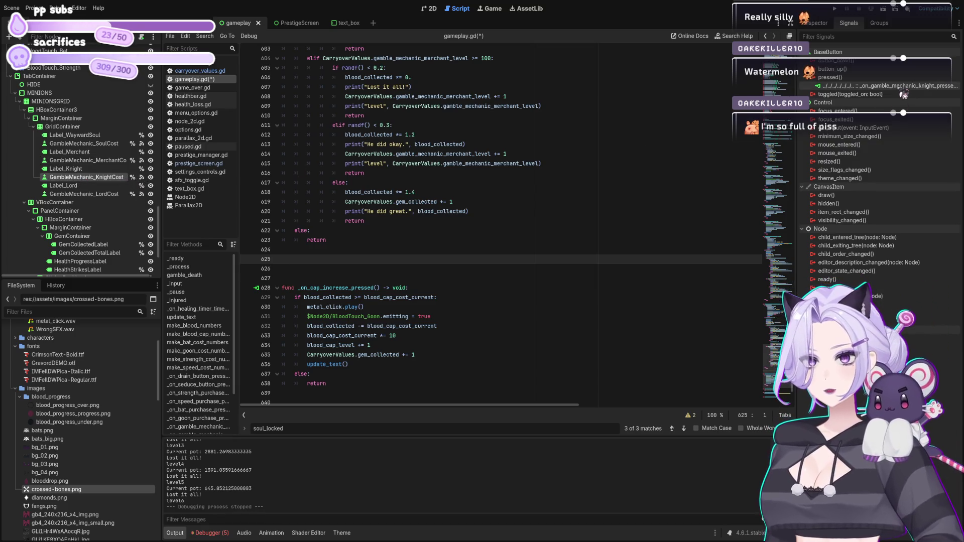
click(874, 86)
key(Delete)
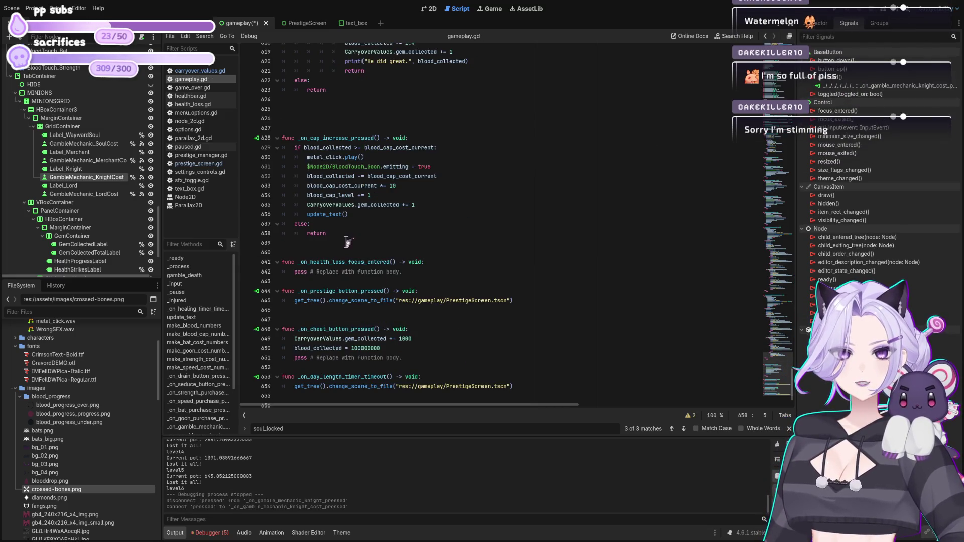
- Move the generated knight cost handler stub to just below the merchant handler
drag(413, 391, 283, 377)
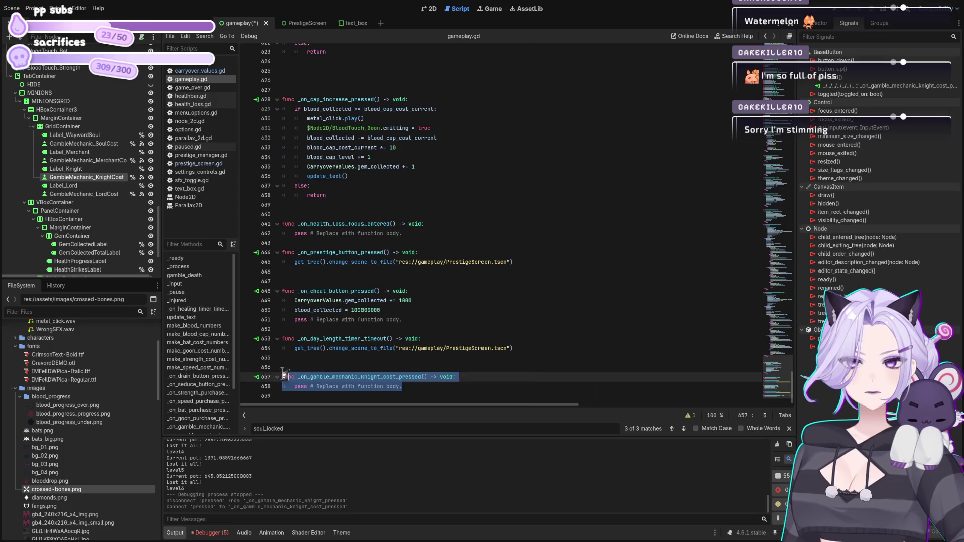
key(BackSpace)
scroll(435, 209, up, 7)
click(416, 271)
key(ctrl+v)
- Copy the merchant handler's gamble code and paste it over the knight cost handler's placeholder body
click(387, 262)
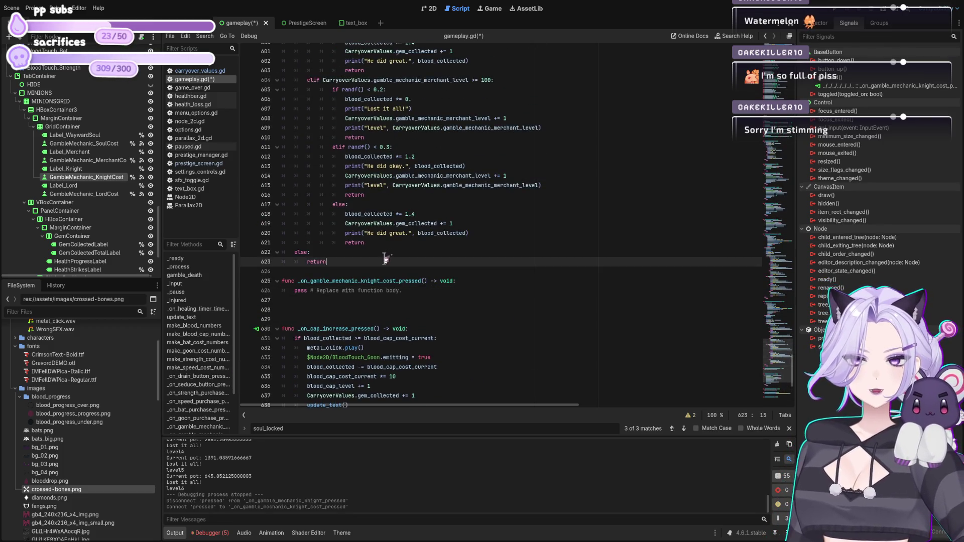
scroll(369, 150, up, 13)
shift+click(283, 110)
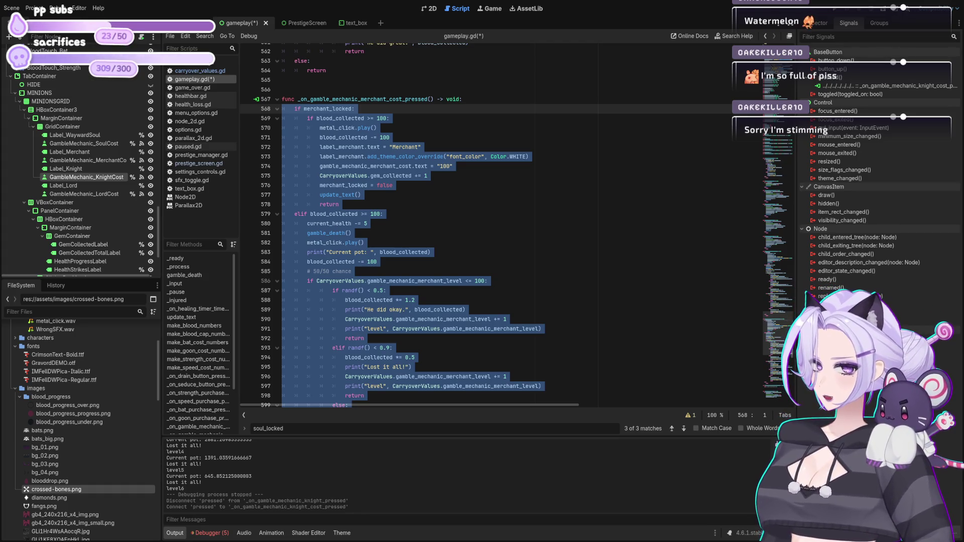
scroll(374, 292, down, 5)
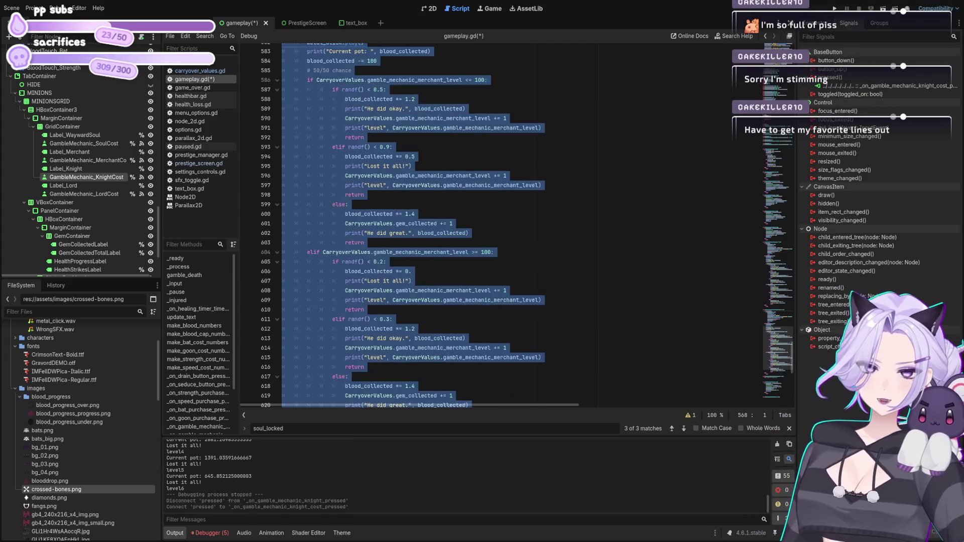
click(374, 292)
scroll(374, 292, down, 10)
scroll(338, 224, up, 5)
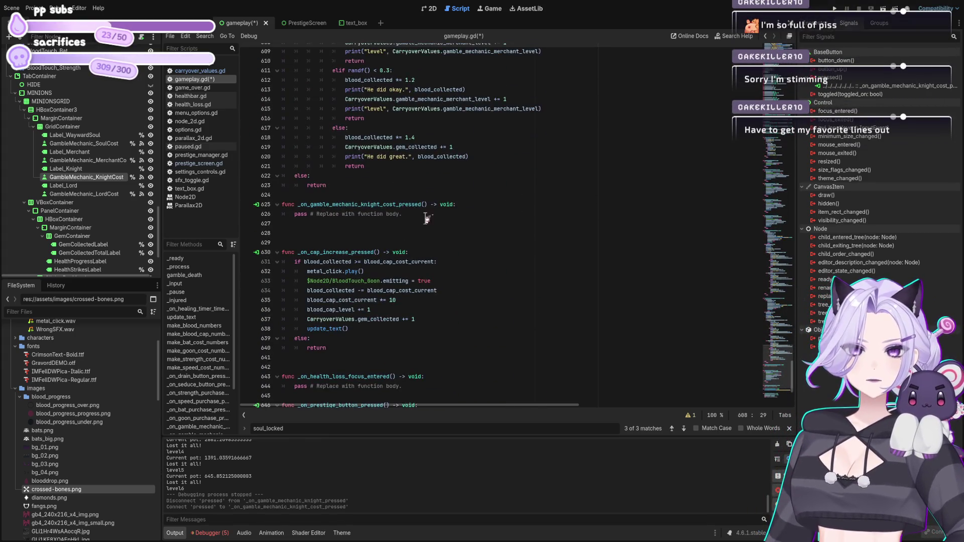
drag(425, 217, 185, 211)
key(ctrl+v)
- Save gameplay.gd and look over the finished knight cost handler
scroll(446, 186, up, 10)
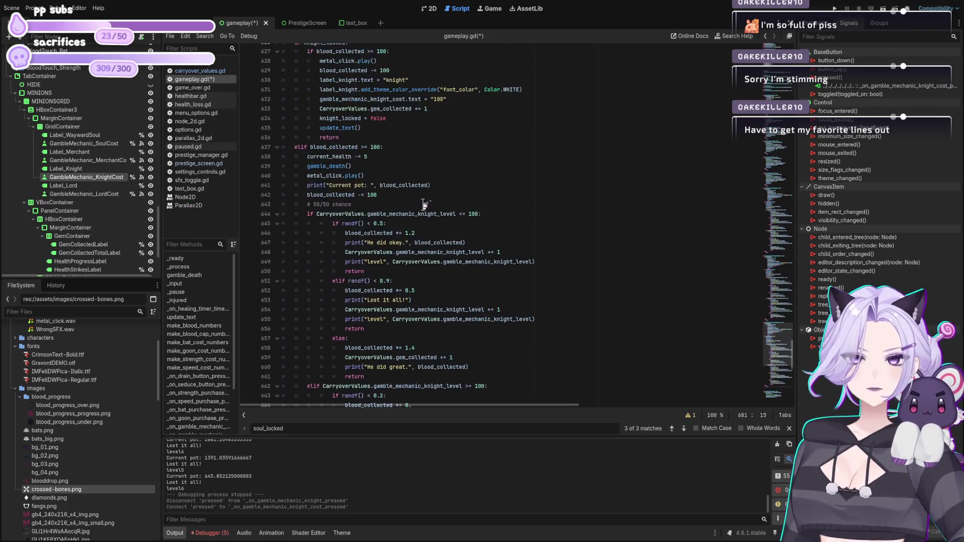
key(ctrl+s)
scroll(467, 227, down, 9)
scroll(467, 227, up, 7)
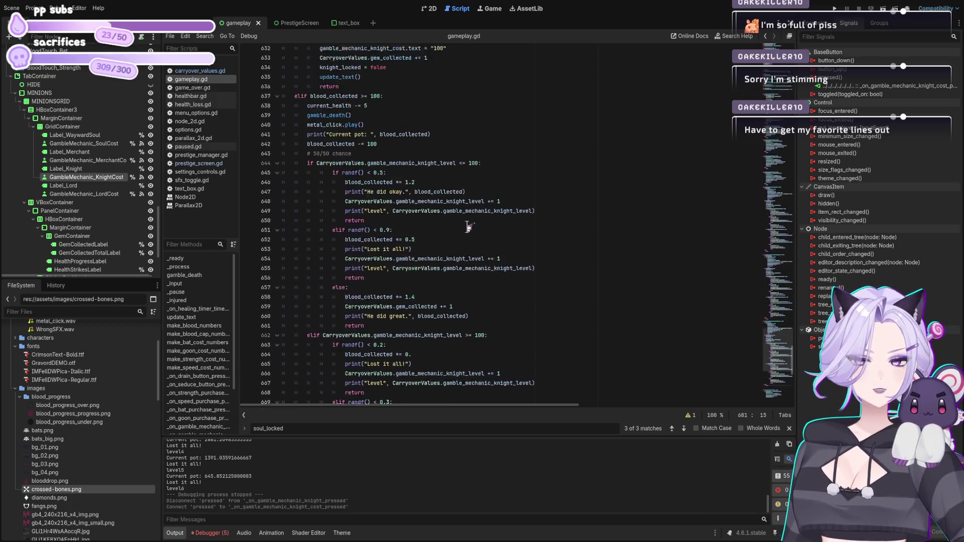
scroll(424, 173, down, 8)
scroll(428, 224, down, 3)
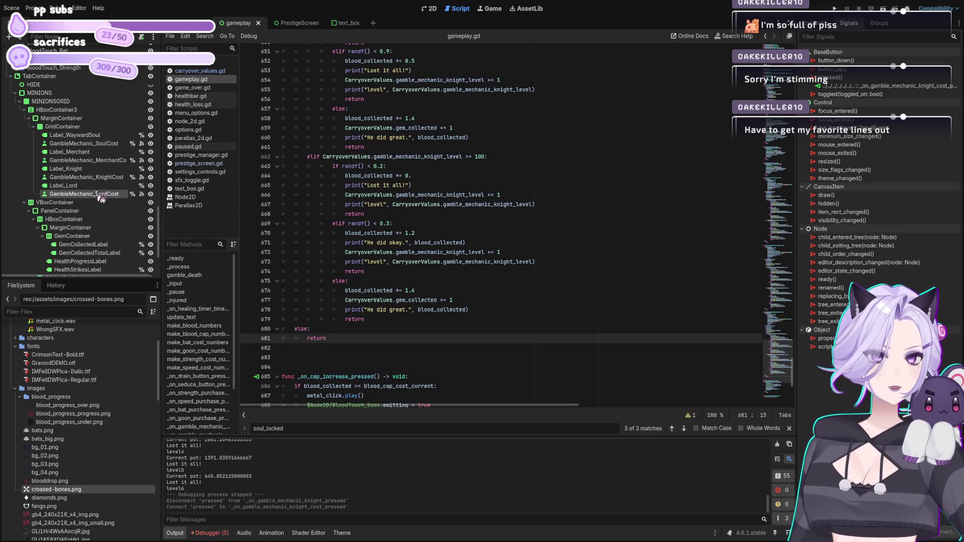
- Connect GambleMechanic_LordCost's pressed signal to a new handler and move it below the knight handler
click(326, 351)
key(Return)
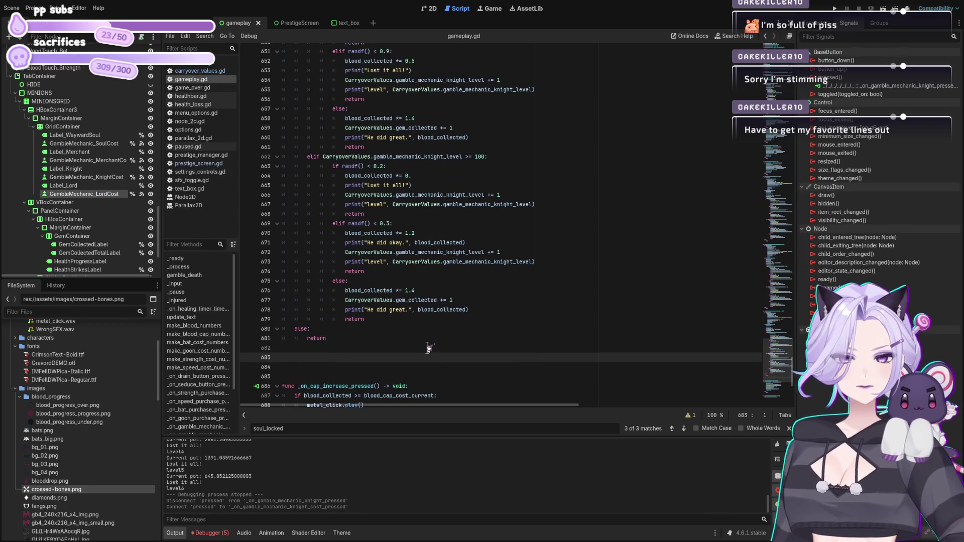
scroll(416, 332, down, 1)
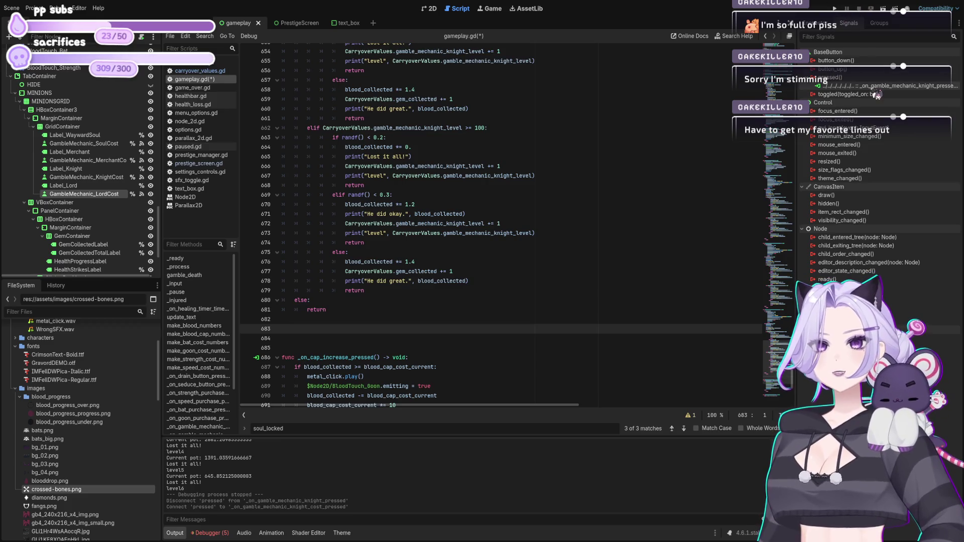
click(903, 120)
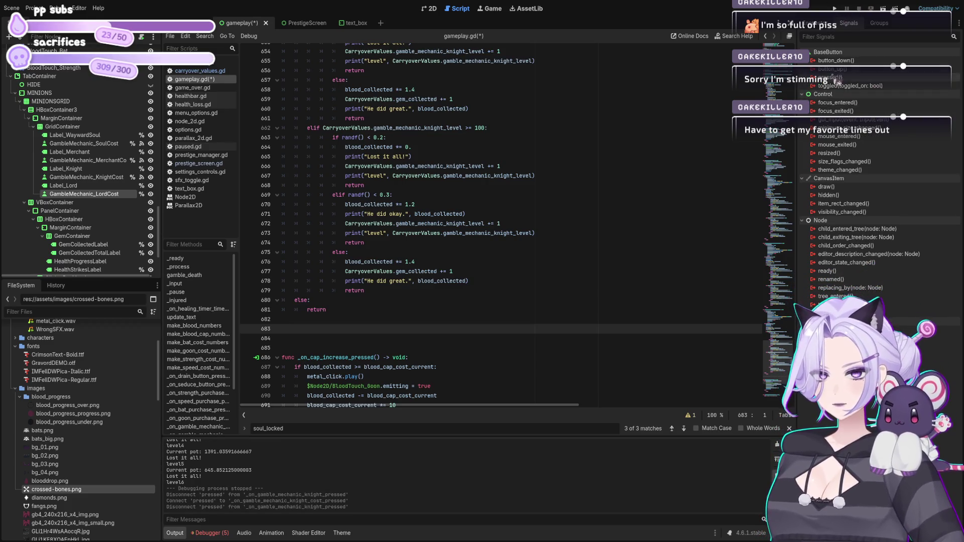
click(457, 351)
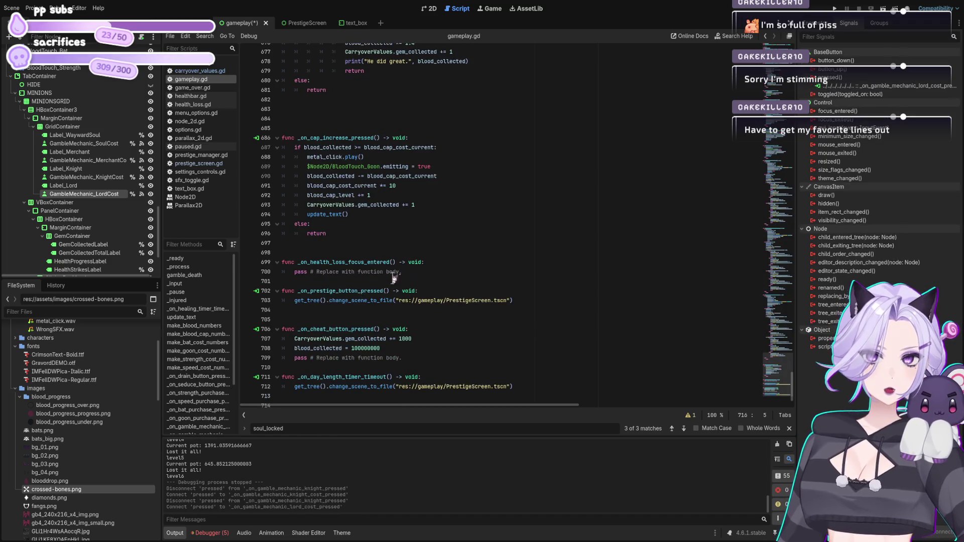
drag(427, 396, 281, 385)
key(ctrl+x)
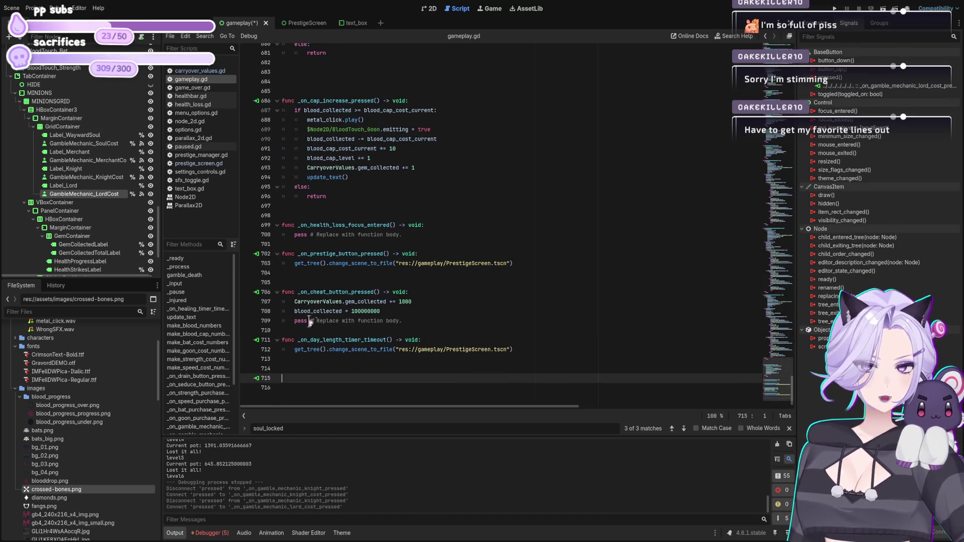
scroll(352, 251, up, 7)
click(300, 292)
key(BackSpace)
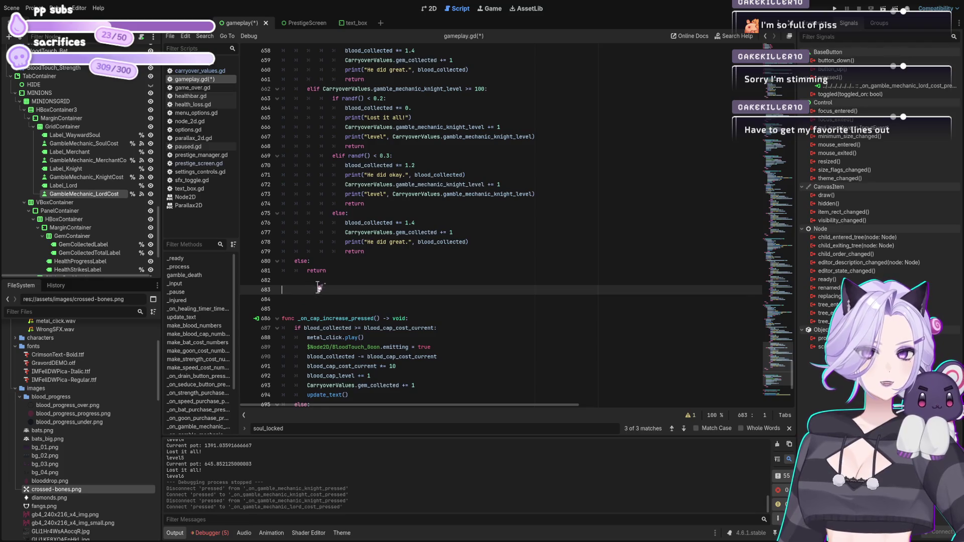
key(ctrl+v)
- Paste the lord gamble code over the lord handler's pass line and save gameplay.gd
click(345, 270)
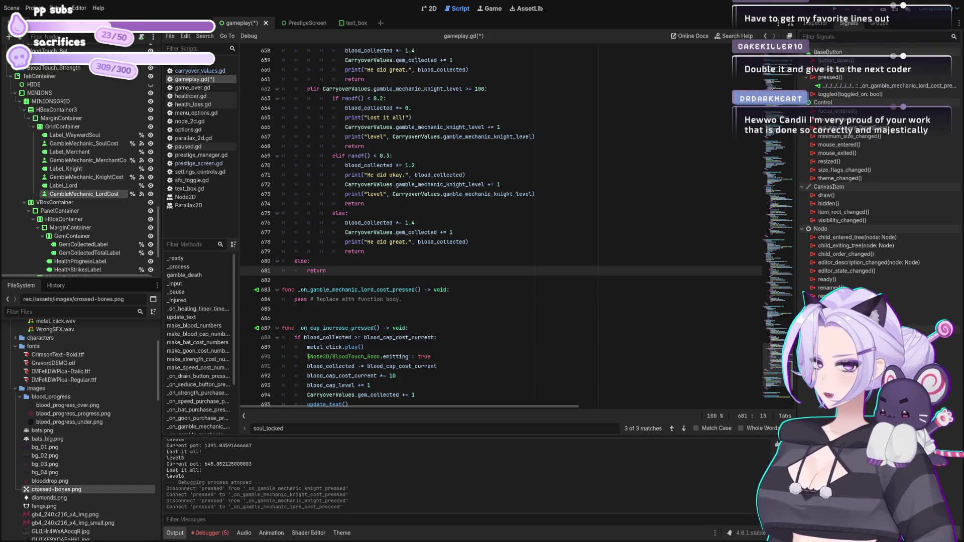
triple_click(301, 299)
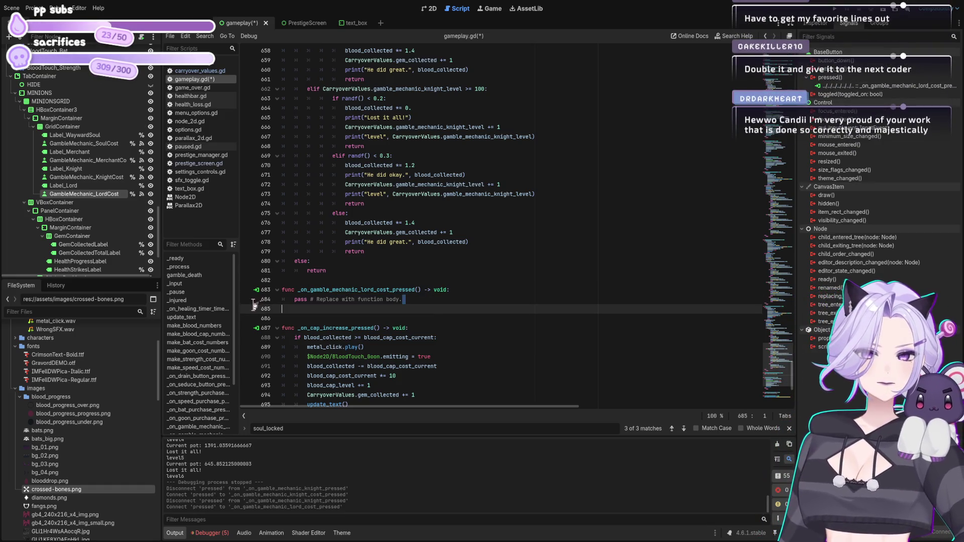
key(ctrl+v)
key(ctrl+s)
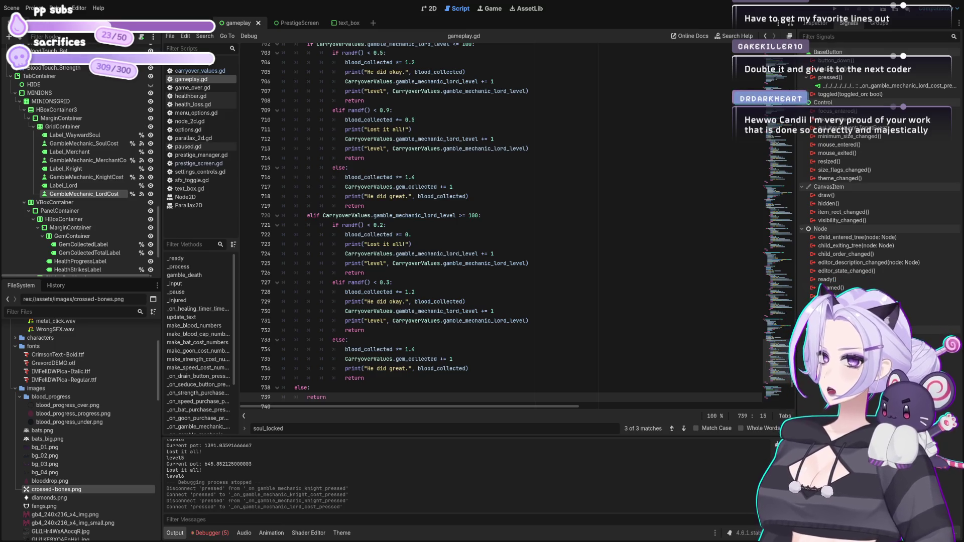
- Run the project with F5 and try the gamble buttons, checking pot and level output
key(F5)
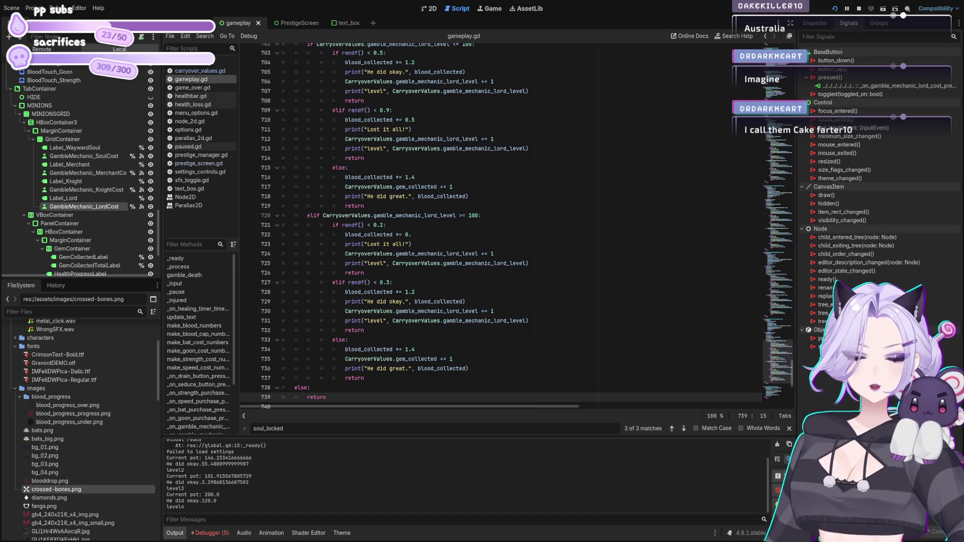
- Raise the lord handler's 100 blood thresholds and deductions on lines 685, 687, 695 and 700 to 1000
click(515, 272)
scroll(513, 271, down, 6)
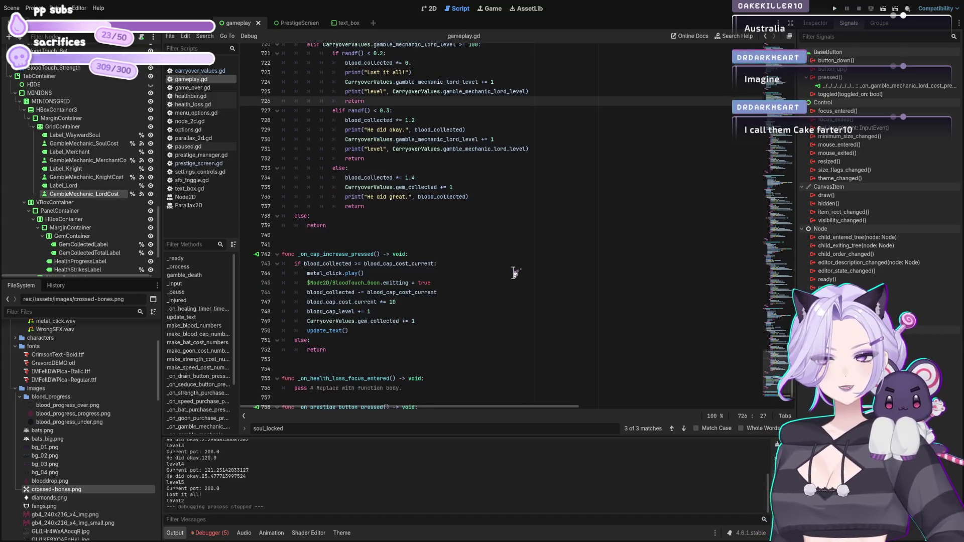
scroll(525, 236, up, 13)
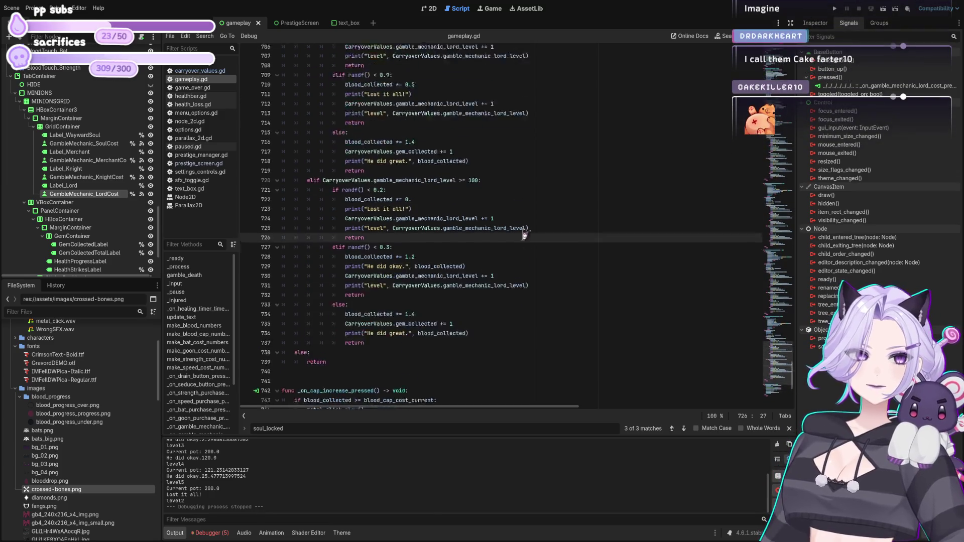
scroll(527, 234, up, 3)
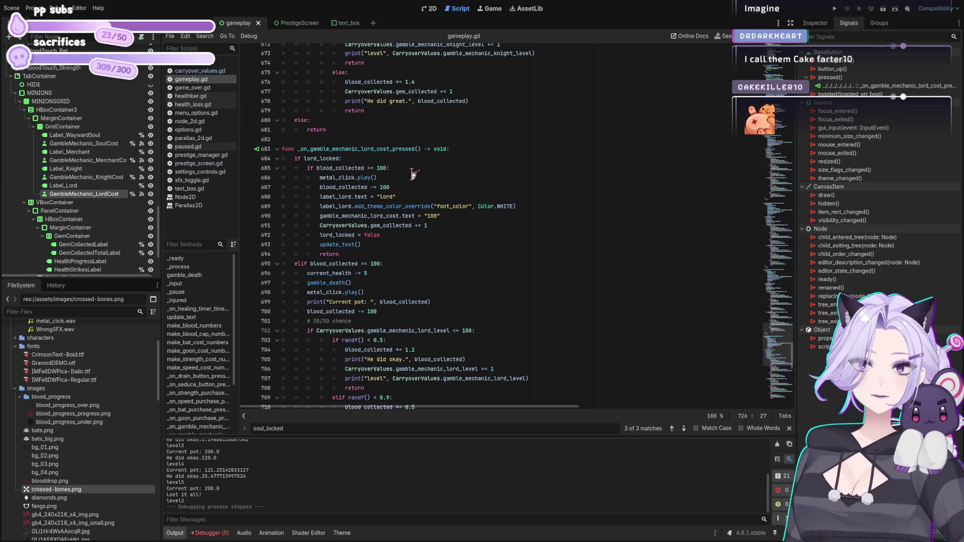
scroll(408, 185, up, 19)
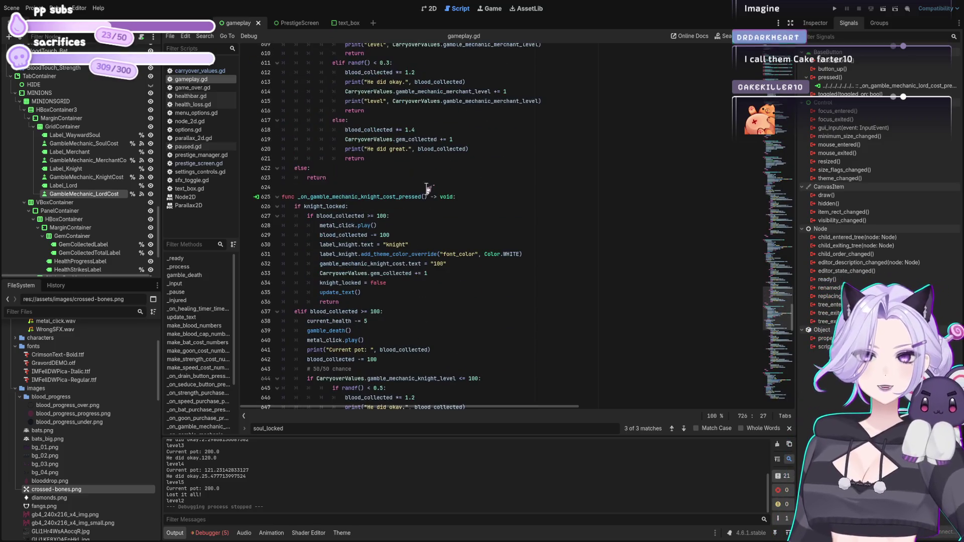
scroll(432, 206, down, 17)
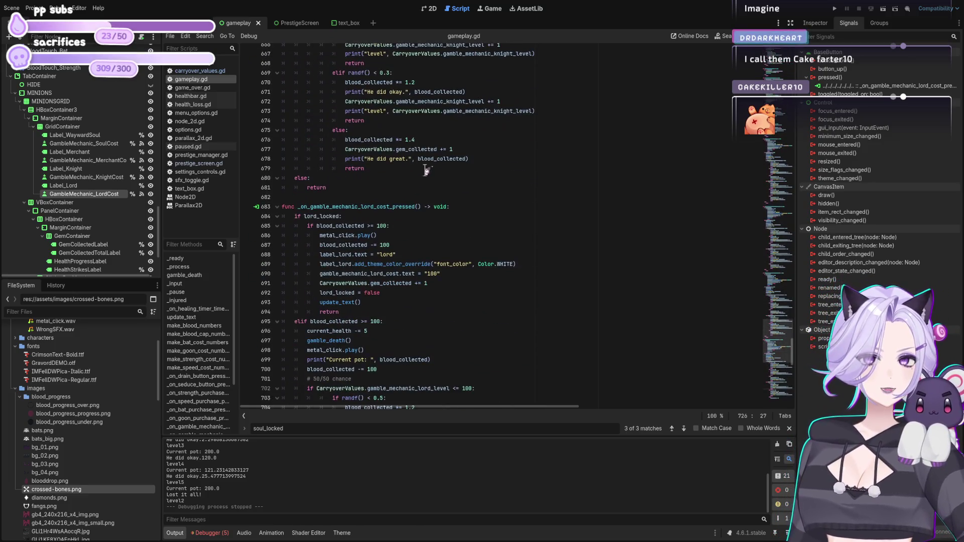
click(391, 225)
text(0)
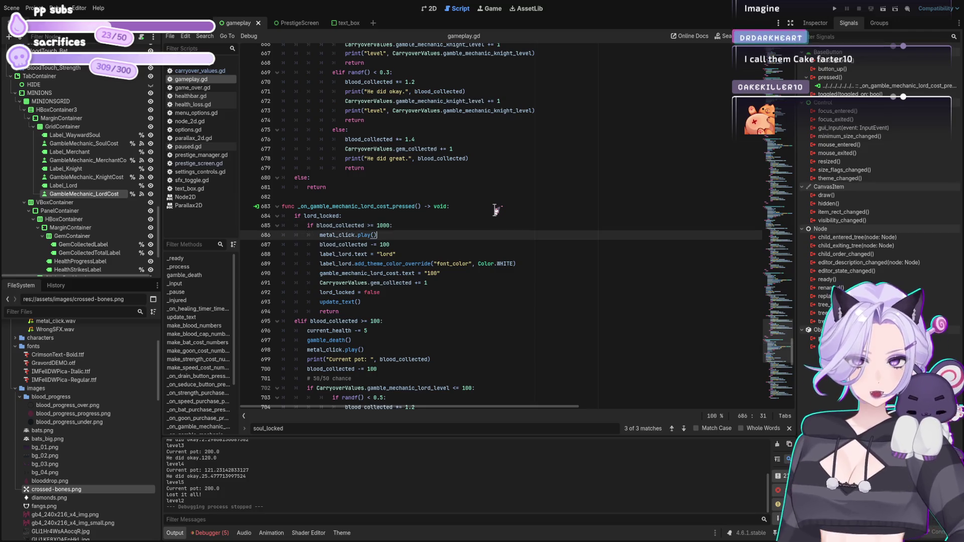
key(Down)
key(Down)
text(0)
click(381, 321)
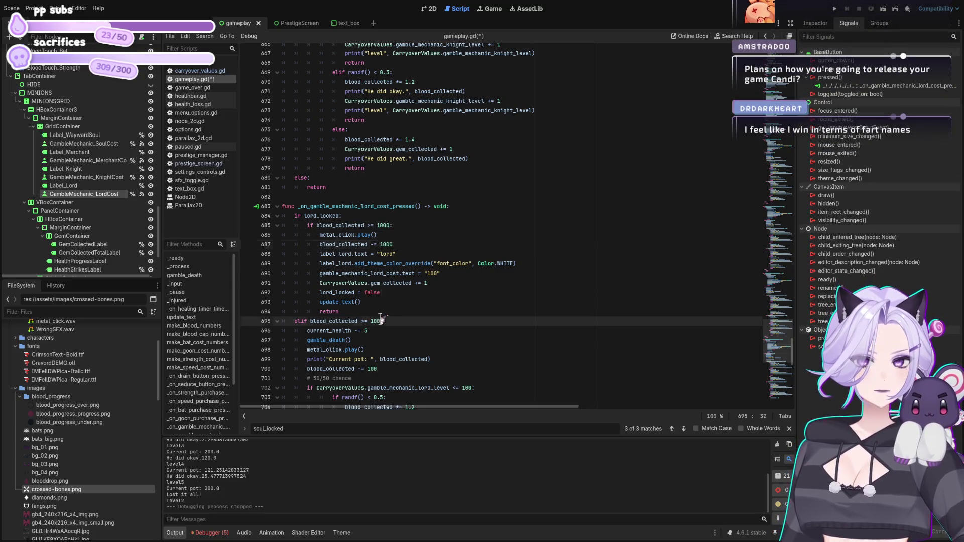
text(0)
click(380, 370)
text(0)
scroll(414, 309, down, 2)
- Set the lord gamble's health penalty to 10 and the unlock gem reward to 2
double_click(366, 274)
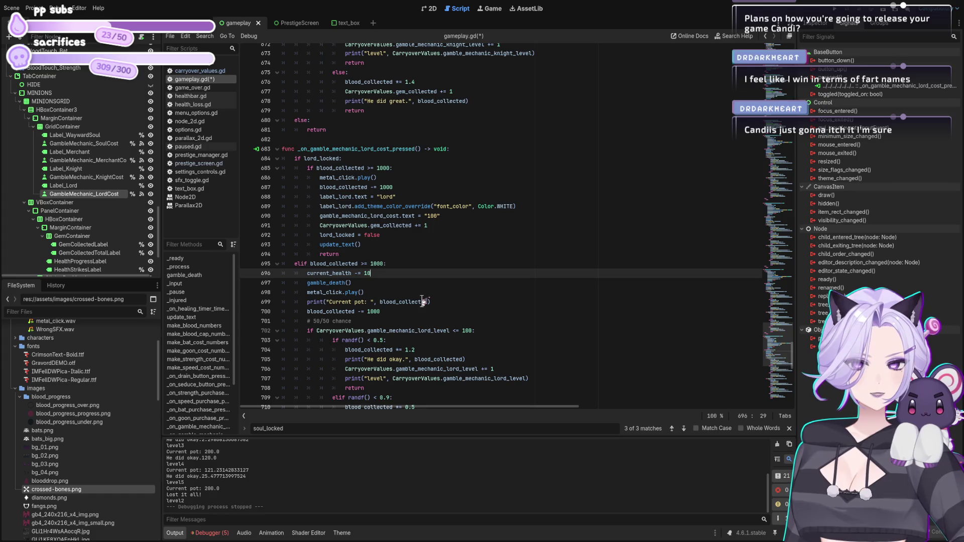
click(434, 226)
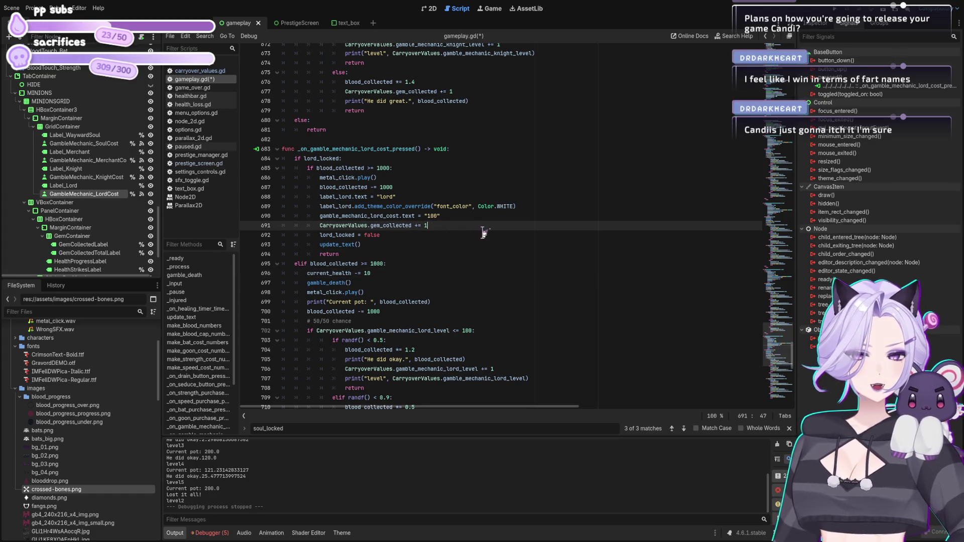
key(BackSpace)
text(2)
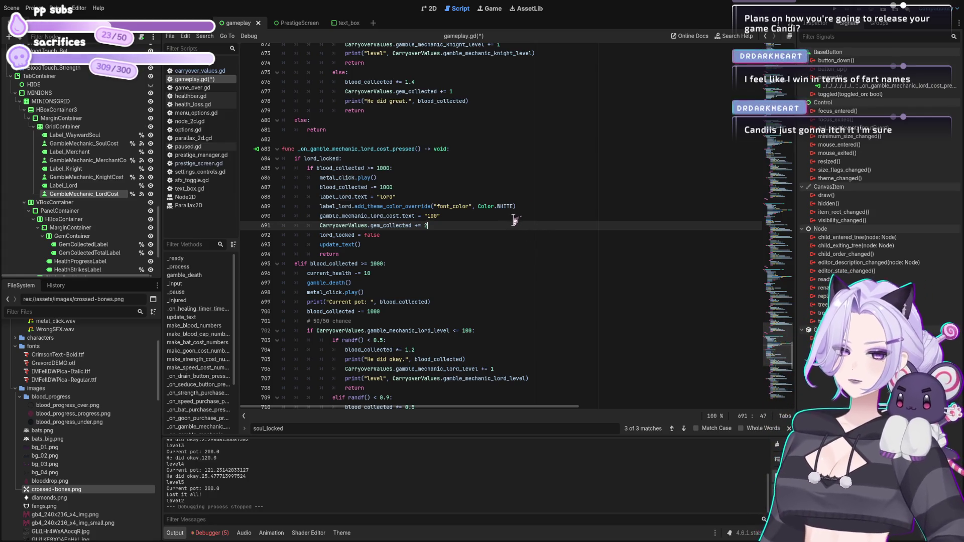
scroll(507, 235, down, 4)
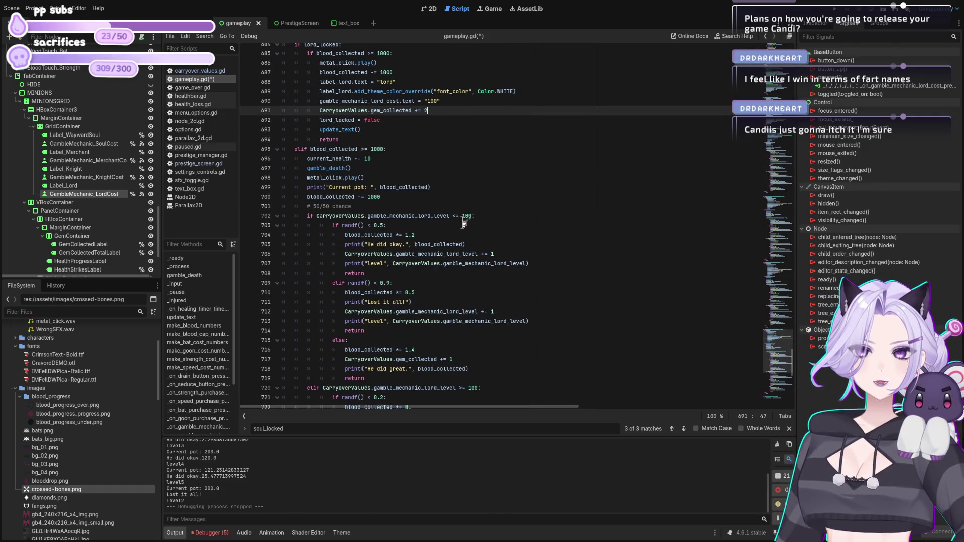
- Raise the lord level limit and the upper level threshold from 100 to 1000
click(472, 216)
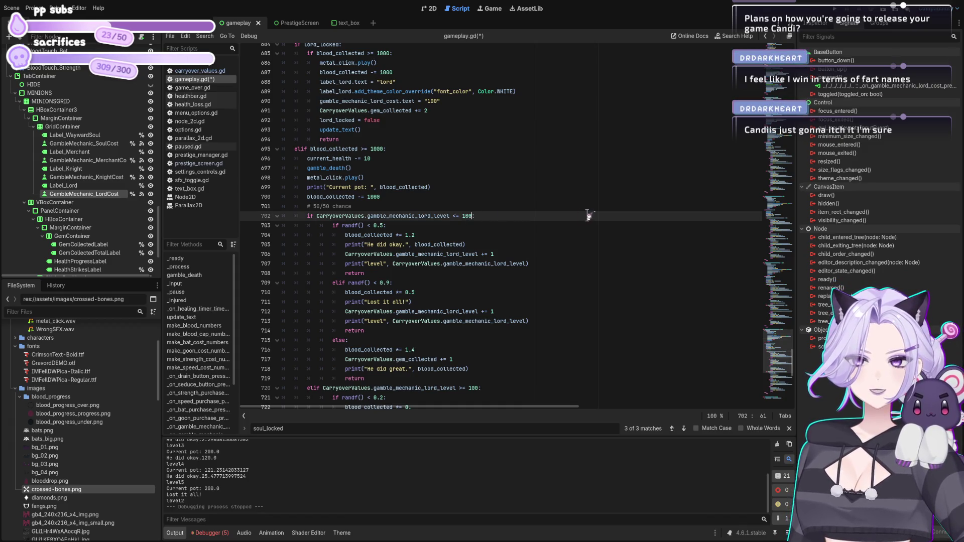
text(0)
scroll(482, 251, down, 4)
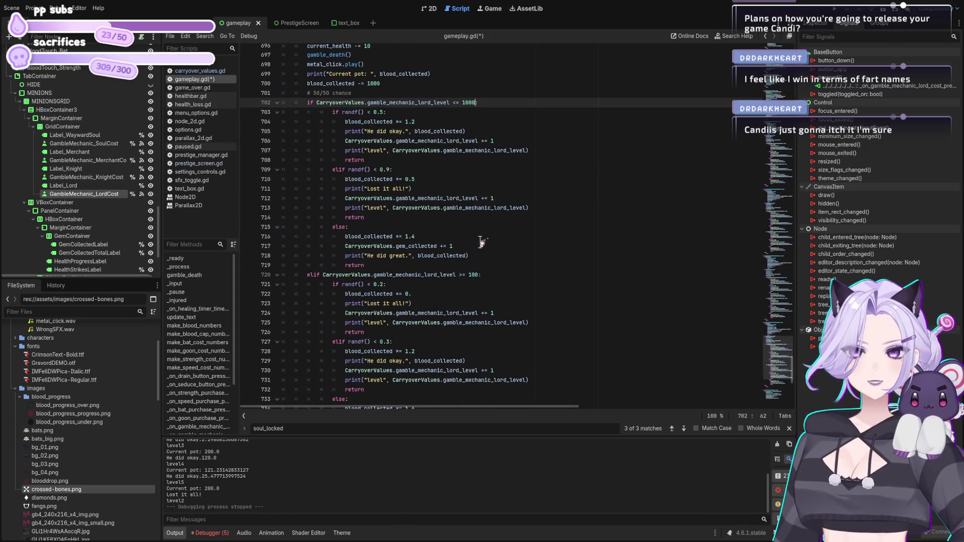
click(480, 273)
text(0)
scroll(536, 276, down, 3)
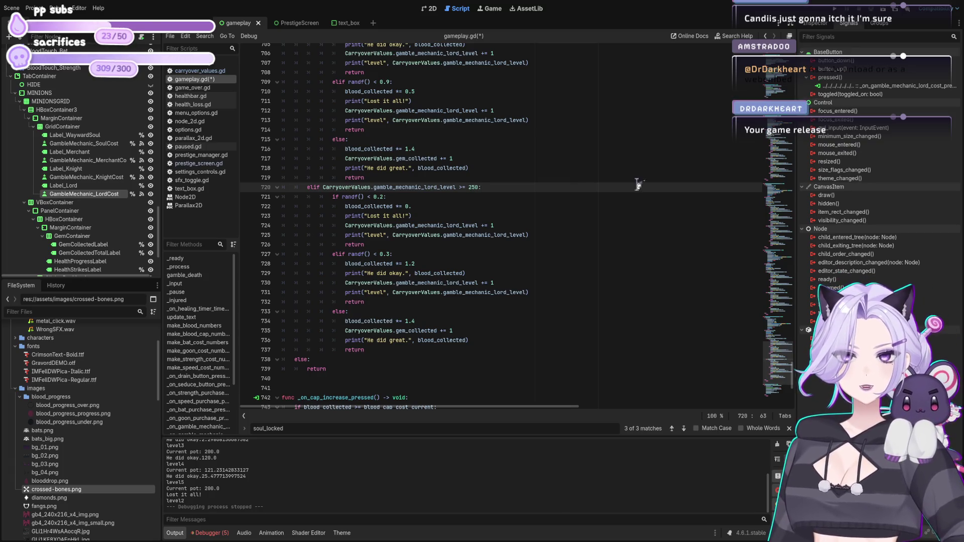
scroll(602, 171, up, 6)
- Finish the level increment on line 712 with '+= 1' and save gameplay.gd
click(473, 188)
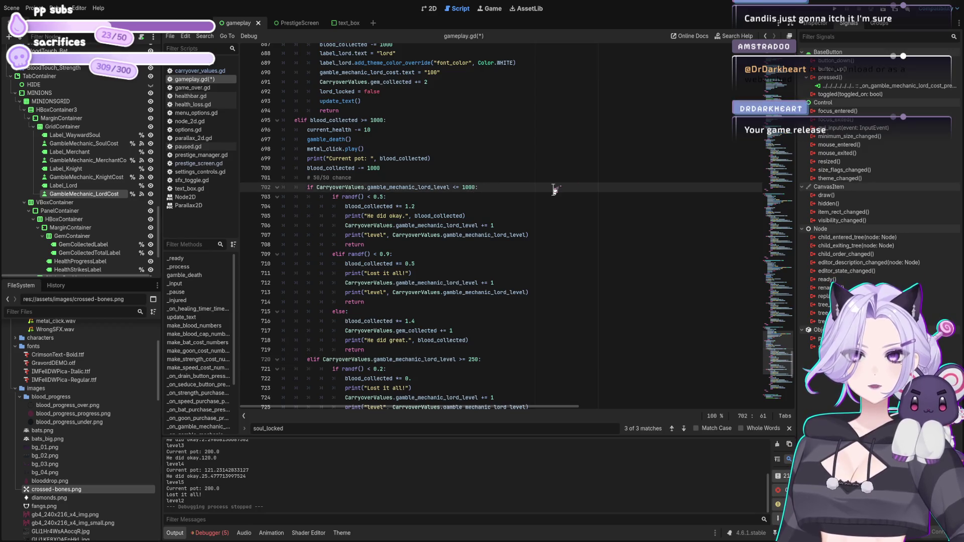
click(505, 215)
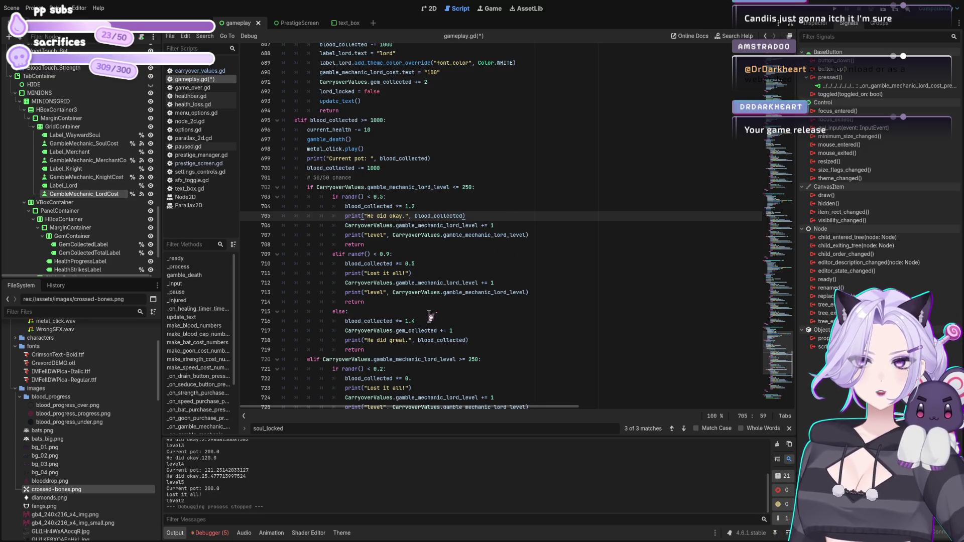
click(460, 331)
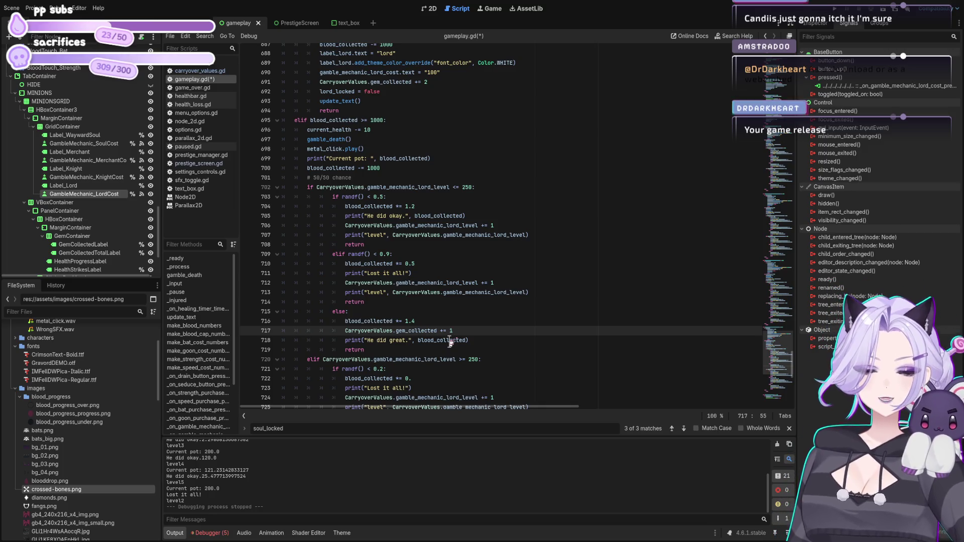
text(2)
click(516, 284)
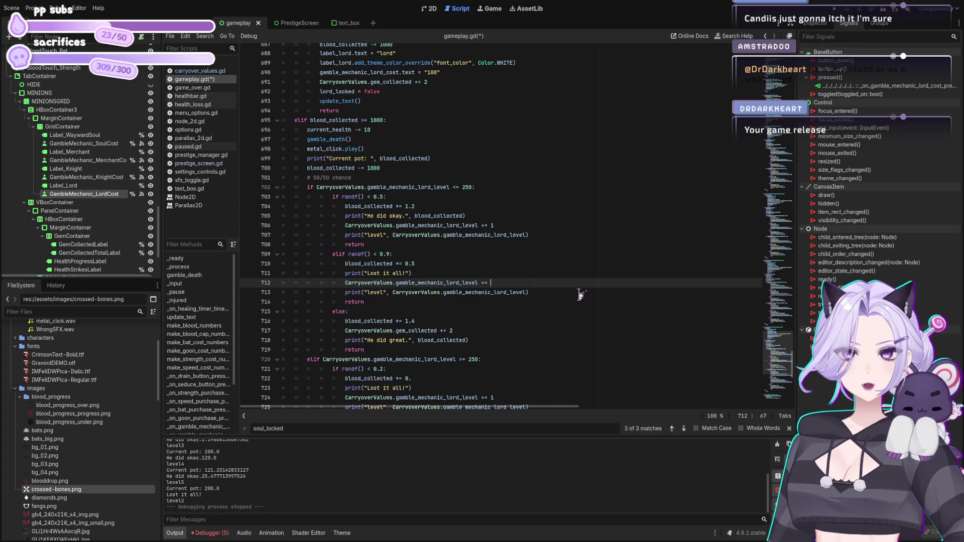
key(ctrl+space)
click(463, 300)
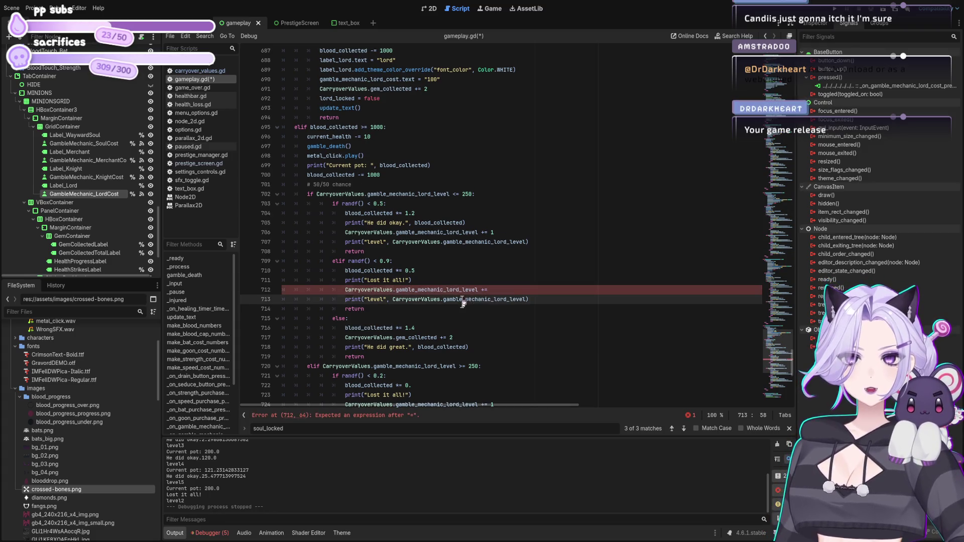
click(536, 289)
text(1)
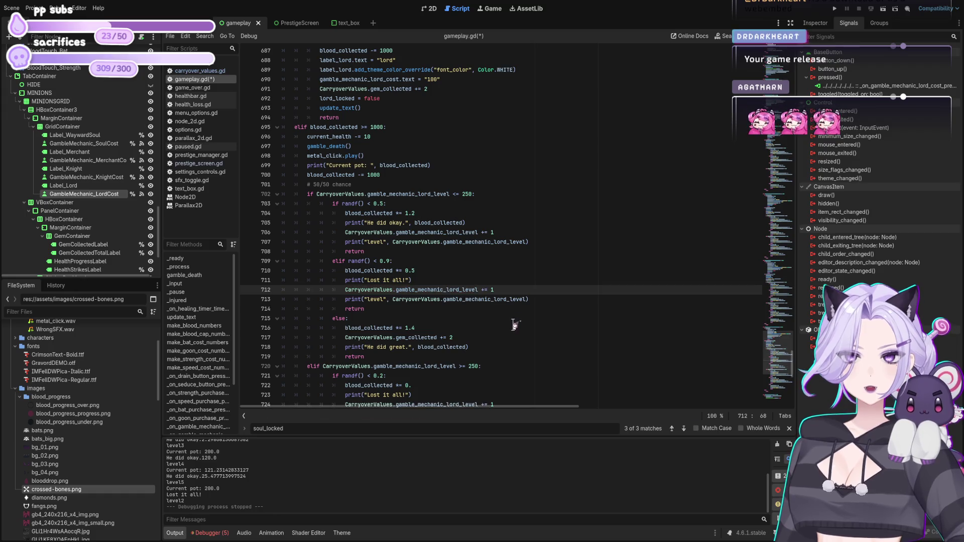
key(ctrl+s)
- Change the 'great' gem rewards on lines 717 and 735 to 2 and 5
click(470, 223)
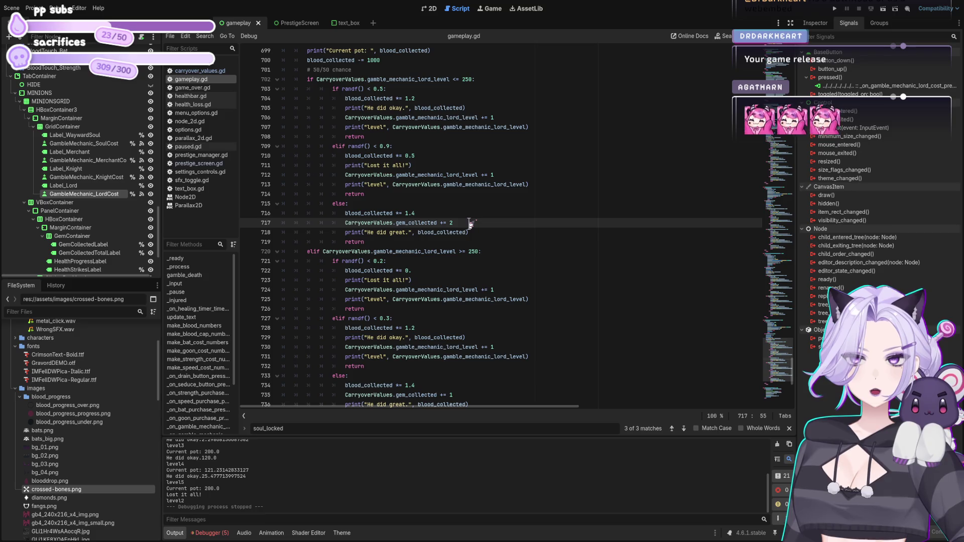
scroll(470, 223, down, 3)
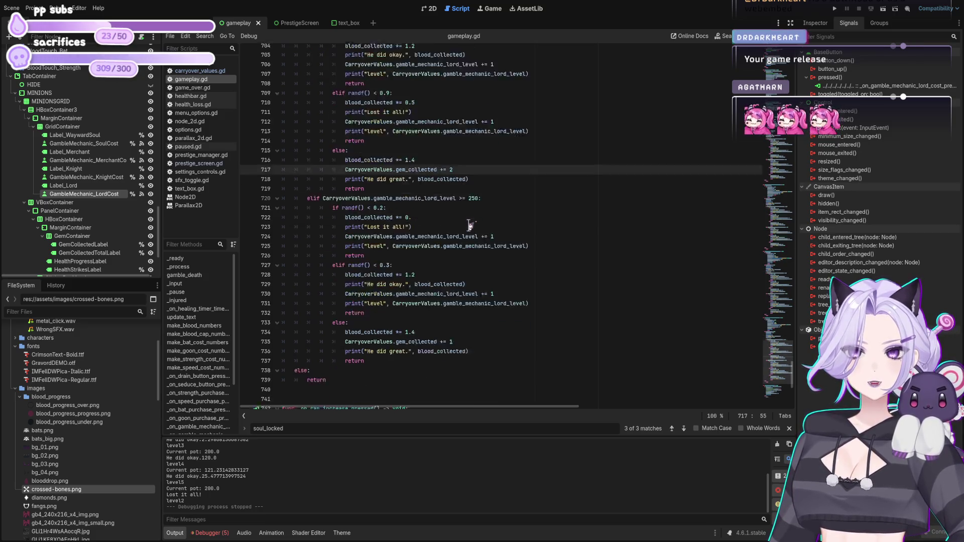
click(471, 307)
text(5)
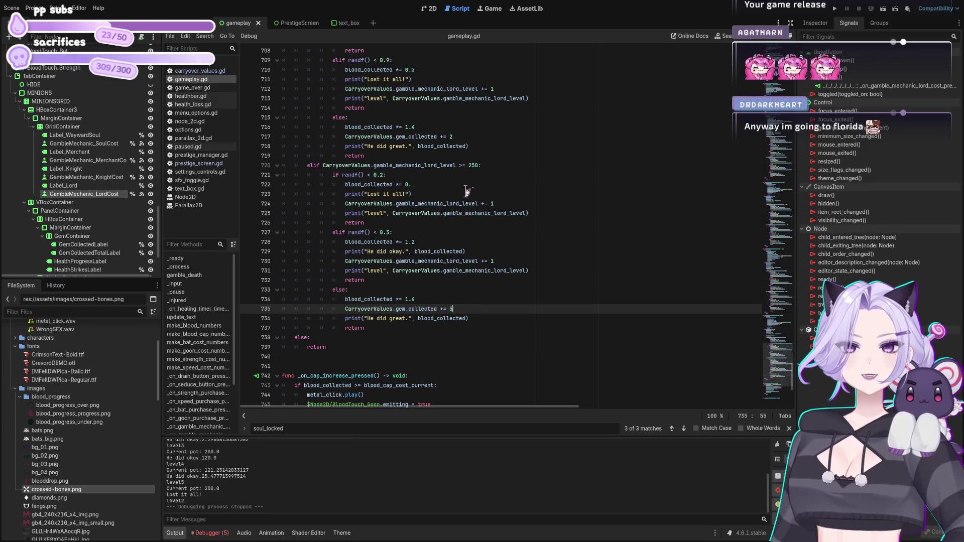
scroll(451, 201, up, 5)
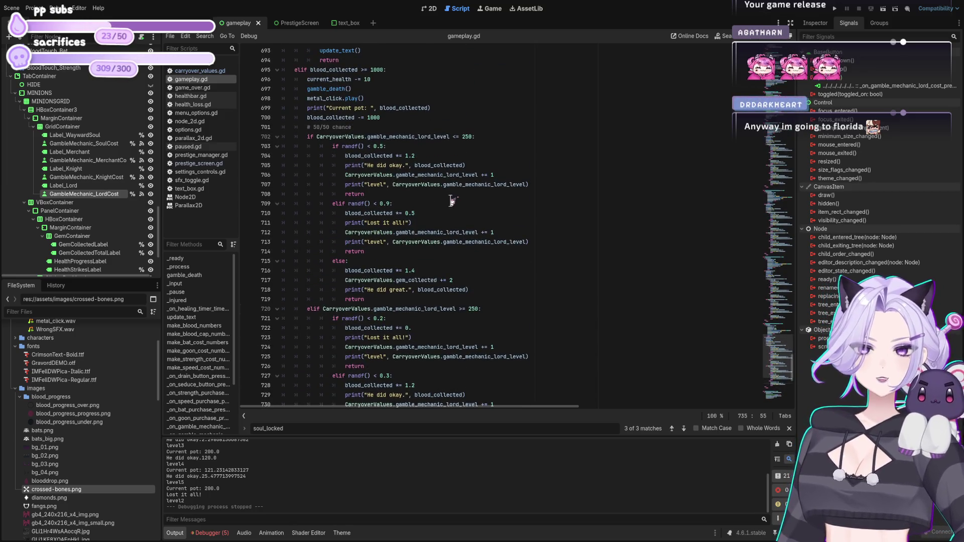
scroll(452, 200, down, 10)
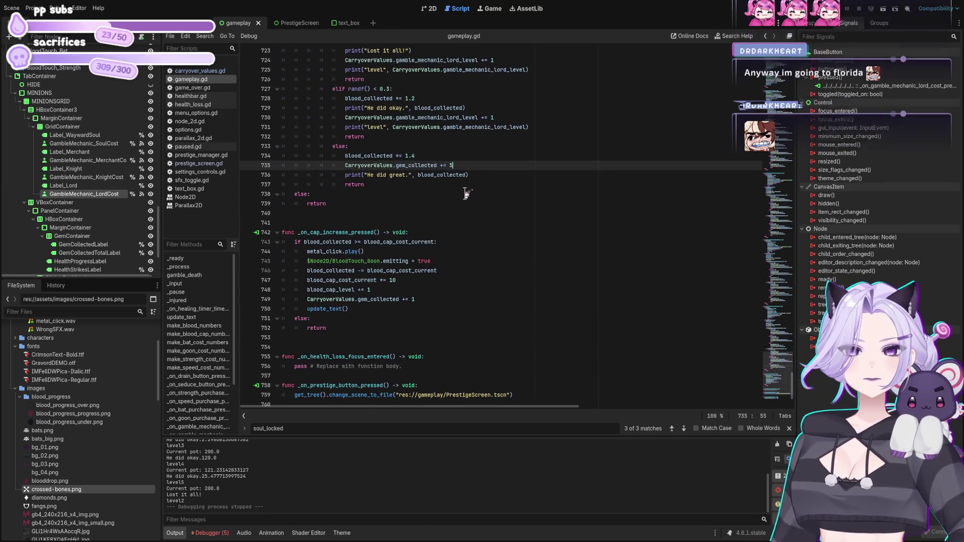
scroll(466, 193, up, 8)
scroll(467, 195, up, 9)
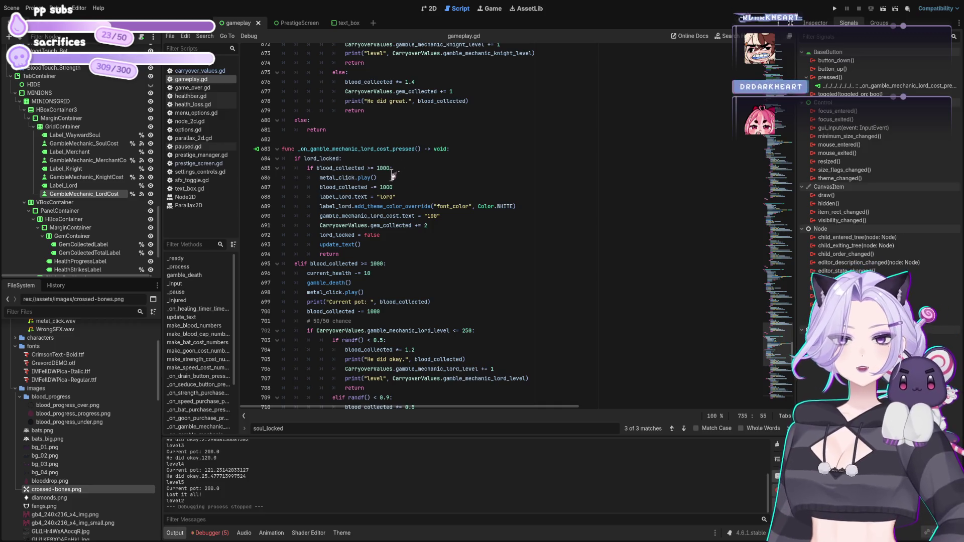
- Append '00' to the lord cost on lines 685, 687, 695 and 700, making it 100000
click(390, 168)
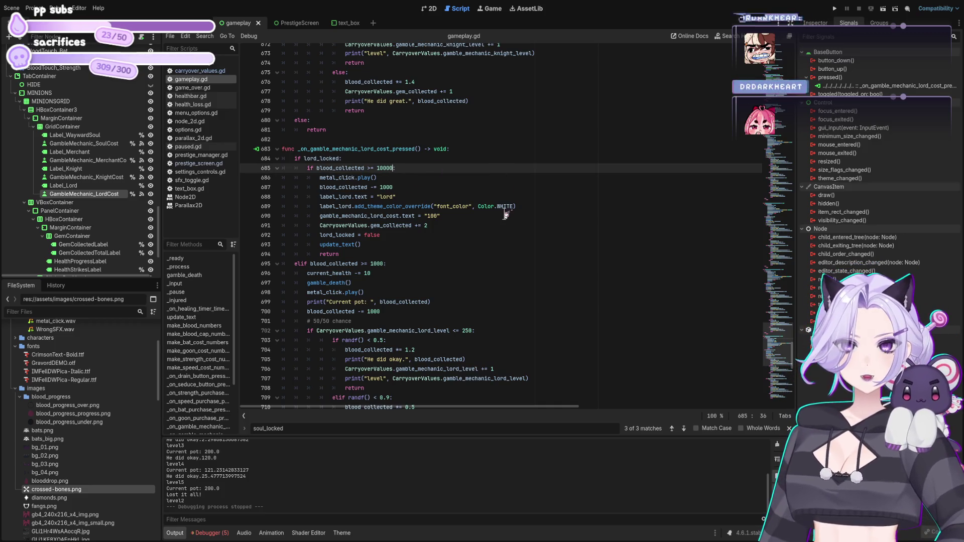
key(Down)
key(Down)
text(00)
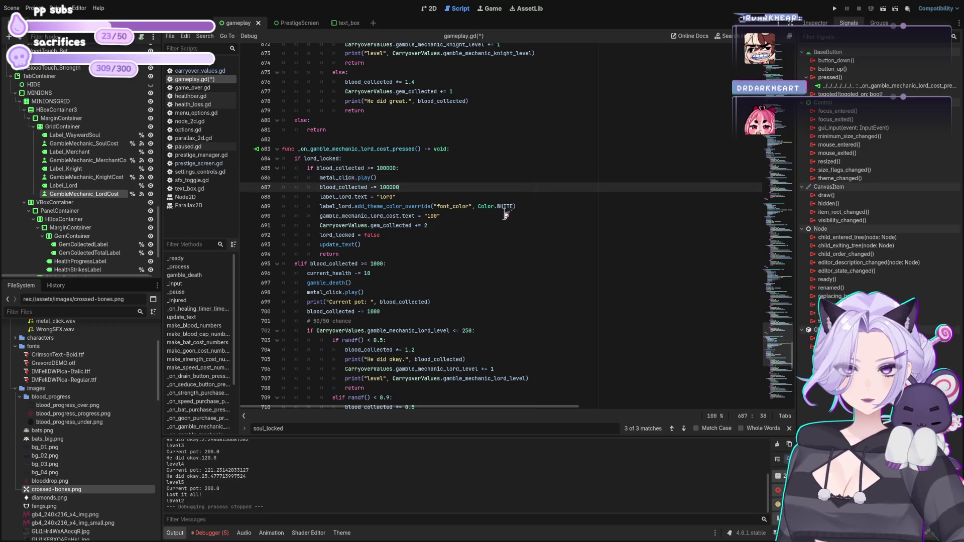
click(383, 264)
text(00)
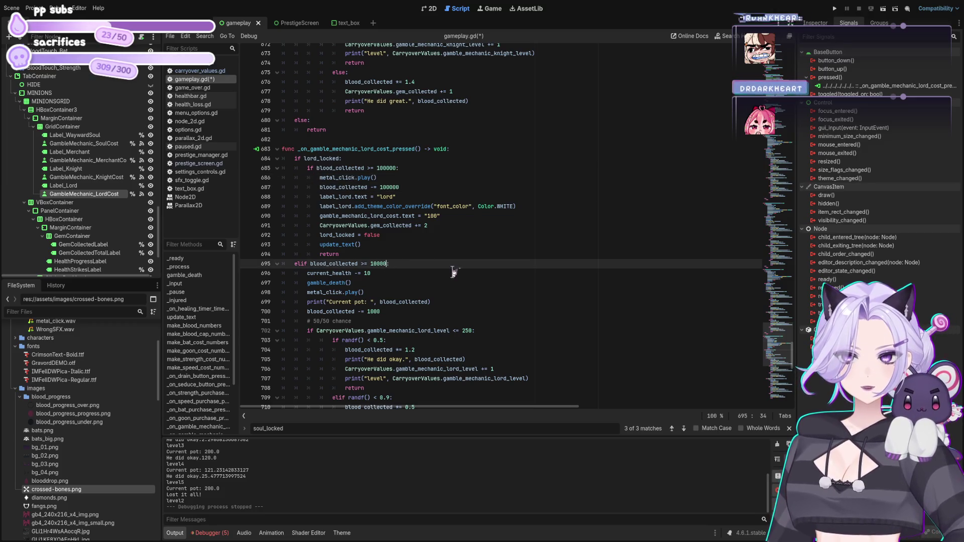
click(386, 311)
text(00)
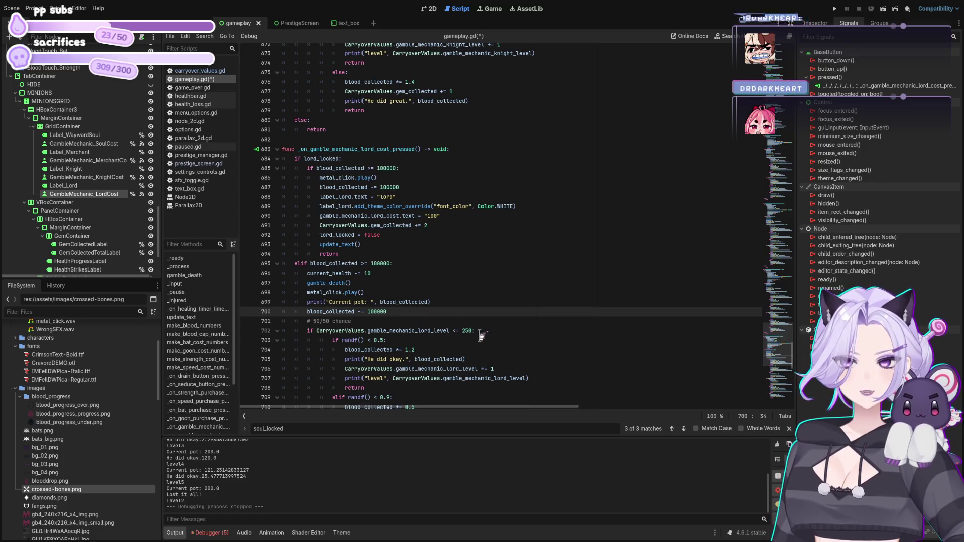
click(472, 331)
scroll(512, 319, down, 4)
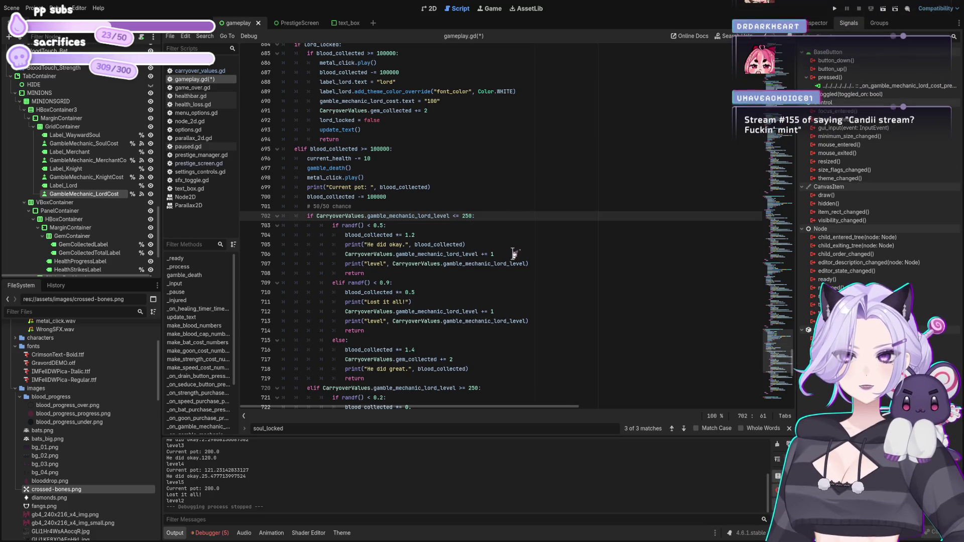
scroll(513, 254, down, 1)
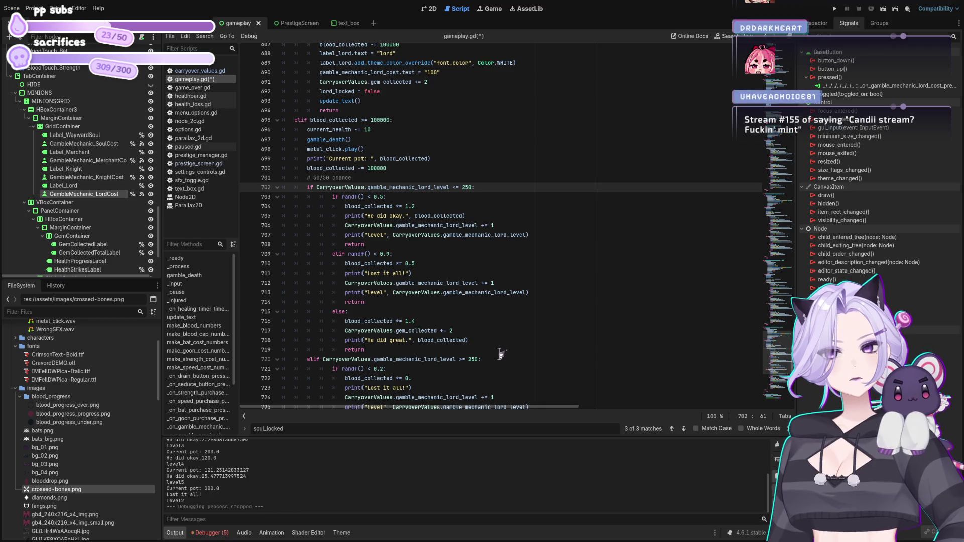
- Raise the lord gem rewards on lines 717 and 735, then save gameplay.gd
click(455, 331)
text(50)
scroll(512, 311, down, 5)
scroll(519, 281, down, 1)
click(477, 331)
text(0)
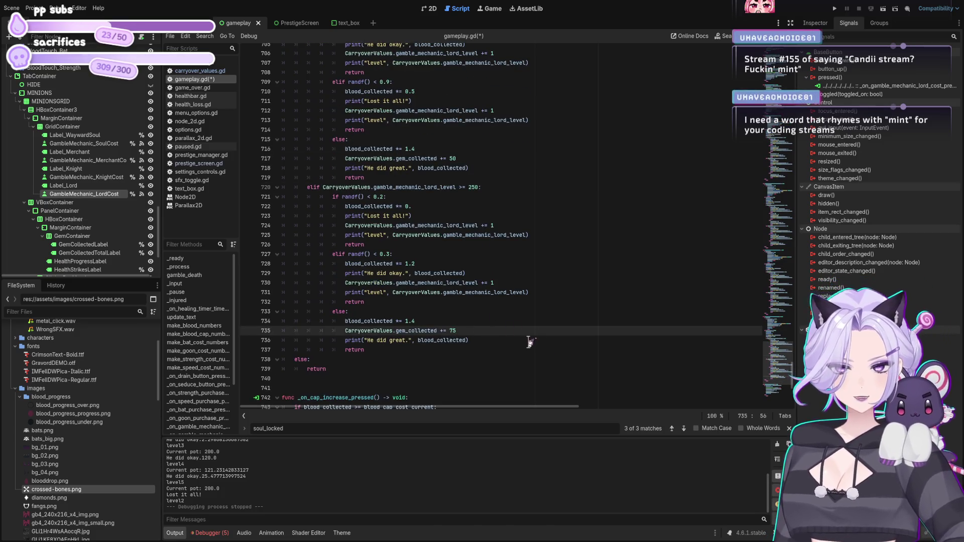
key(ctrl+s)
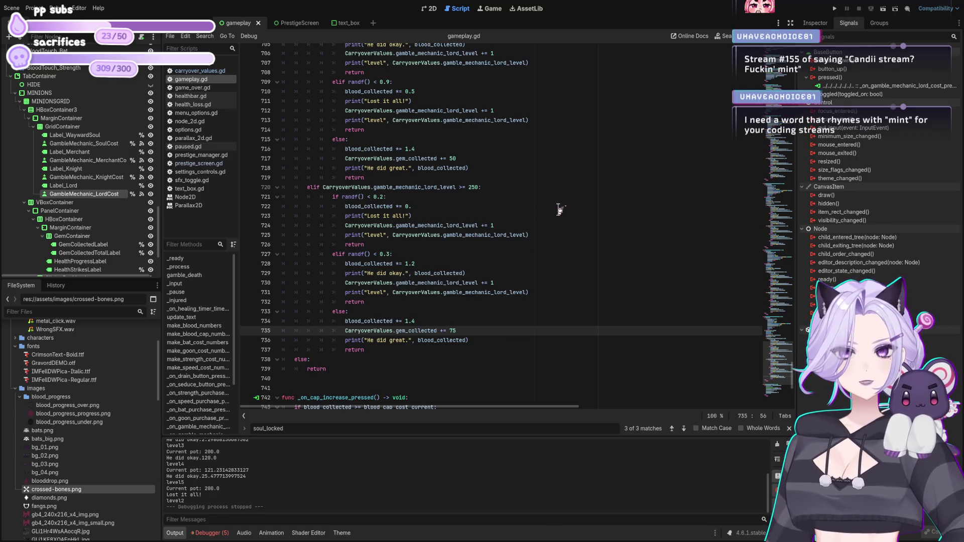
- Edit the knight gem reward on line 677 and check the knight level threshold on line 662
scroll(558, 240, up, 15)
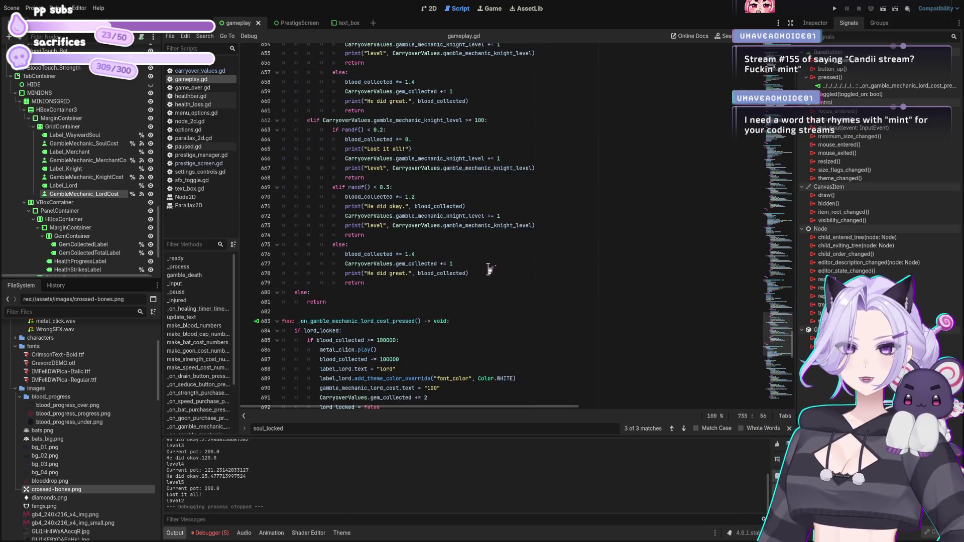
click(486, 265)
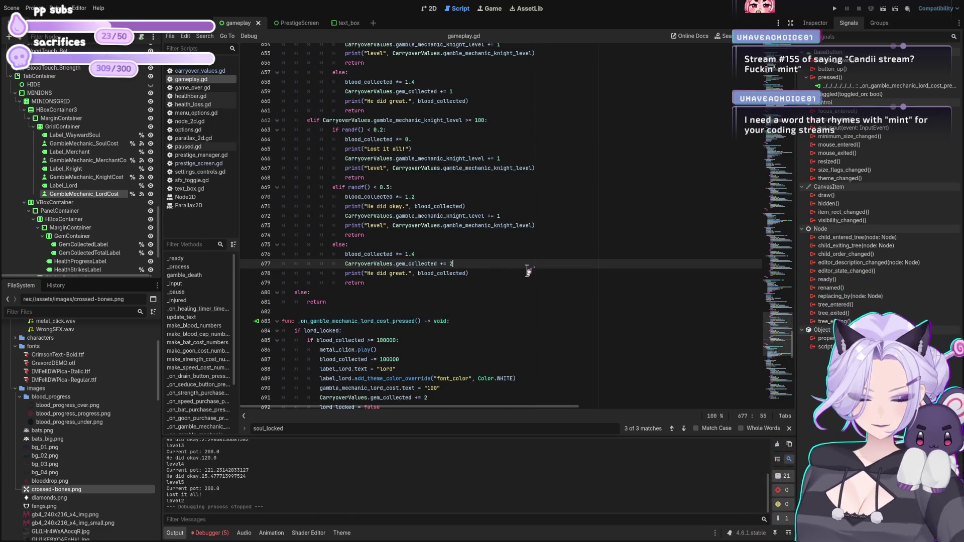
text(5)
scroll(486, 250, up, 4)
click(486, 207)
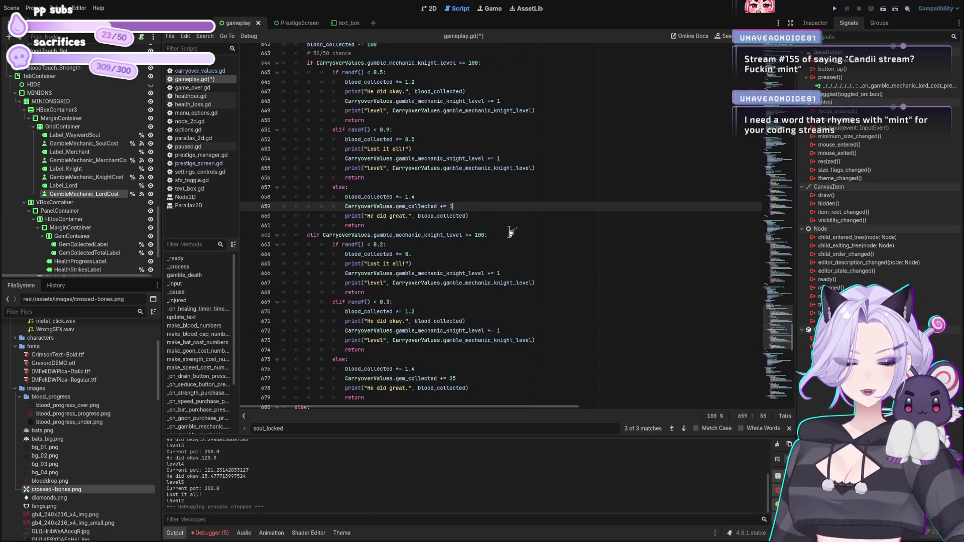
text(0)
scroll(557, 248, down, 20)
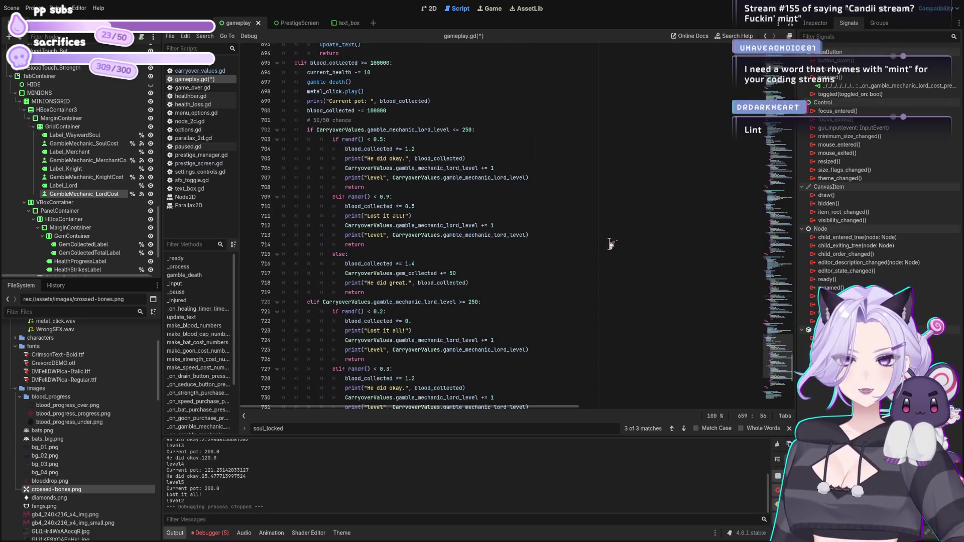
scroll(610, 245, up, 15)
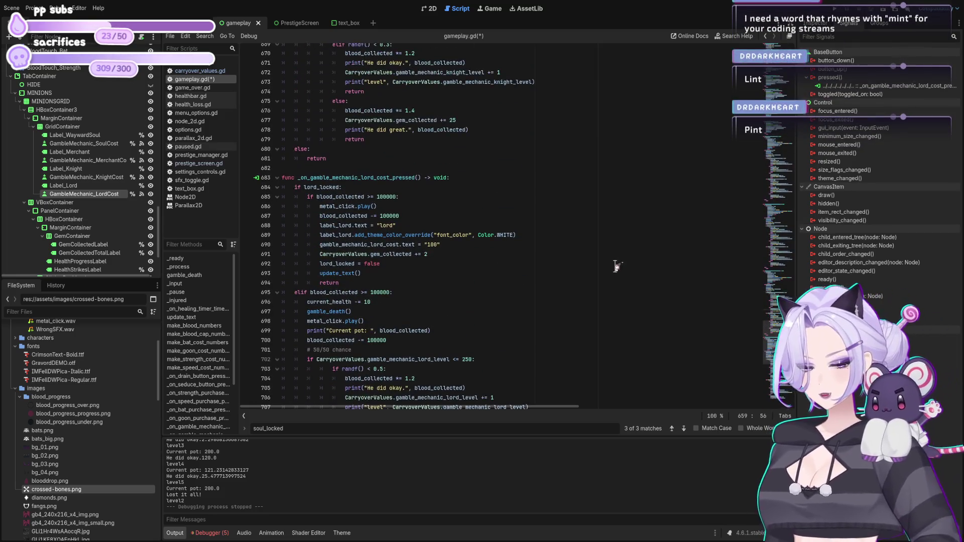
scroll(577, 226, up, 3)
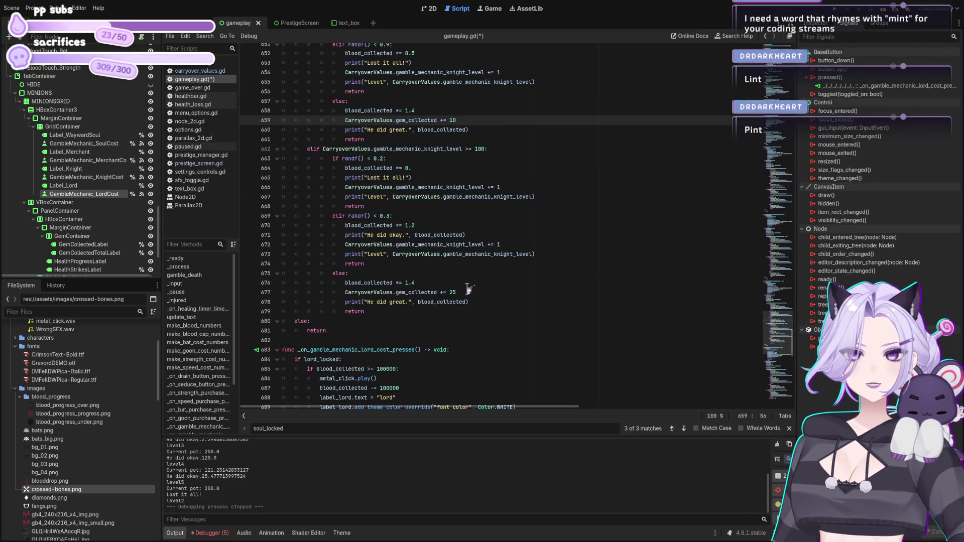
scroll(468, 290, up, 2)
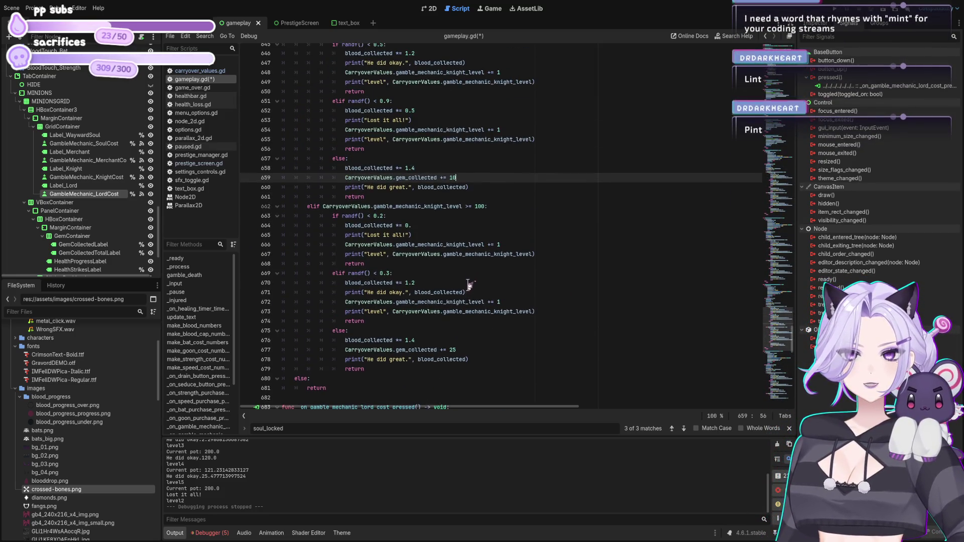
click(488, 206)
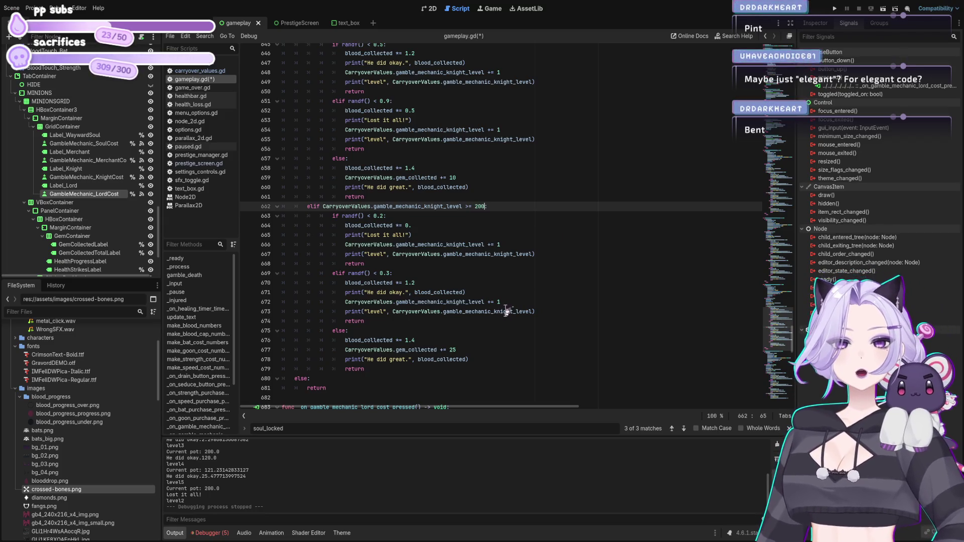
scroll(507, 293, up, 3)
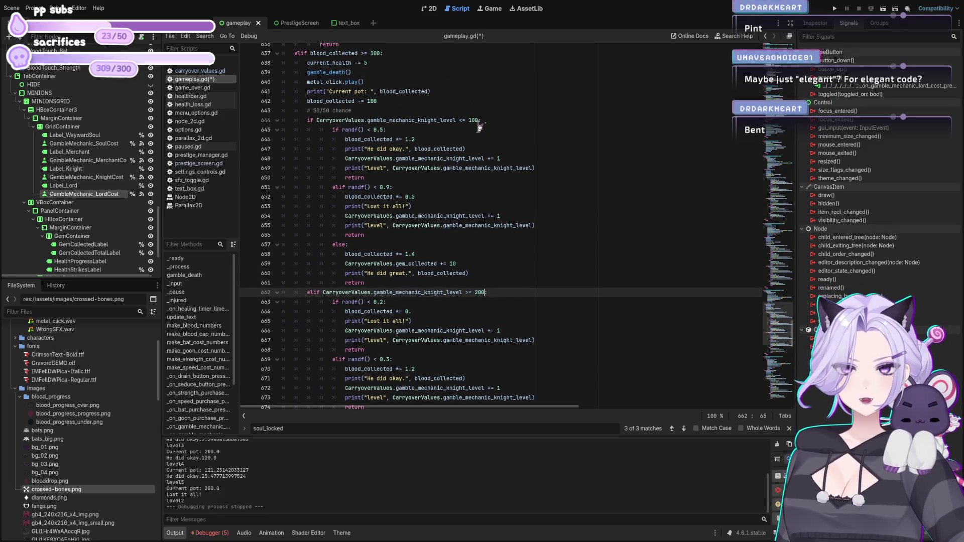
- Change the knight level limit on line 644 and the knight's higher-level gem reward
click(475, 120)
key(BackSpace)
key(BackSpace)
text(20)
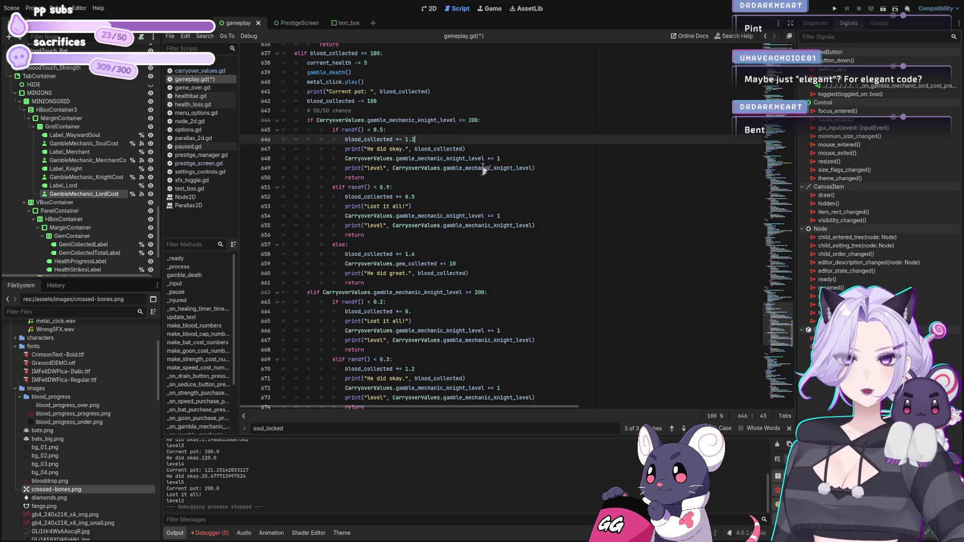
click(520, 217)
click(464, 264)
scroll(494, 259, up, 4)
scroll(490, 244, down, 10)
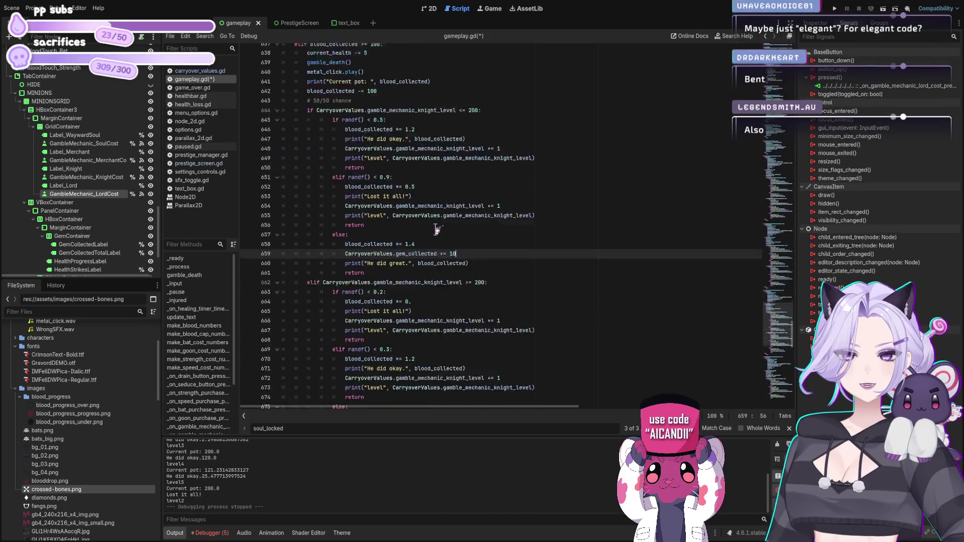
click(456, 263)
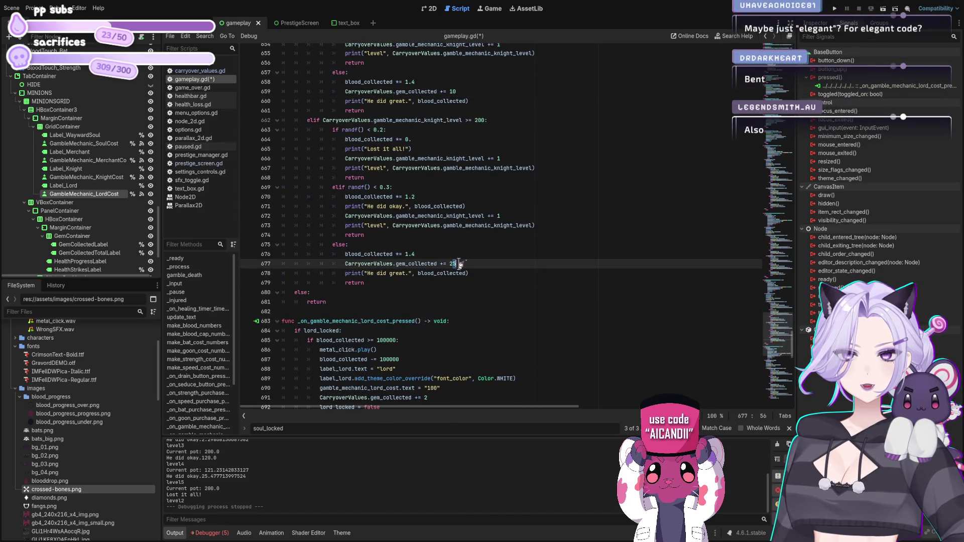
text(20)
- Set the lord gamble's great-outcome gem rewards to 75 and 100
scroll(460, 258, down, 12)
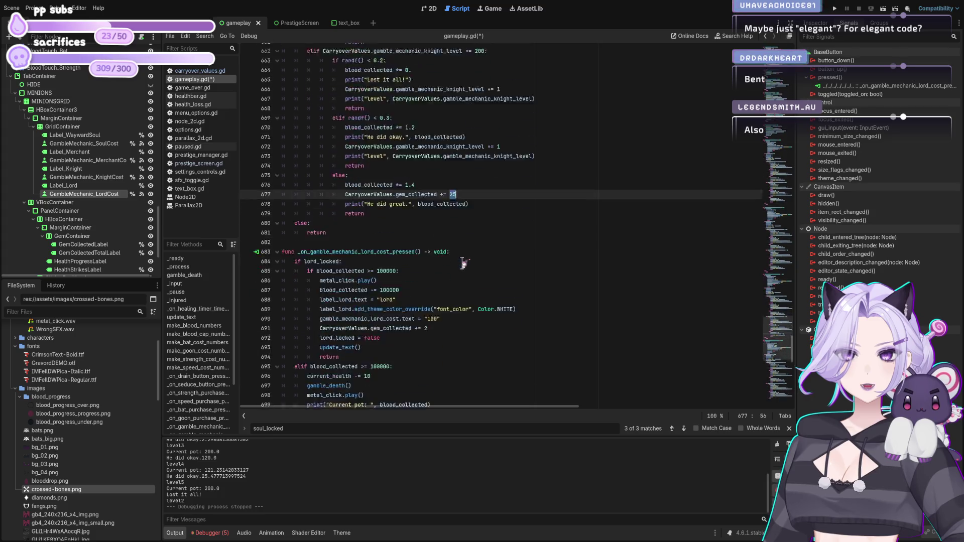
scroll(466, 257, down, 7)
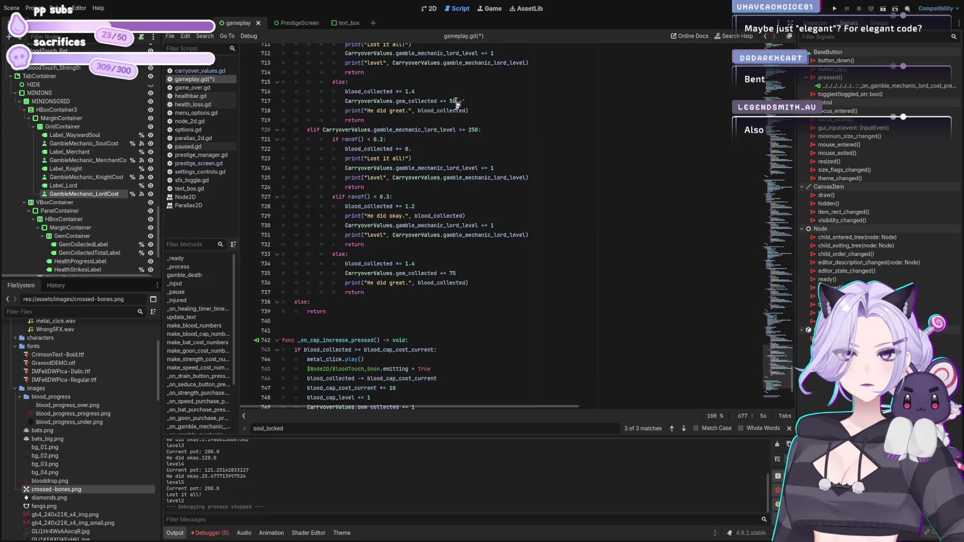
double_click(453, 100)
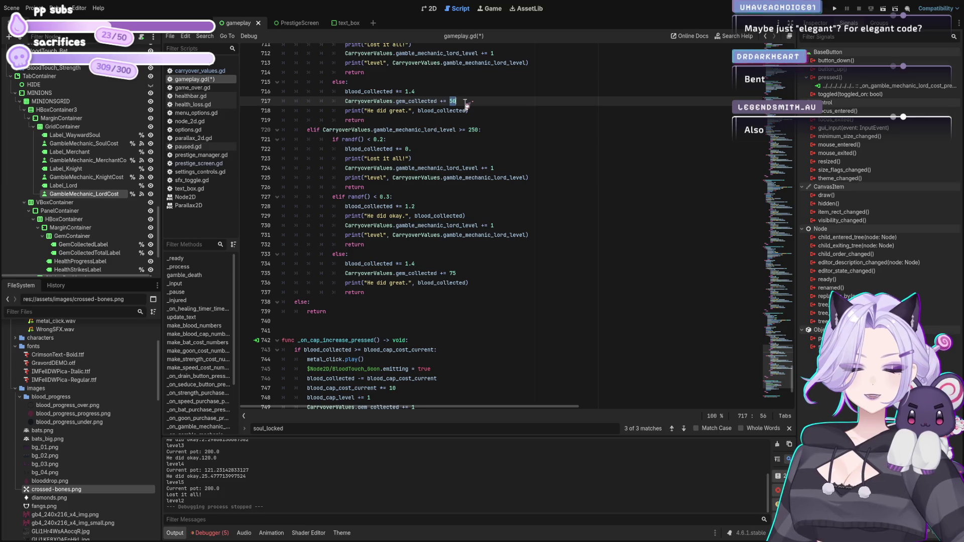
text(75)
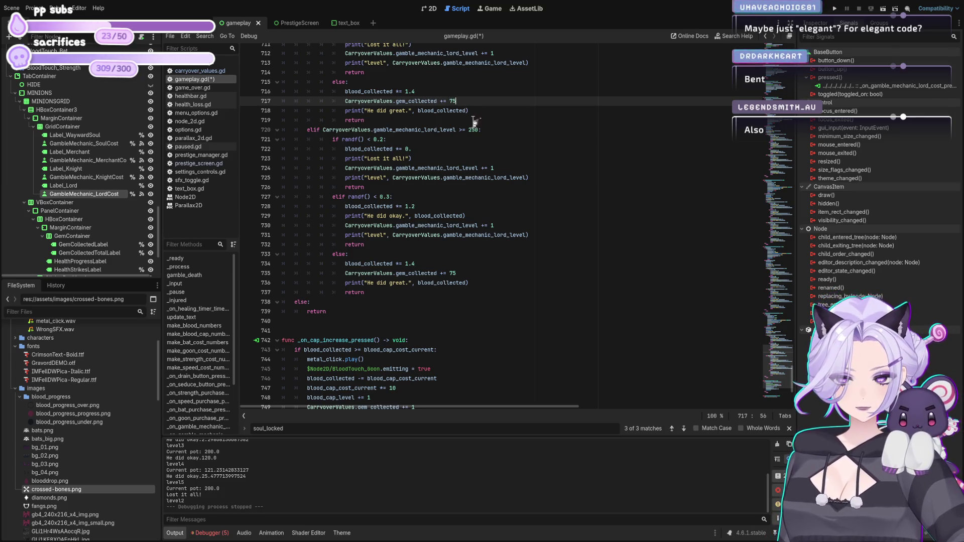
double_click(452, 273)
text(100)
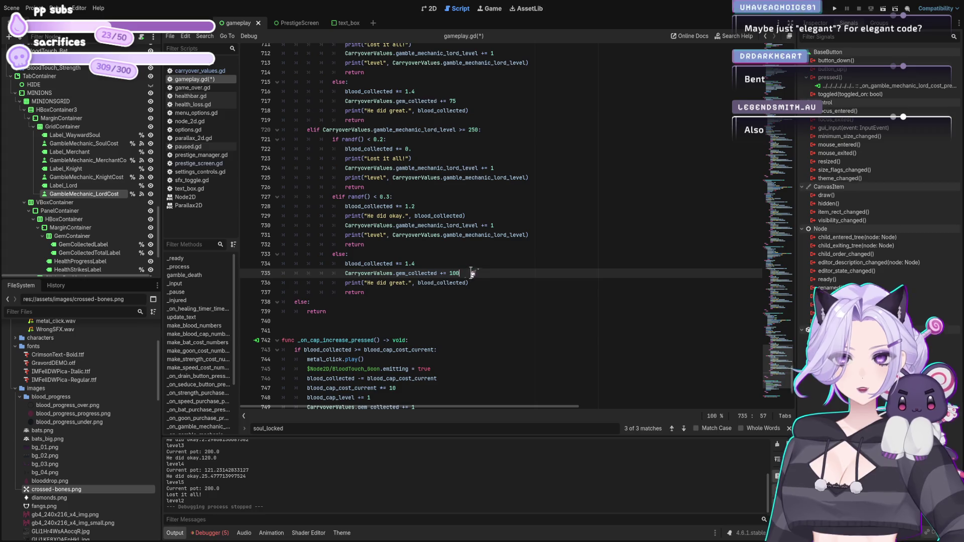
click(516, 235)
- Set the knight gamble's great-outcome gem rewards to 50 and 25
scroll(511, 232, up, 8)
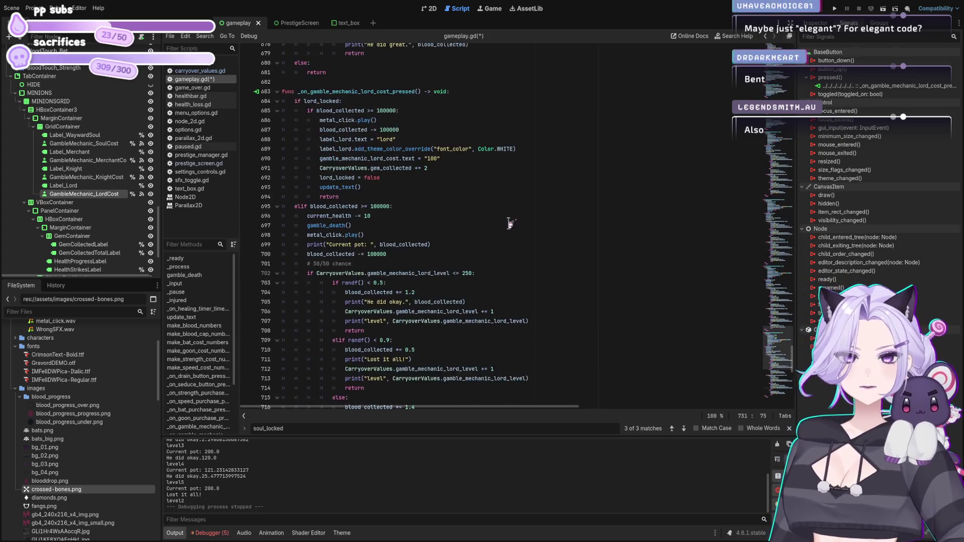
scroll(507, 229, up, 10)
double_click(452, 235)
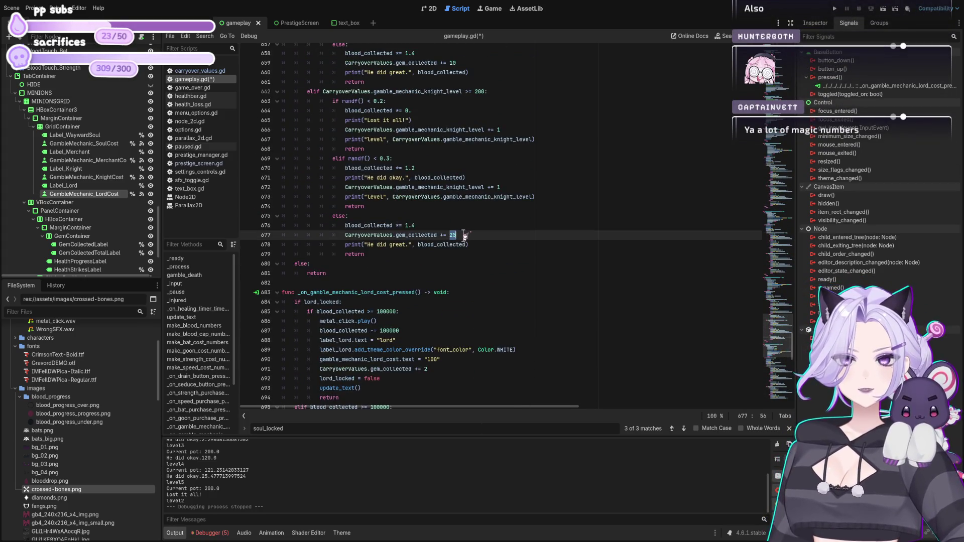
text(0)
scroll(524, 219, up, 4)
double_click(452, 178)
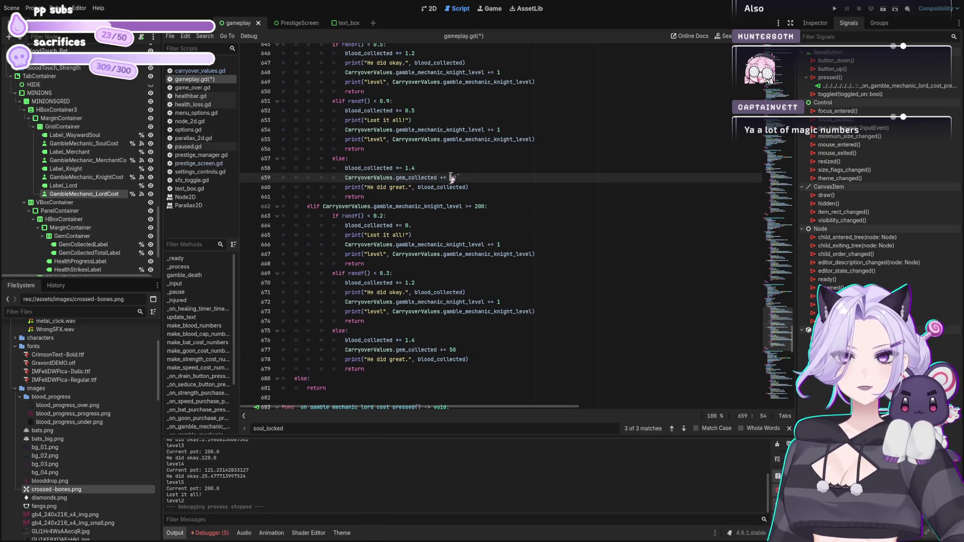
text(2)
key(Up)
key(Up)
scroll(474, 166, up, 4)
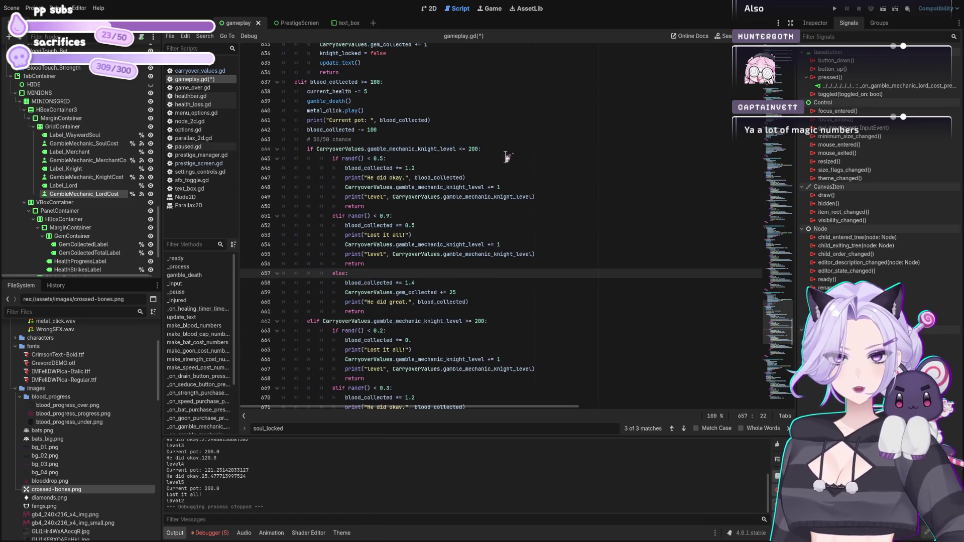
scroll(478, 152, up, 4)
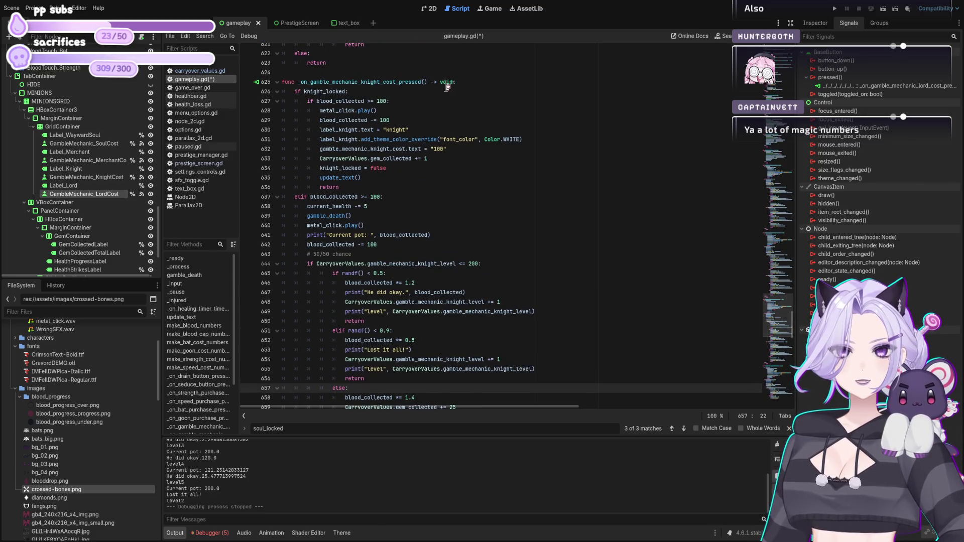
- Raise the knight handler's purchase and failure thresholds and deductions to 10000
click(384, 197)
text(0)
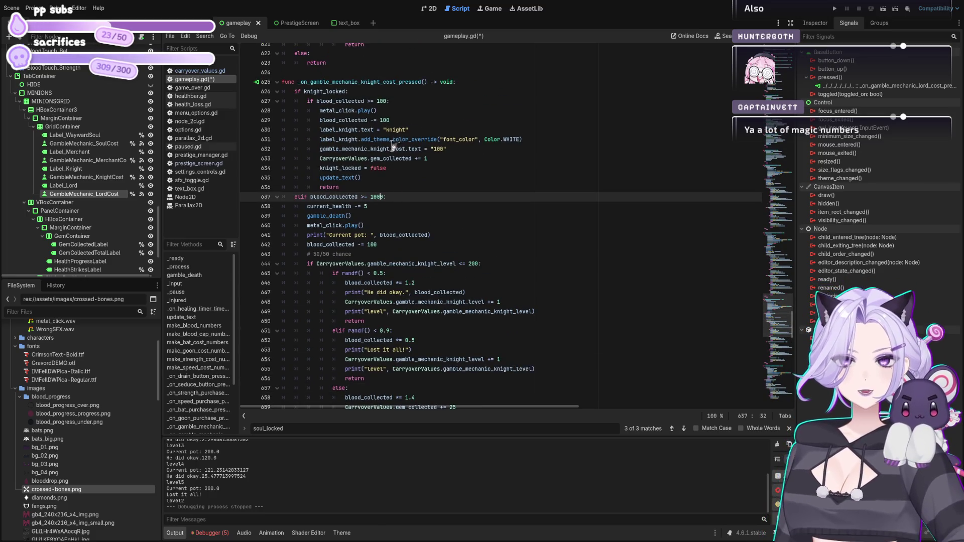
click(384, 101)
text(0)
scroll(484, 217, down, 15)
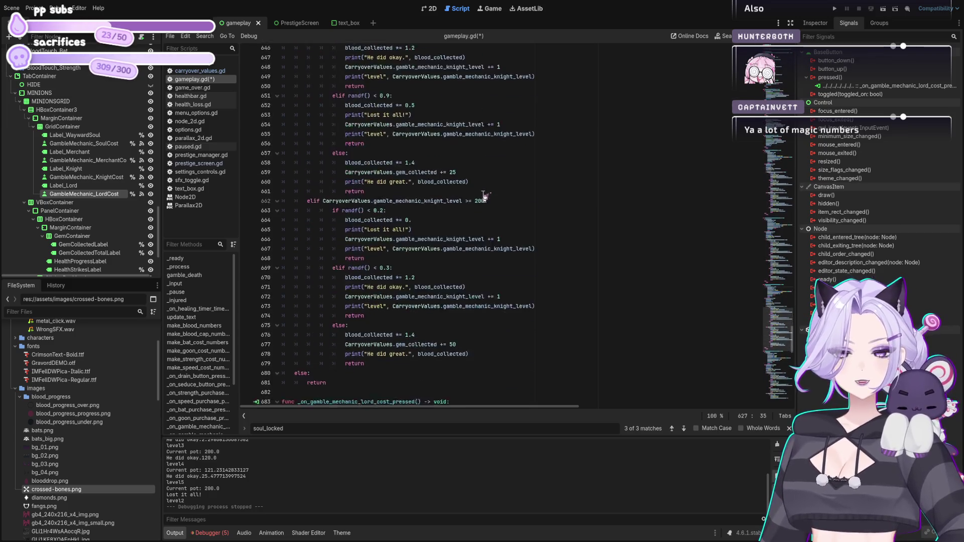
scroll(485, 197, up, 5)
text(0000:)
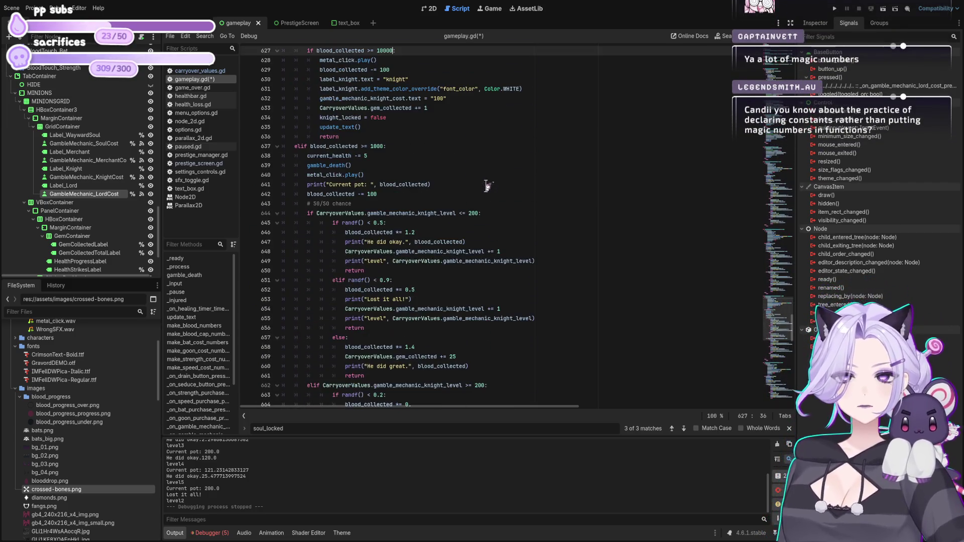
click(383, 145)
scroll(455, 170, up, 12)
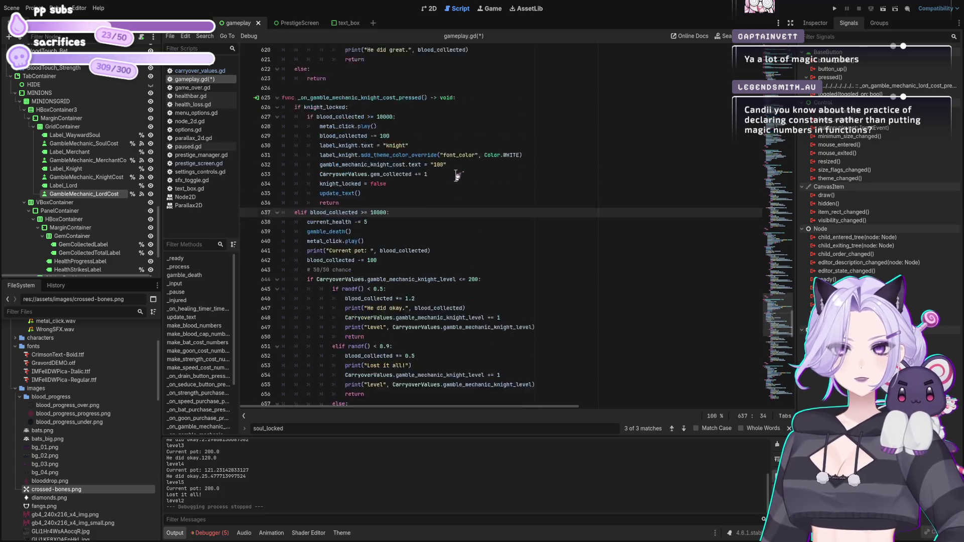
scroll(456, 172, up, 10)
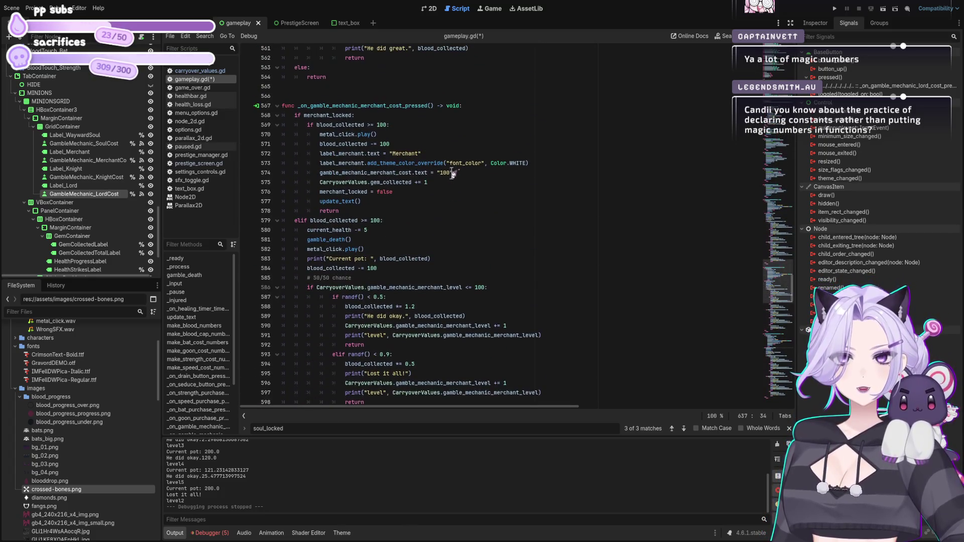
- Raise the merchant handler's thresholds and deductions on lines 569–584 to 1000
click(388, 127)
text(0)
click(386, 146)
text(0)
click(380, 223)
click(379, 270)
text(0)
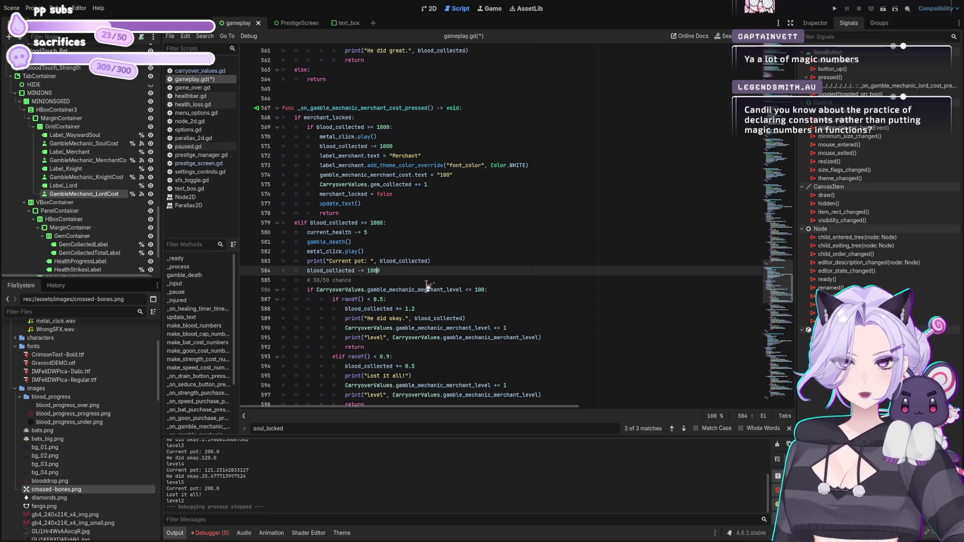
- Set the merchant gem rewards on lines 601 and 619 to 10 and 25, then save
scroll(452, 296, down, 3)
scroll(461, 294, down, 4)
double_click(450, 232)
text(10)
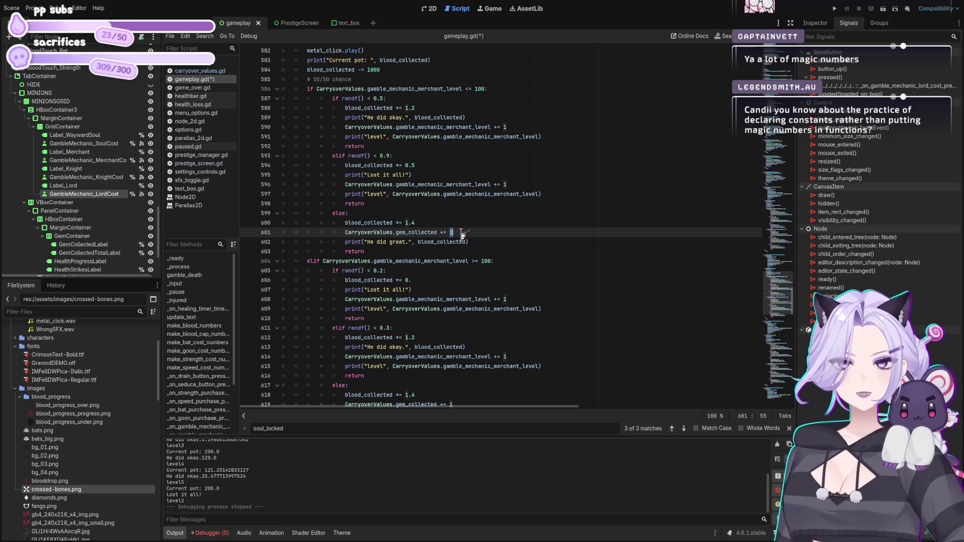
scroll(495, 265, down, 4)
scroll(496, 264, down, 3)
double_click(451, 203)
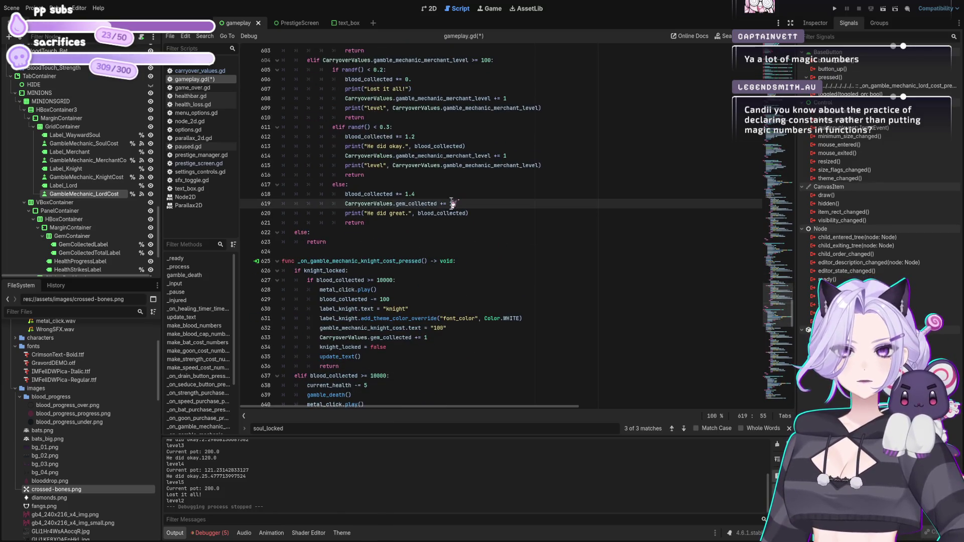
text(20)
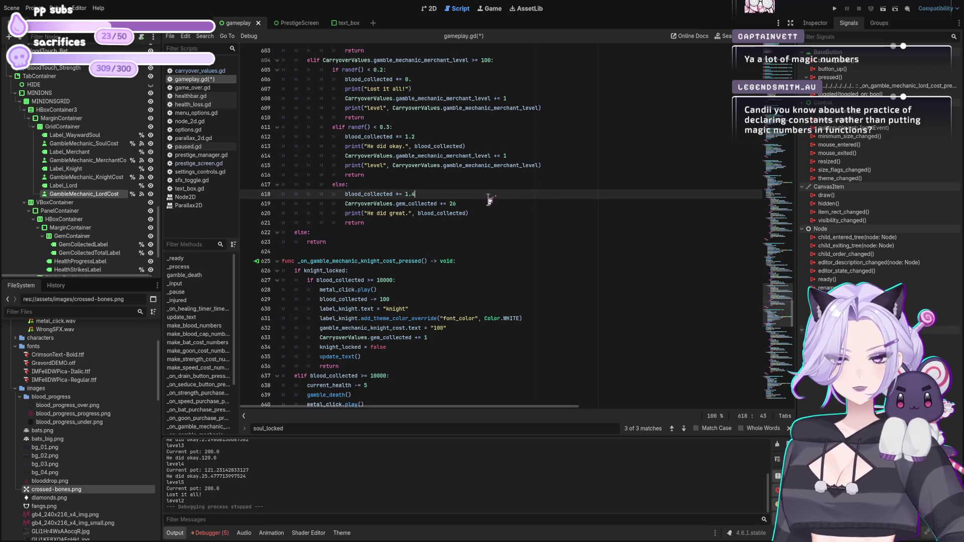
text(5)
key(ctrl+s)
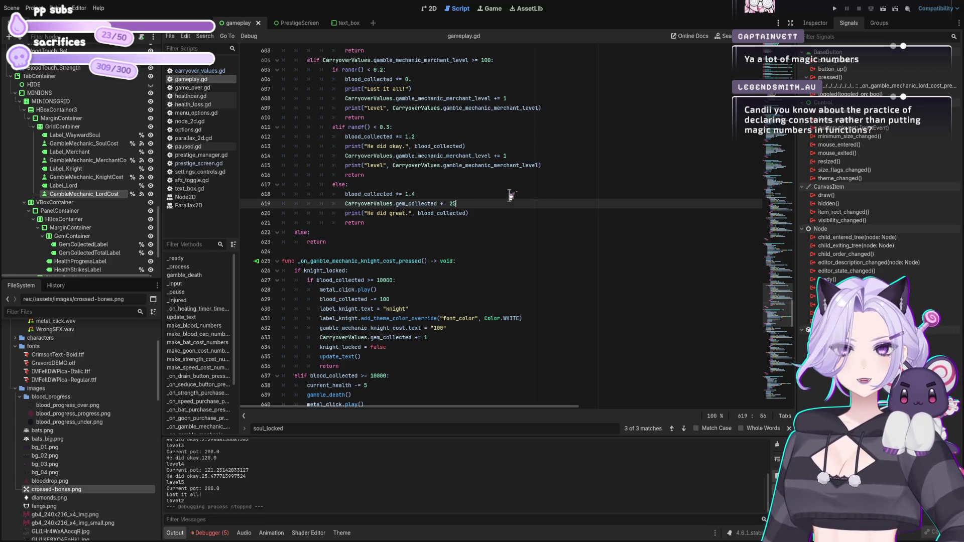
- Raise the knight and lord health penalties to 25 and 50 and save the script
scroll(505, 201, up, 8)
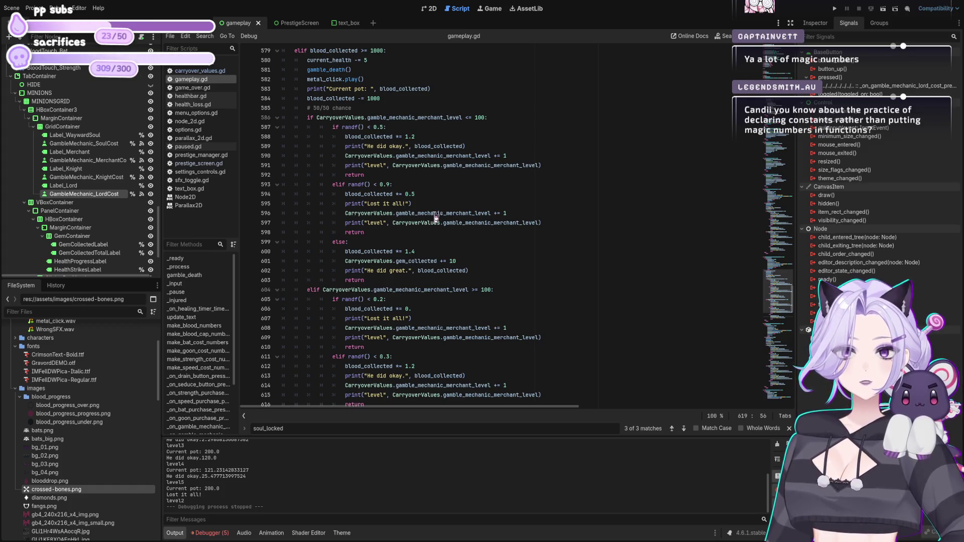
scroll(425, 221, up, 4)
click(464, 176)
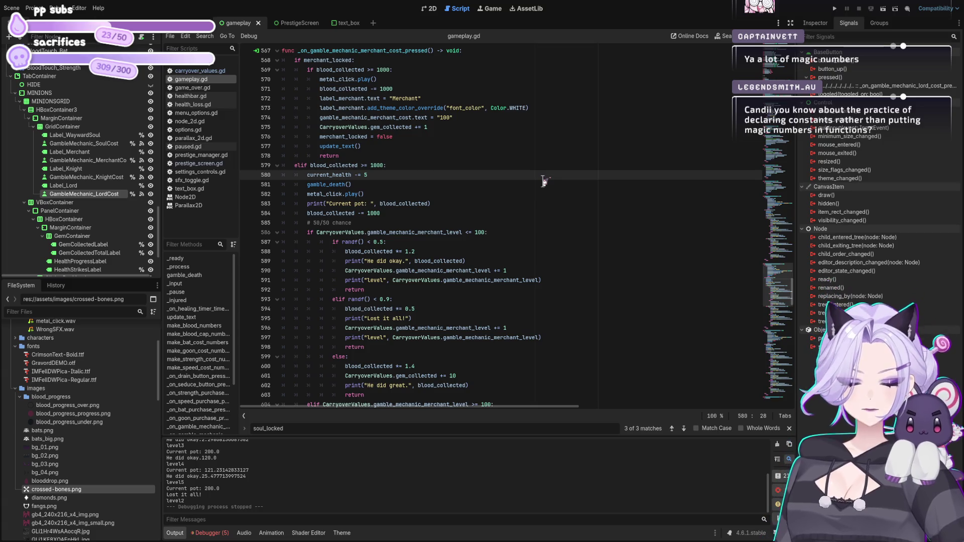
text(10)
scroll(512, 143, down, 15)
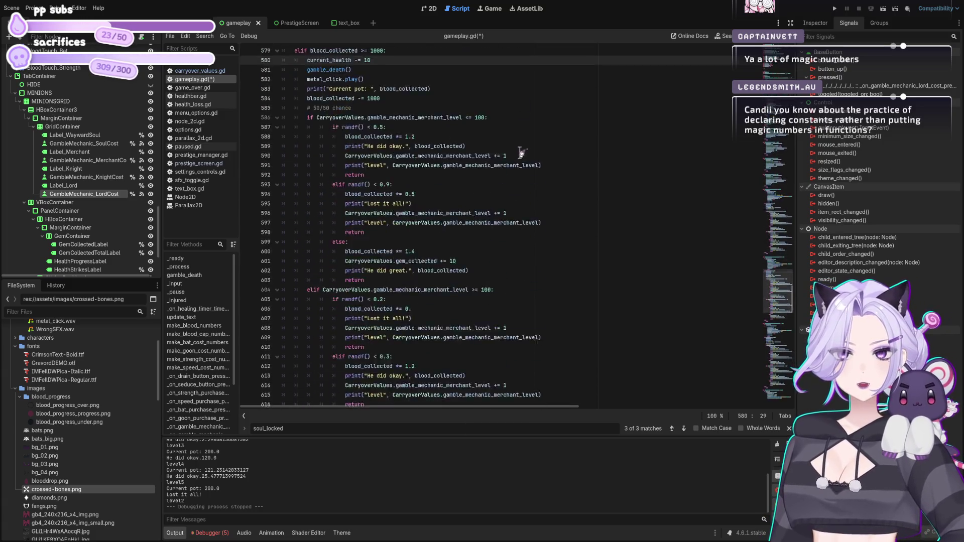
click(375, 270)
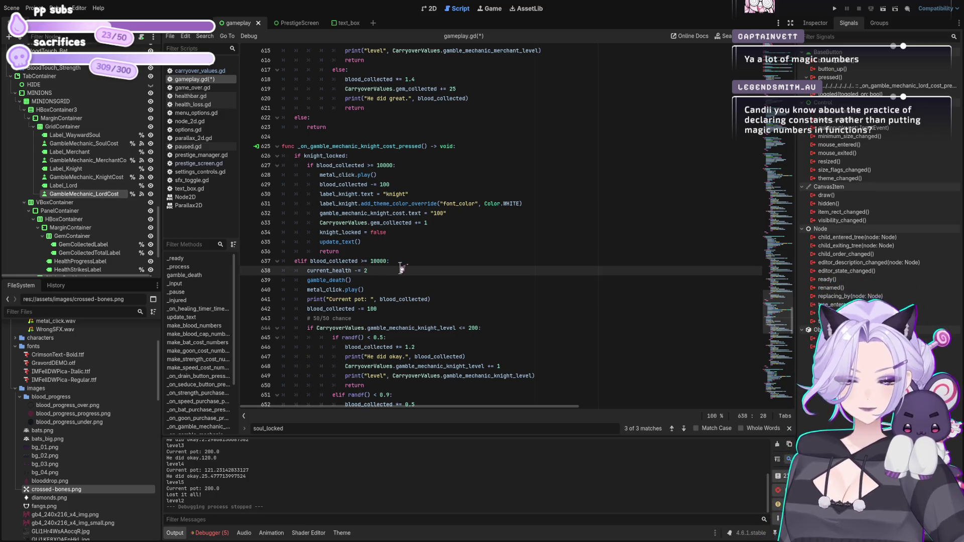
text(5)
scroll(402, 237, down, 20)
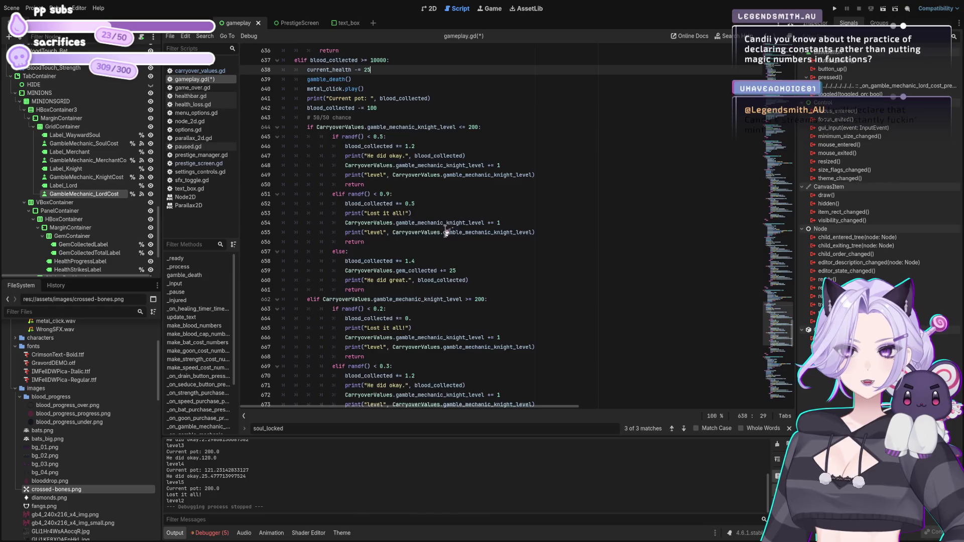
click(390, 224)
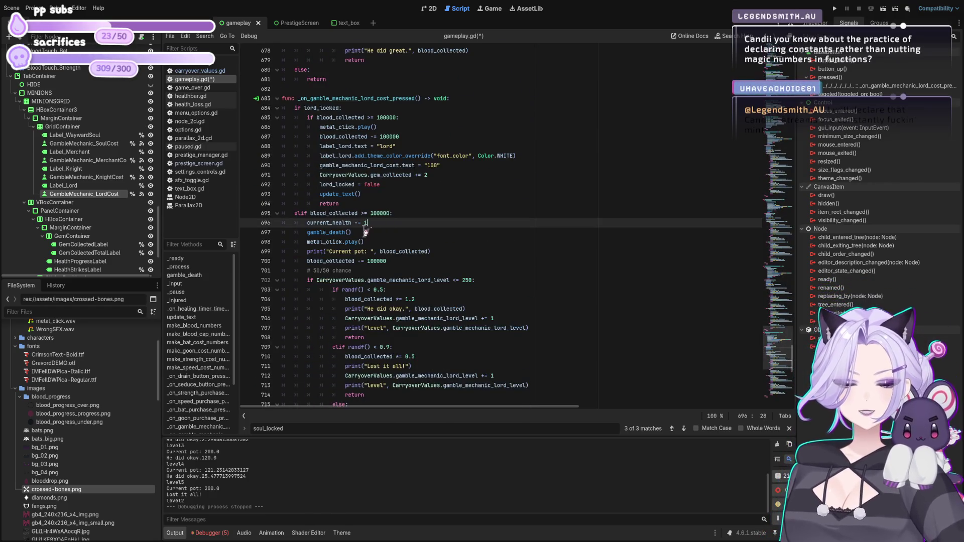
text(0)
key(ctrl+s)
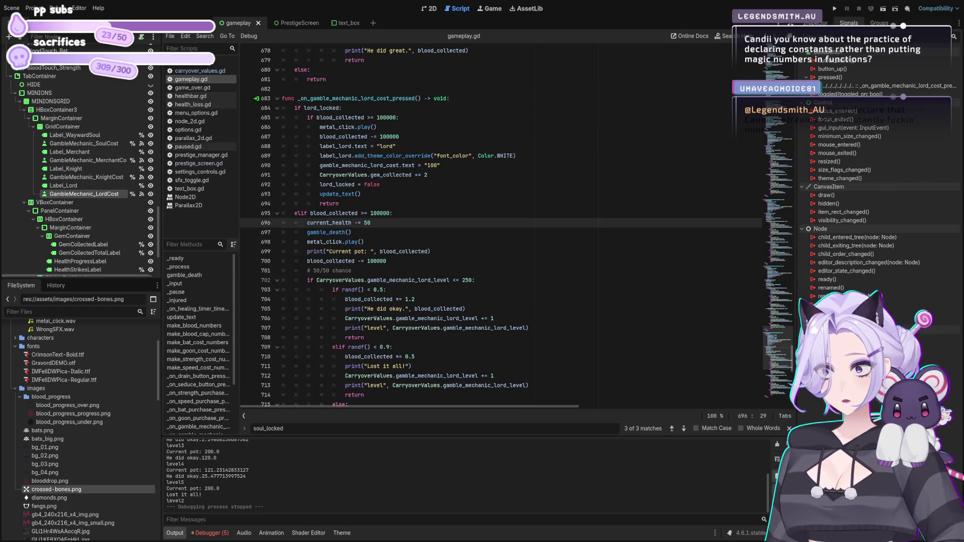
scroll(601, 221, up, 6)
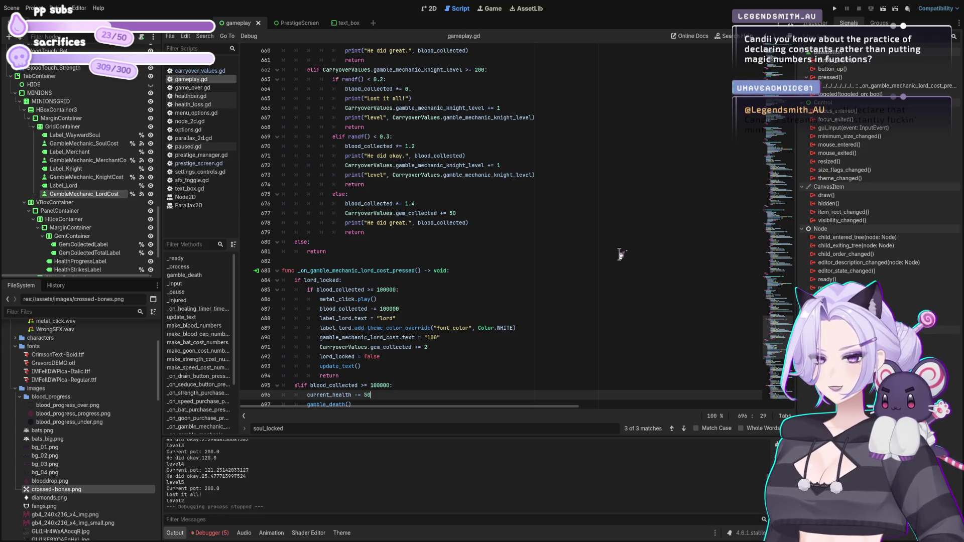
- Make the knight gamble deduct 10000 blood instead of 100
scroll(566, 216, up, 5)
scroll(567, 223, up, 7)
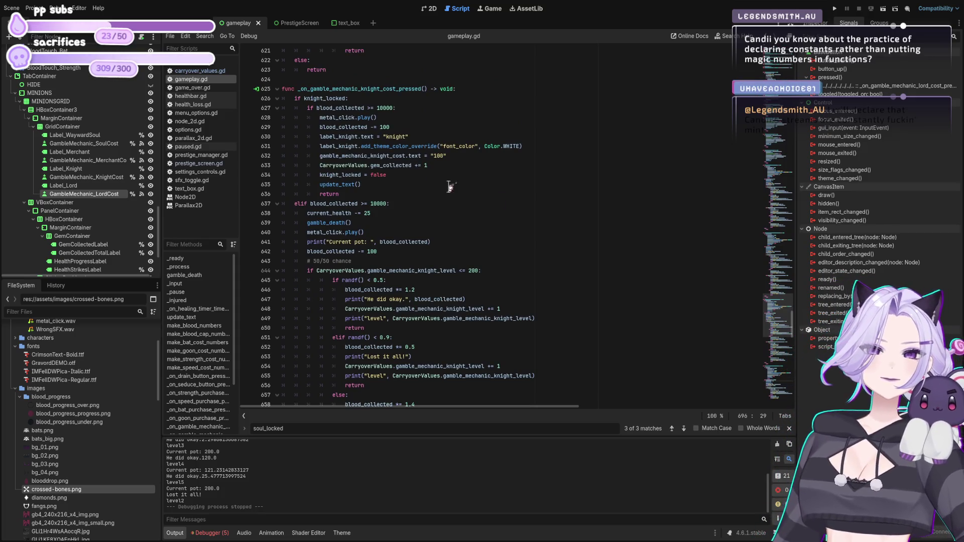
click(426, 126)
text(00)
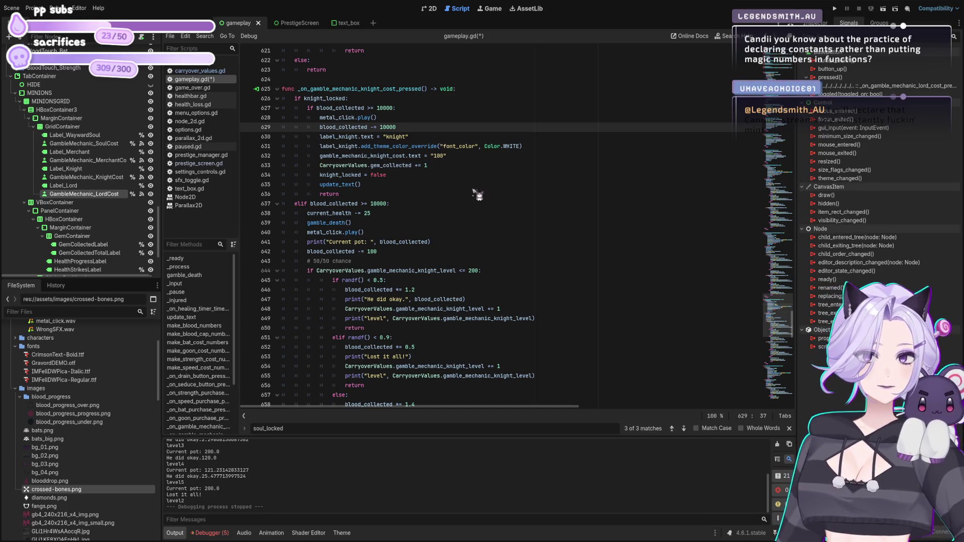
- Change the merchant's cost text from "100" to "1000"
scroll(434, 191, up, 14)
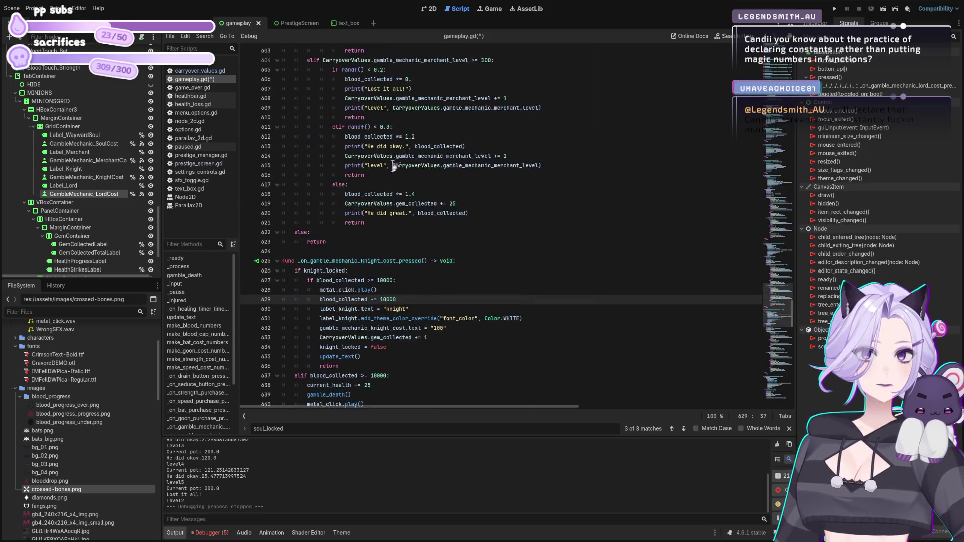
scroll(434, 191, up, 7)
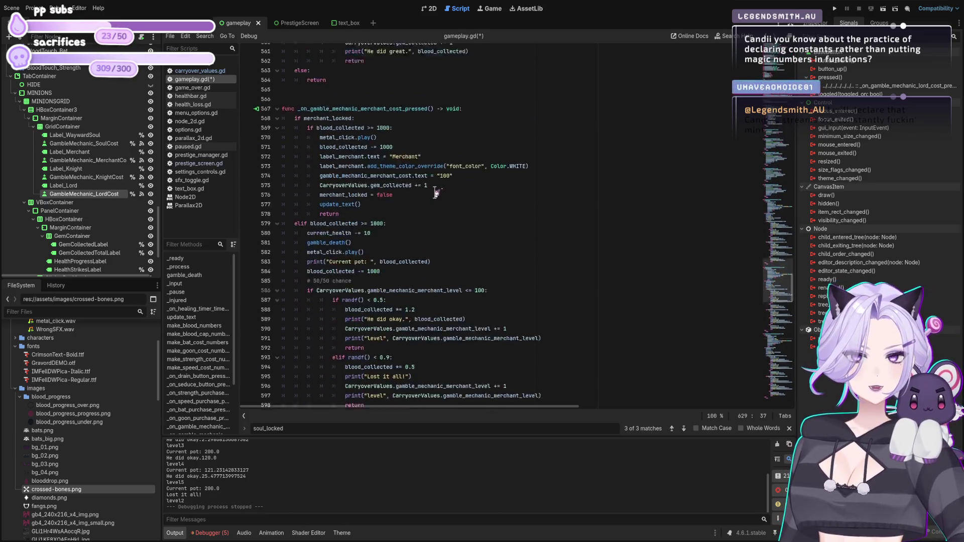
scroll(427, 214, up, 15)
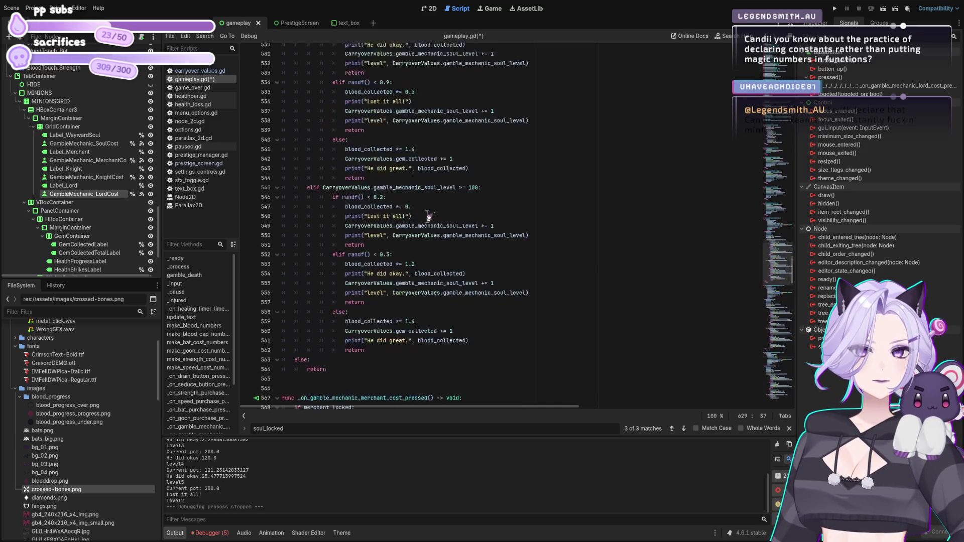
scroll(430, 221, up, 2)
scroll(430, 216, down, 16)
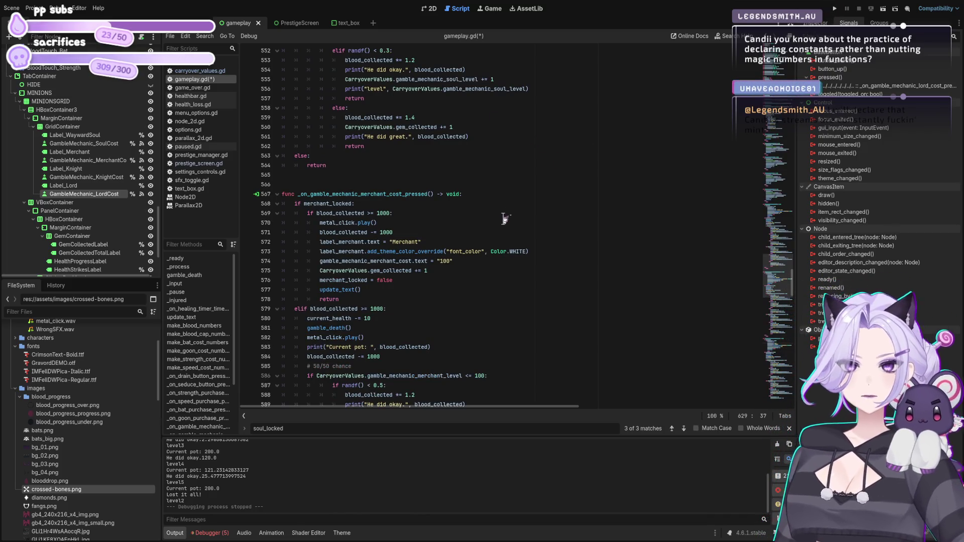
click(451, 262)
- Begin rewriting the knight label text, which reads "knight: 10" so far
scroll(497, 206, down, 4)
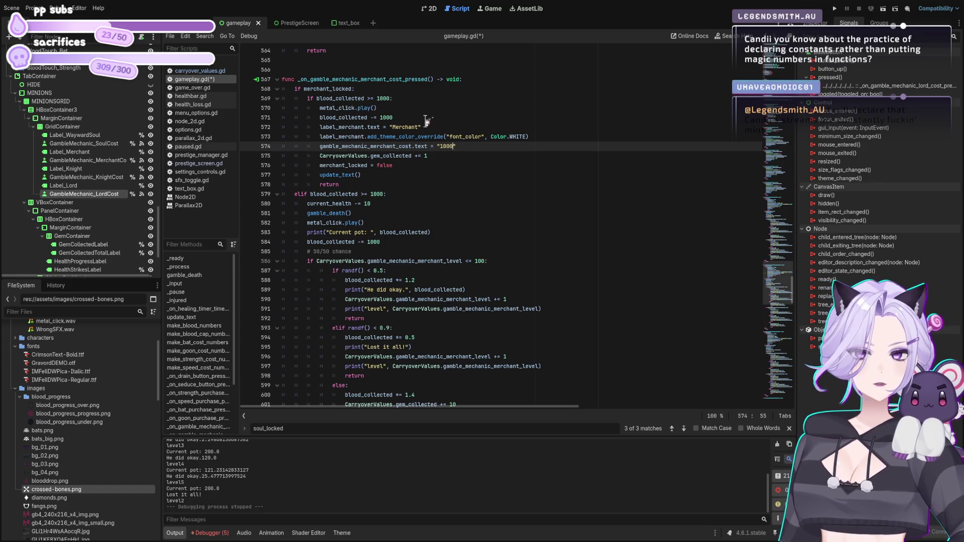
click(420, 127)
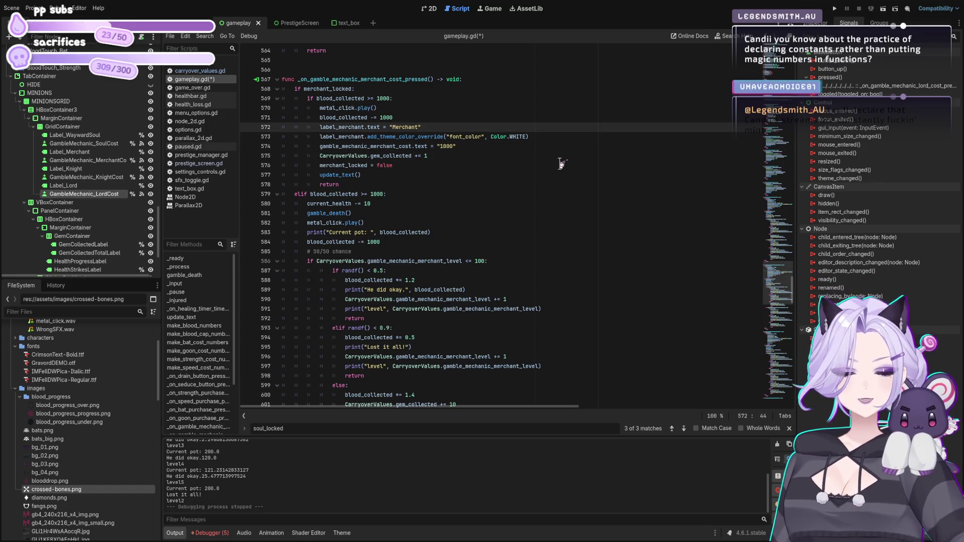
scroll(572, 175, down, 16)
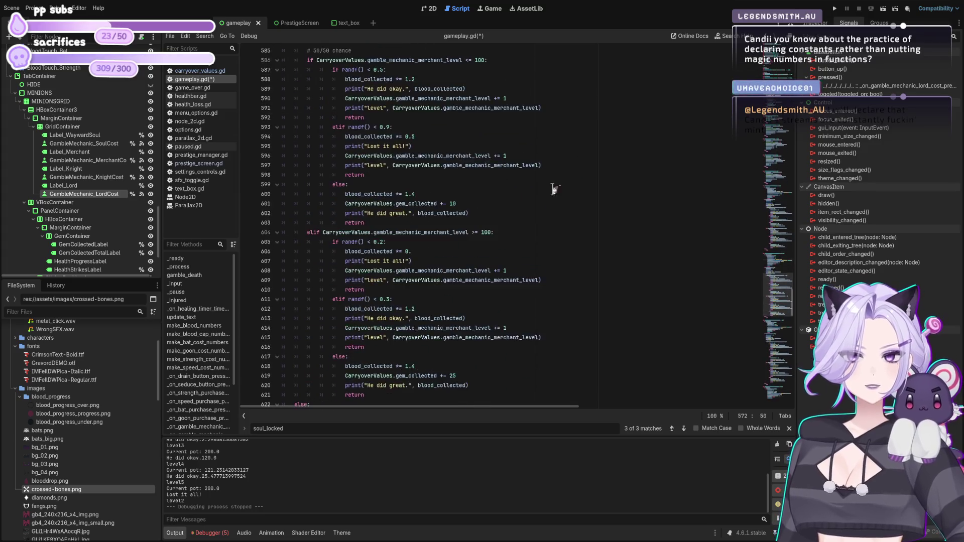
scroll(483, 216, down, 1)
click(406, 193)
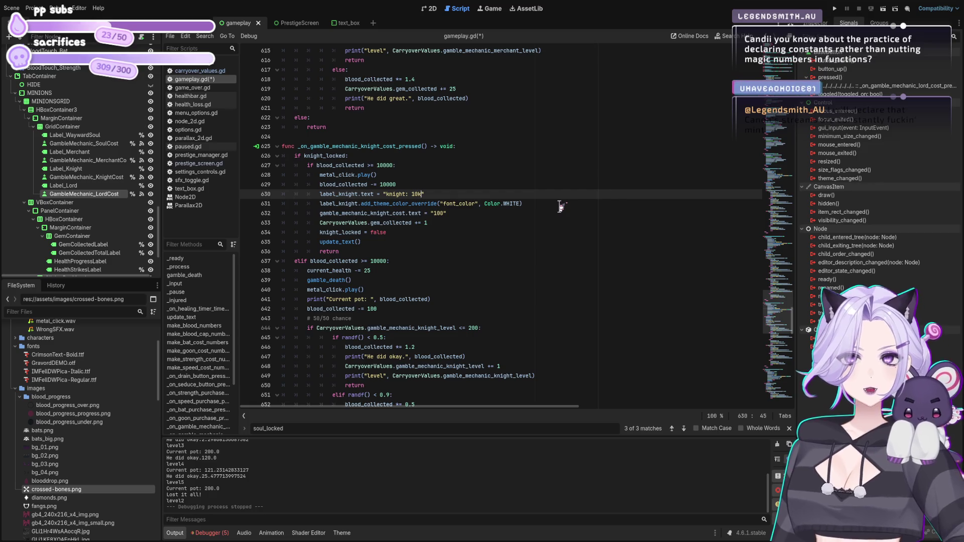
- Relabel the merchant and knight gambles "Merchant: 1k" and "Knight: 10k"
key(ctrl+z)
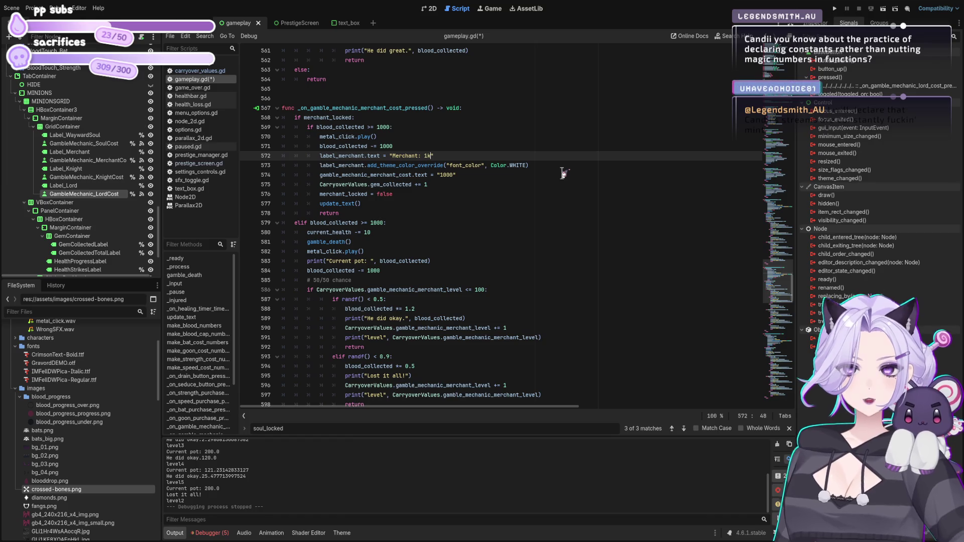
scroll(573, 181, down, 8)
scroll(522, 234, down, 3)
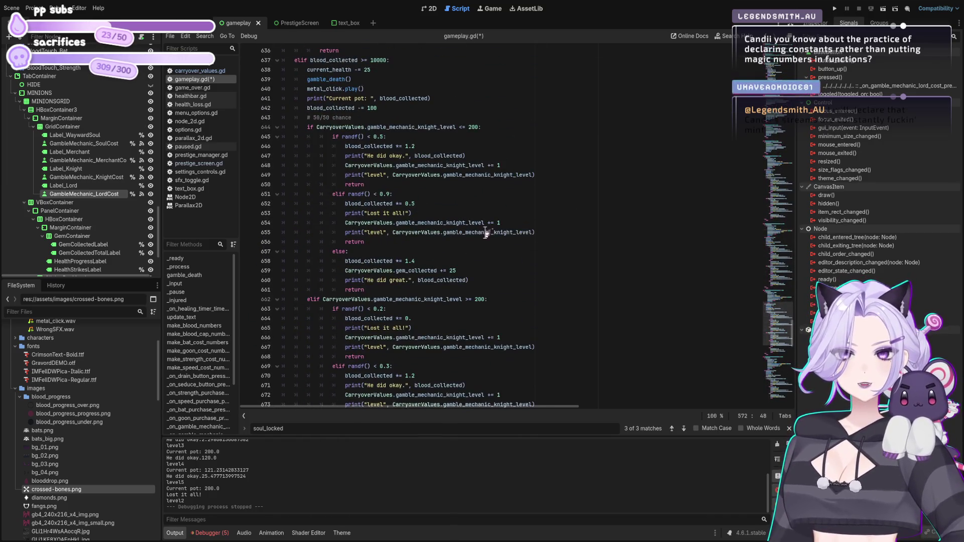
scroll(470, 221, down, 3)
scroll(432, 201, up, 5)
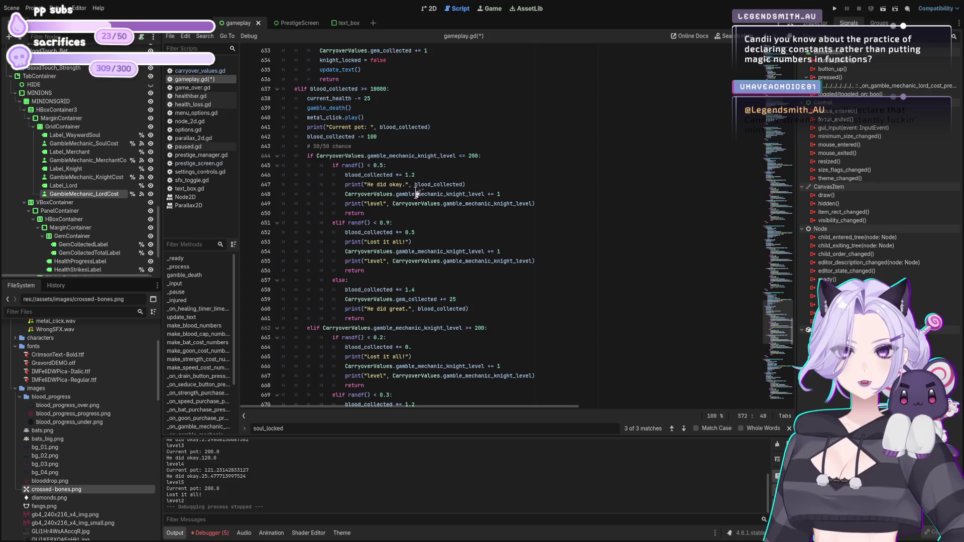
scroll(514, 124, up, 5)
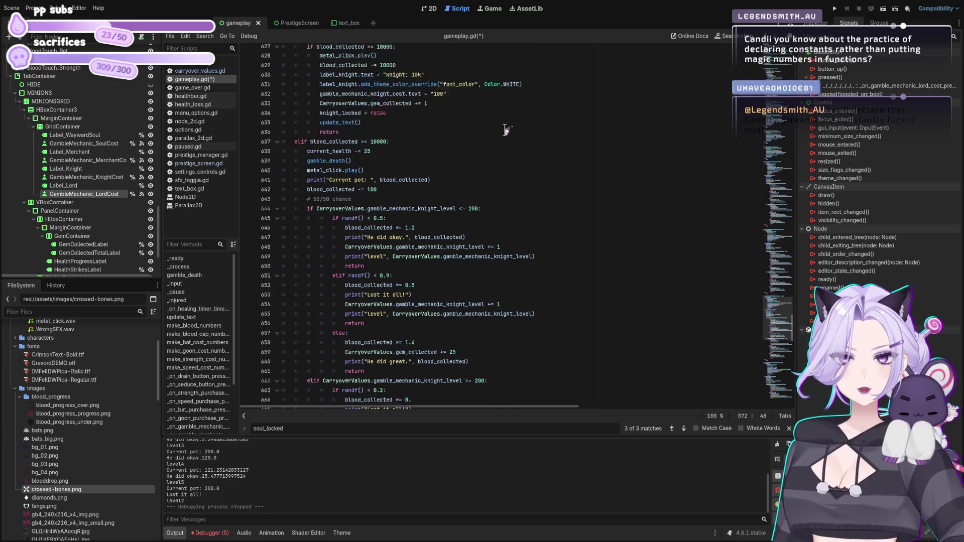
click(389, 166)
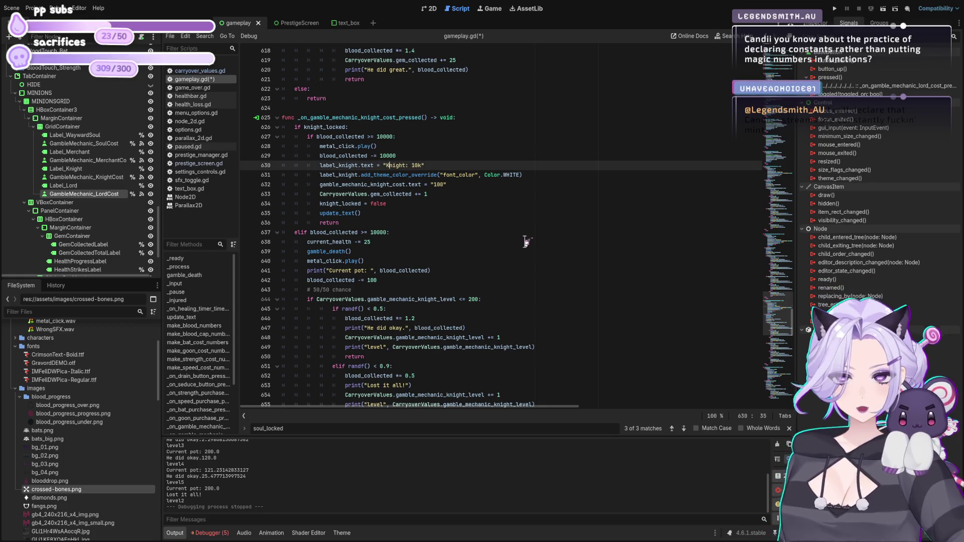
- Set the lord label to "Lord: 100k" and its cost text to "100k"
scroll(549, 193, down, 15)
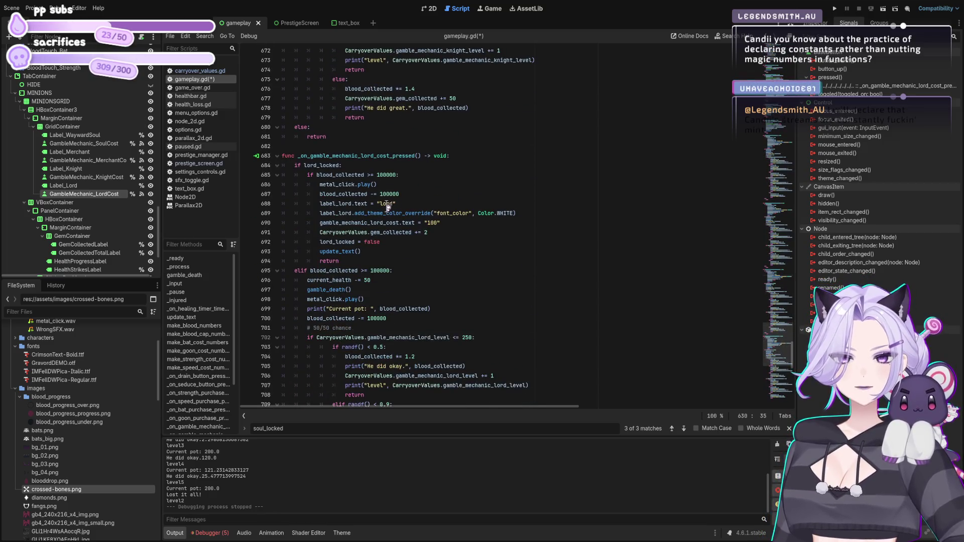
double_click(387, 203)
text(Lord: 1)
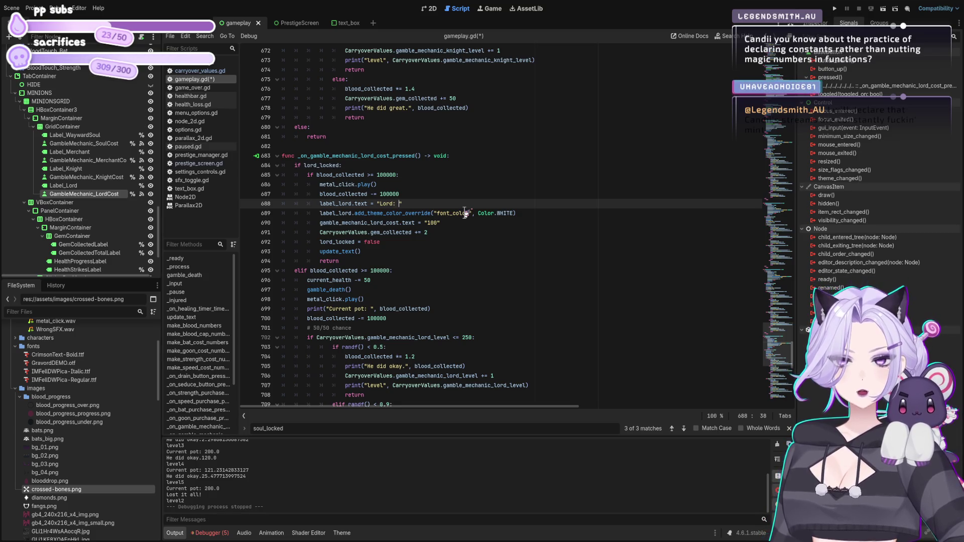
text(00k)
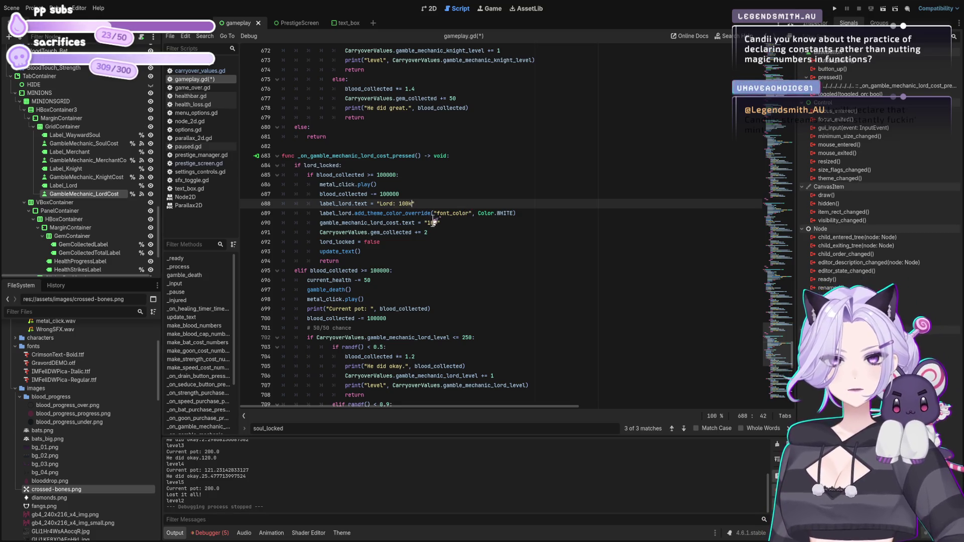
click(436, 222)
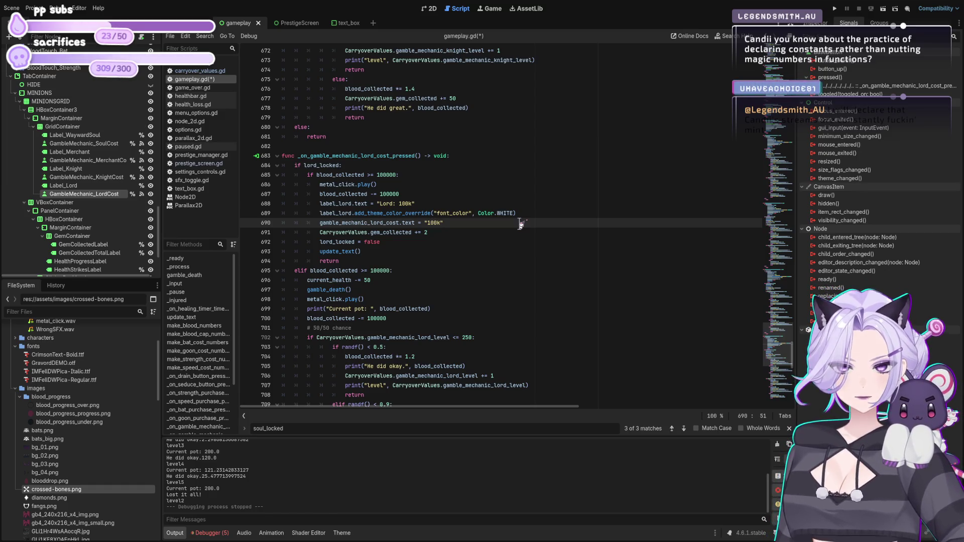
- Prefix the lord and knight cost texts with "???:"
text(???:)
drag(427, 223, 444, 223)
key(ctrl+c)
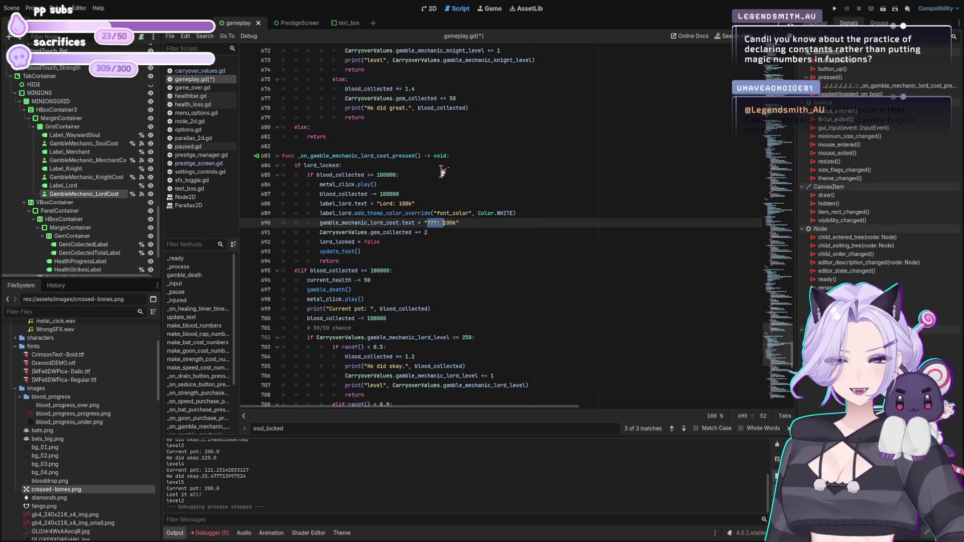
scroll(441, 171, up, 15)
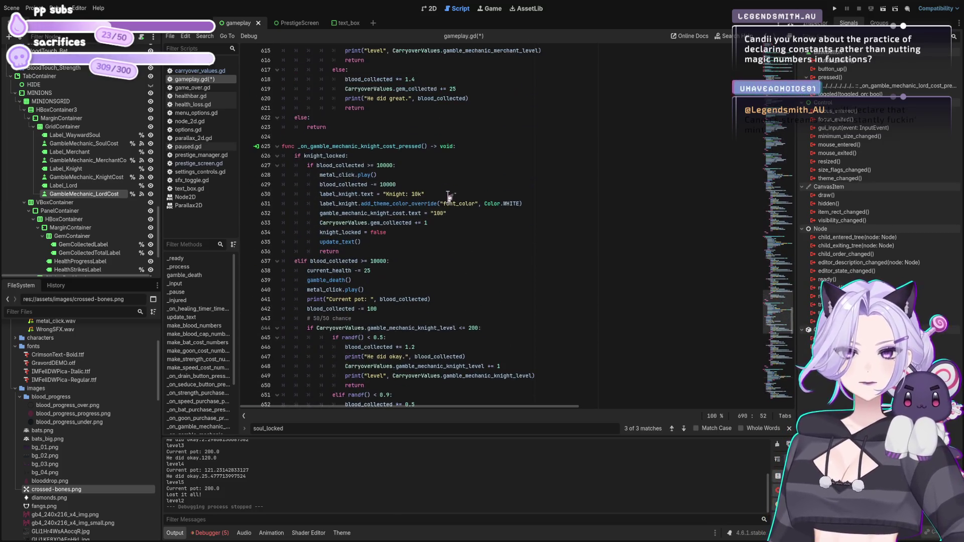
click(435, 213)
key(ctrl+v)
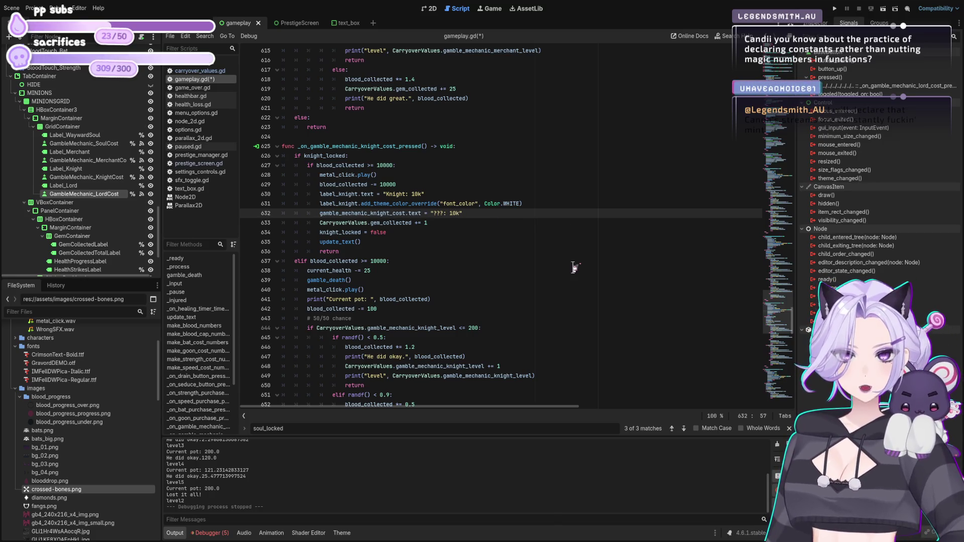
- Add the same "???:" prefix to the merchant and soul cost texts
scroll(534, 231, up, 12)
click(440, 118)
key(ctrl+v)
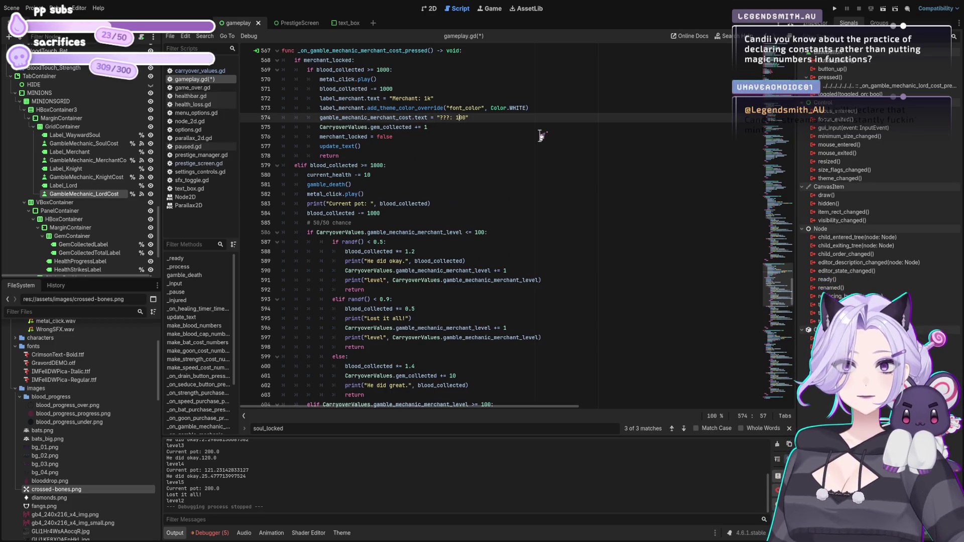
text(k)
scroll(541, 136, up, 17)
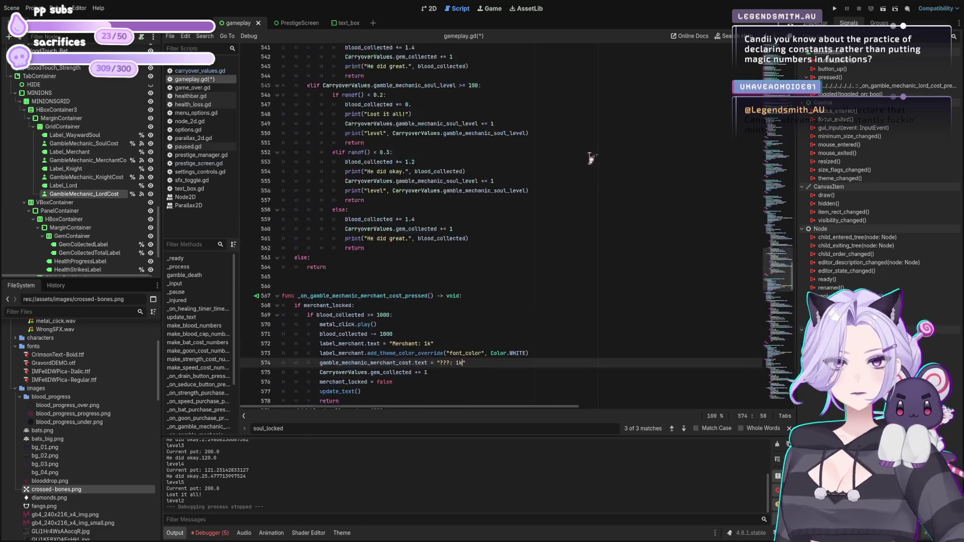
click(427, 213)
key(ctrl+v)
- Save gameplay.gd and scroll back down through the script
key(ctrl+s)
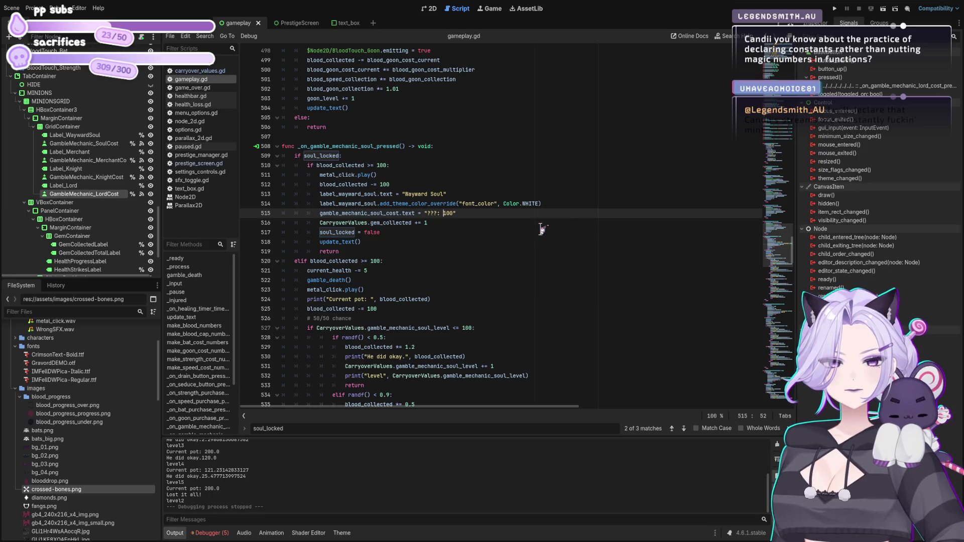
scroll(581, 198, down, 16)
scroll(587, 209, down, 16)
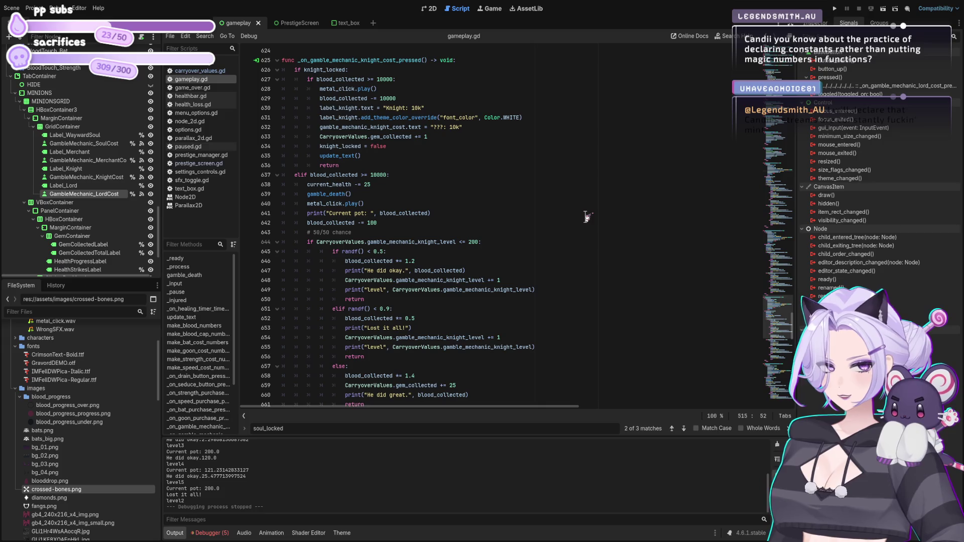
scroll(586, 208, down, 8)
scroll(587, 206, down, 19)
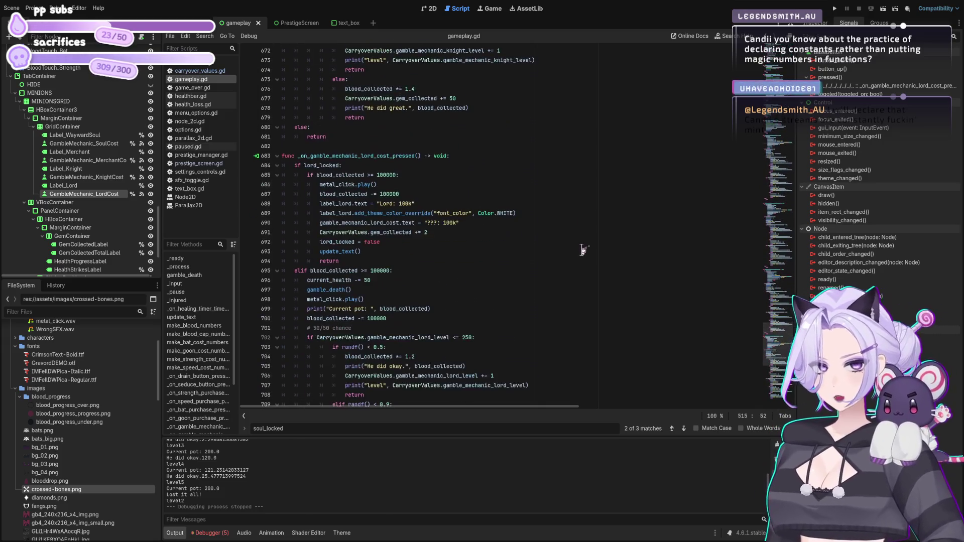
scroll(583, 250, down, 1)
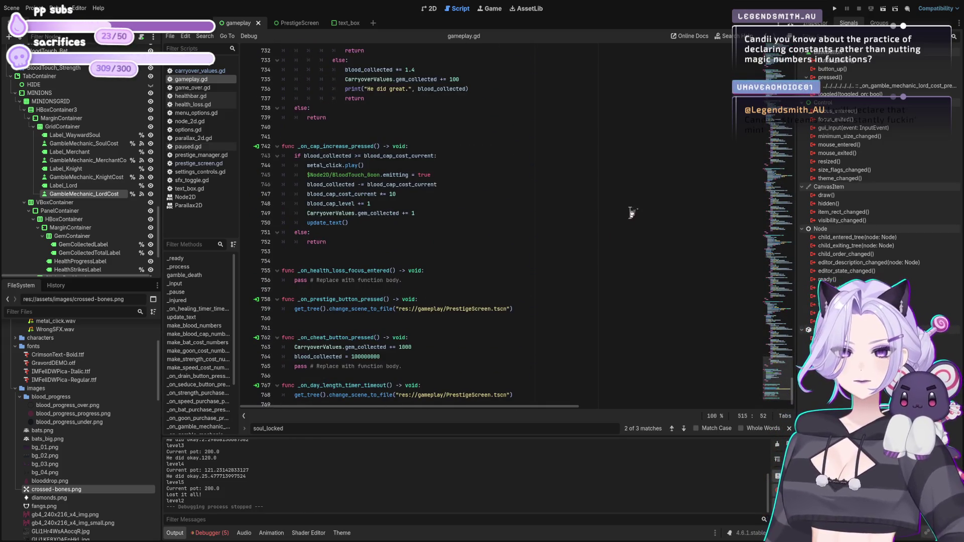
- Run the project to try the gambles, then return to the gameplay.gd editor
click(848, 9)
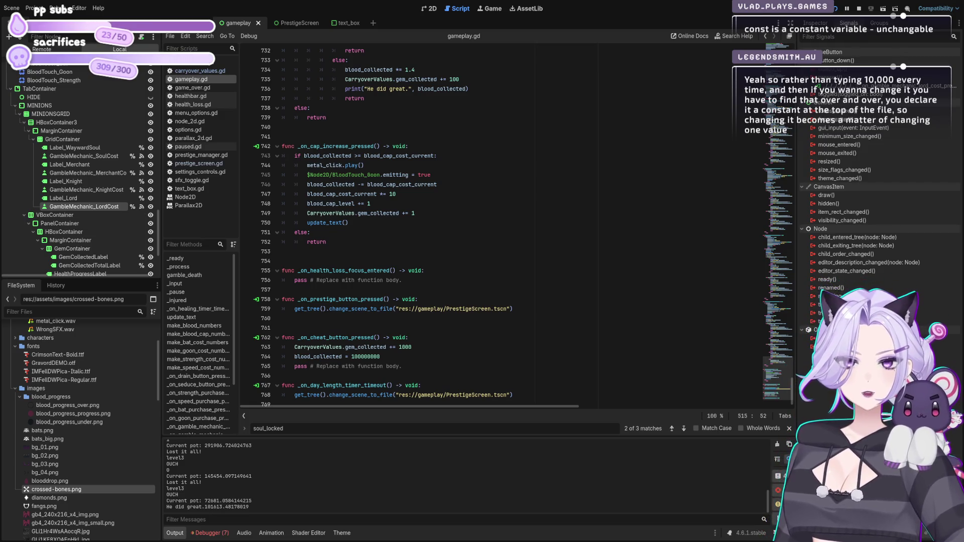
click(465, 223)
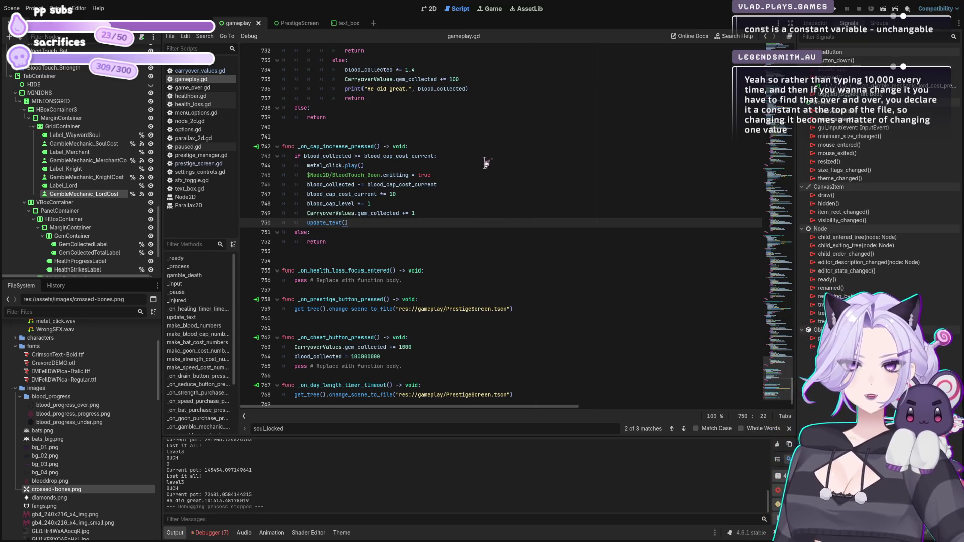
- Remove the "???:" prefix from the lord and knight cost texts
scroll(454, 158, up, 5)
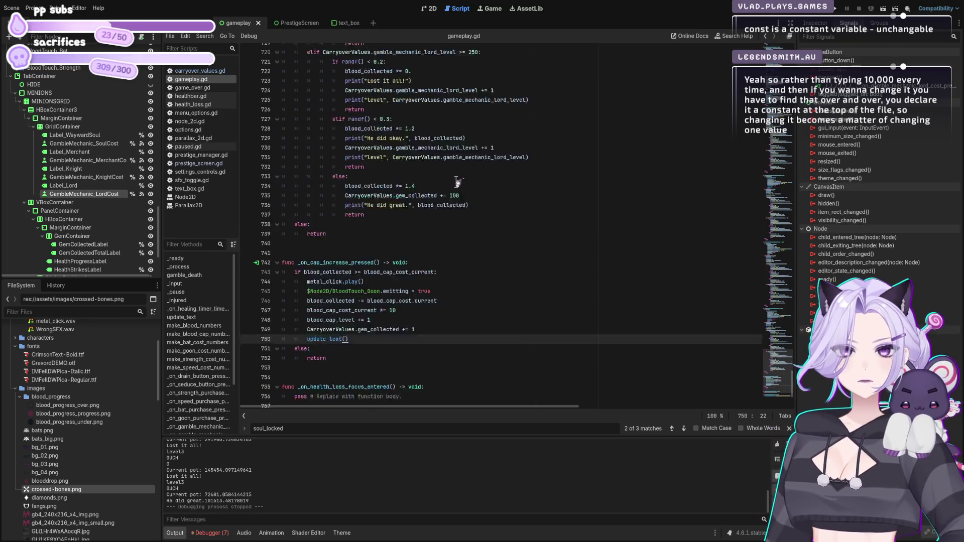
scroll(457, 250, up, 10)
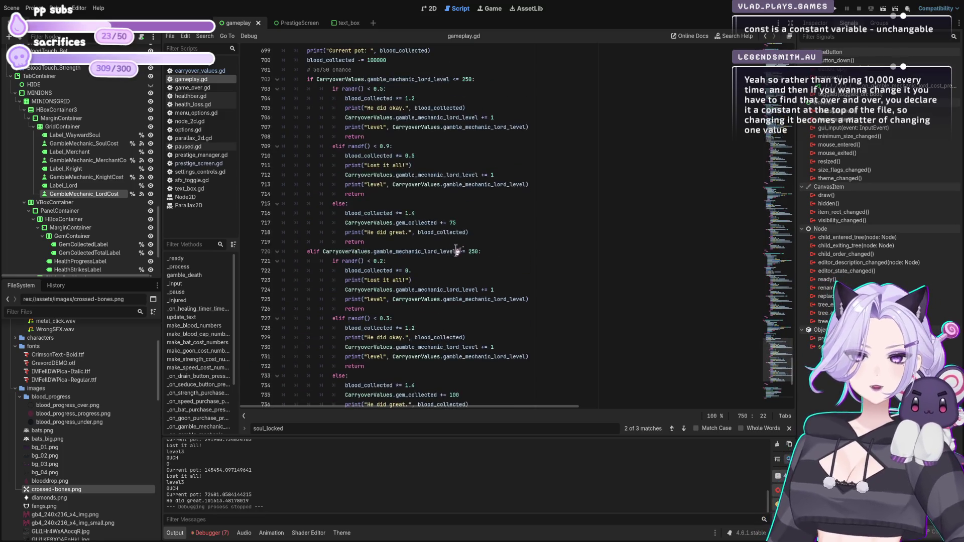
scroll(456, 250, up, 4)
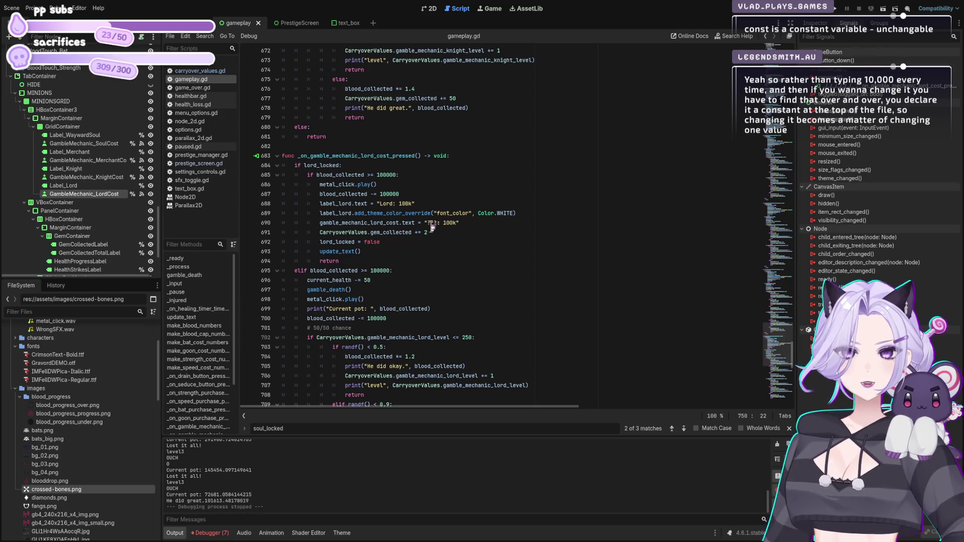
drag(427, 223, 447, 224)
key(BackSpace)
scroll(511, 261, up, 15)
scroll(419, 197, up, 6)
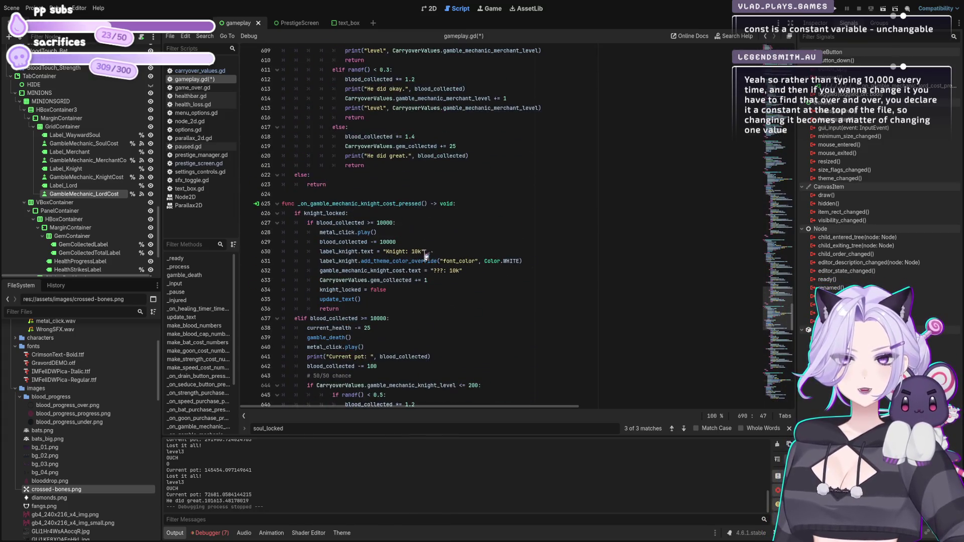
drag(433, 271, 449, 271)
key(BackSpace)
- Remove the "???:" prefix from the merchant and soul cost texts
scroll(452, 282, up, 20)
click(437, 290)
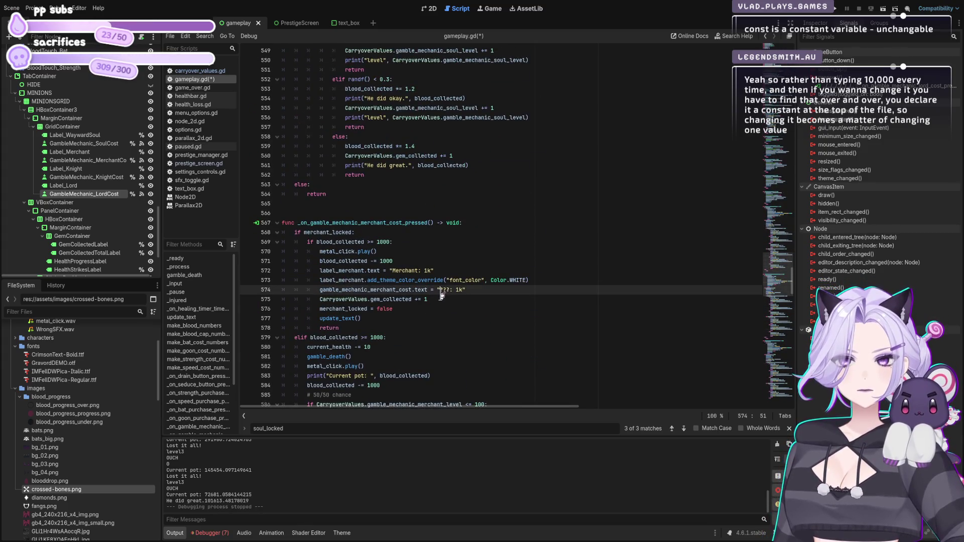
scroll(512, 243, up, 7)
scroll(512, 244, up, 10)
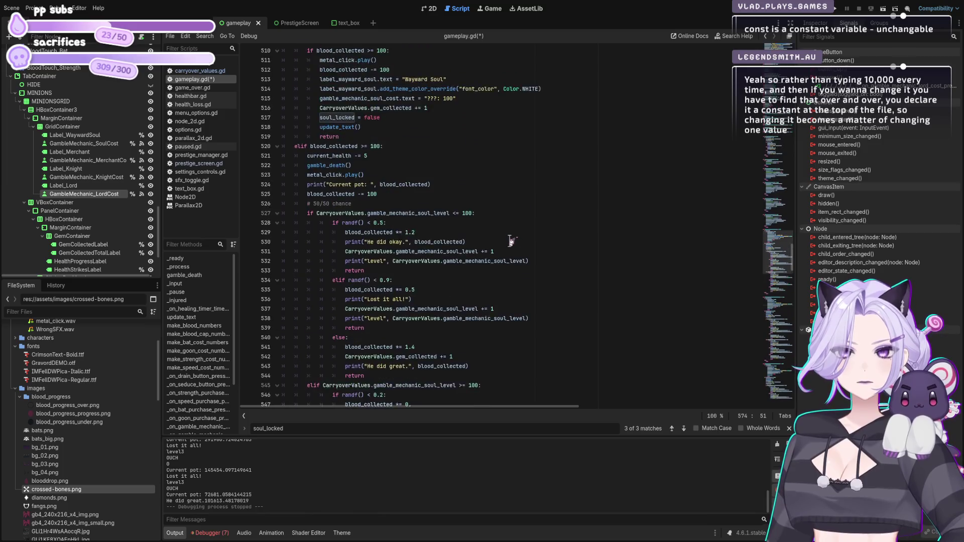
click(438, 215)
key(BackSpace)
key(BackSpace)
key(BackSpace)
- Make the Wayward Soul label read "Wayward Soul: 100" and save gameplay.gd
click(503, 194)
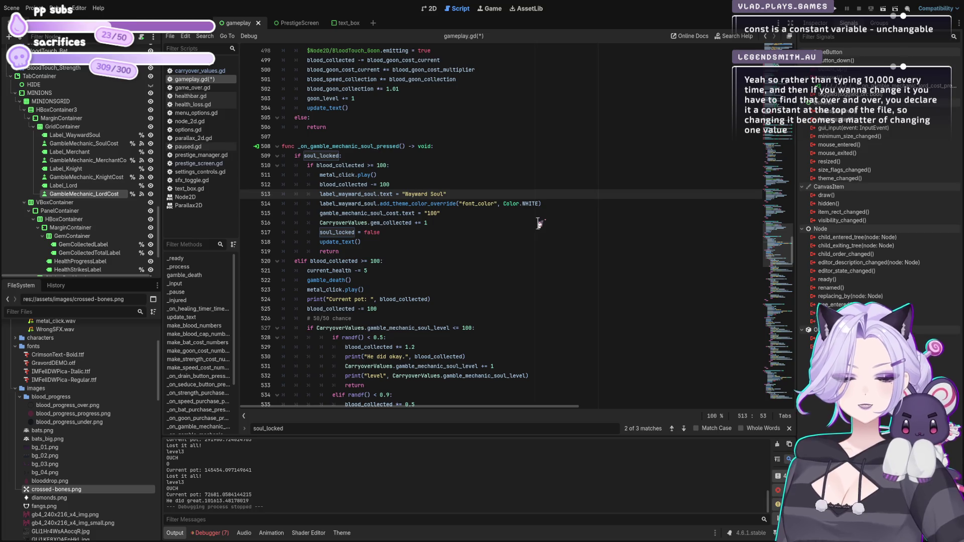
text(:" +)
key(ctrl+s)
scroll(540, 224, down, 8)
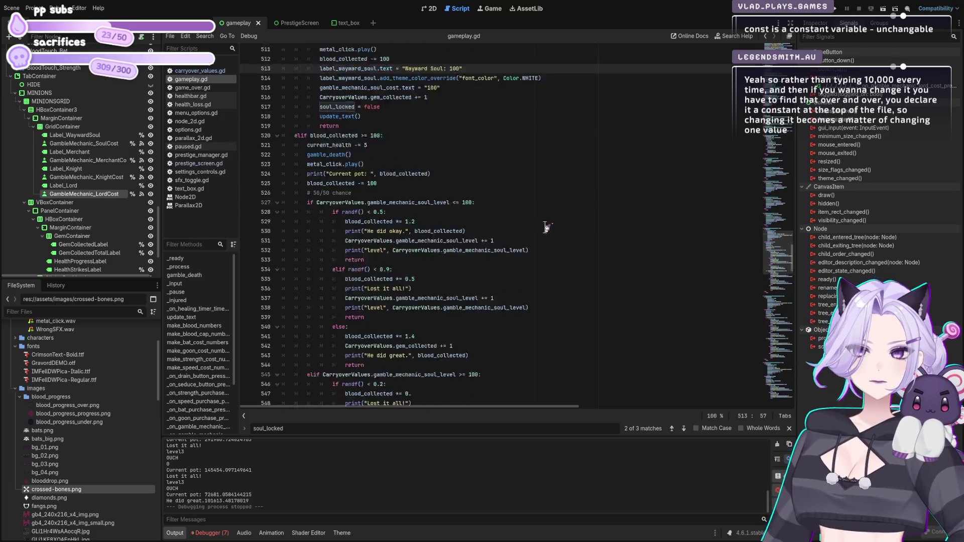
scroll(543, 222, down, 8)
scroll(543, 223, down, 14)
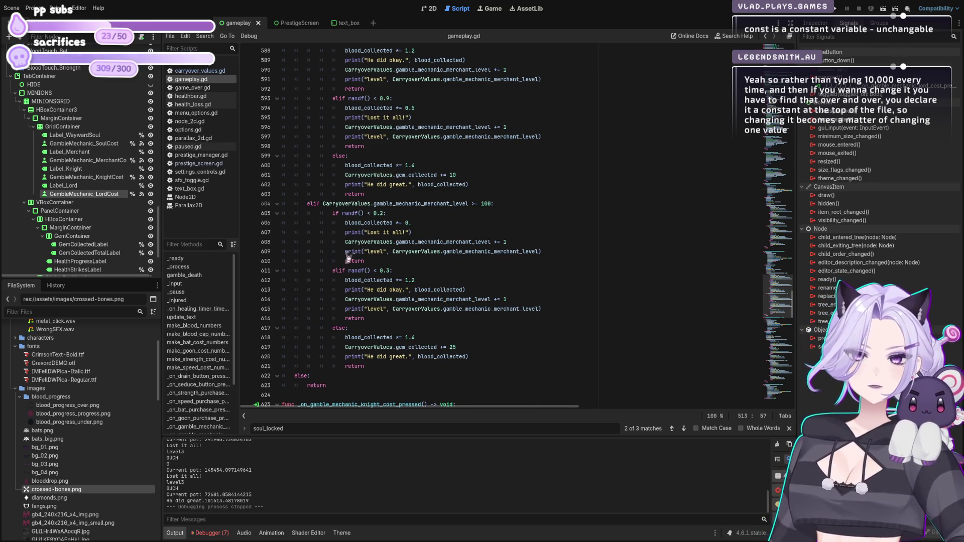
- Replace the 1000 in the merchant failure check with LORD_COST
scroll(348, 257, up, 7)
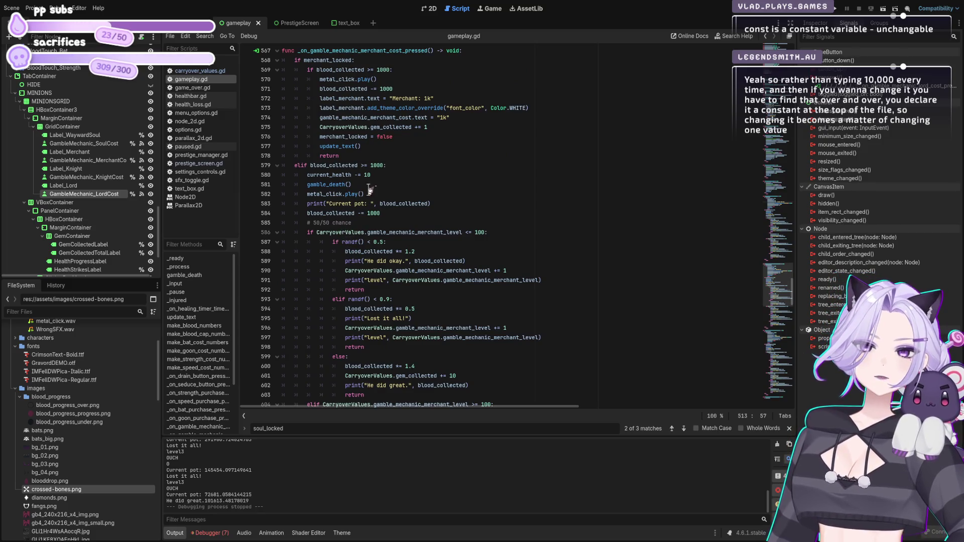
double_click(377, 165)
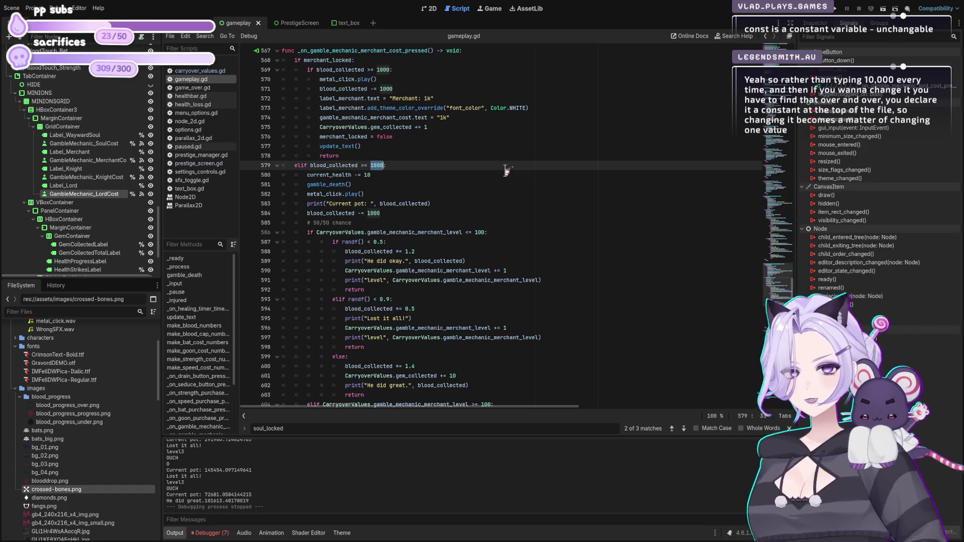
text(LR)
key(BackSpace)
text(ORD_COST)
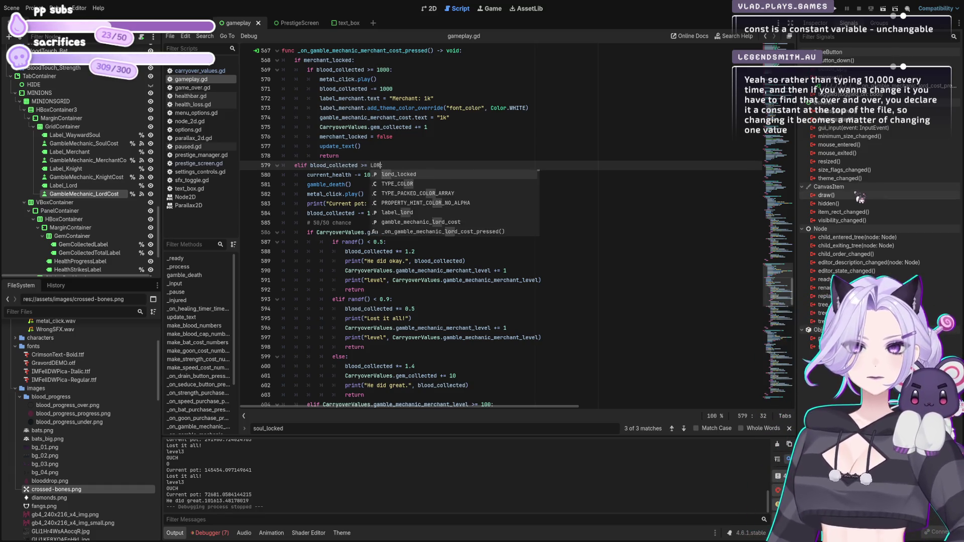
click(554, 231)
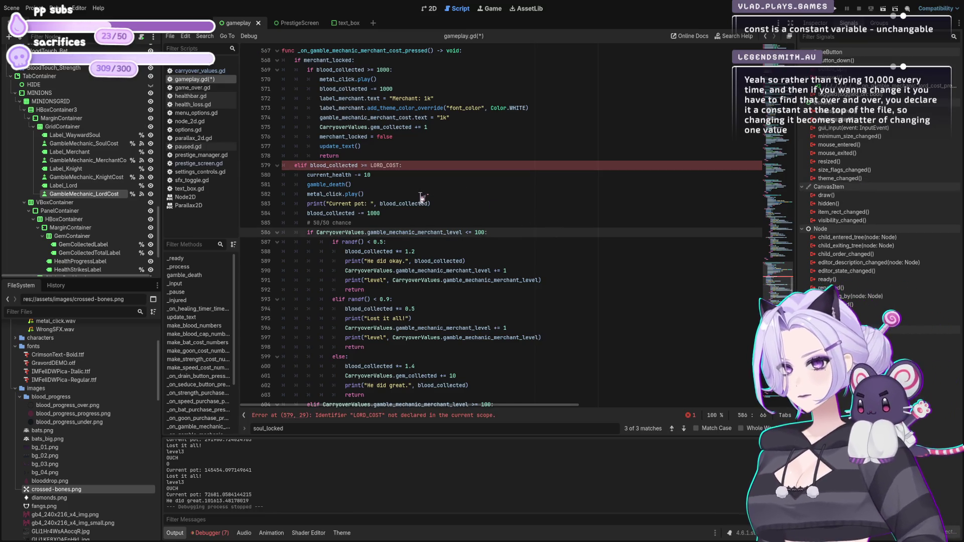
- Swap the merchant's remaining 1000 deductions and unlock threshold for LORD_COST
click(378, 213)
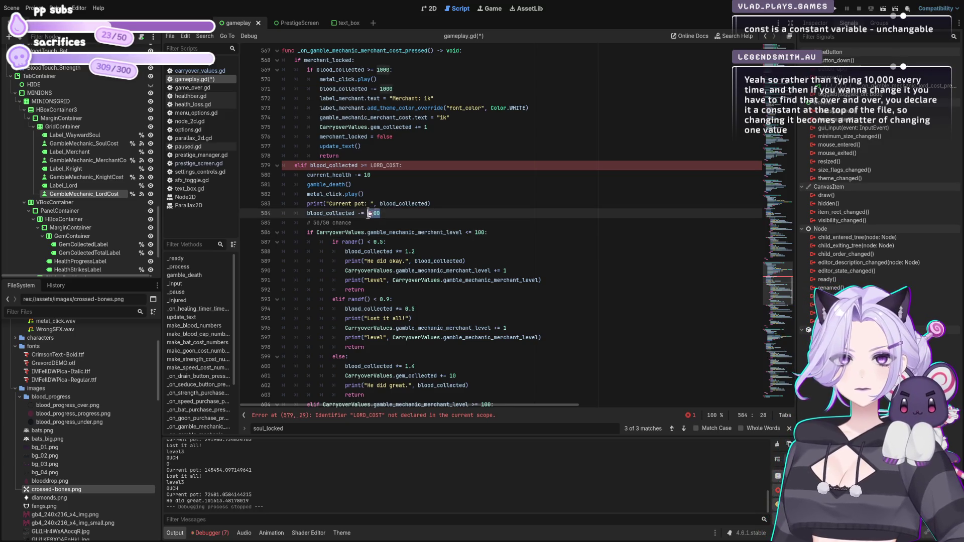
drag(371, 166, 400, 168)
key(ctrl+c)
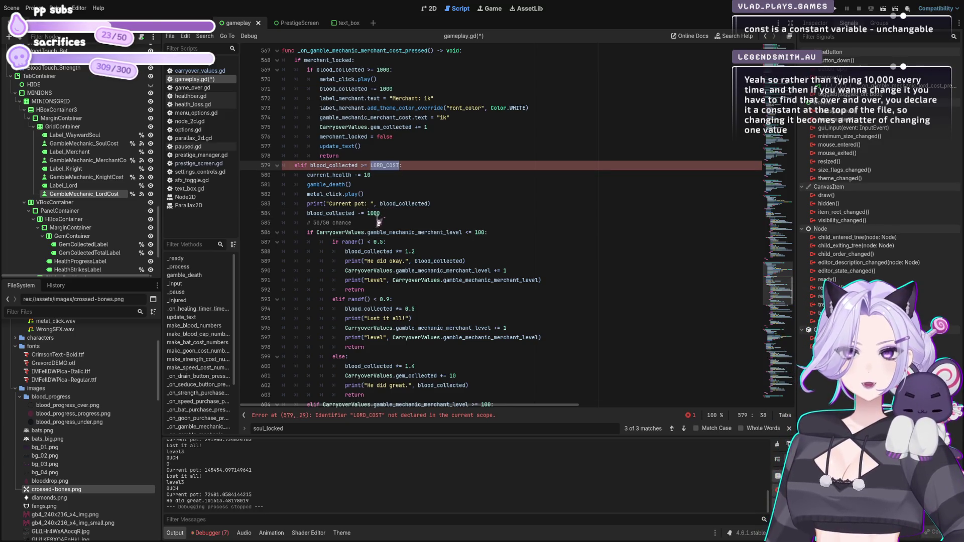
double_click(374, 213)
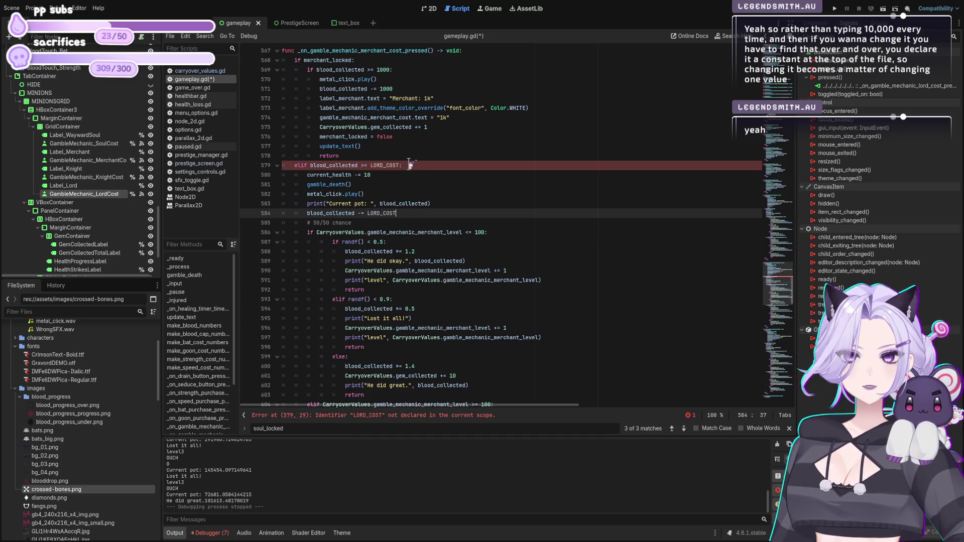
key(ctrl+v)
scroll(420, 171, up, 2)
double_click(383, 146)
key(ctrl+v)
double_click(384, 127)
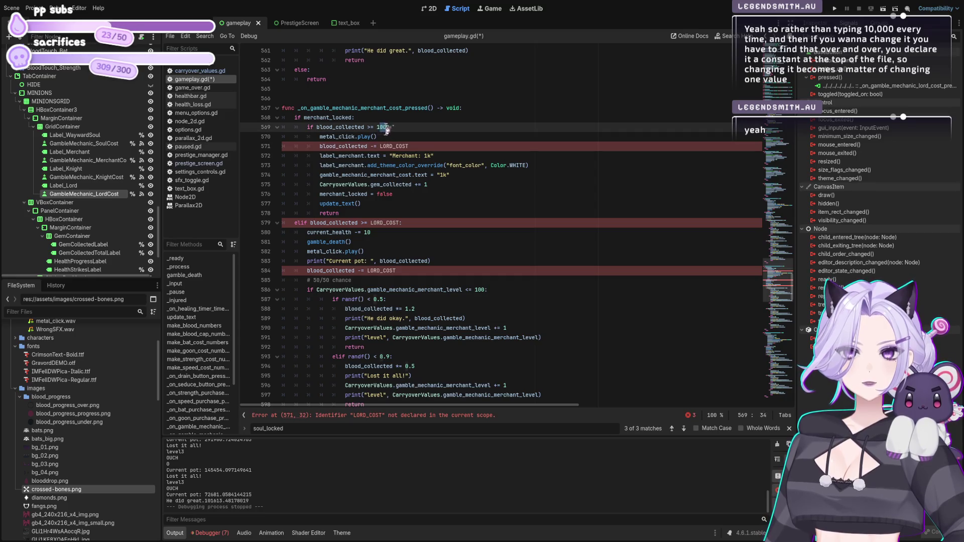
key(ctrl+v)
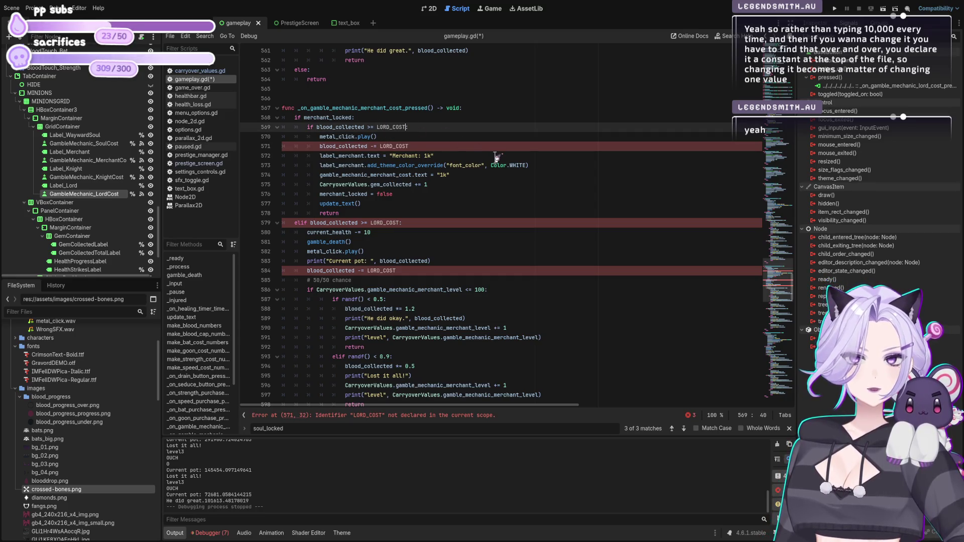
drag(799, 241, 809, 80)
scroll(379, 201, down, 8)
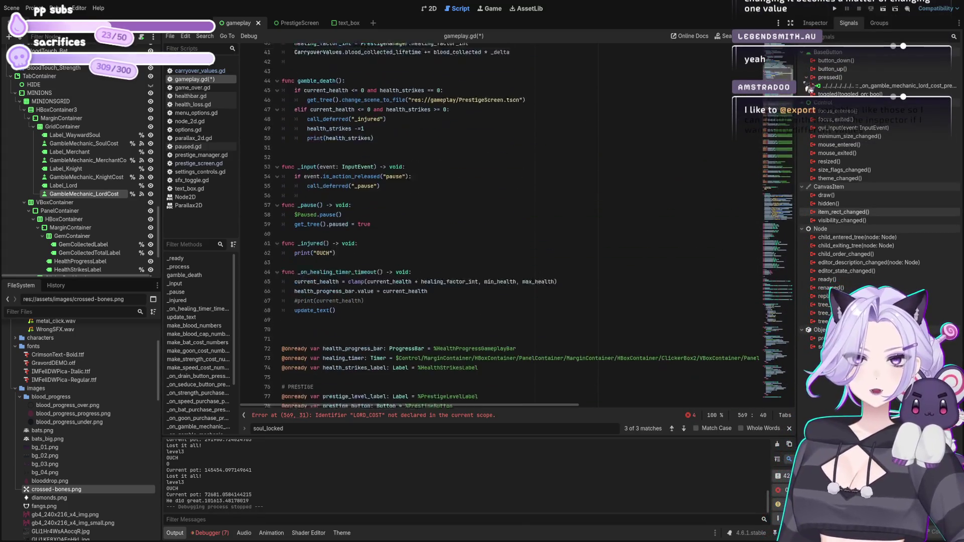
click(379, 232)
key(Return)
key(Up)
text(# CONSTANT)
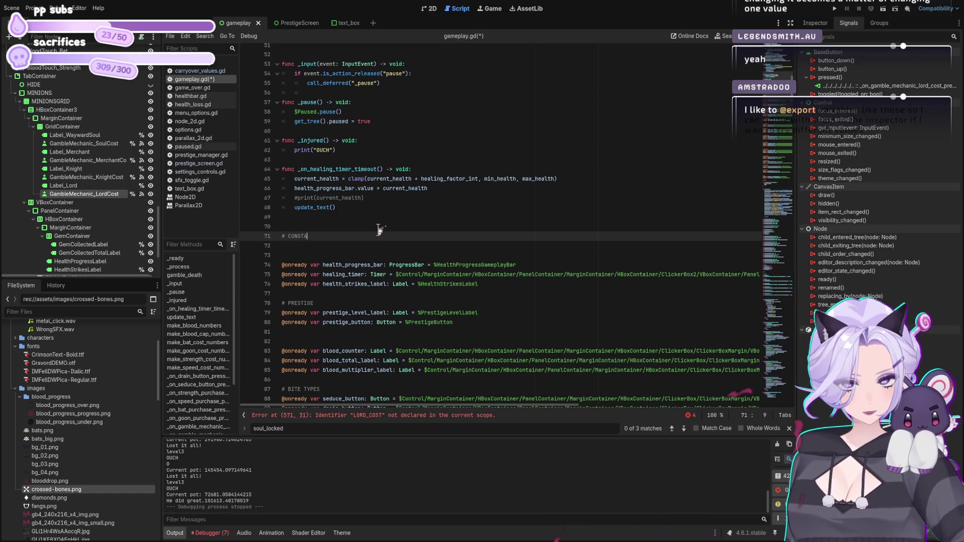
key(Return)
key(Return)
text(LORD_COST =)
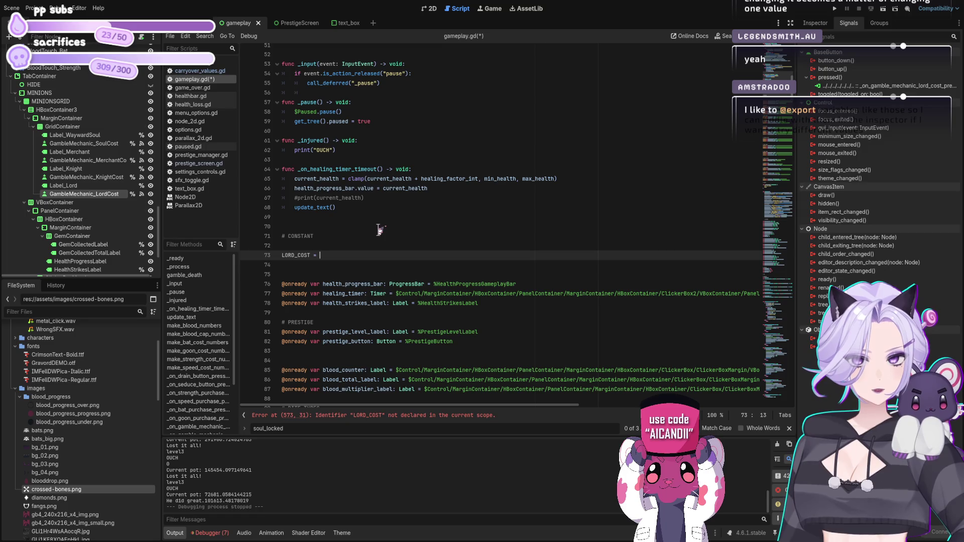
text(const)
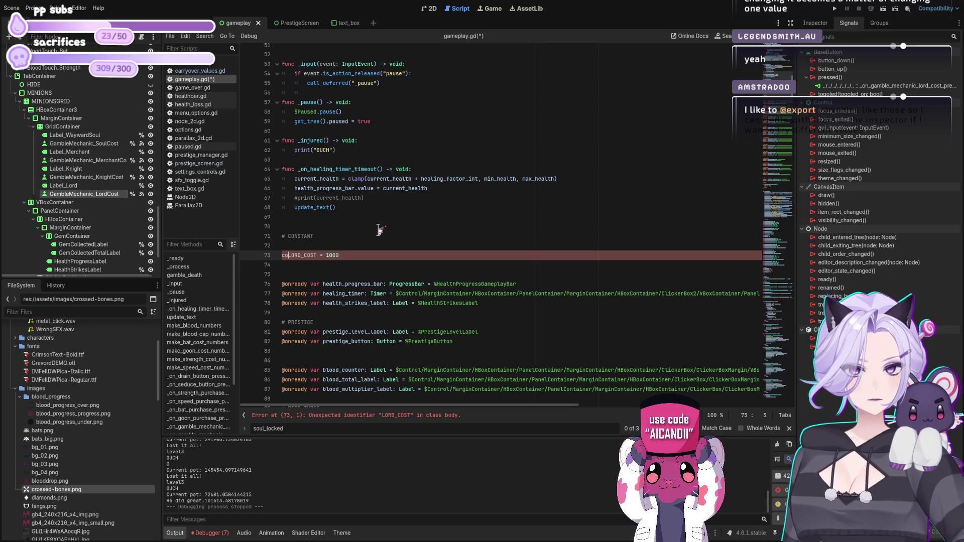
key(ctrl+s)
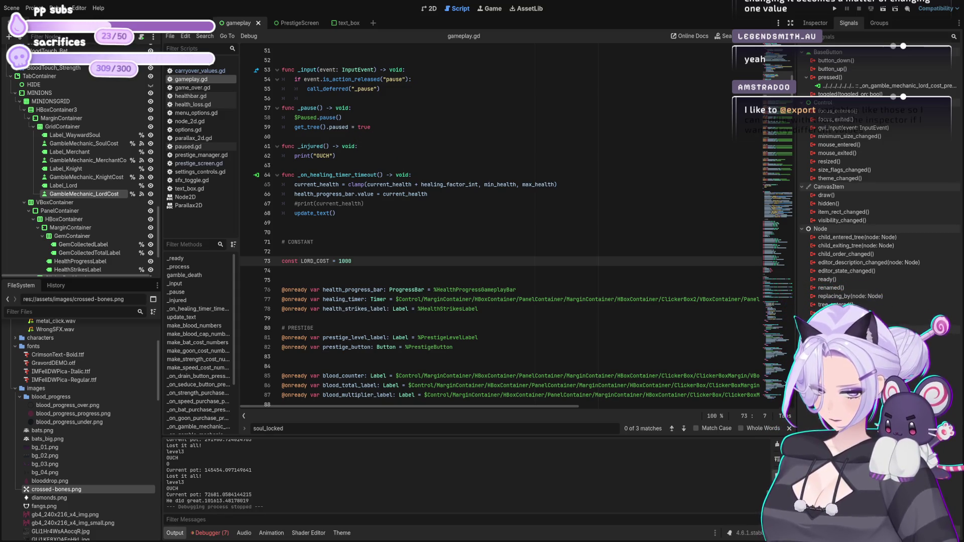
key(F5)
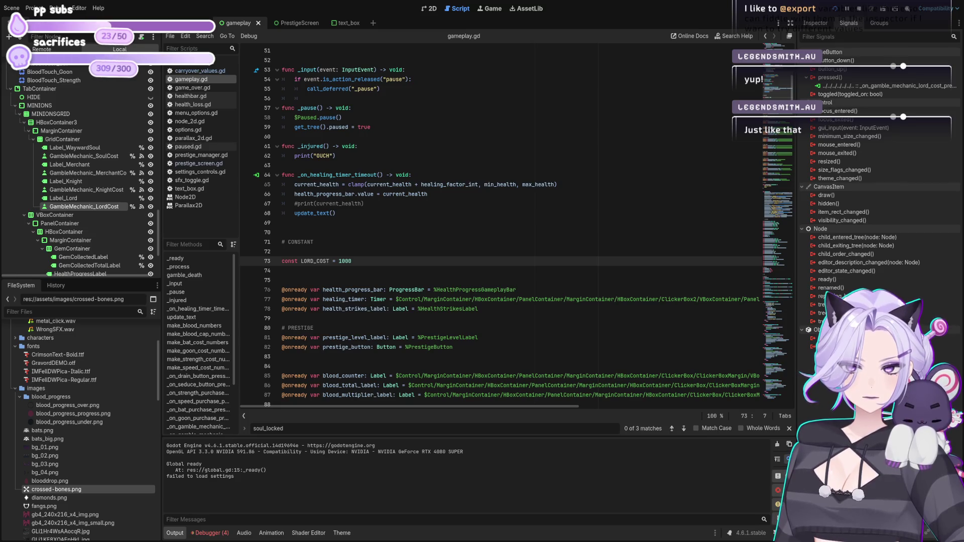
click(377, 262)
text(00)
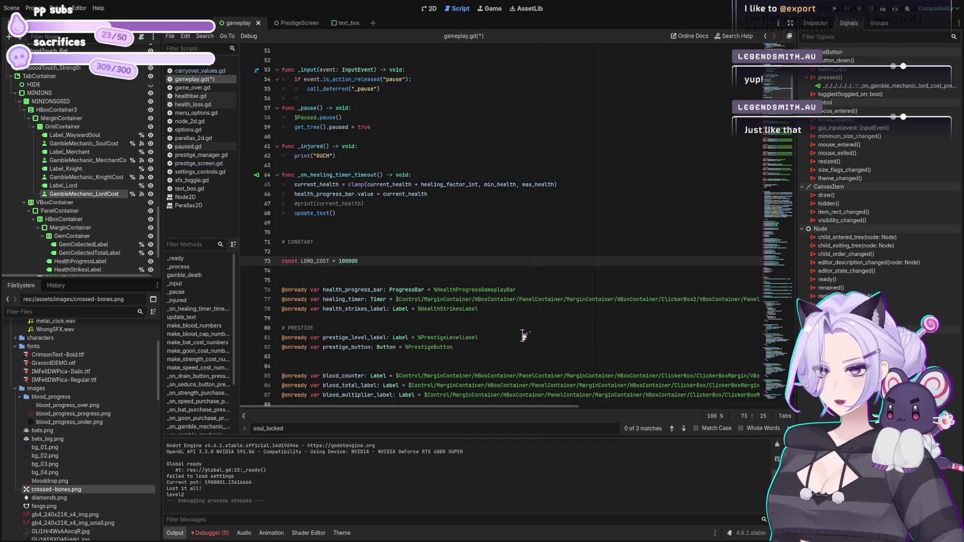
- Add a KNIGHT_COST = 10000 constant above LORD_COST
key(ctrl+s)
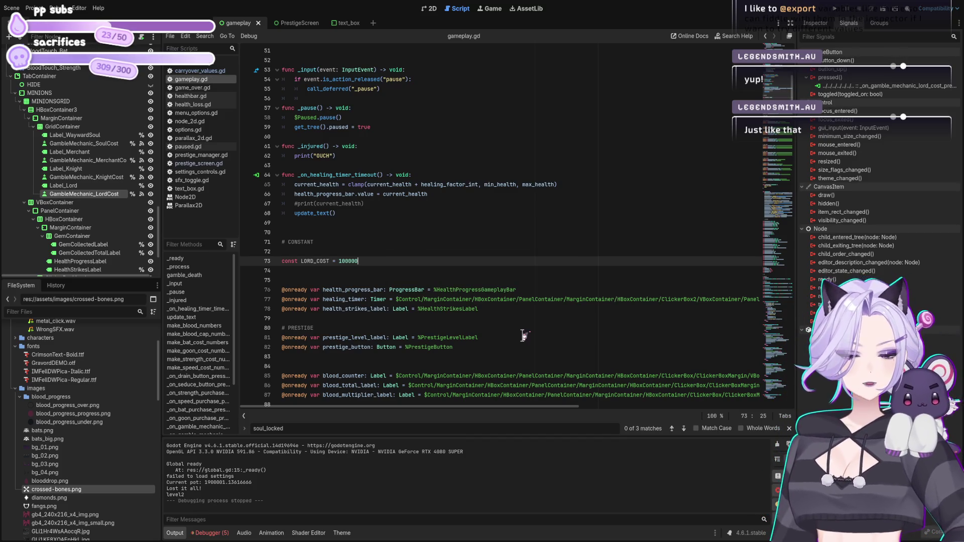
key(ctrl+shift+Return)
text(const LORD_COST = 100000)
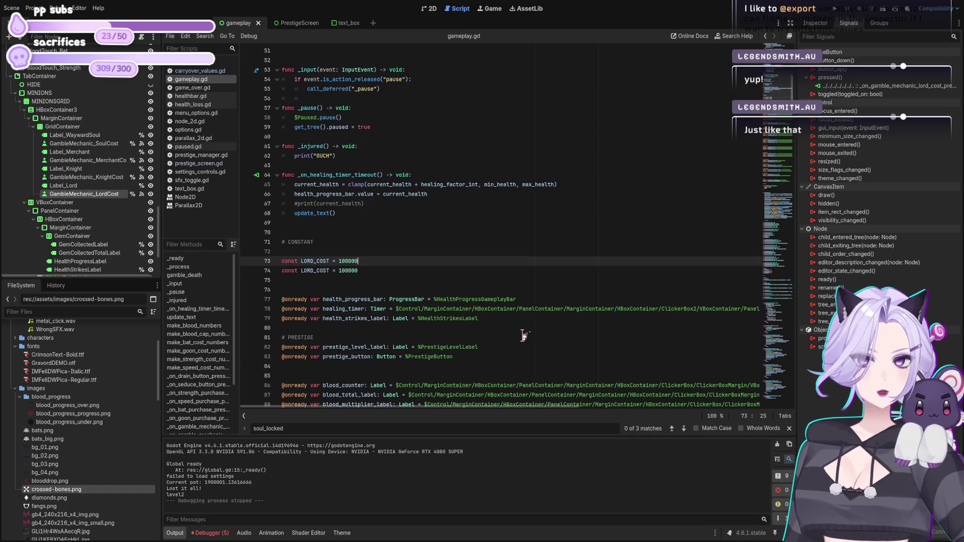
key(shift+Left)
key(shift+Left)
key(shift+Left)
text(KNIGHT)
key(End)
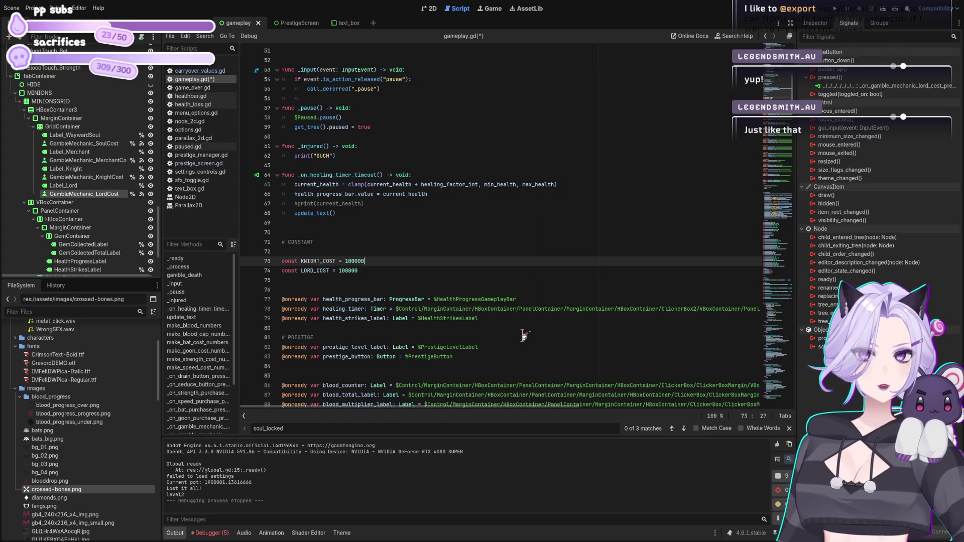
- Add MERCHANT_COST = 1000 and SOUL_COST = 100 constants, with LORD_COST at 100000, and save
key(ctrl+v)
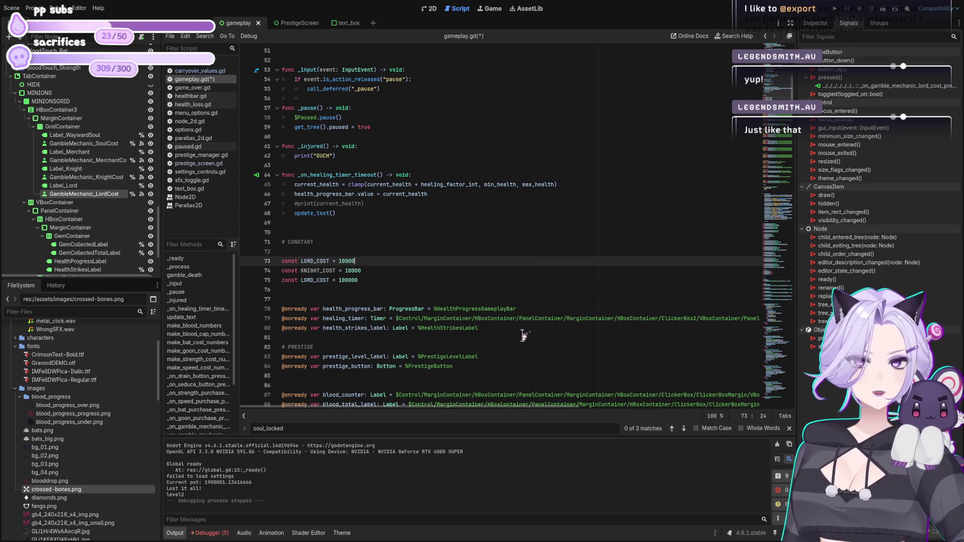
key(Left)
key(Left)
key(Left)
key(BackSpace)
key(BackSpace)
key(BackSpace)
text(MERCHANT)
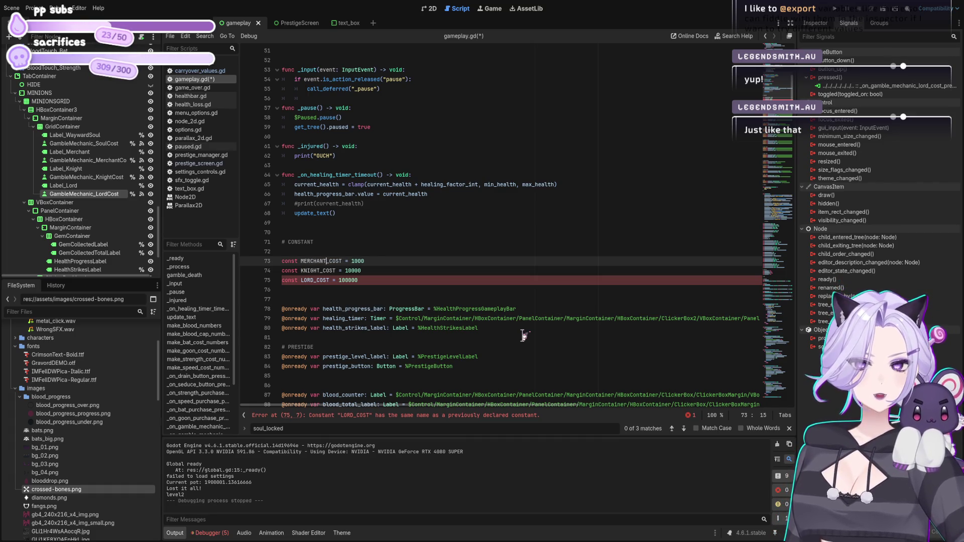
text(const LORD_COST = 100000)
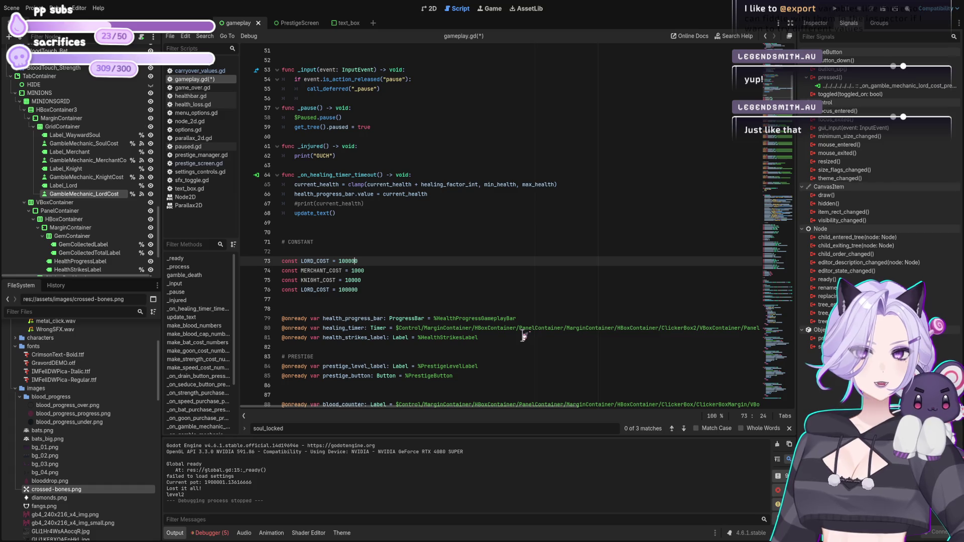
key(Left)
key(Left)
key(Left)
key(BackSpace)
key(BackSpace)
key(BackSpace)
text(SOUL)
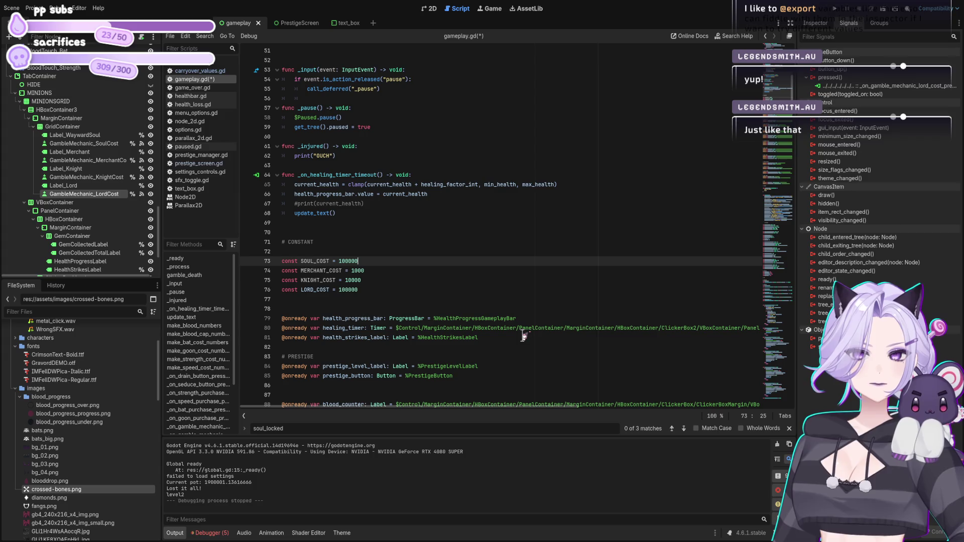
key(ctrl+s)
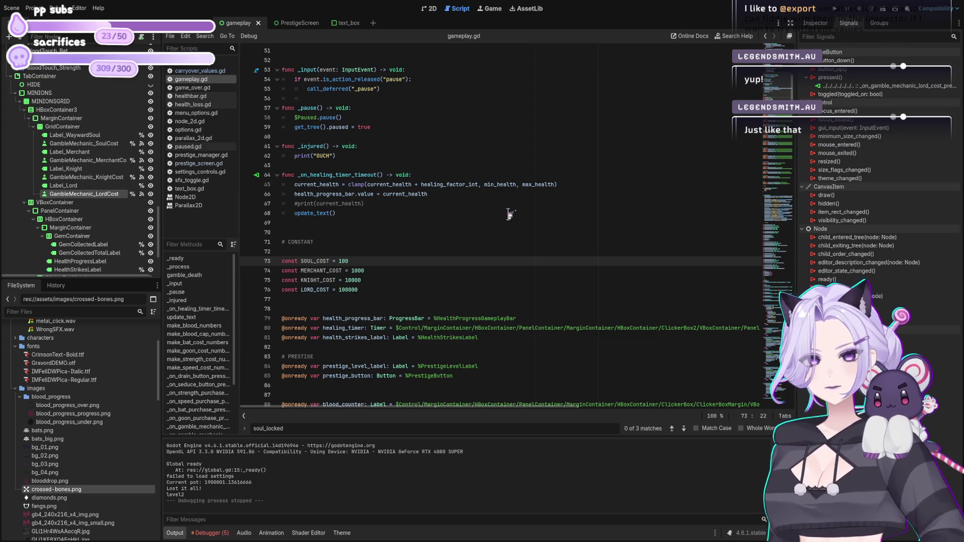
- Replace the soul handler's if-threshold and first 100 deduction with SOUL_COST
mouse_move(791, 89)
mouse_down()
mouse_move(797, 344)
mouse_move(811, 295)
mouse_move(649, 240)
mouse_up()
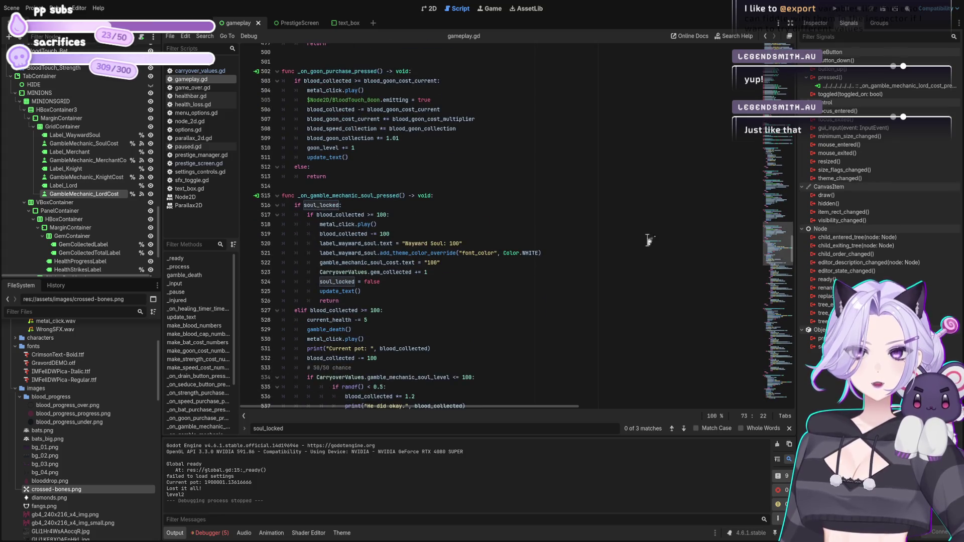
click(381, 215)
double_click(380, 214)
text(50)
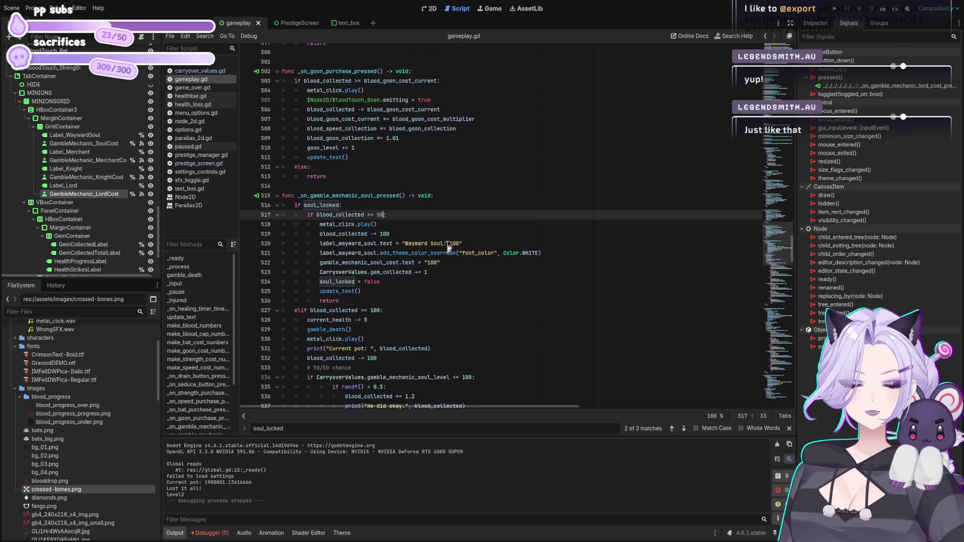
key(ctrl+z)
key(ctrl+z)
key(ctrl+z)
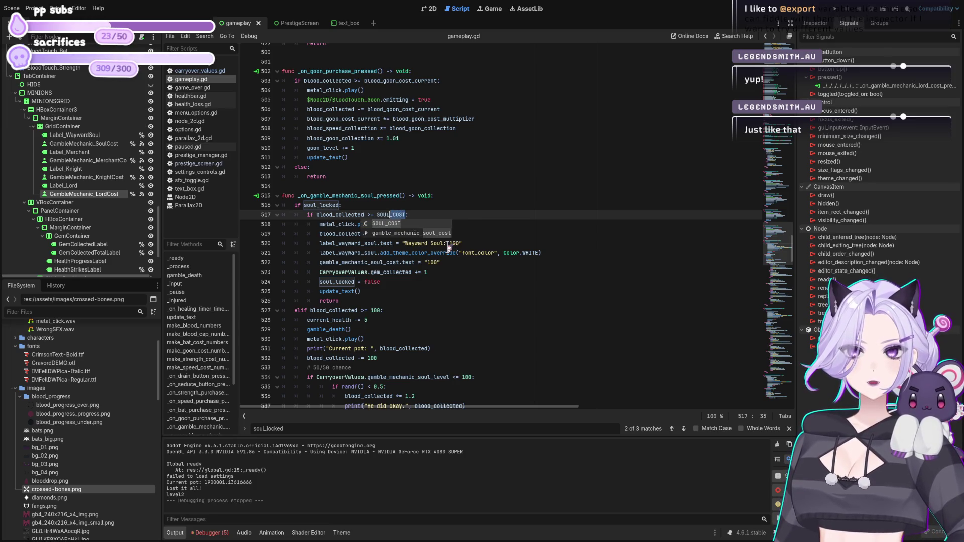
click(449, 247)
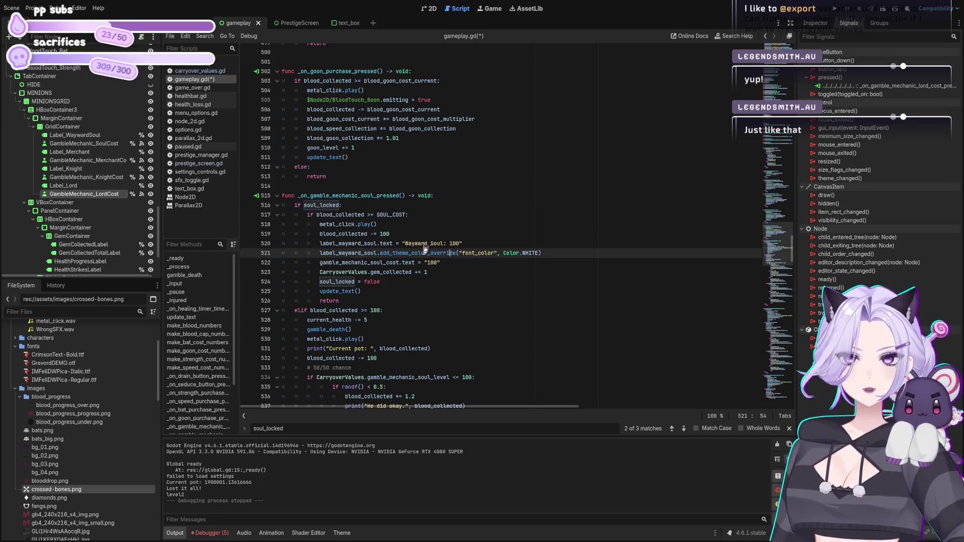
double_click(385, 234)
text(SOUL_COST)
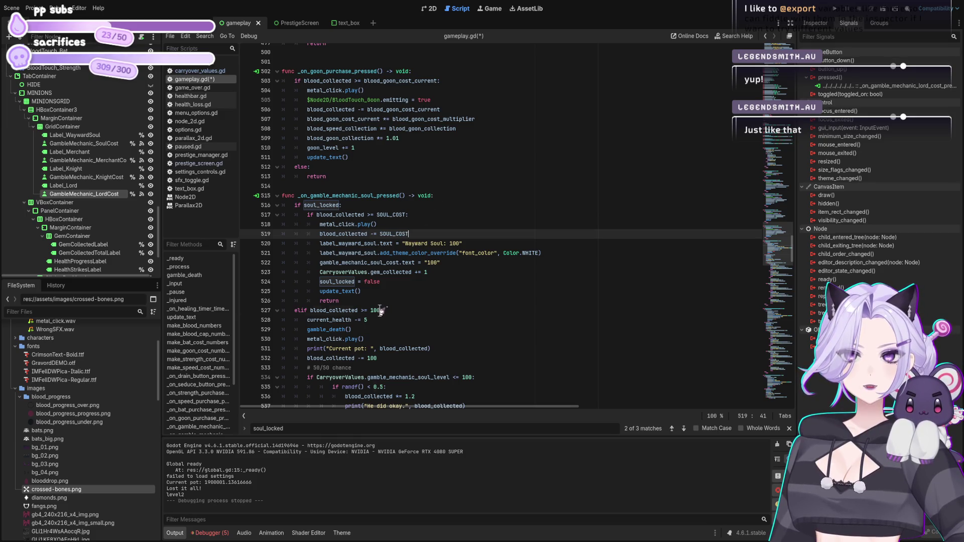
- Replace the soul elif threshold and second 100 deduction with SOUL_COST
double_click(380, 310)
text(SOUL_COST)
double_click(372, 358)
text(SOUL_COST)
scroll(454, 322, down, 4)
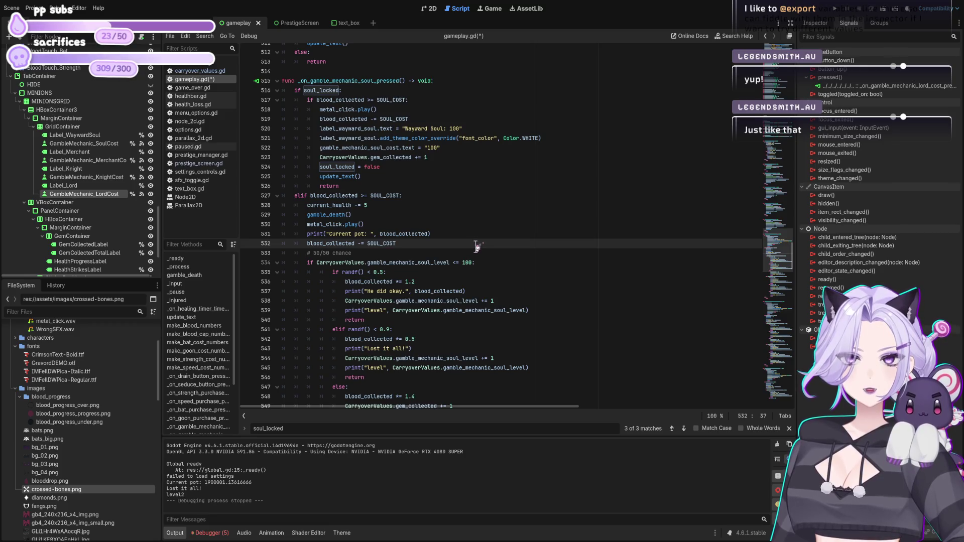
- Save the script and replace the knight handler's 10000 threshold with KNIGHT_COST
key(ctrl+s)
scroll(477, 238, down, 3)
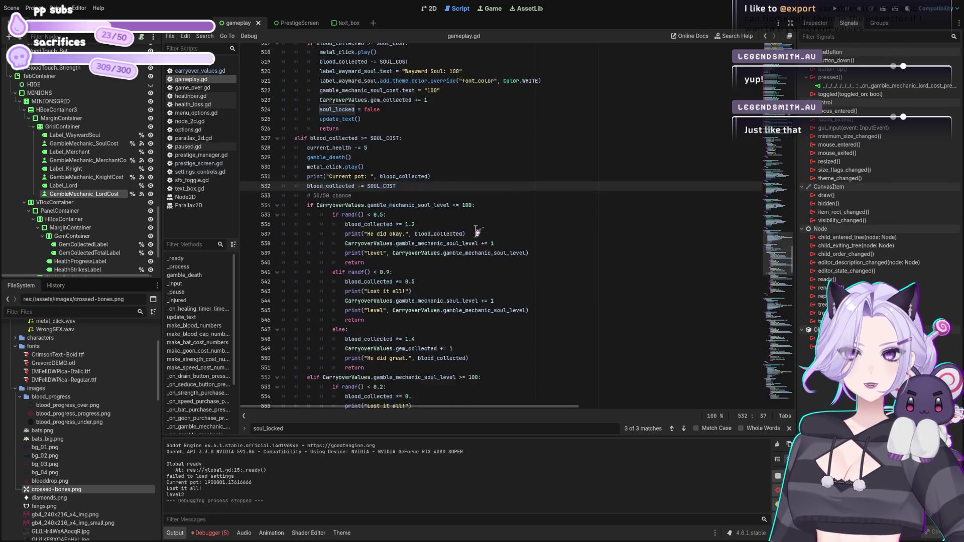
scroll(476, 230, down, 12)
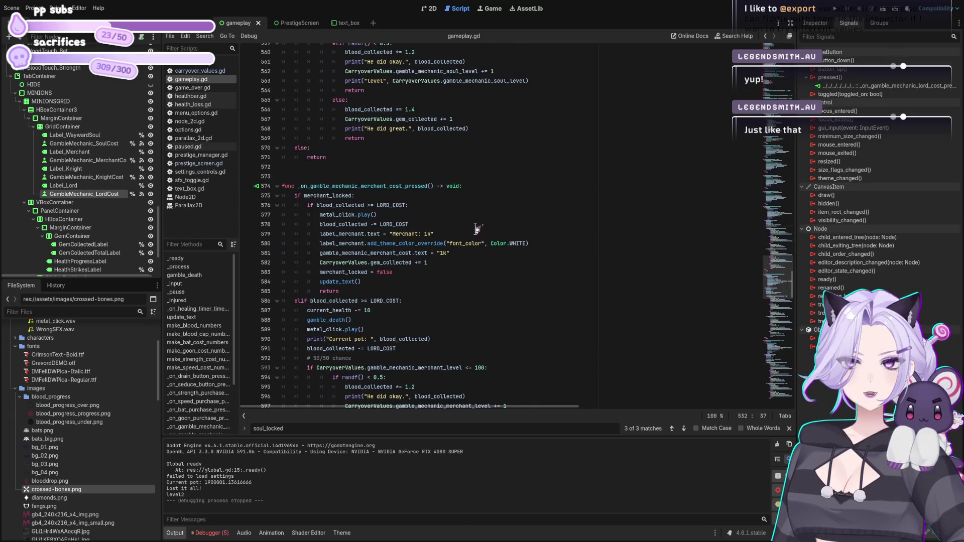
scroll(421, 219, down, 13)
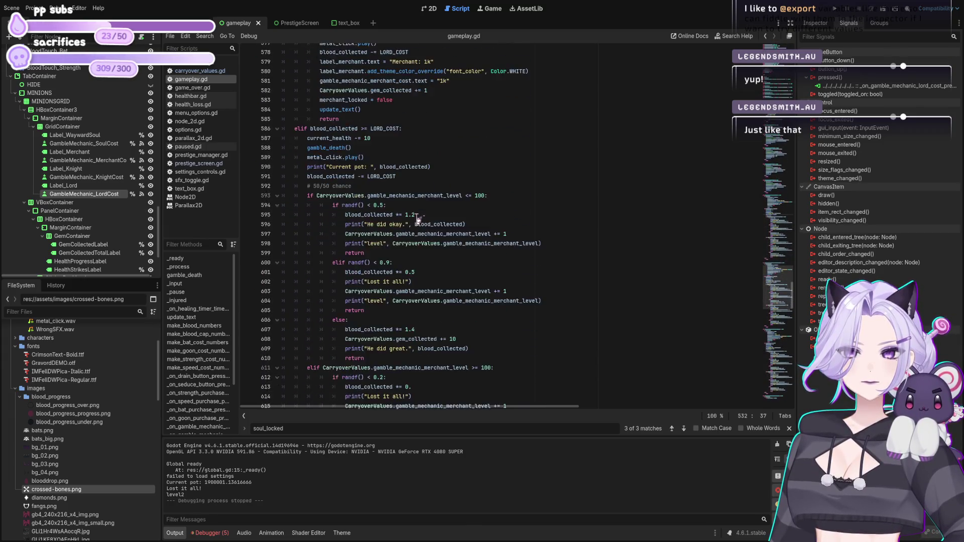
scroll(421, 218, down, 5)
click(405, 291)
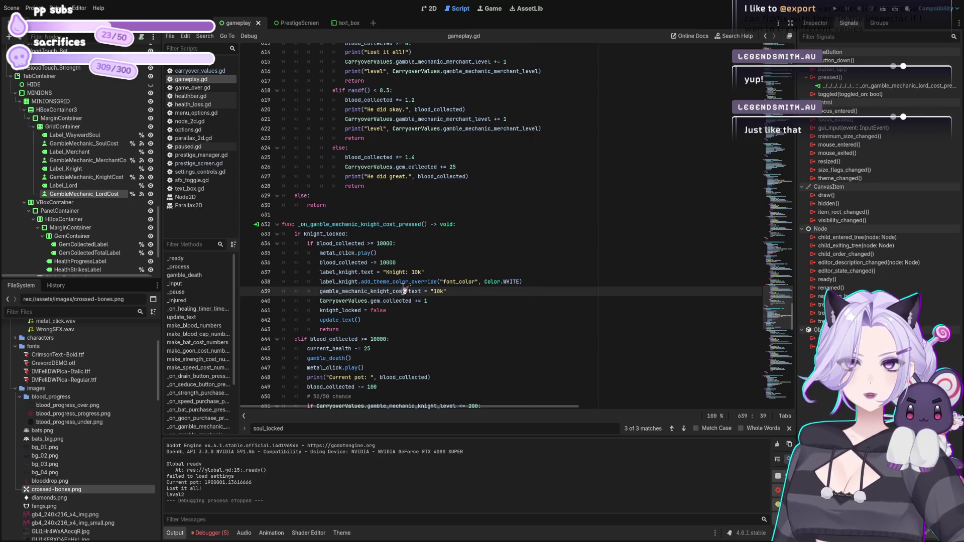
double_click(384, 244)
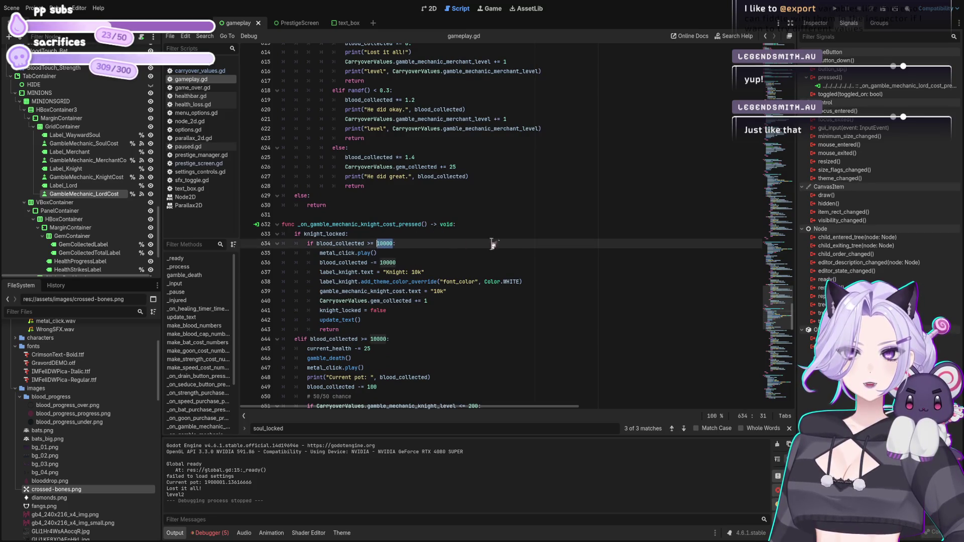
text(k)
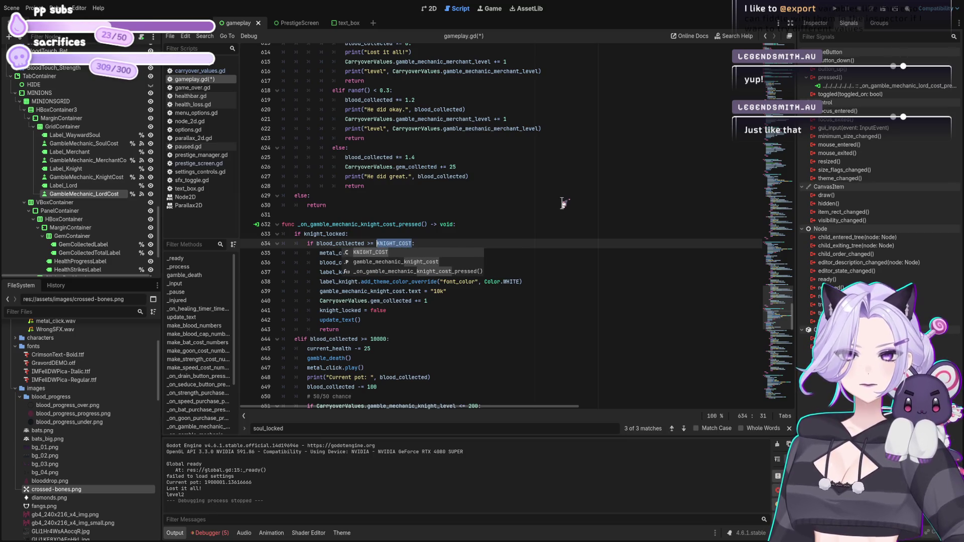
click(563, 205)
- Swap the knight's 10000 deduction, elif threshold and 100 deduction for KNIGHT_COST
double_click(387, 263)
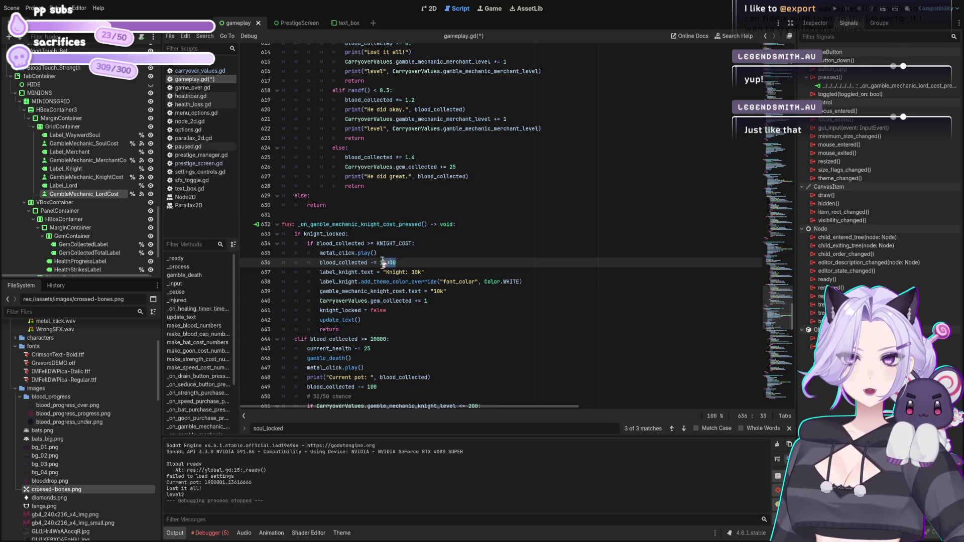
text(KNIGHT_COST)
double_click(379, 339)
text(KNIGHT_COST)
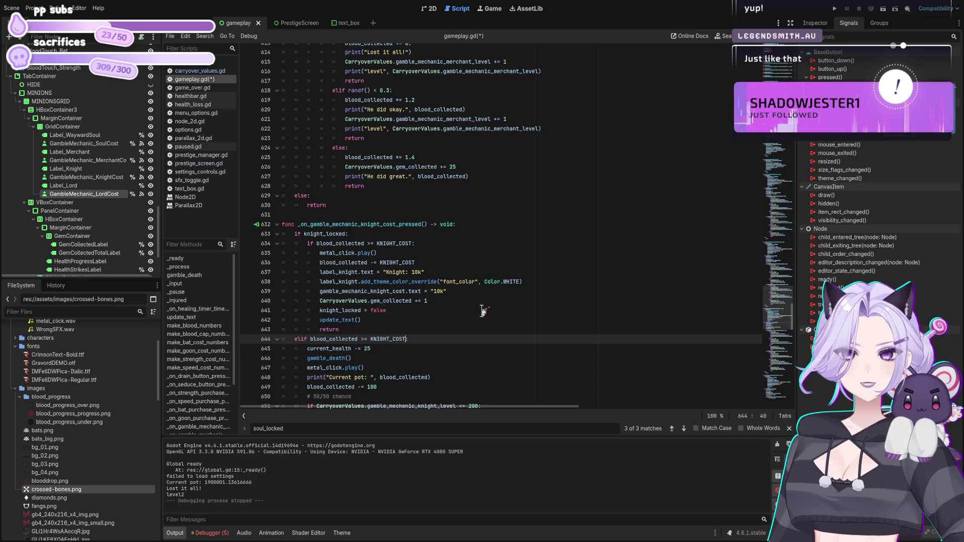
scroll(413, 320, down, 3)
double_click(372, 300)
text(KNIGHT_COST)
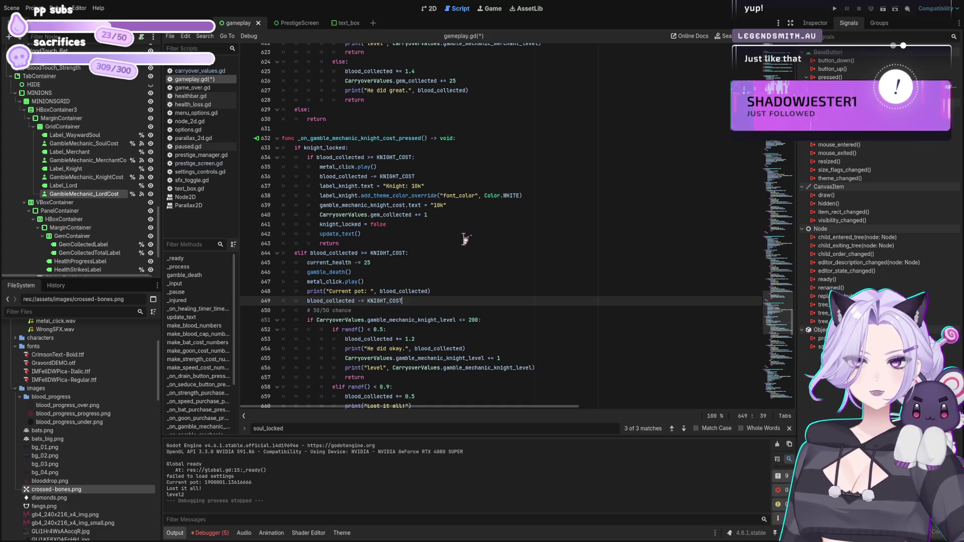
- Replace the fixed 10k in the Knight label text with "+str(KNIGHT_COST)
click(444, 234)
key(ctrl+s)
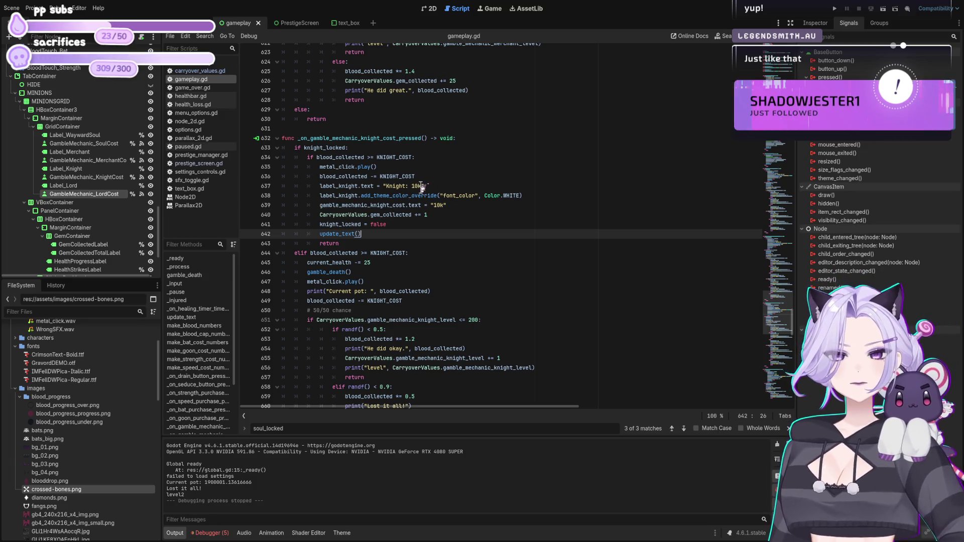
double_click(420, 186)
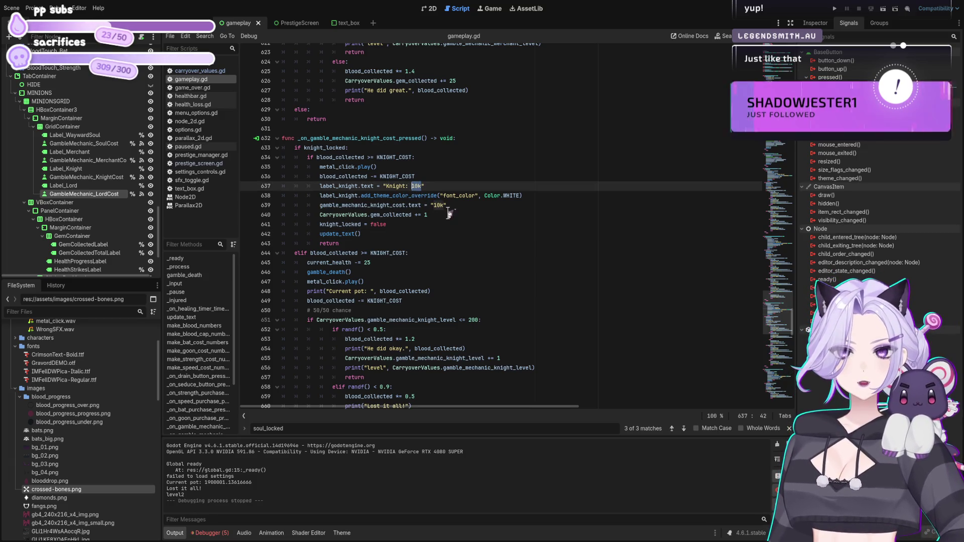
text(%KNIGHT_COST)
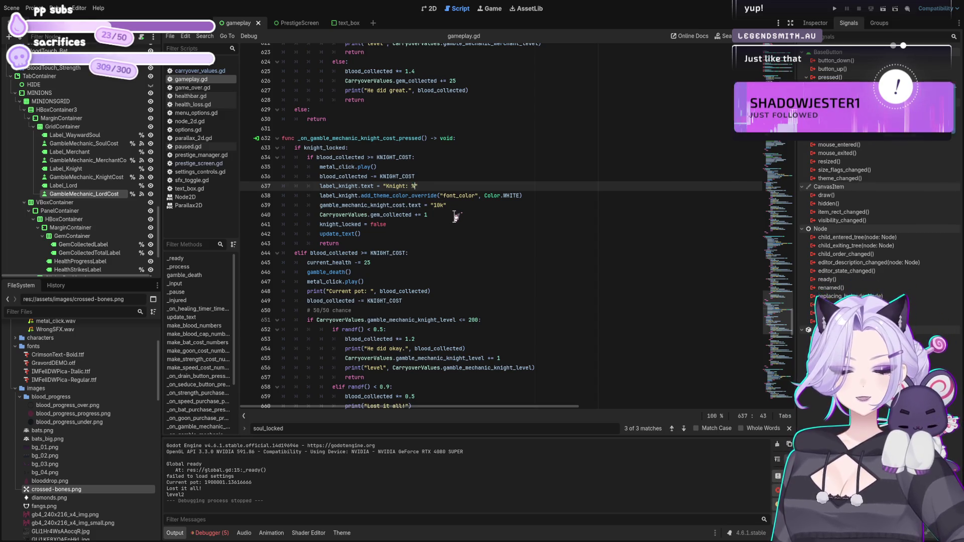
key(ctrl+z)
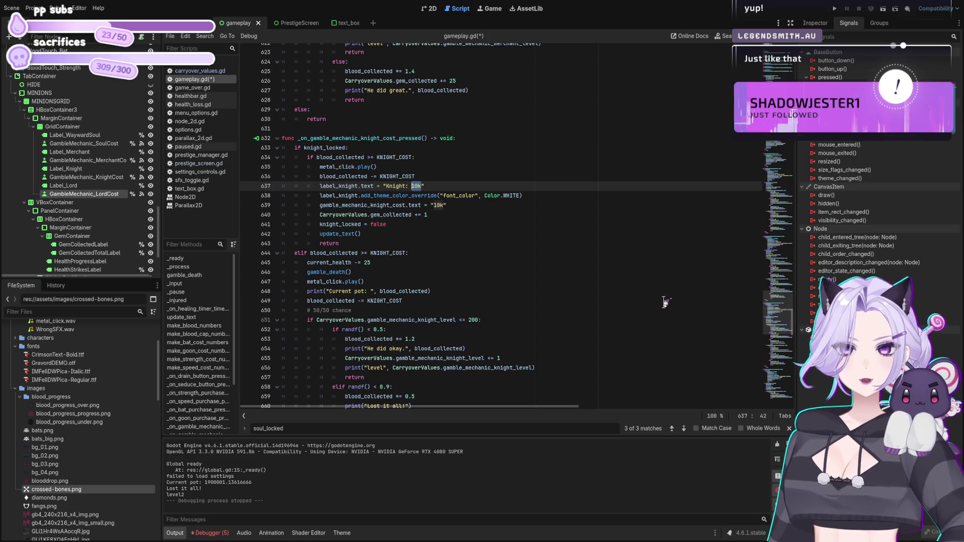
key(BackSpace)
text("+)
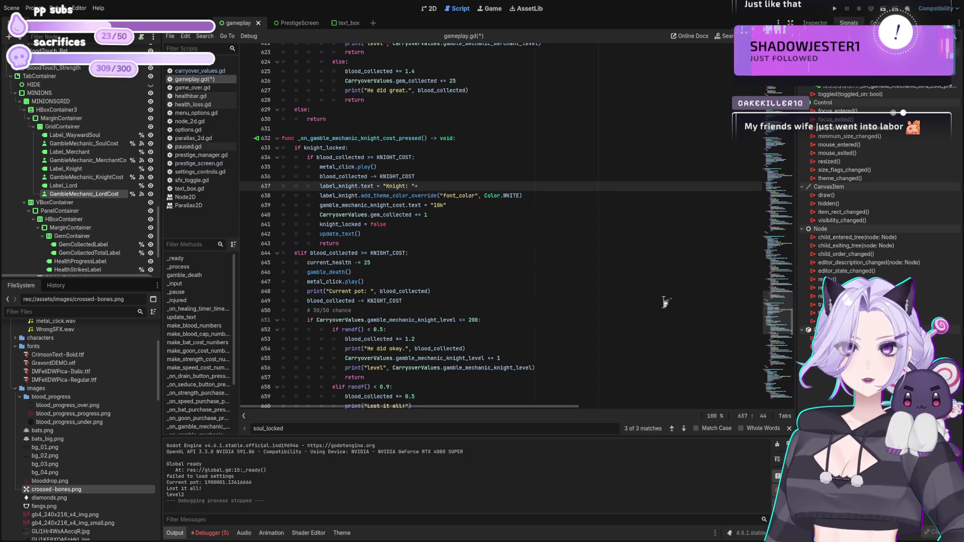
text(str(KNIGHT_COST)
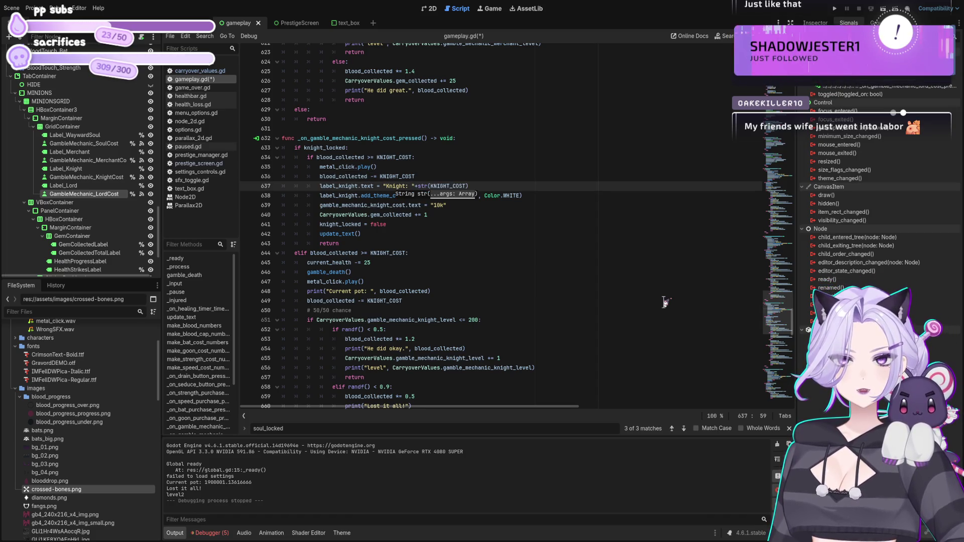
key(shift+Left)
key(shift+Left)
key(shift+Left)
key(ctrl+c)
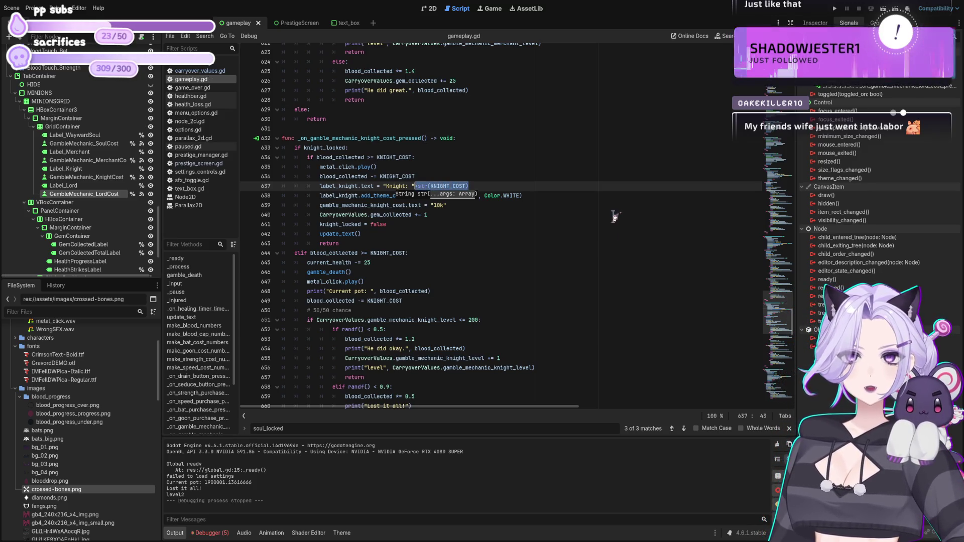
- Swap the cost text's fixed 10k for +str(KNIGHT_COST), then save and run the game
click(598, 206)
key(ctrl+s)
key(ctrl+v)
key(BackSpace)
key(BackSpace)
key(Delete)
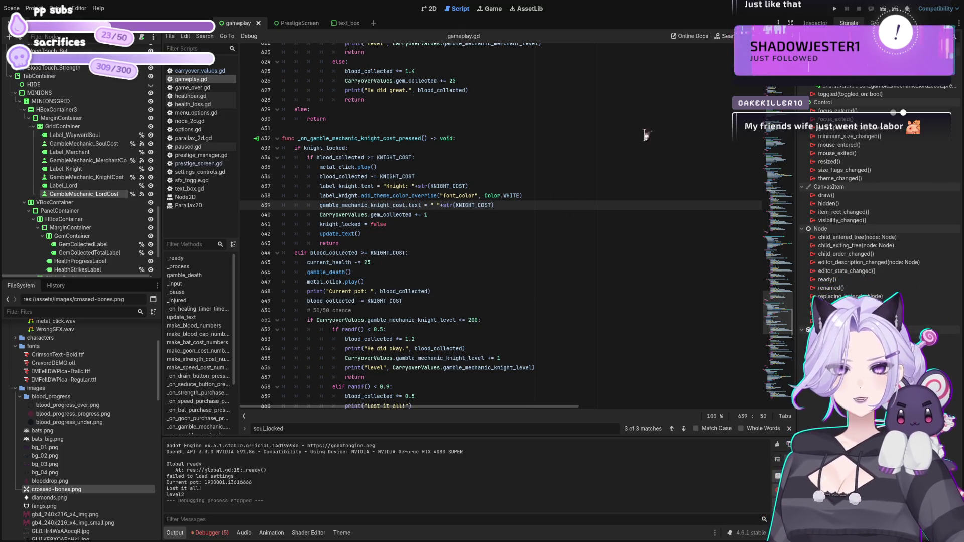
key(F5)
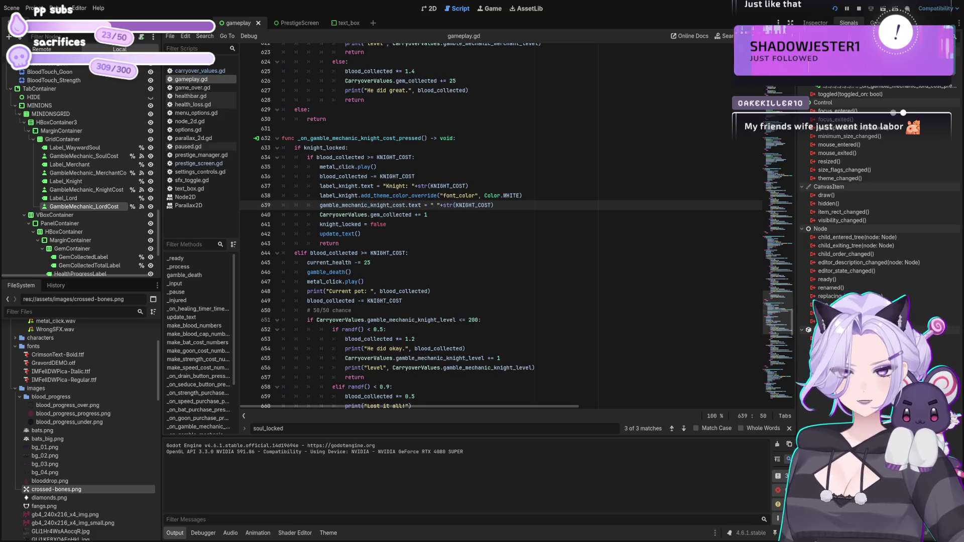
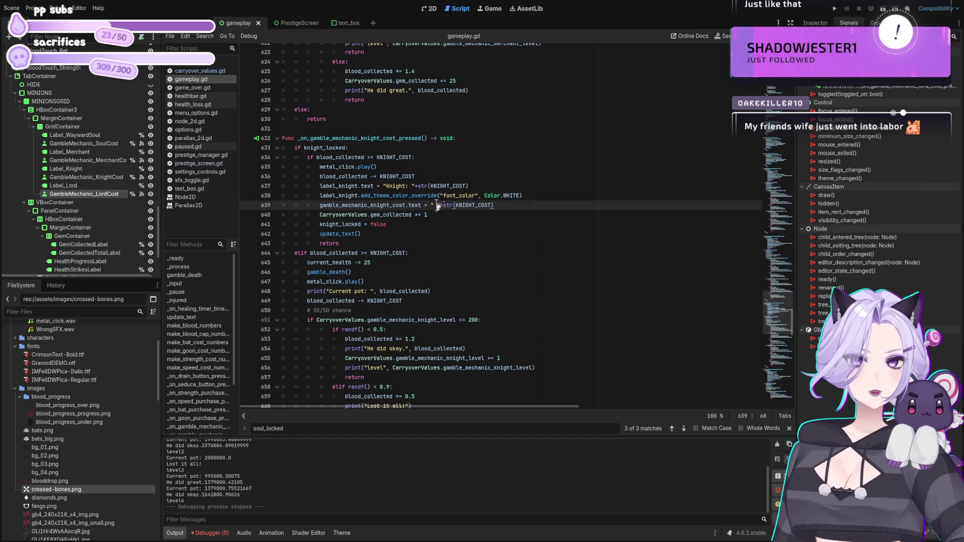
- Append +str(MERCHANT_COST) to the merchant label text on line 579, copying +str(KNIGHT_COST) from line 637
click(471, 186)
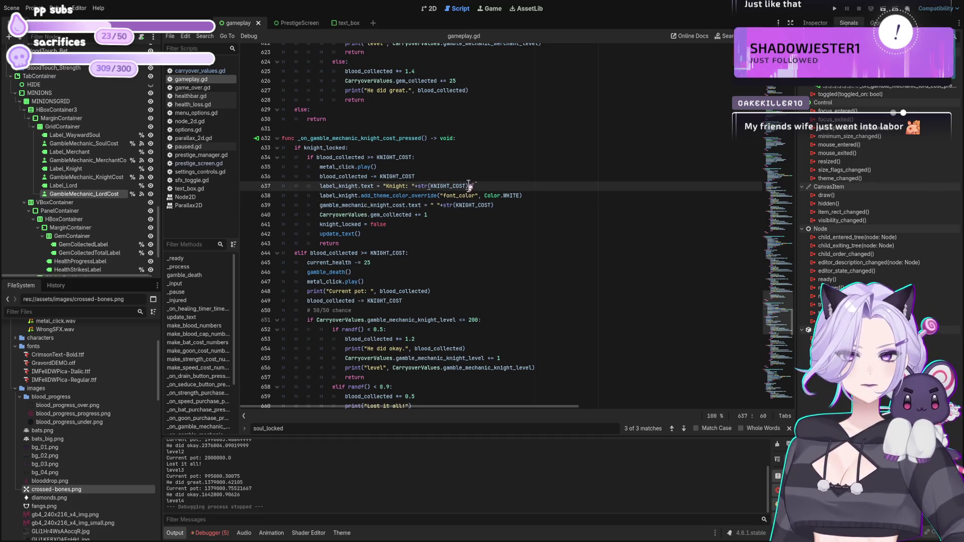
shift+click(415, 186)
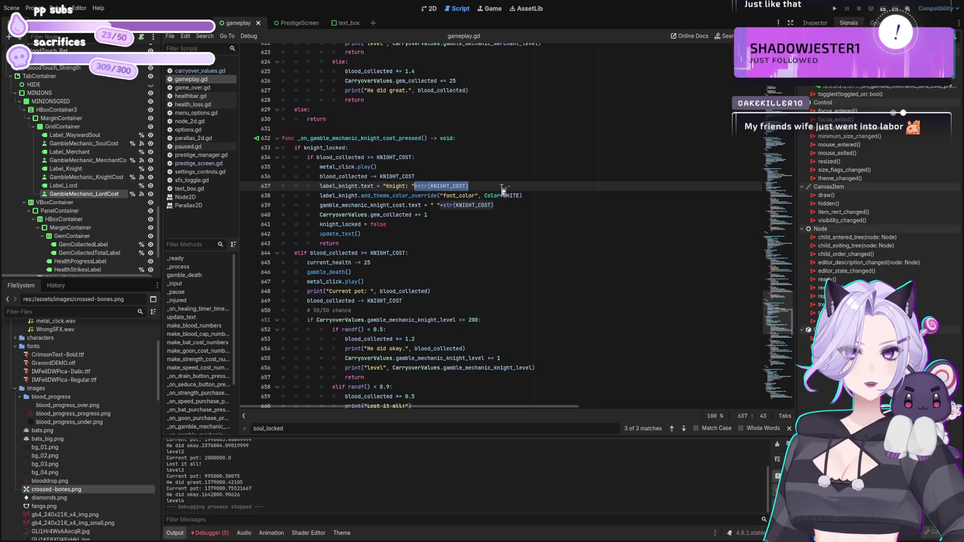
scroll(502, 193, up, 6)
scroll(502, 194, up, 3)
scroll(482, 197, up, 4)
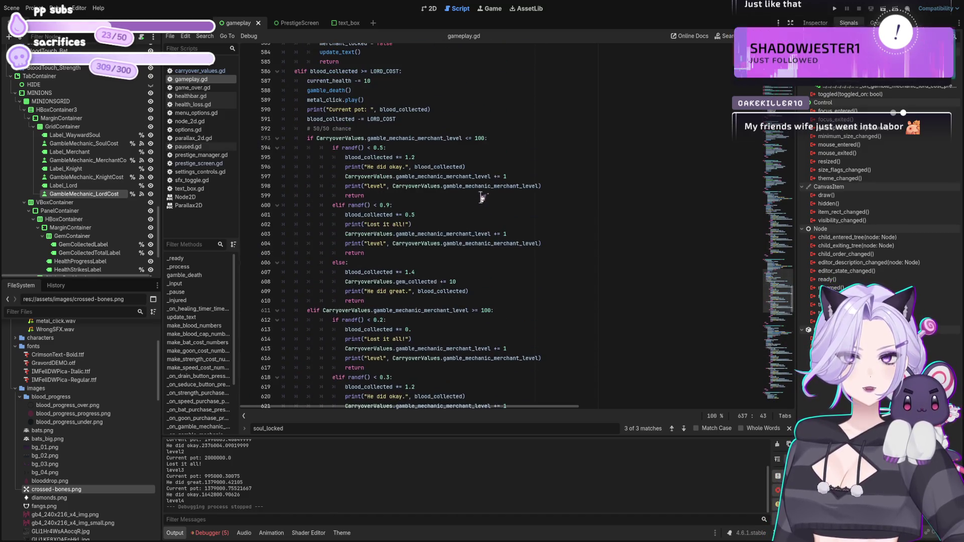
scroll(462, 271, up, 5)
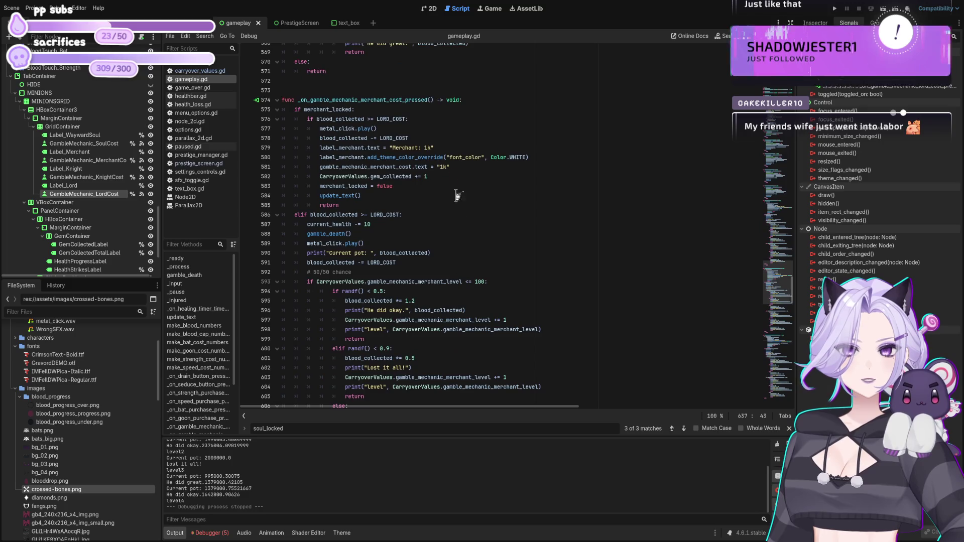
click(441, 148)
key(BackSpace)
text("+str(KNIGHT_COST))
drag(462, 147, 443, 144)
text(MERCHANT)
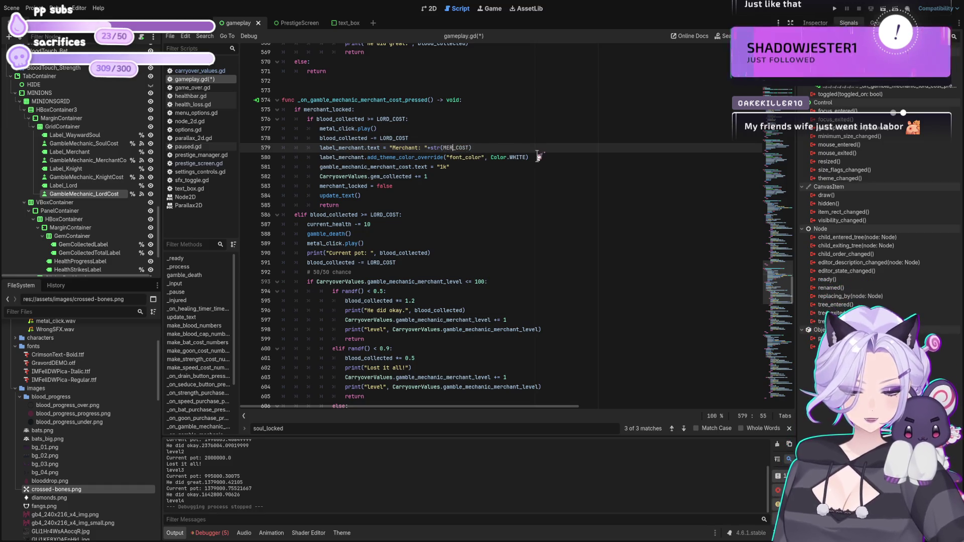
- Paste +str(KNIGHT_COST) into the merchant cost text on line 581 and remove KNIGHT and an extra parenthesis
click(402, 187)
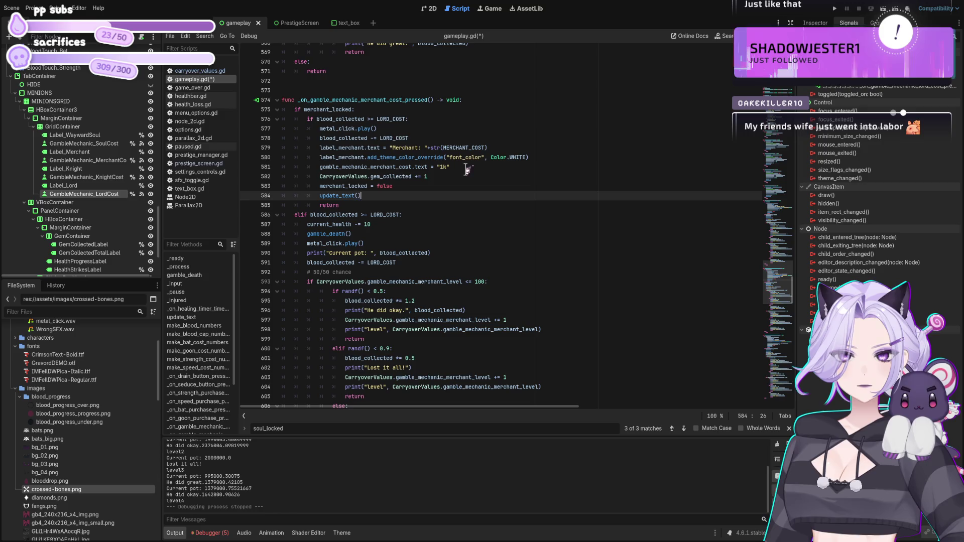
click(467, 168)
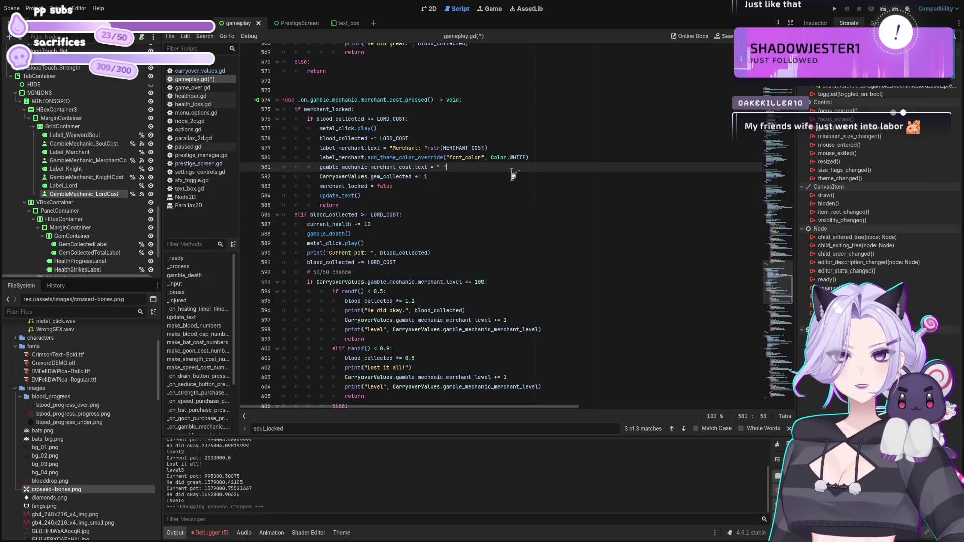
text(+str()
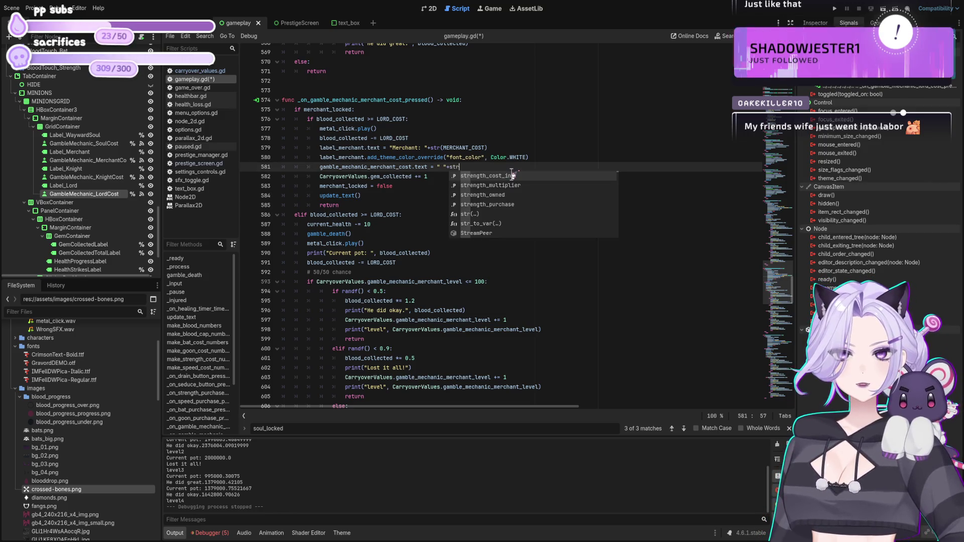
text(+str(KNIGHT_COST))
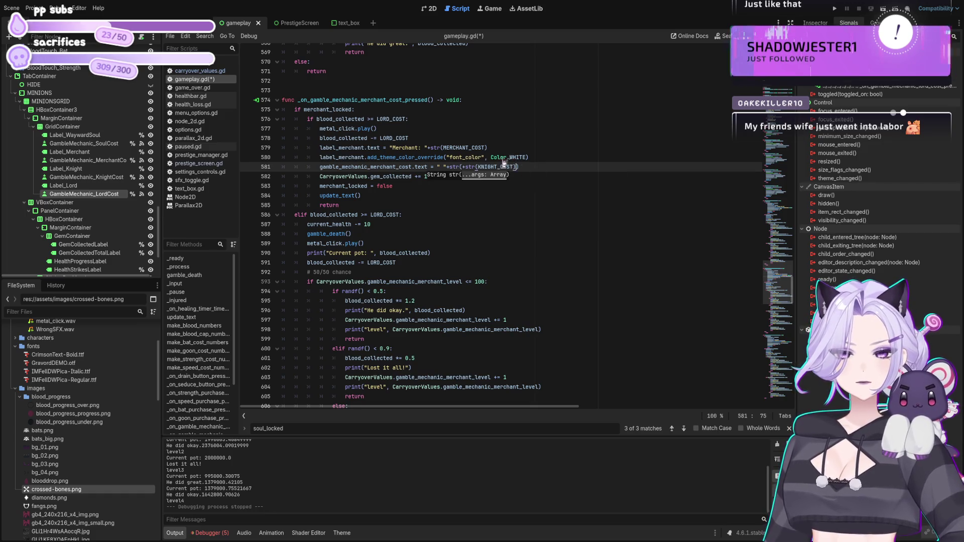
scroll(537, 173, up, 1)
key(BackSpace)
key(Left)
key(Left)
key(BackSpace)
key(BackSpace)
key(BackSpace)
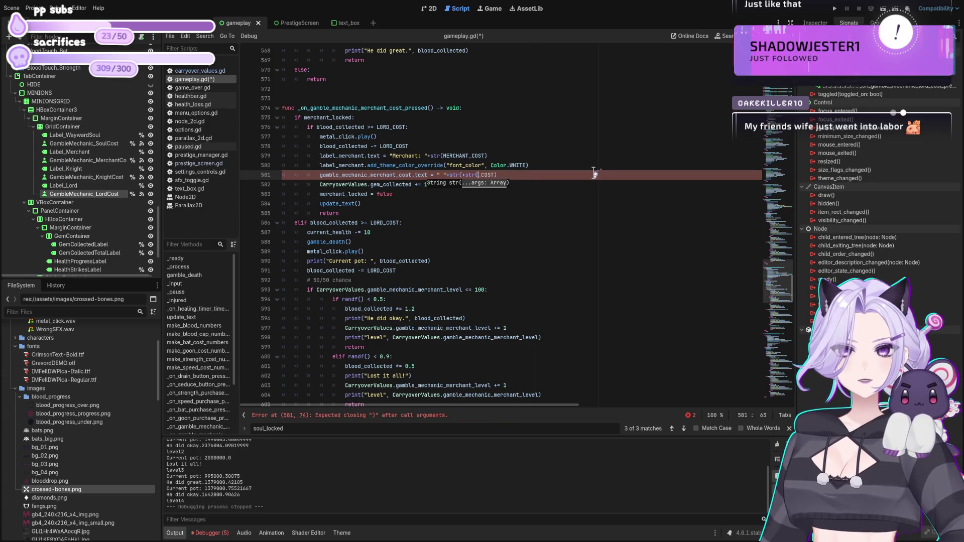
- Type MERCHANT before _COST on line 581, remove the space between the quotes, and save
text(MERCHANT)
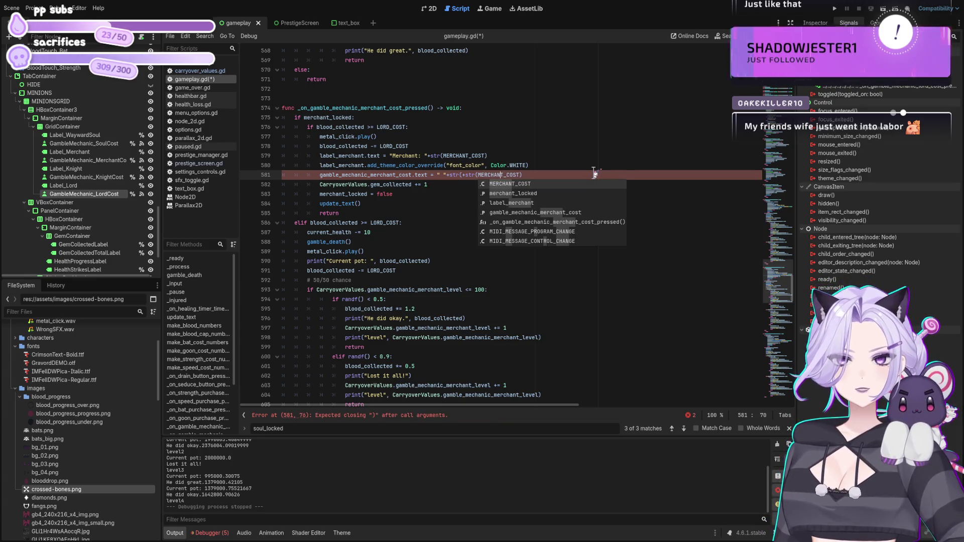
key(ctrl+Left)
key(ctrl+Left)
key(ctrl+Left)
key(BackSpace)
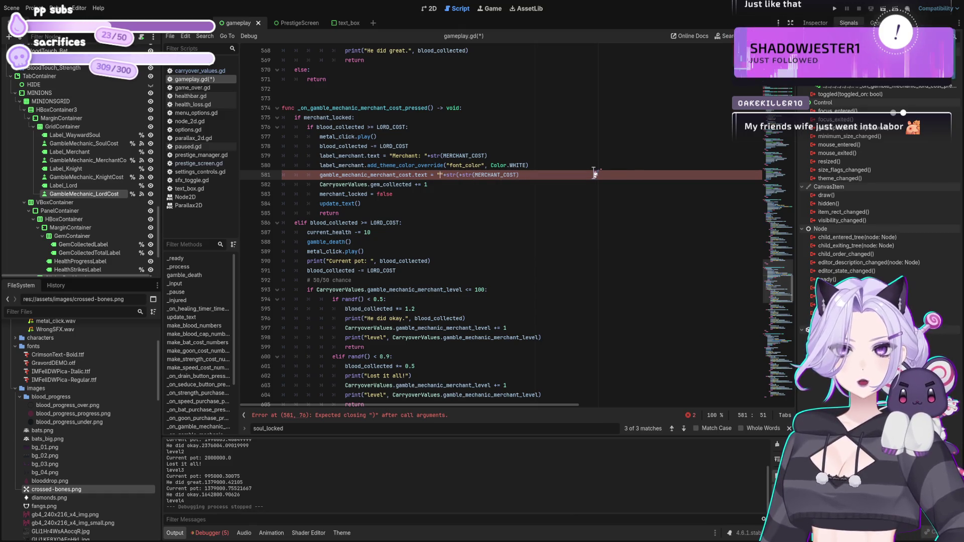
click(540, 213)
key(ctrl+s)
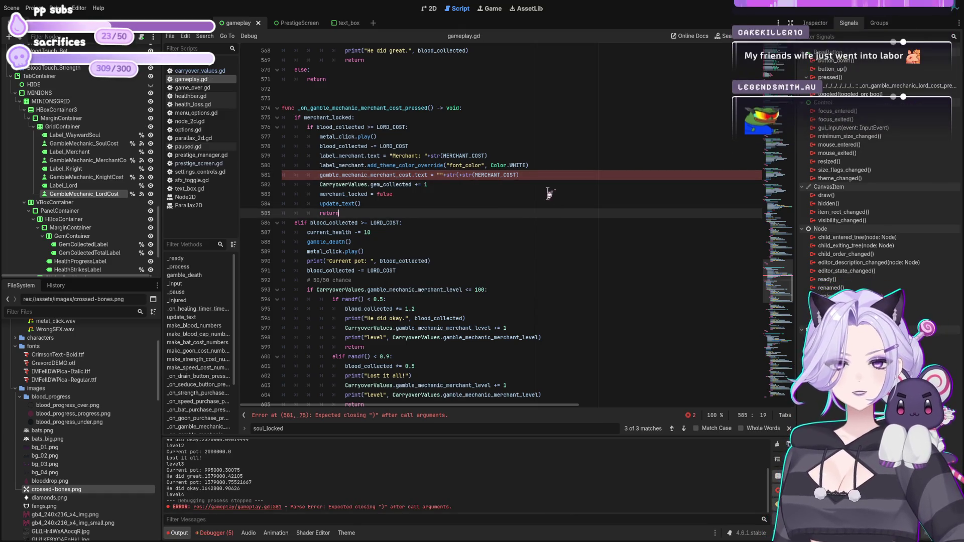
- Delete the duplicated +str and the stray parenthesis on line 581, then save gameplay.gd
click(566, 175)
click(456, 175)
key(BackSpace)
key(BackSpace)
key(BackSpace)
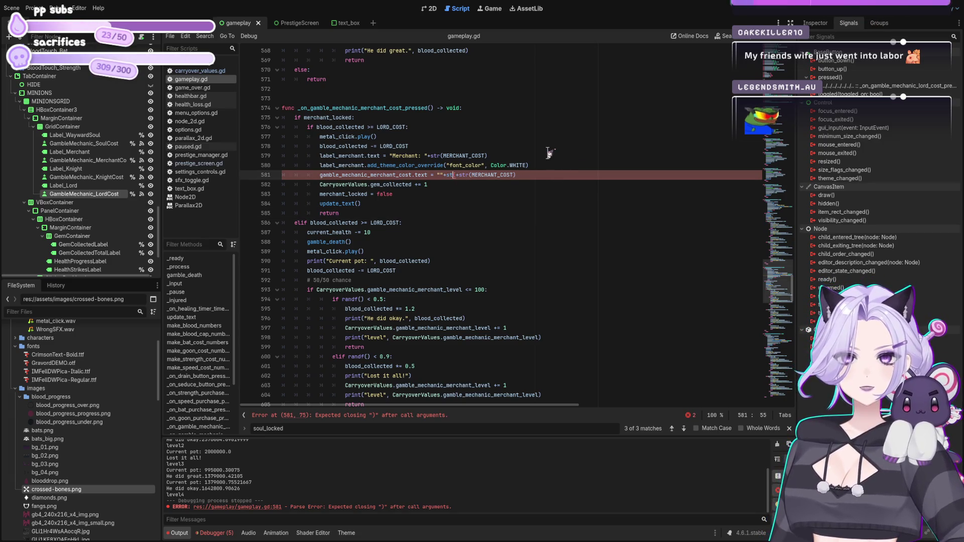
text(()
key(Left)
key(Left)
key(Left)
key(BackSpace)
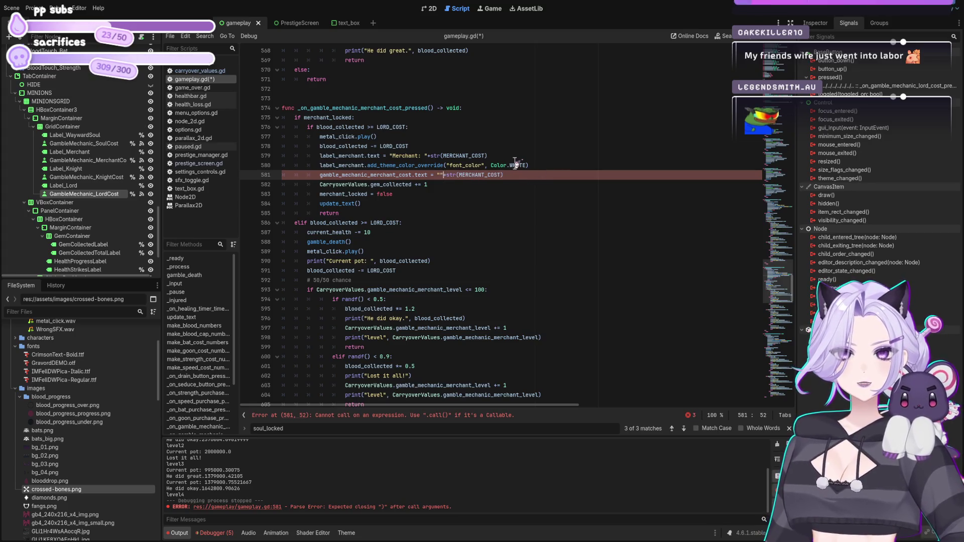
key(Down)
key(ctrl+s)
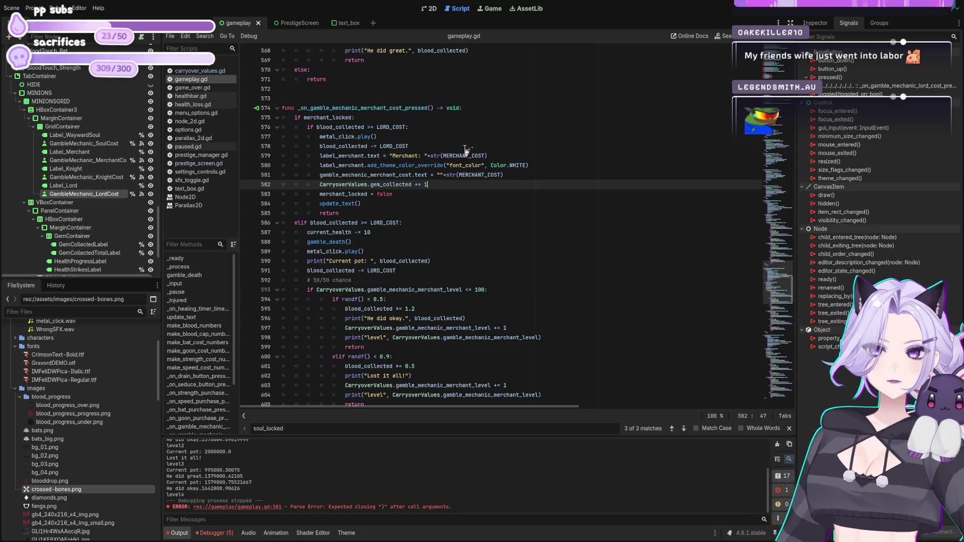
- Delete the empty quotes before +str on lines 639 and 581, then save
scroll(500, 247, down, 12)
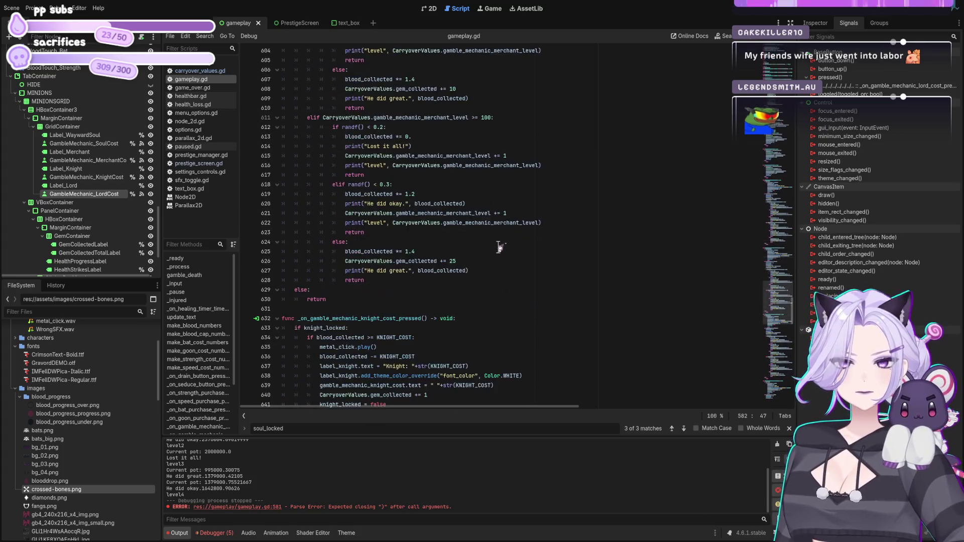
scroll(500, 247, down, 6)
click(434, 213)
key(Delete)
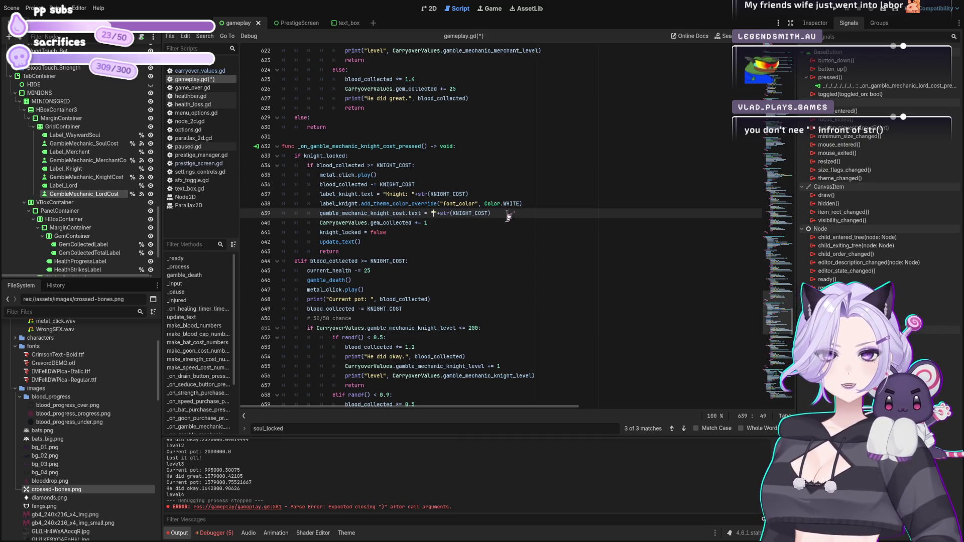
key(BackSpace)
click(512, 216)
scroll(510, 211, up, 15)
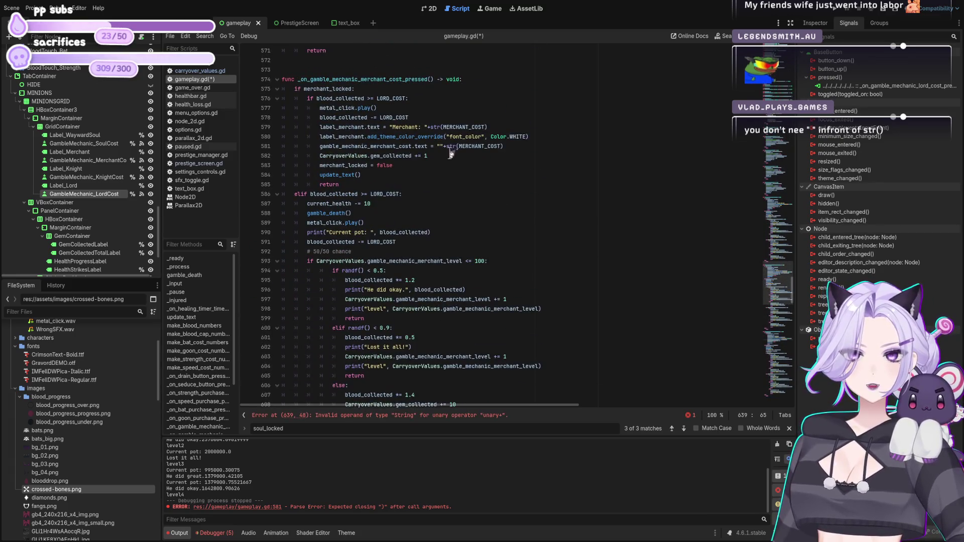
click(444, 146)
key(BackSpace)
key(BackSpace)
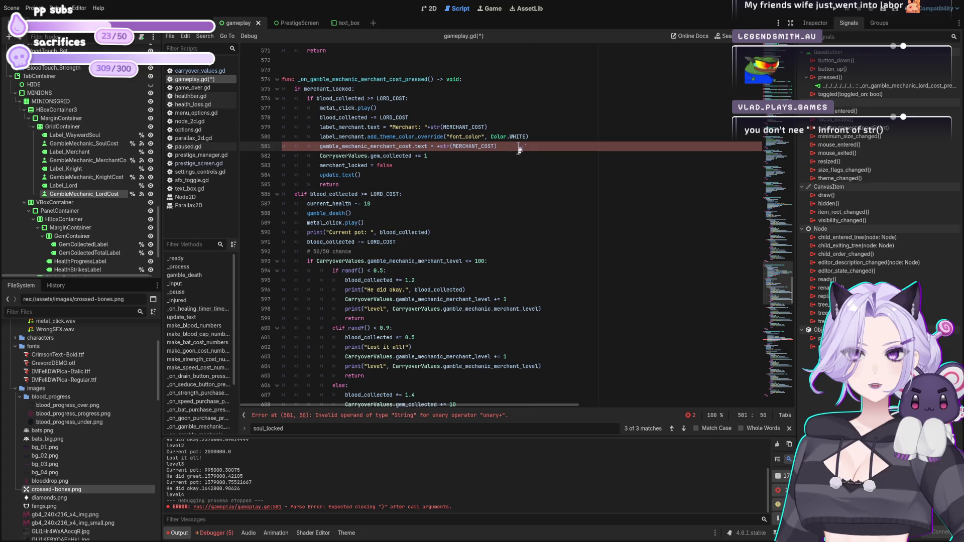
key(ctrl+s)
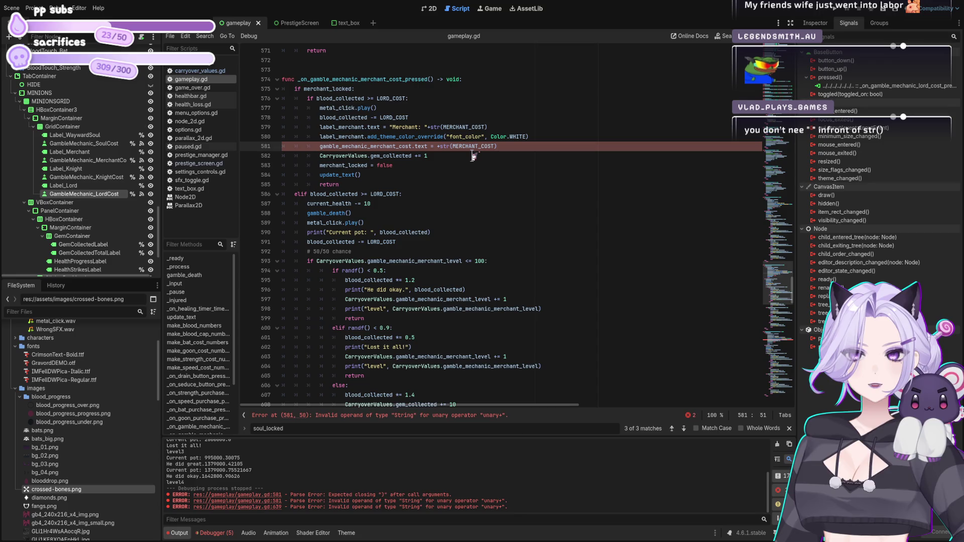
- Remove the + before str on lines 581 and 639, save, and copy str(KNIGHT_COST)
key(BackSpace)
scroll(567, 282, down, 12)
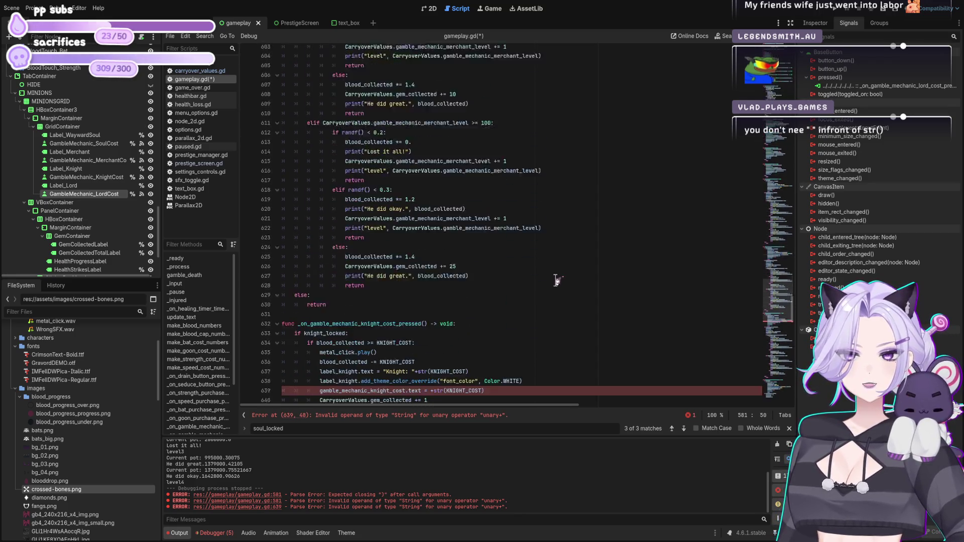
click(434, 271)
key(BackSpace)
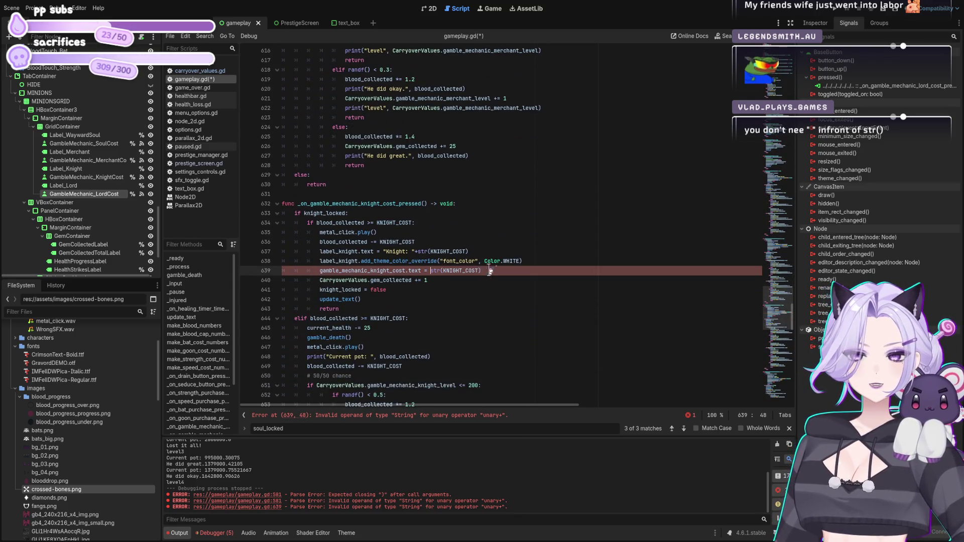
click(502, 270)
key(ctrl+s)
shift+click(433, 270)
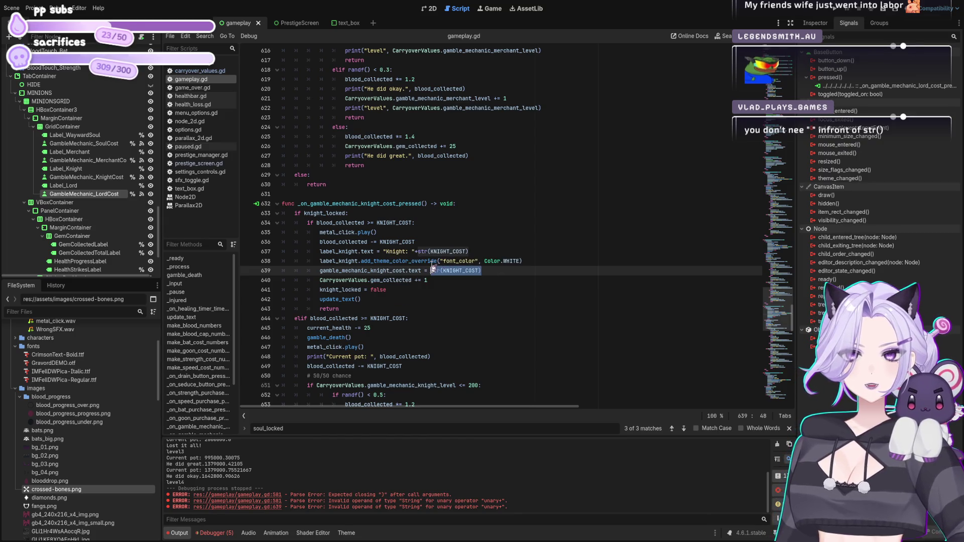
scroll(451, 266, down, 15)
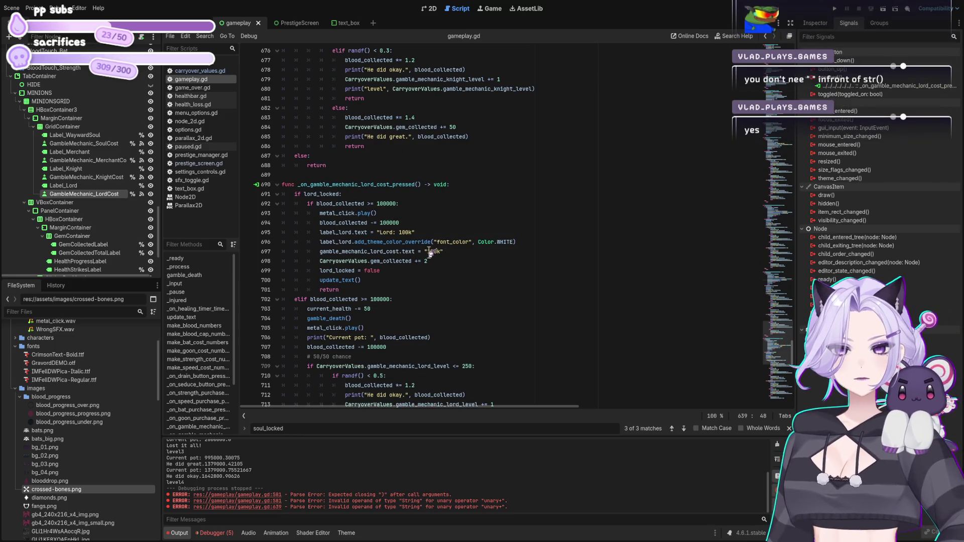
- Replace the lord cost text's 100k with str(KNIGHT_COST) and append +str(KNIGHT_COST) to the Lord label, saving
double_click(437, 251)
key(BackSpace)
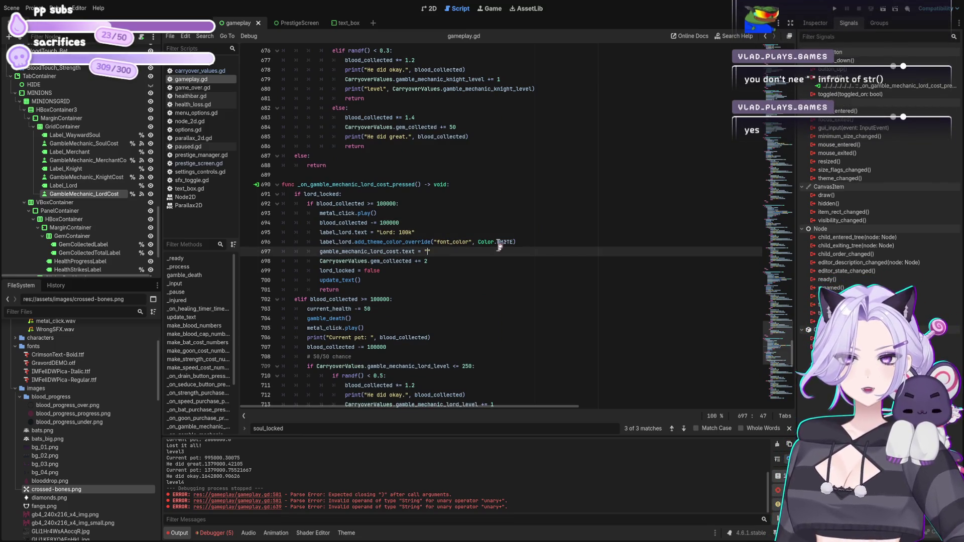
key(End)
text(str(KNIGHT_COST))
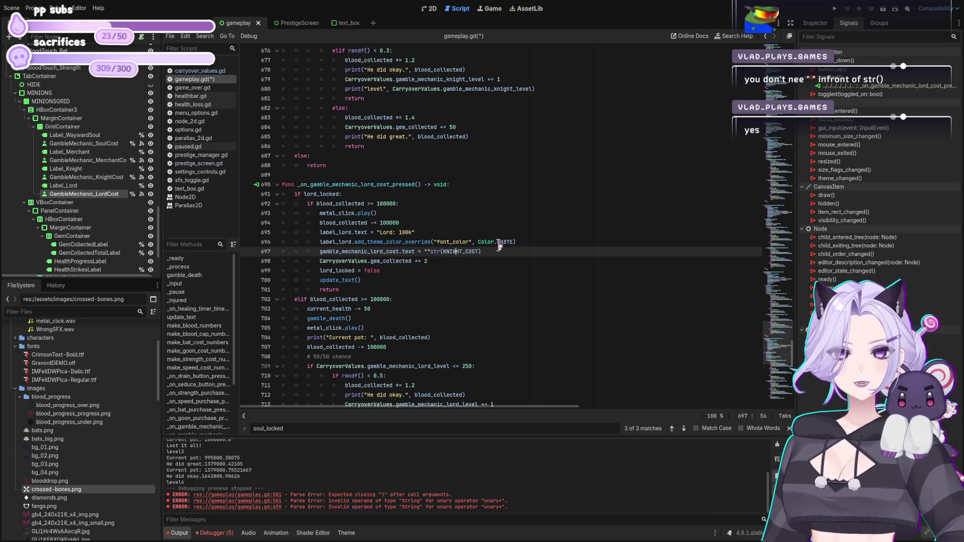
key(Left)
key(Left)
key(Left)
key(BackSpace)
key(BackSpace)
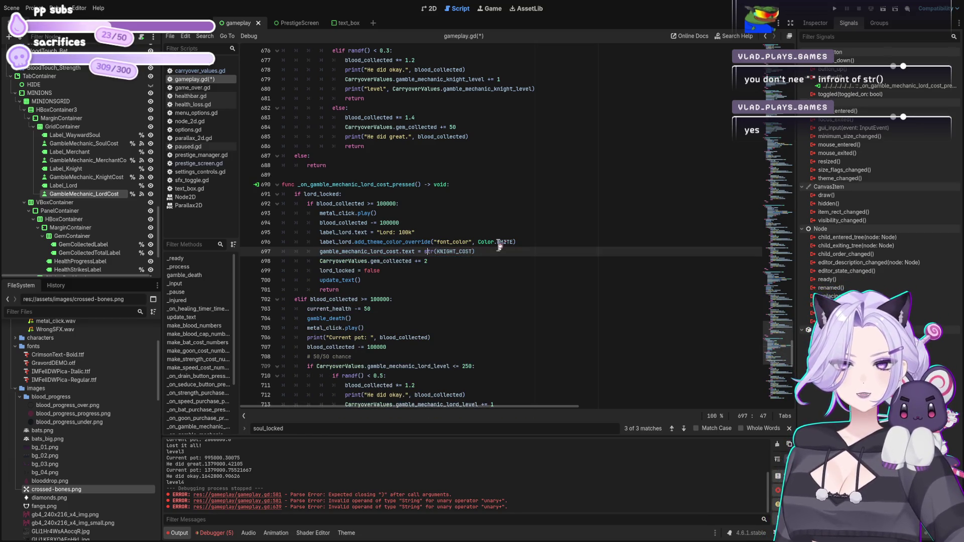
key(Up)
key(Up)
key(Left)
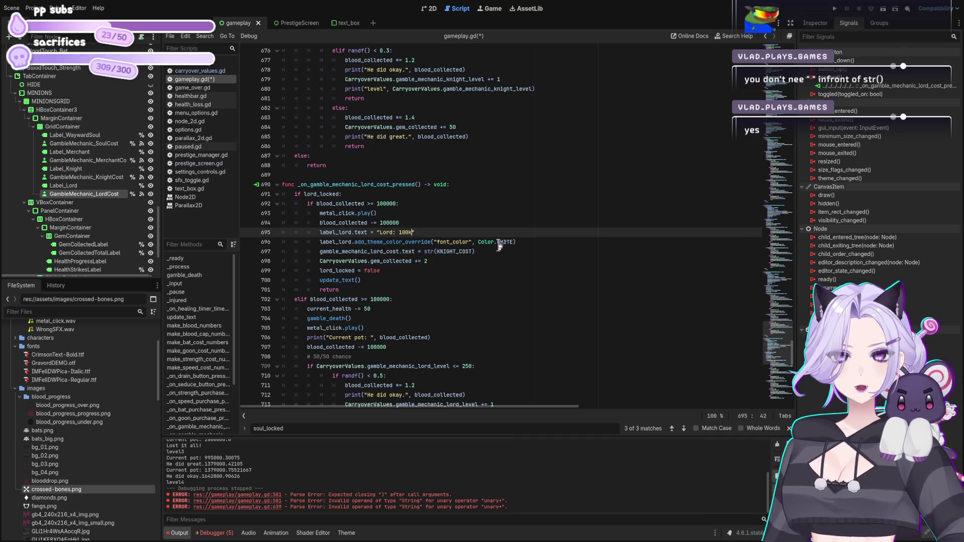
text(str(KNIGHT_COST))
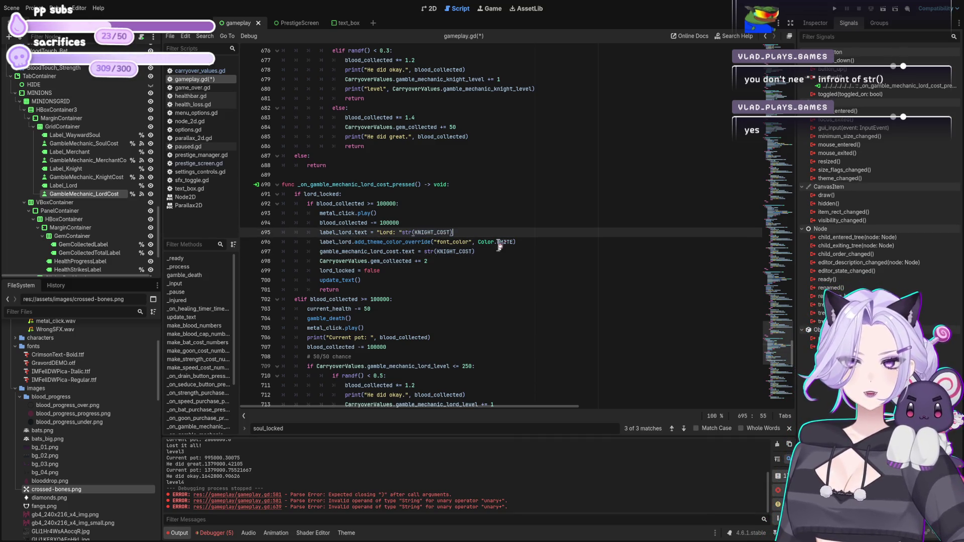
key(Left)
key(Left)
key(Left)
text(+)
key(ctrl+s)
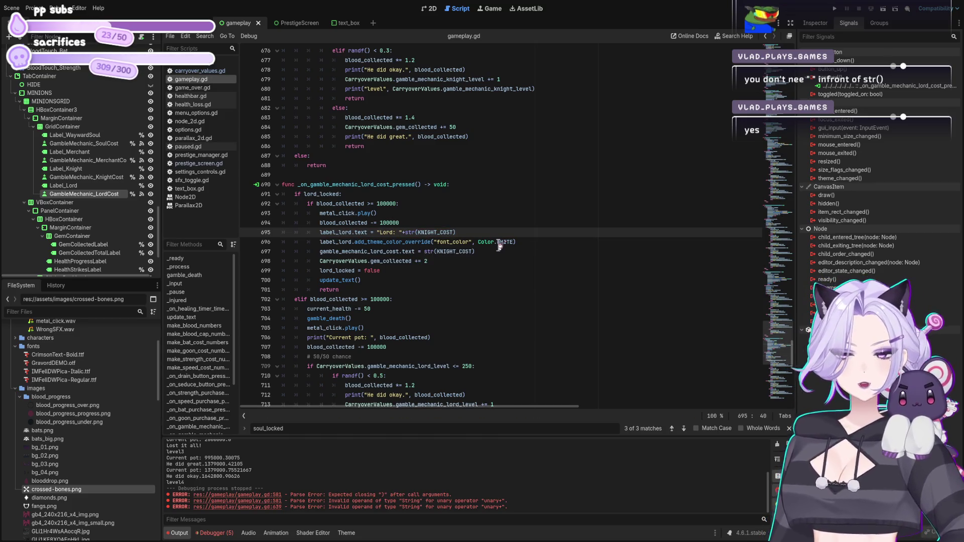
- Change KNIGHT_COST to LORD_COST in the Lord label and lord cost text, then copy LORD_COST
drag(437, 232, 419, 232)
text(LORD)
key(Down)
key(Down)
key(Right)
key(Right)
key(Delete)
key(Delete)
key(Delete)
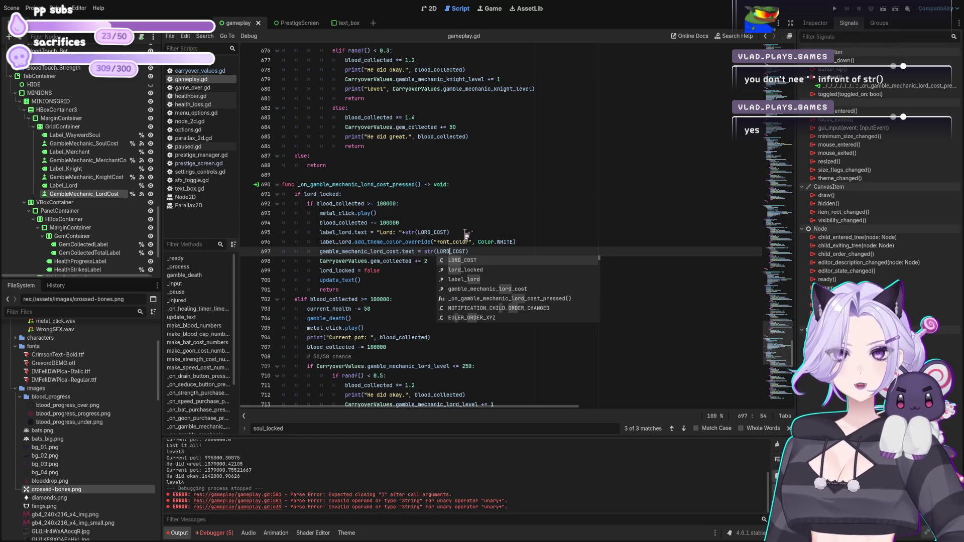
click(497, 232)
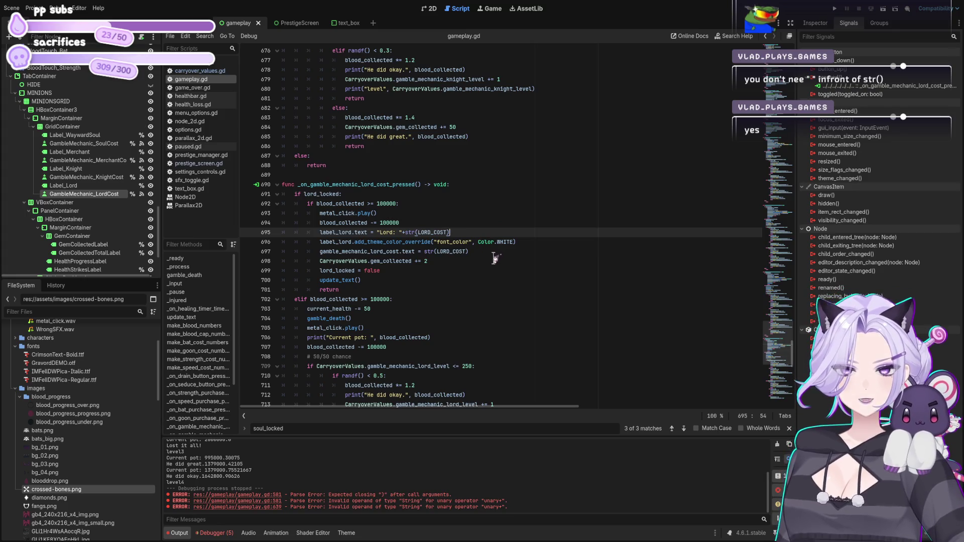
key(Right)
drag(446, 232, 427, 232)
double_click(423, 232)
key(ctrl+c)
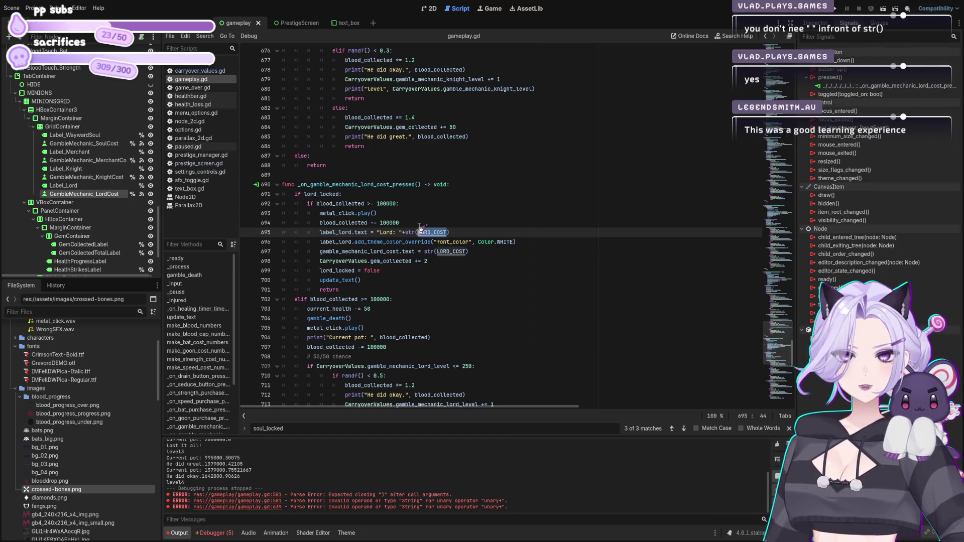
- Replace each hardcoded 100000 threshold and blood deduction in the lord gamble handler with LORD_COST
double_click(385, 203)
key(ctrl+v)
double_click(389, 222)
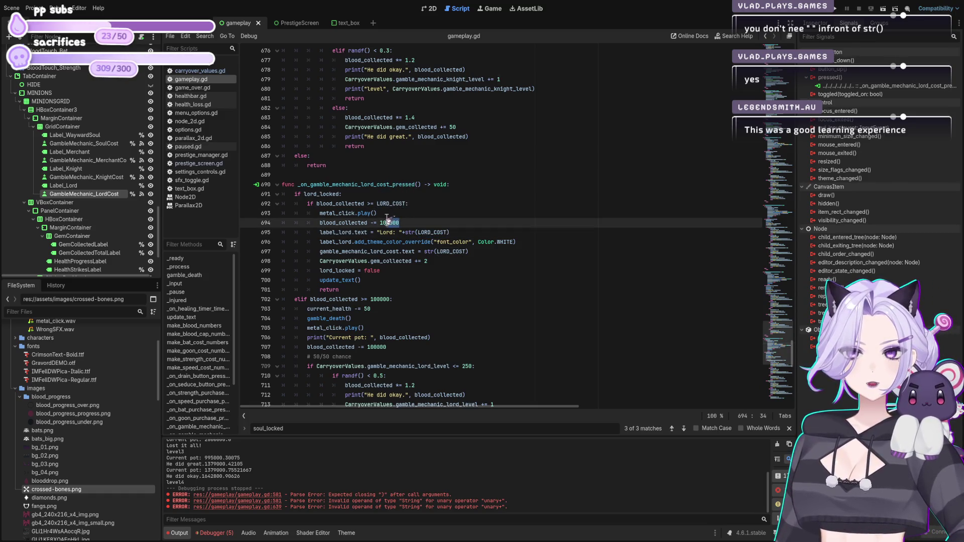
key(ctrl+v)
click(379, 300)
key(BackSpace)
key(ctrl+v)
double_click(377, 347)
key(ctrl+v)
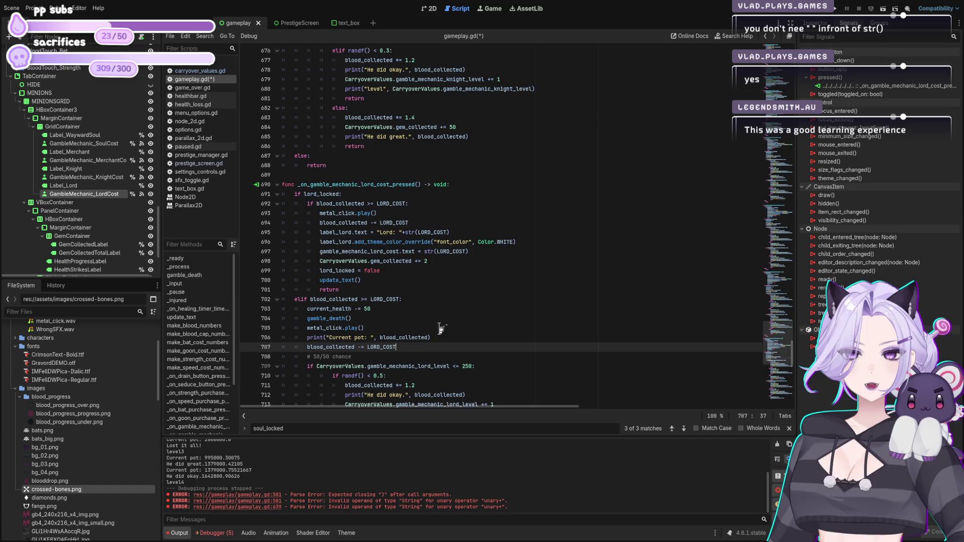
- Save gameplay.gd with the LORD_COST changes and launch the game for a test run
scroll(435, 327, down, 5)
key(ctrl+s)
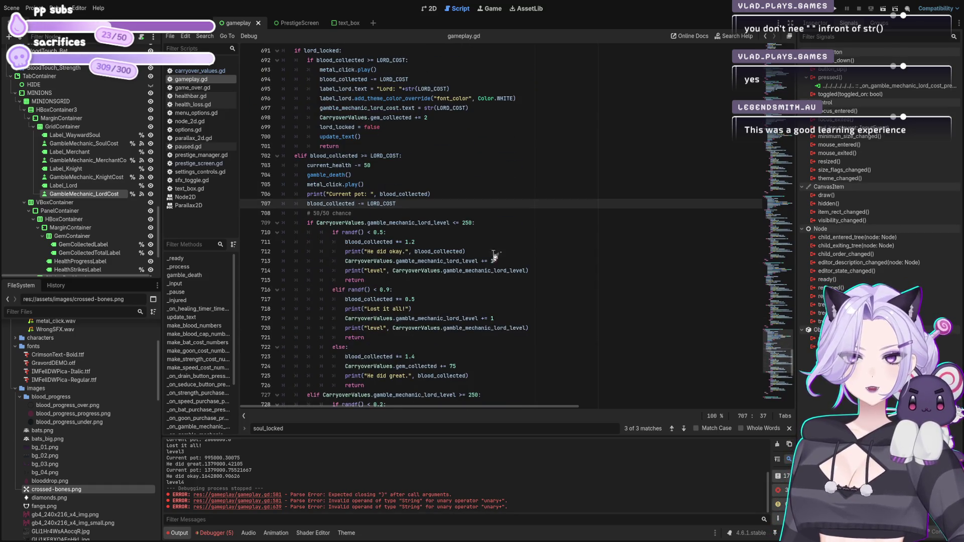
scroll(457, 199, up, 5)
scroll(427, 208, down, 12)
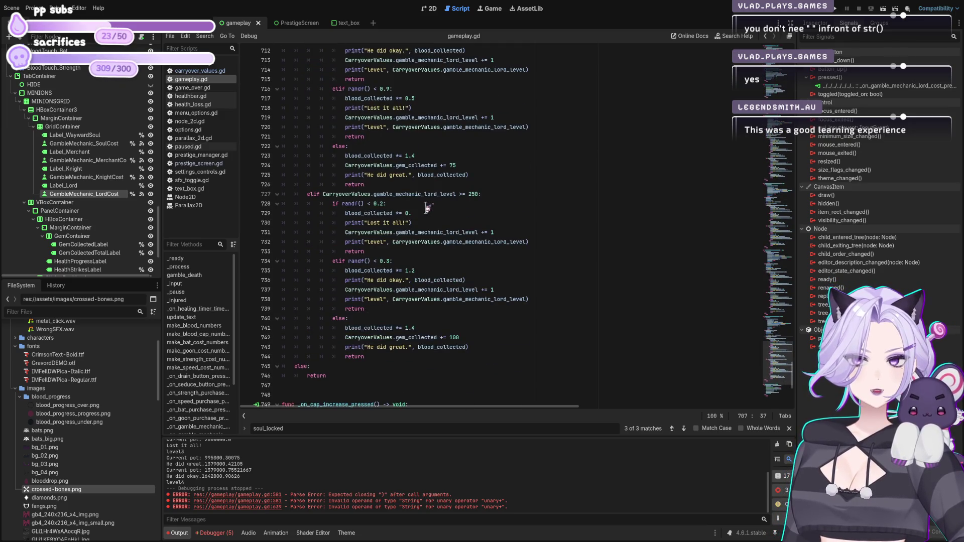
scroll(427, 208, down, 5)
scroll(420, 200, down, 3)
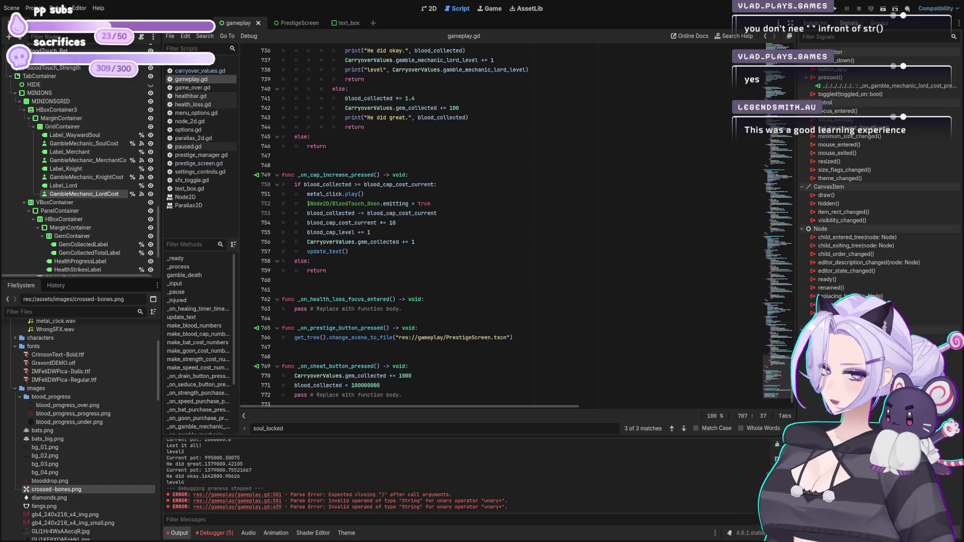
click(402, 242)
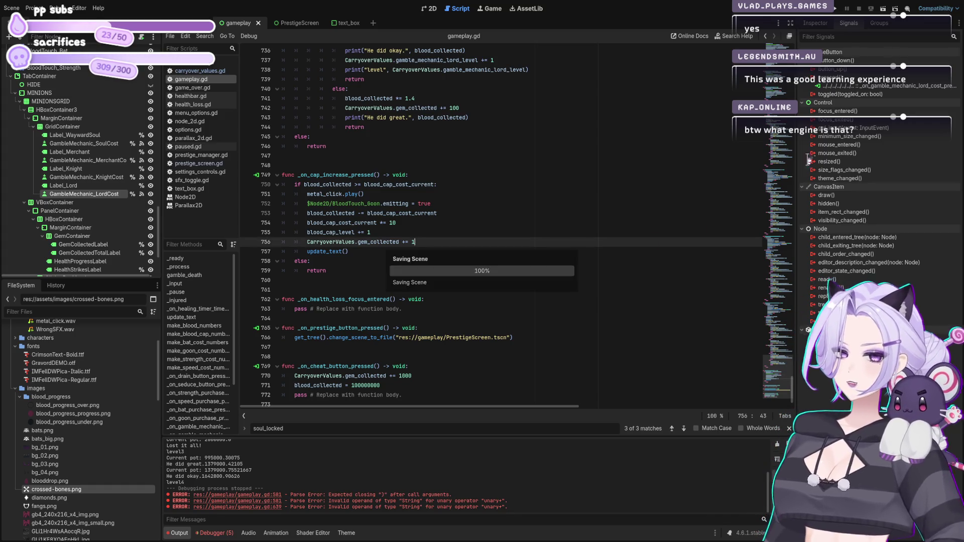
click(836, 8)
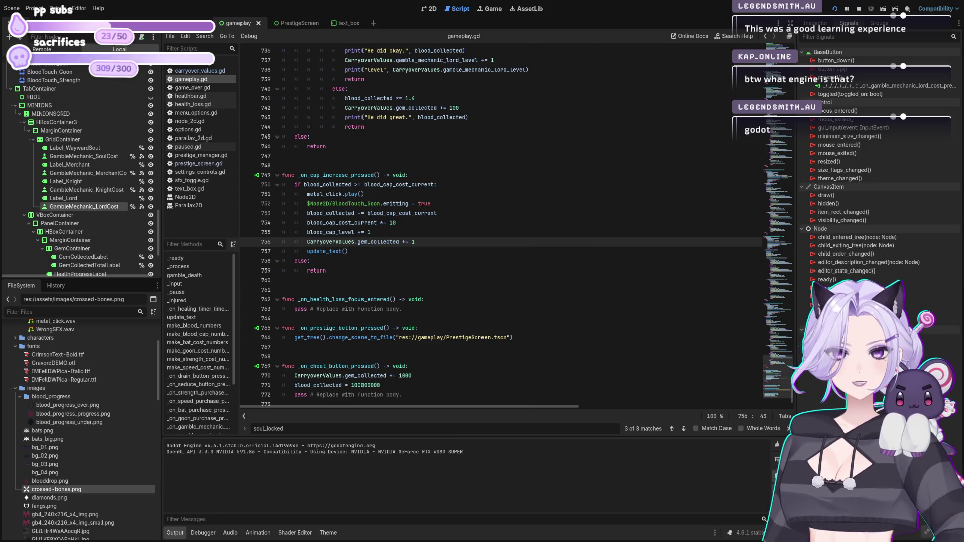
scroll(495, 243, up, 6)
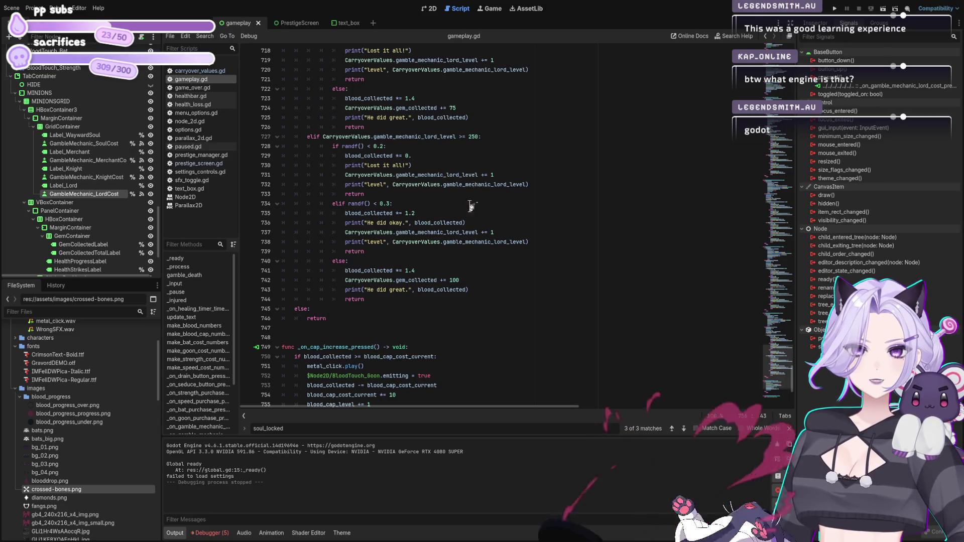
scroll(458, 241, up, 11)
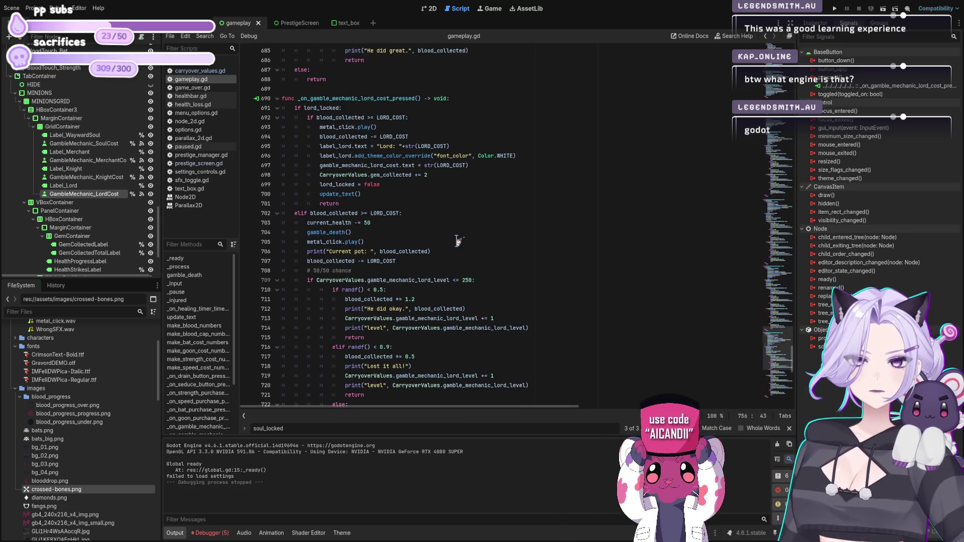
- Inspect the lord cost button's text property in the gameplay scene's MINIONS panel
click(190, 22)
click(249, 22)
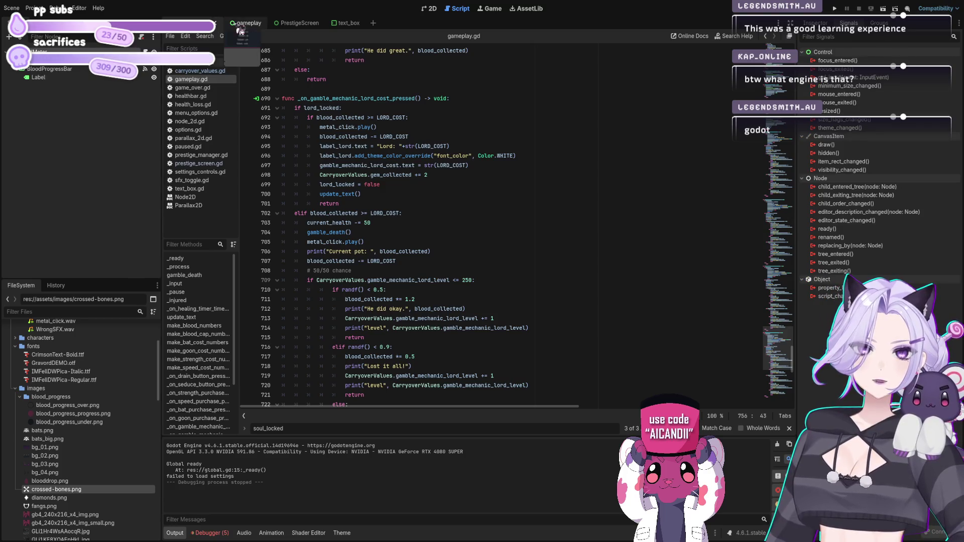
click(430, 8)
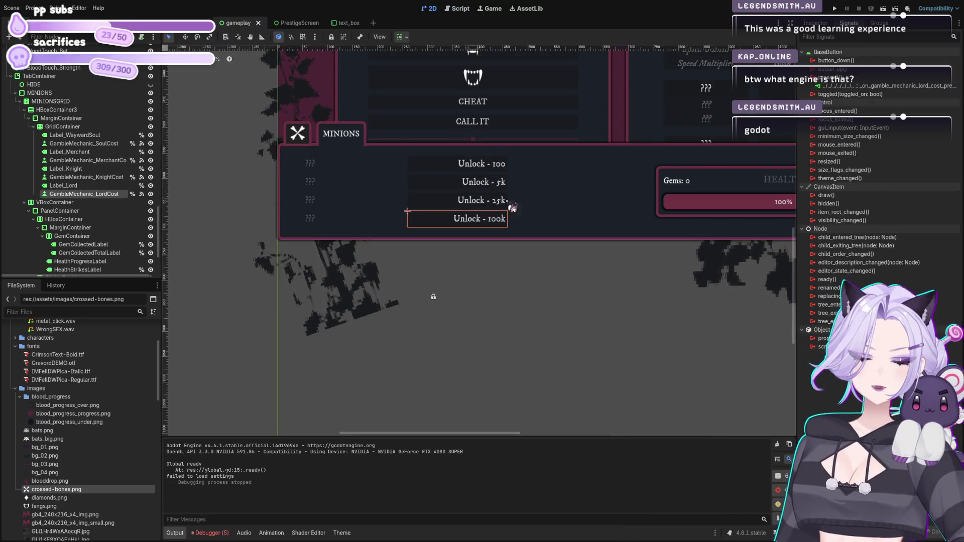
click(816, 23)
click(842, 103)
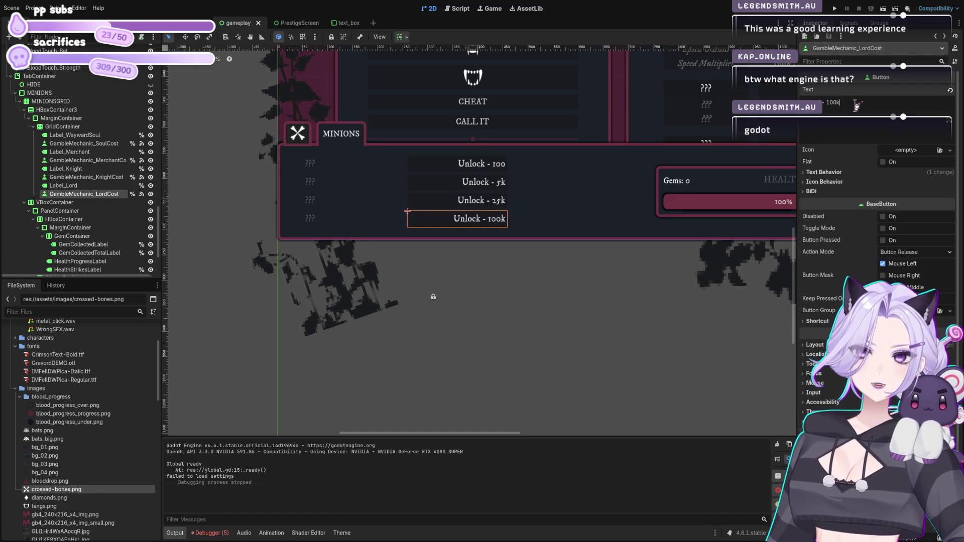
click(469, 10)
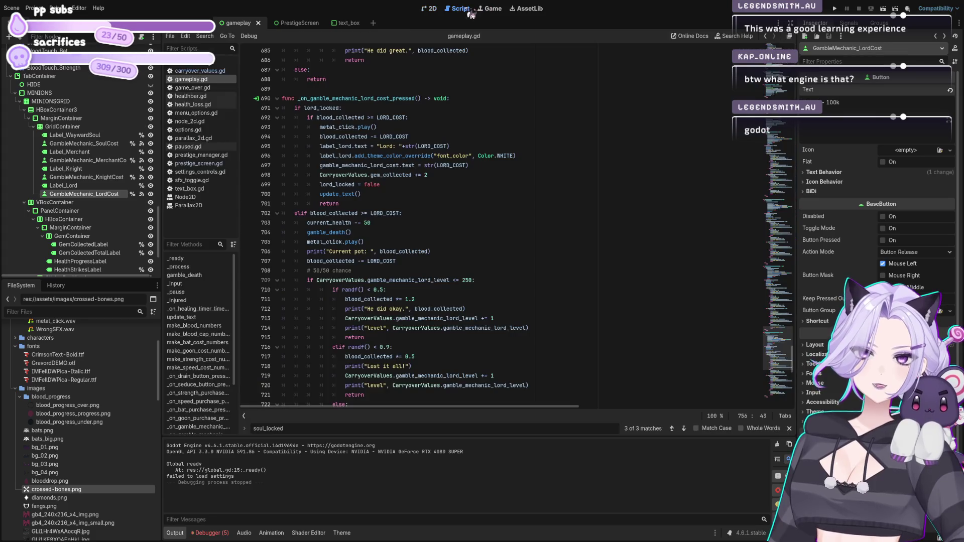
- Start a new line under the # gambling comment in gameplay.gd
drag(799, 368, 800, 144)
scroll(800, 145, down, 8)
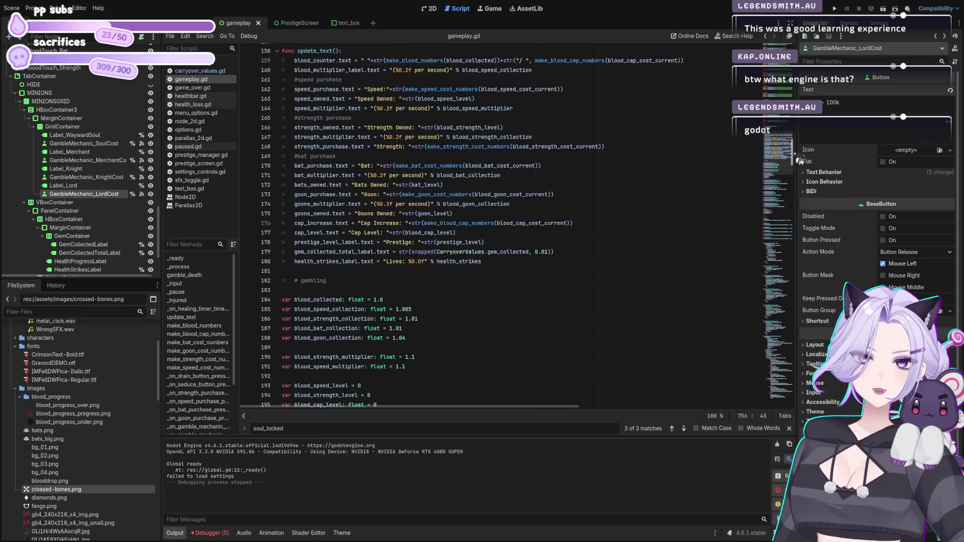
click(507, 261)
key(Return)
key(Return)
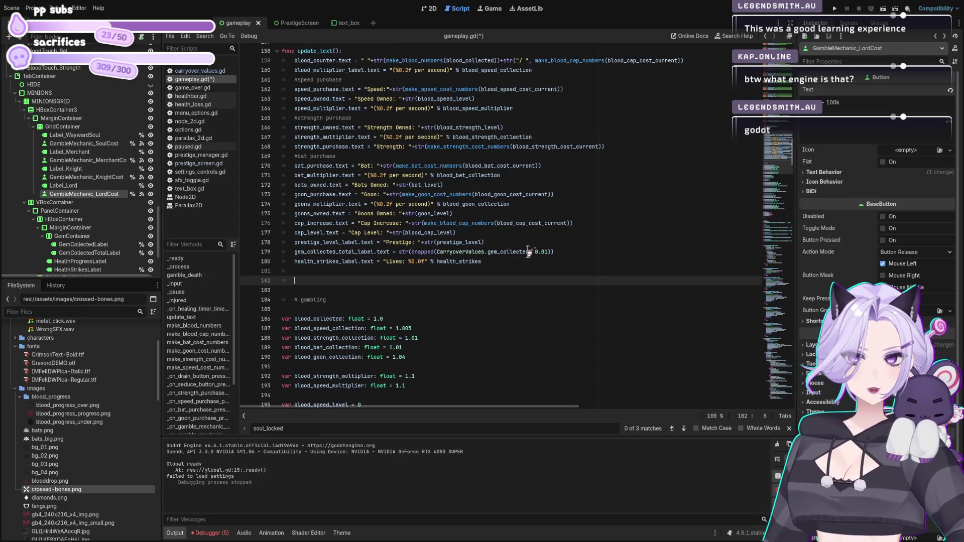
key(Delete)
key(Delete)
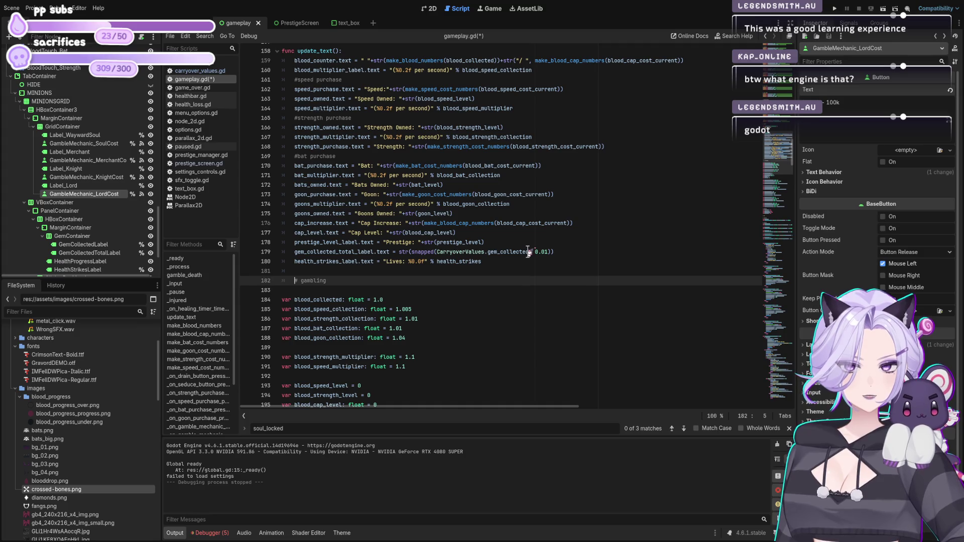
key(Return)
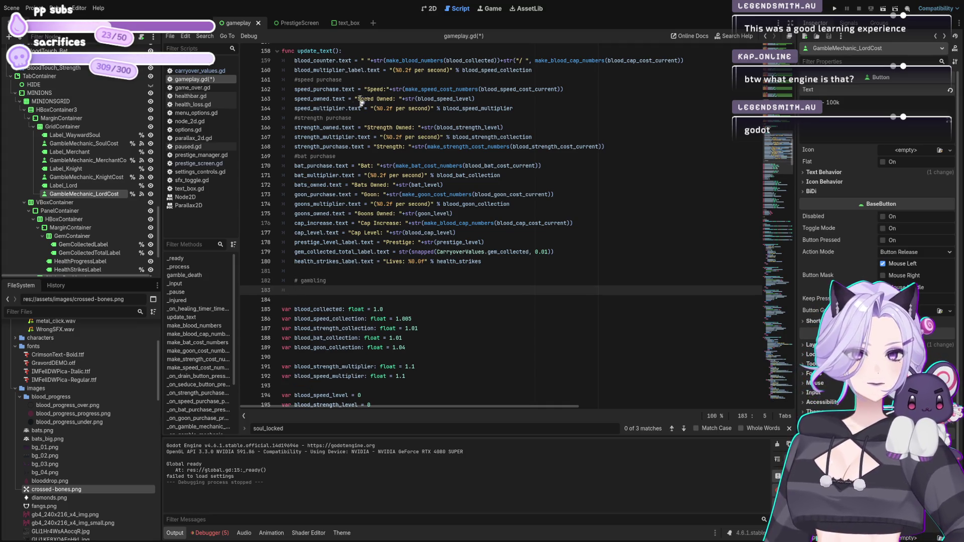
scroll(351, 196, up, 4)
scroll(351, 196, down, 6)
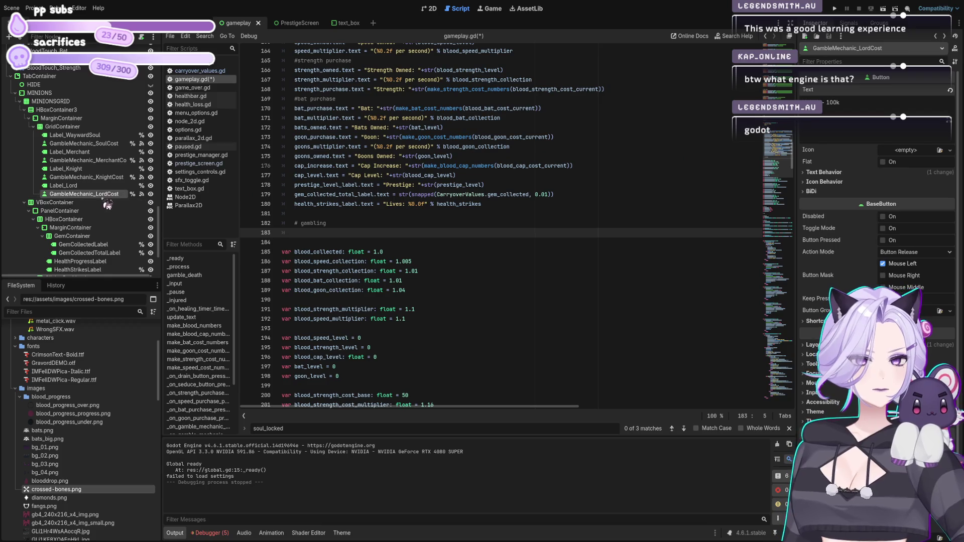
drag(63, 185, 304, 242)
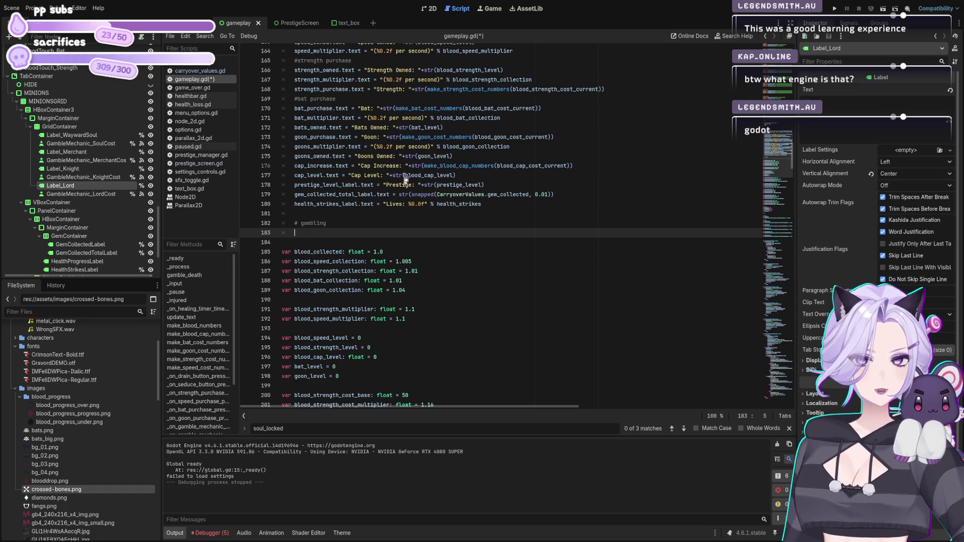
key(BackSpace)
key(BackSpace)
key(BackSpace)
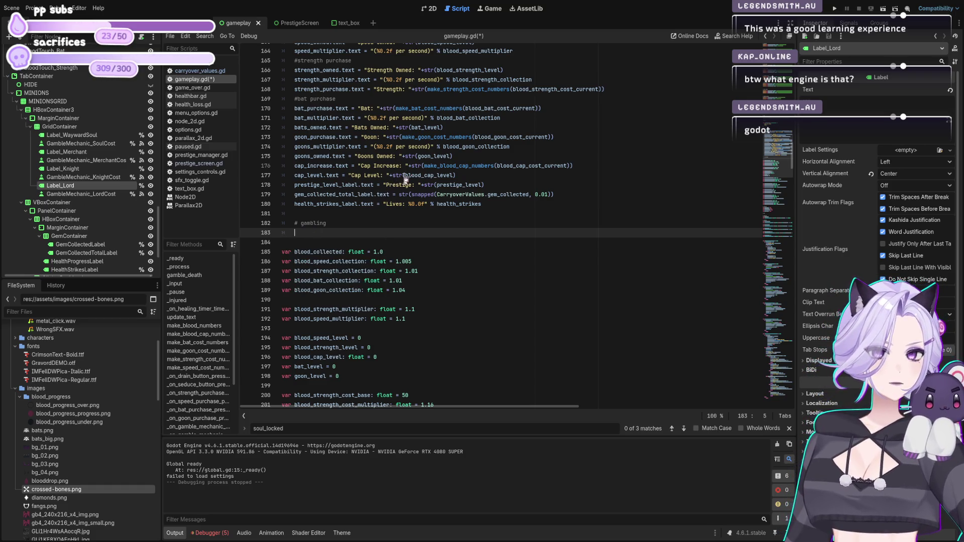
scroll(405, 179, up, 6)
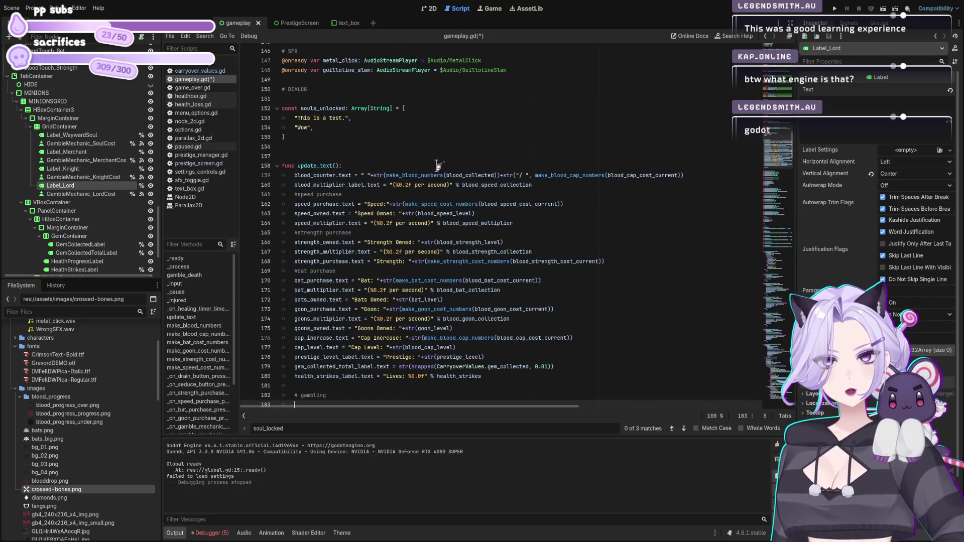
scroll(428, 159, up, 10)
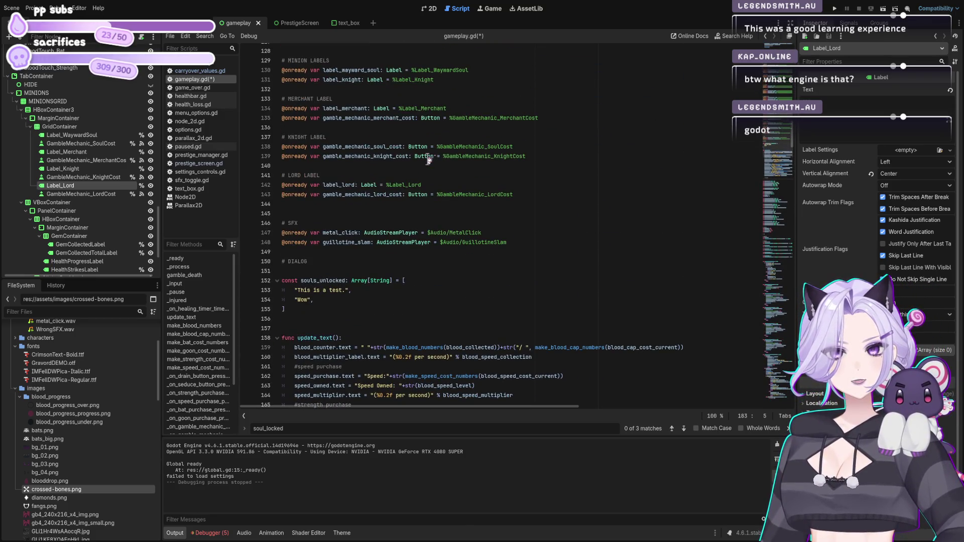
- Delete the Label_Knight and neighbouring minion label declarations under MINION LABELS
mouse_move(381, 185)
mouse_down()
mouse_move(324, 193)
mouse_move(324, 185)
mouse_up()
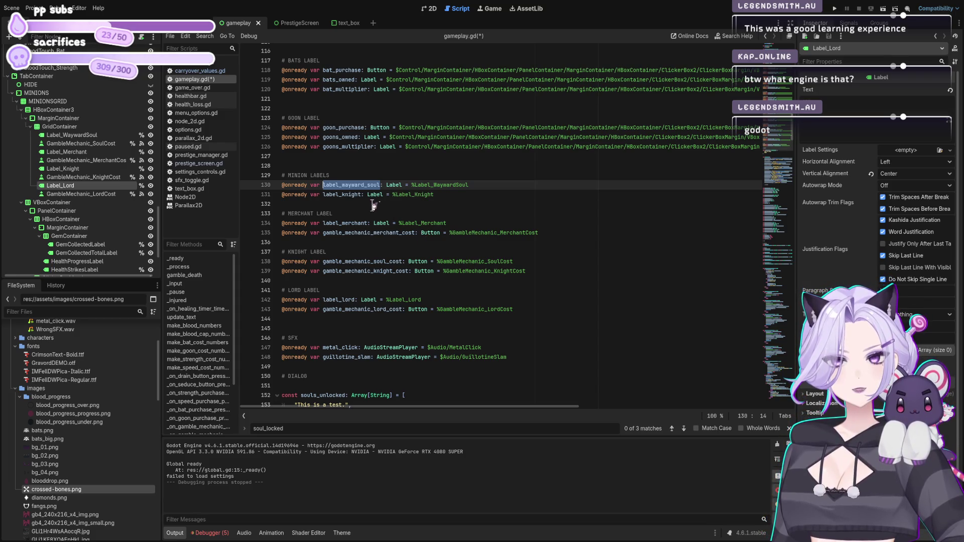
click(450, 195)
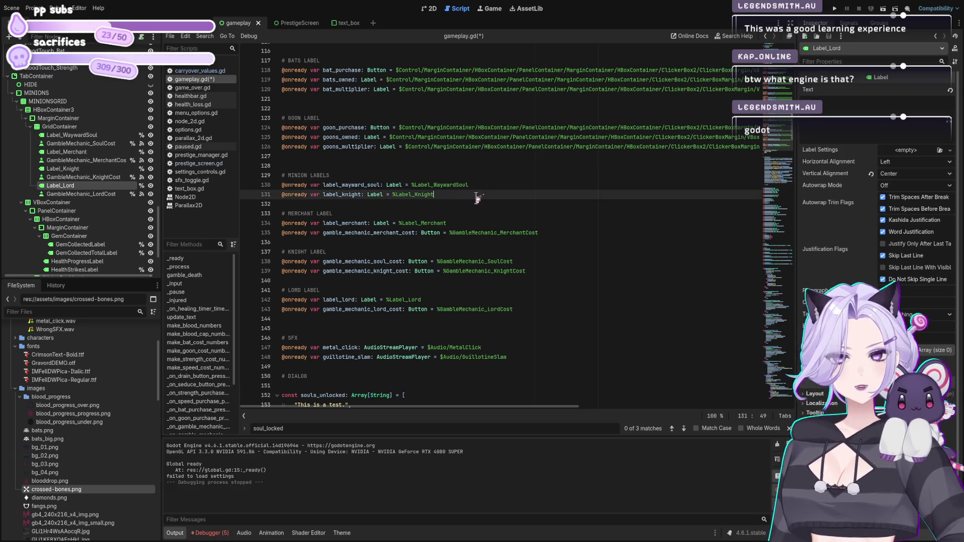
key(shift+Home)
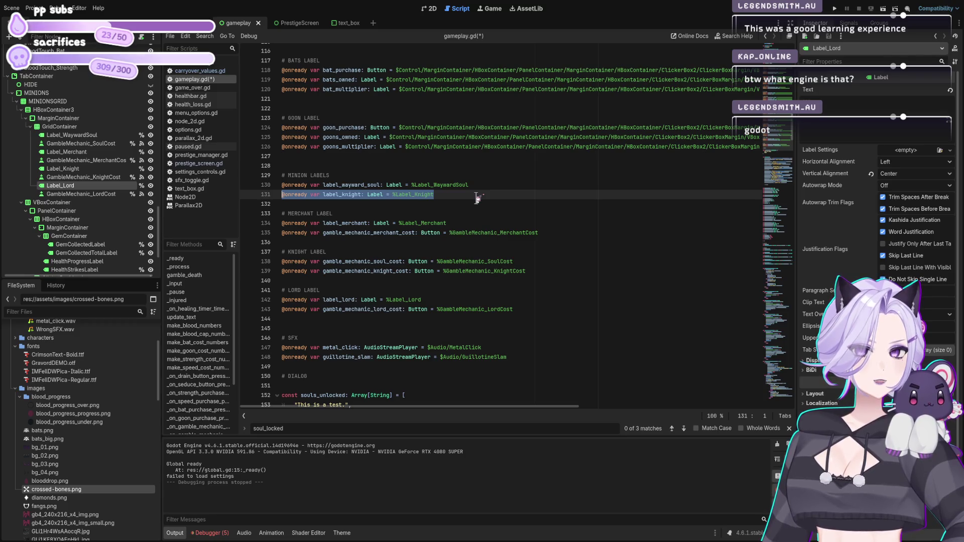
key(End)
key(shift+Home)
key(shift+Up)
key(BackSpace)
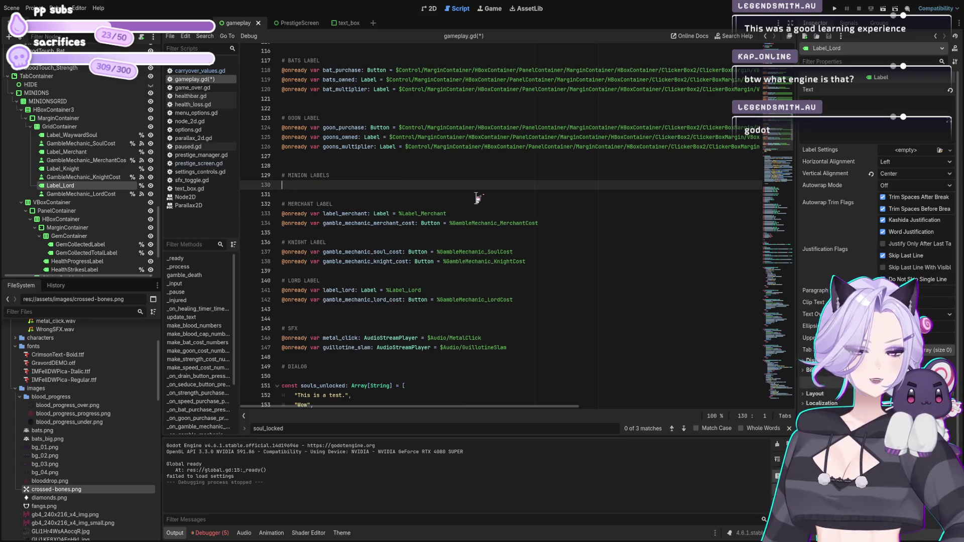
click(69, 135)
mouse_move(63, 142)
mouse_down()
mouse_move(150, 173)
mouse_move(284, 196)
mouse_up()
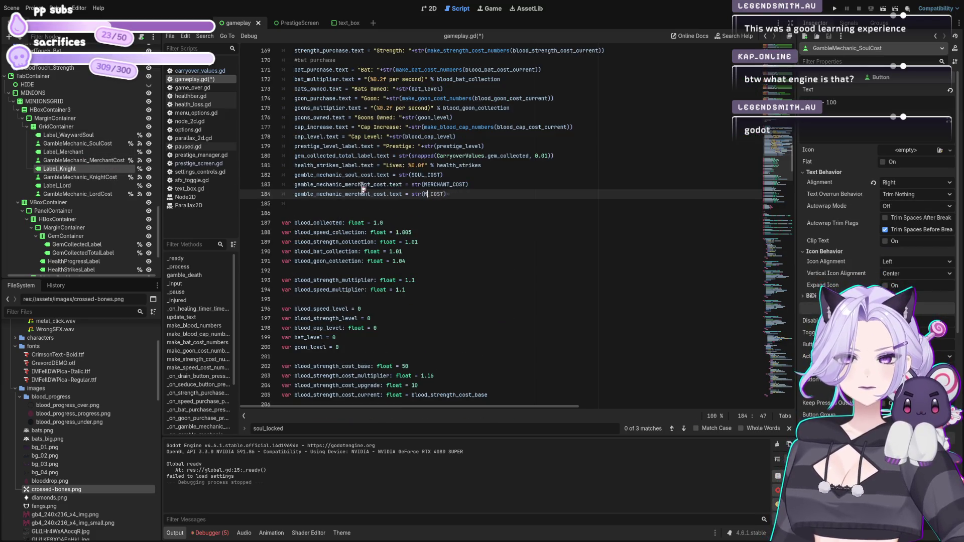
key(Left)
key(Left)
key(Left)
key(BackSpace)
key(BackSpace)
key(BackSpace)
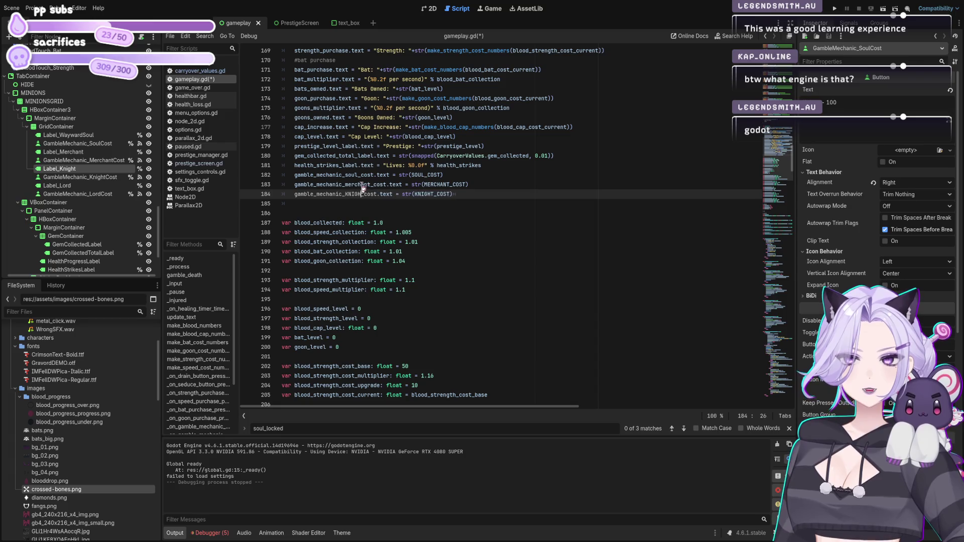
key(BackSpace)
text(knight)
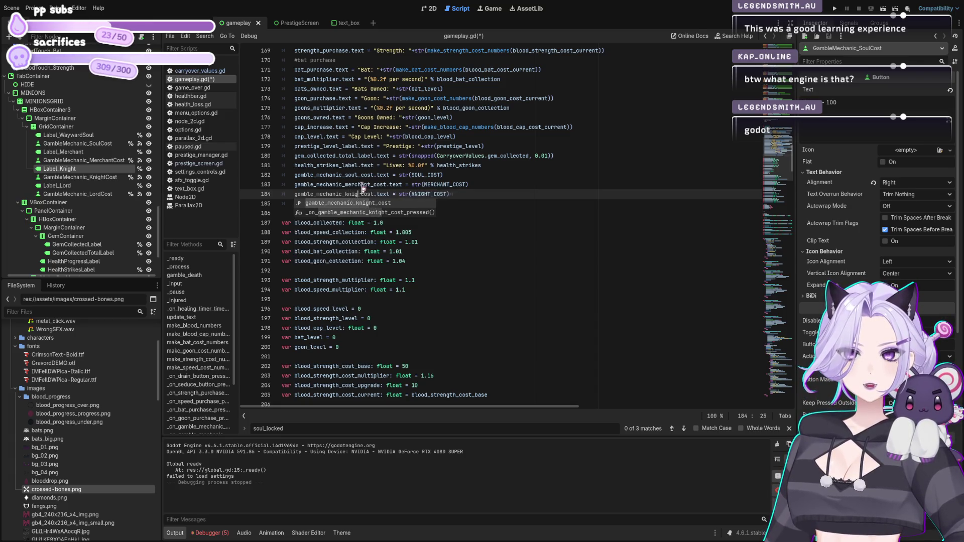
- Add a gamble_mechanic_lord_cost.text = str(LORD_COST) line below line 184
click(474, 195)
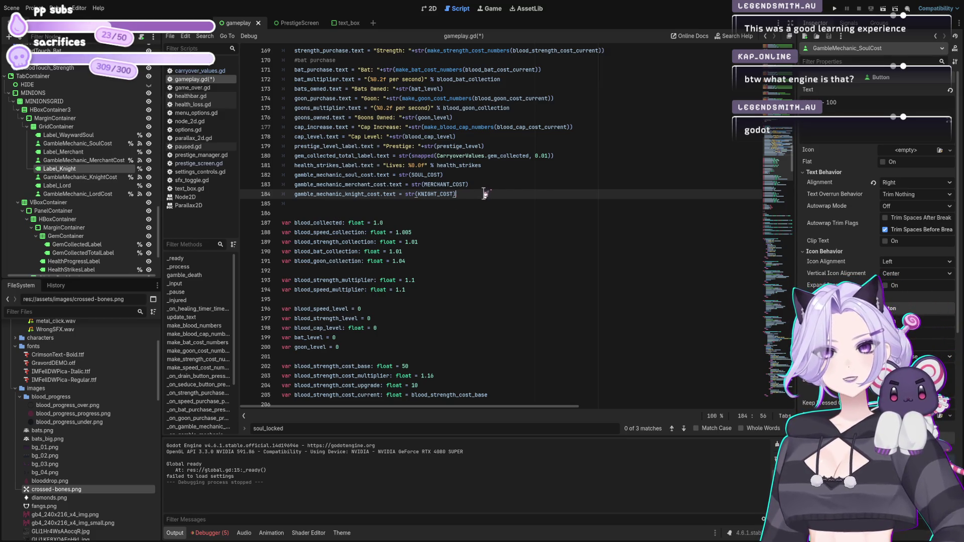
key(Return)
text(gamble_mechanic_merchant_cost.text = str(MERCHANT_COST))
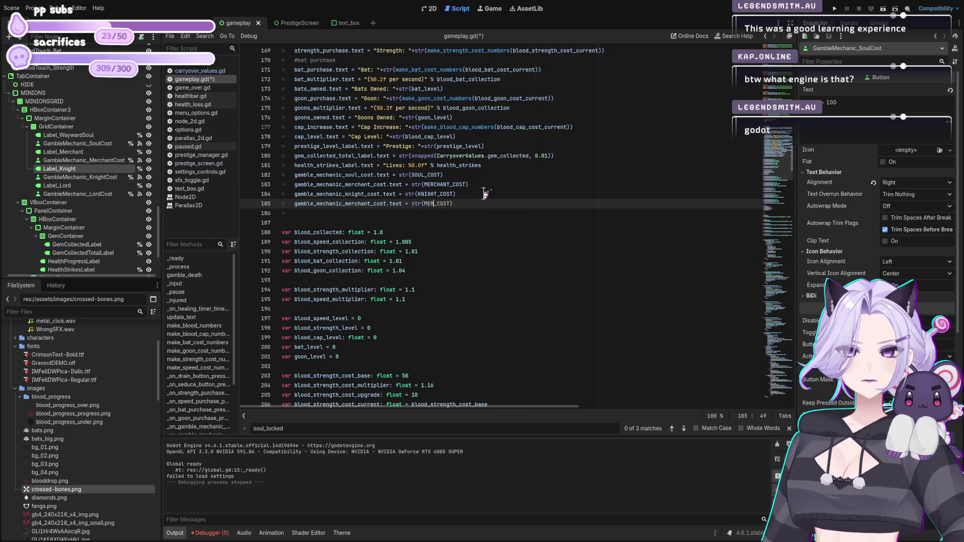
text(RD)
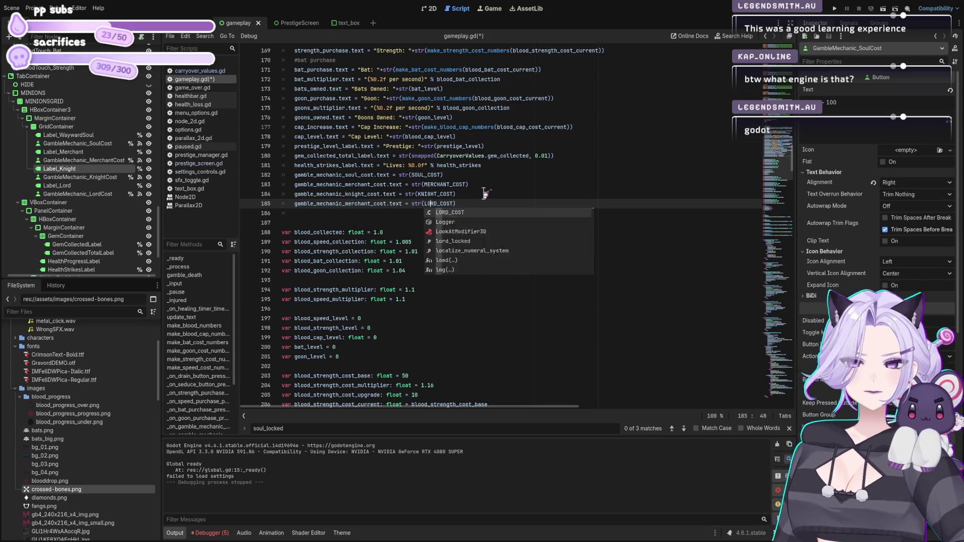
key(ctrl+Left)
key(ctrl+Left)
key(ctrl+Left)
key(Left)
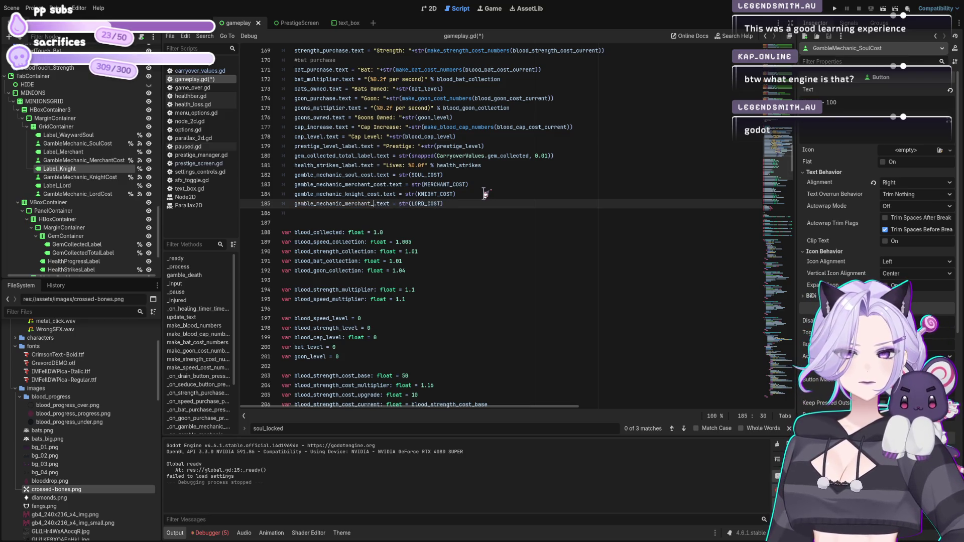
key(BackSpace)
key(BackSpace)
key(BackSpace)
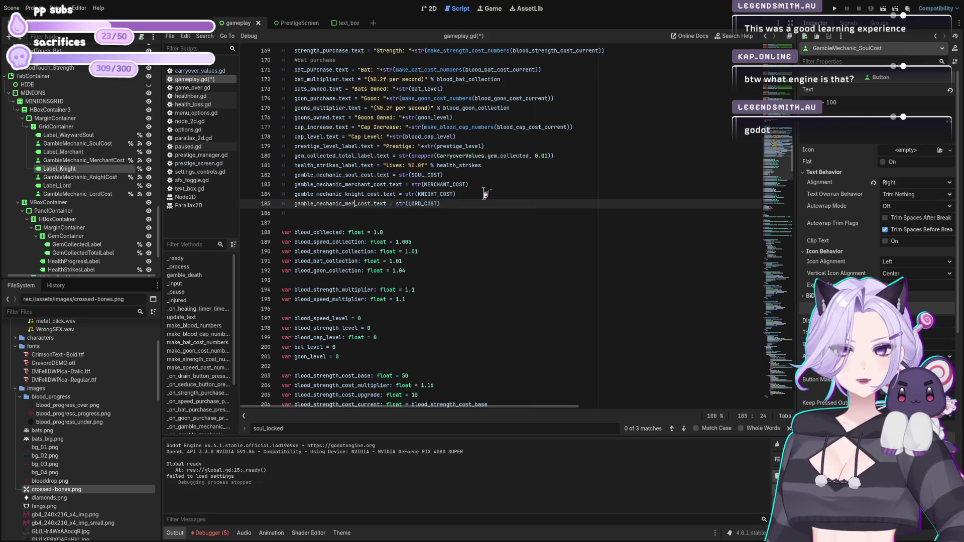
text(ord)
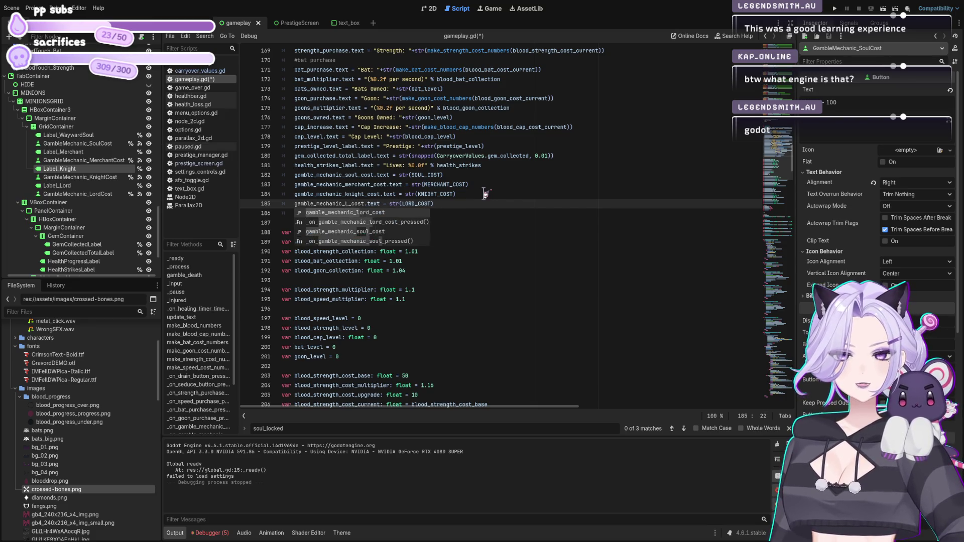
- Move the four soul, merchant, knight and lord cost lines into _ready() and run the game
key(End)
key(shift+Home)
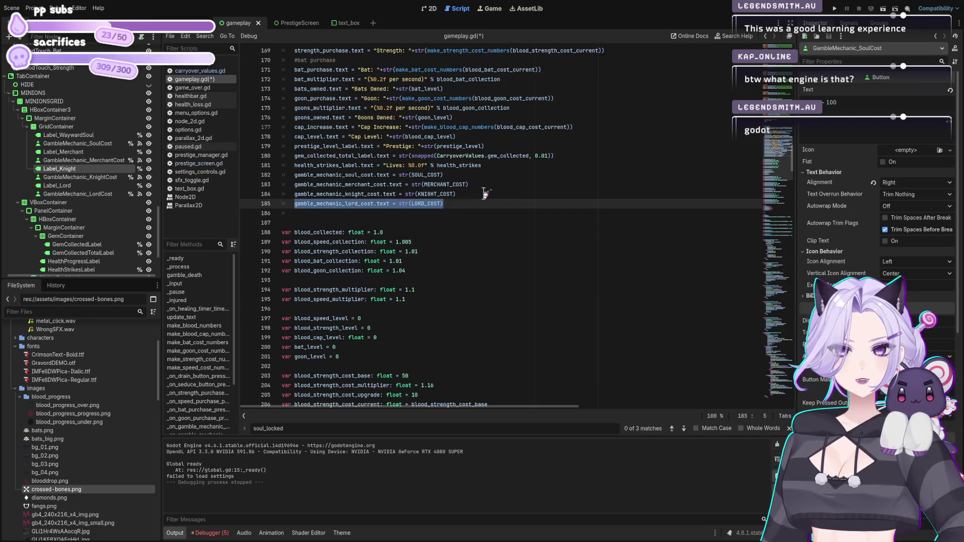
key(shift+Up)
key(shift+Up)
key(shift+Up)
key(BackSpace)
scroll(549, 213, up, 5)
scroll(549, 212, up, 20)
scroll(375, 206, up, 17)
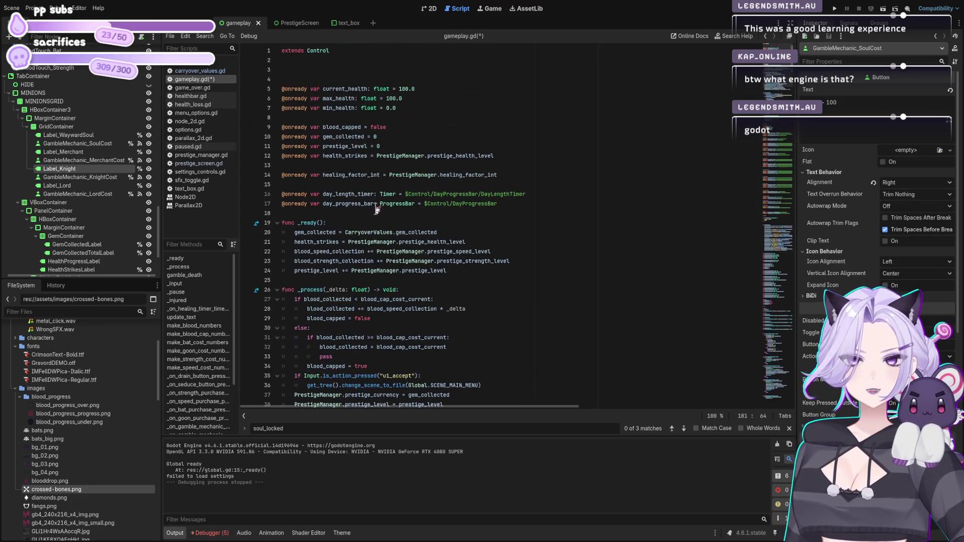
click(479, 271)
key(Return)
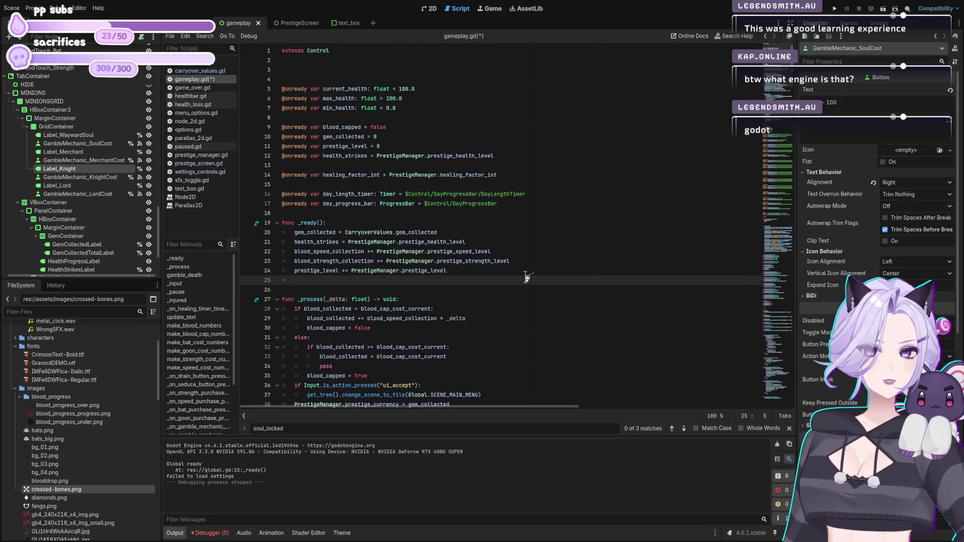
text(gamble_mechanic_soul_cost.text = str(SOUL_COST) 	gamble_mechanic_merchant_cost.text = str(MERCHANT_COST) 	gamble_mechanic_knight_cost.text = str(KNIGHT_COST) 	gamble_mechanic_lord_cost.text = str(LORD_COST))
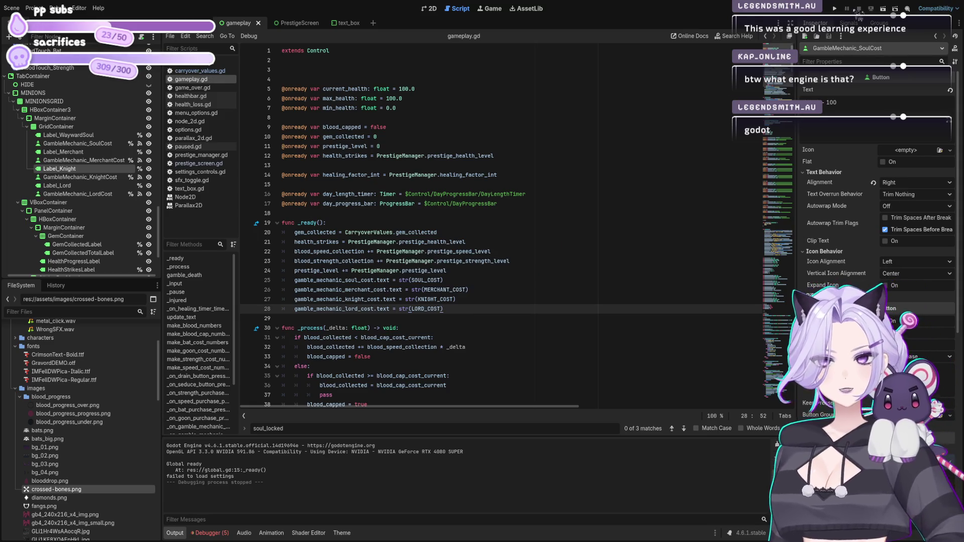
click(835, 9)
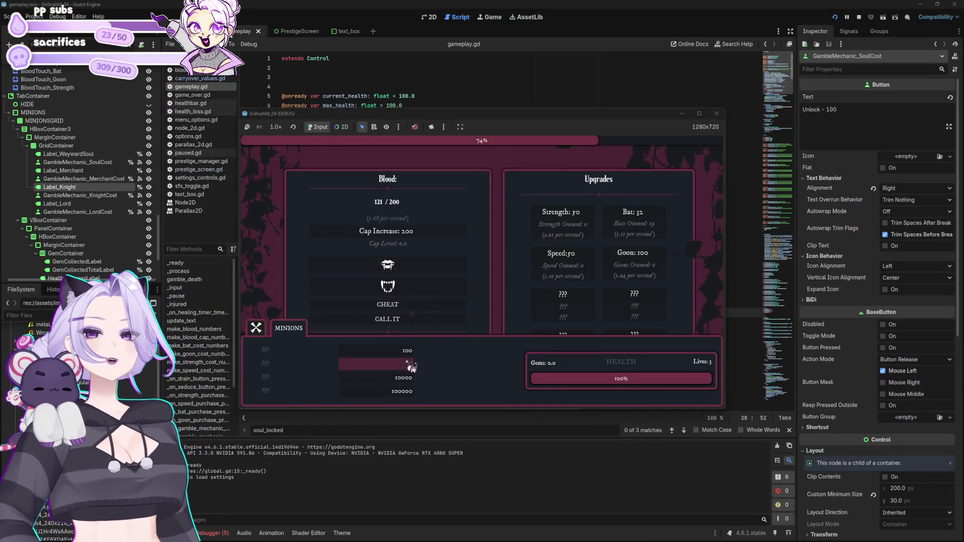
- In the running game, buy another bat and a speed upgrade, then harvest blood manually
click(634, 214)
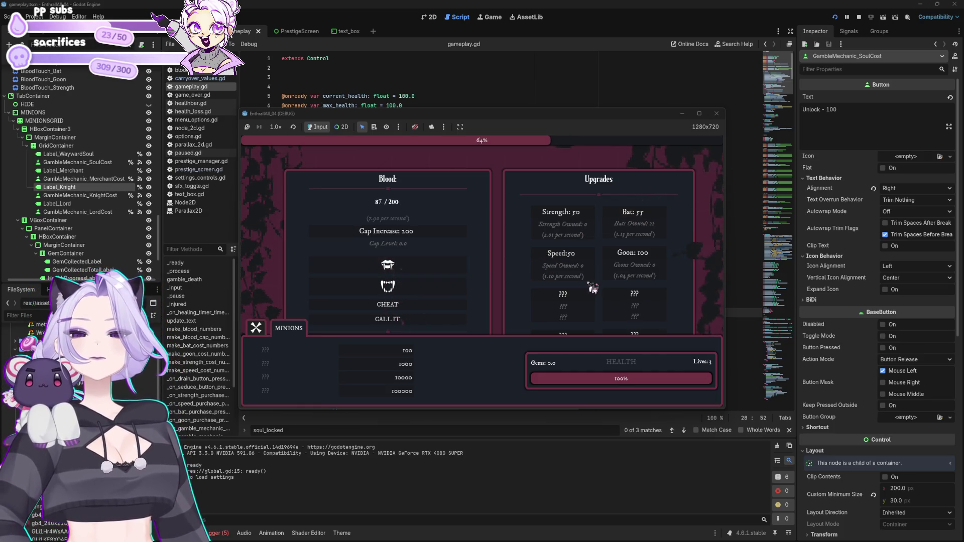
click(562, 254)
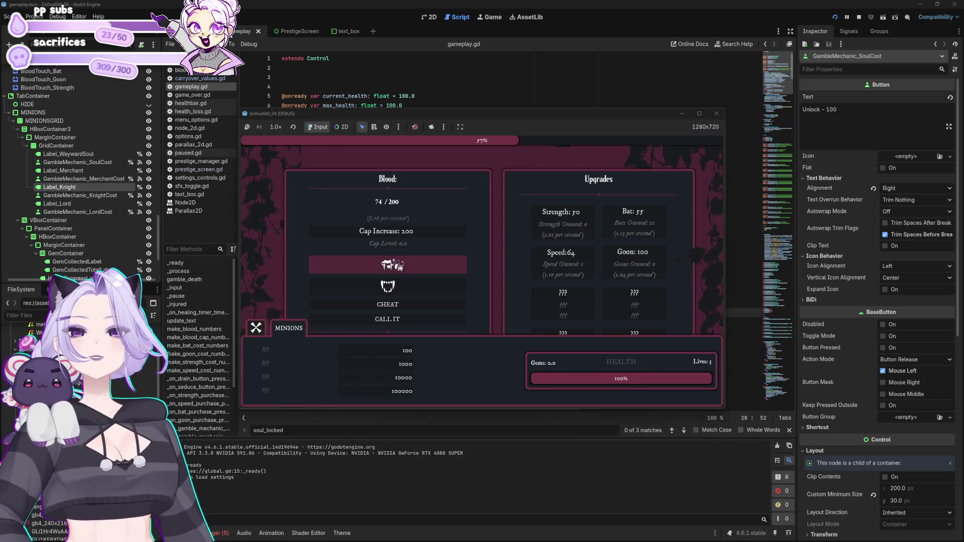
click(397, 265)
click(397, 265)
click(397, 265)
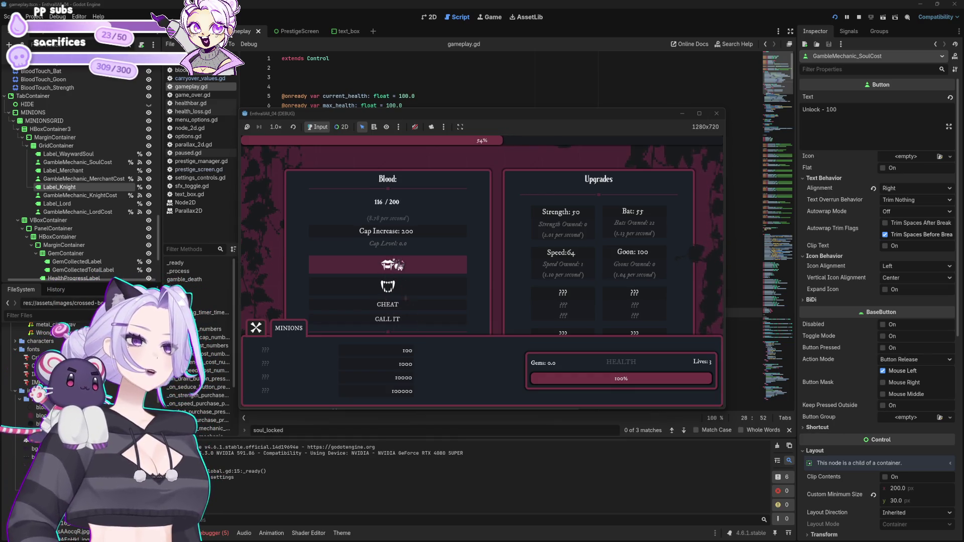
click(397, 265)
- Buy two Wayward Souls, harvest more blood, and gamble blood until the pot is lost
click(405, 355)
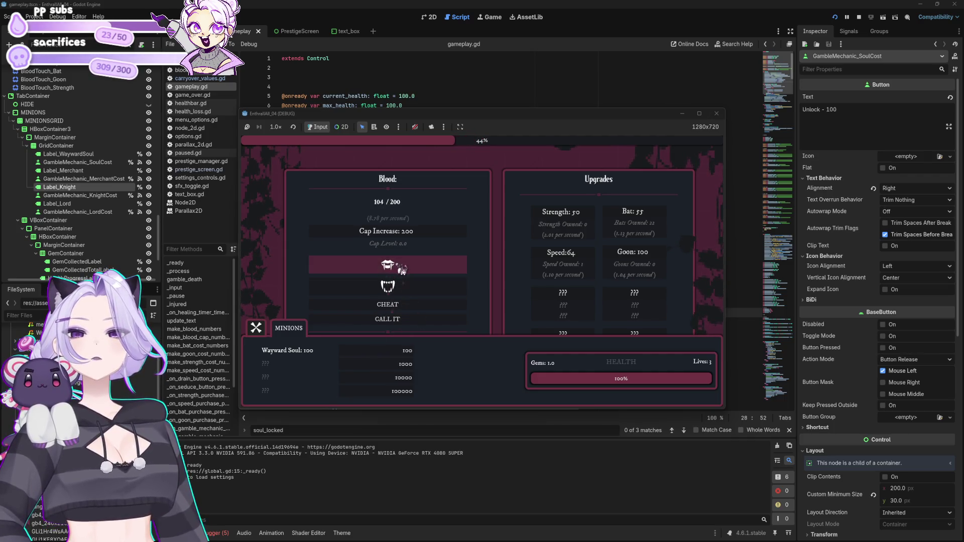
click(384, 355)
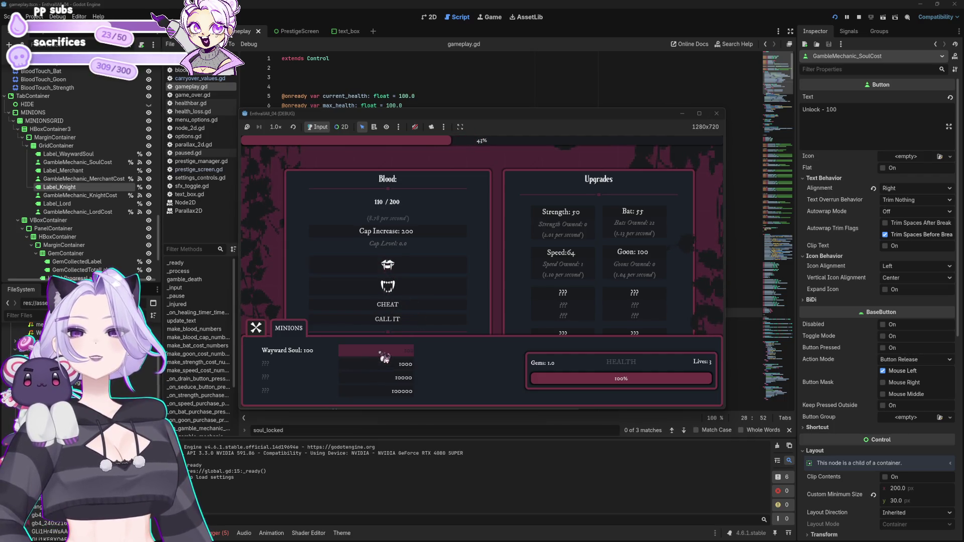
click(422, 268)
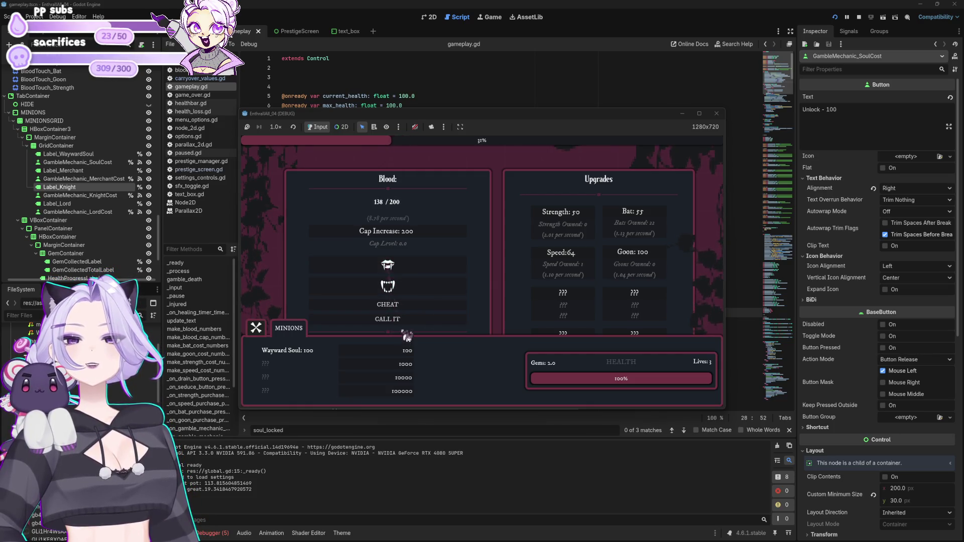
click(407, 353)
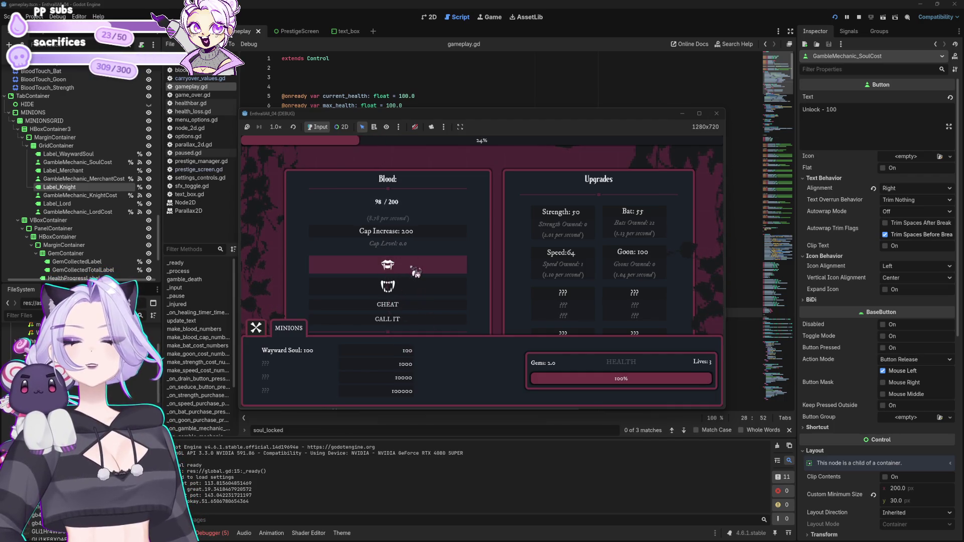
click(387, 352)
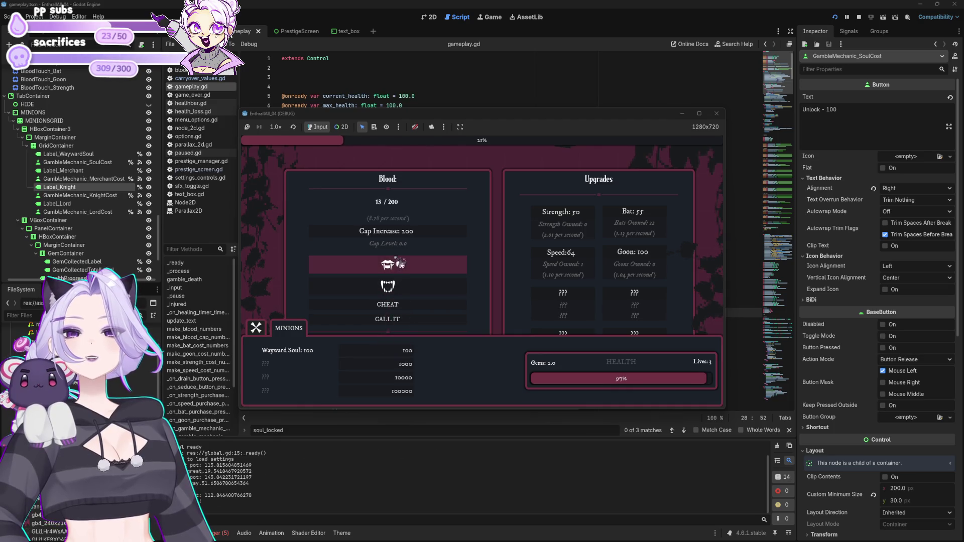
click(399, 265)
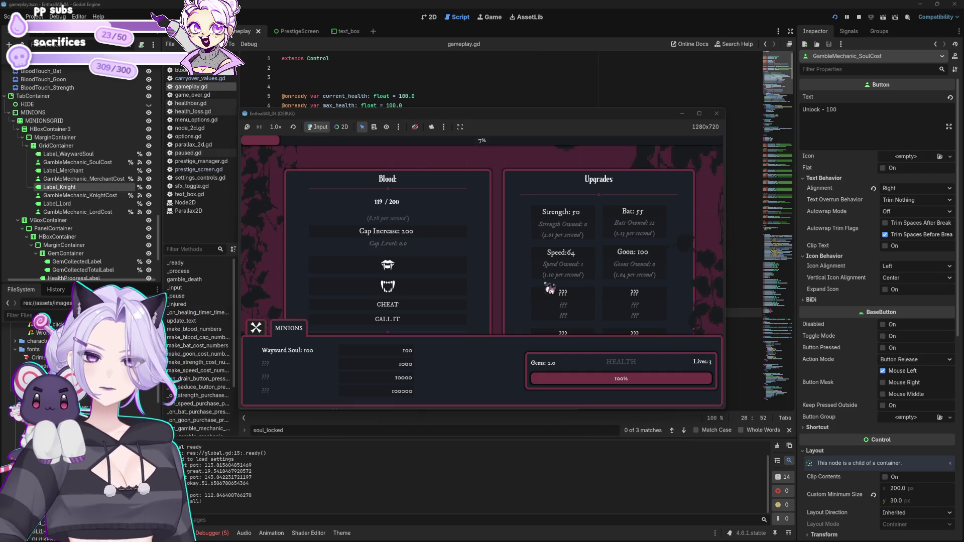
click(387, 319)
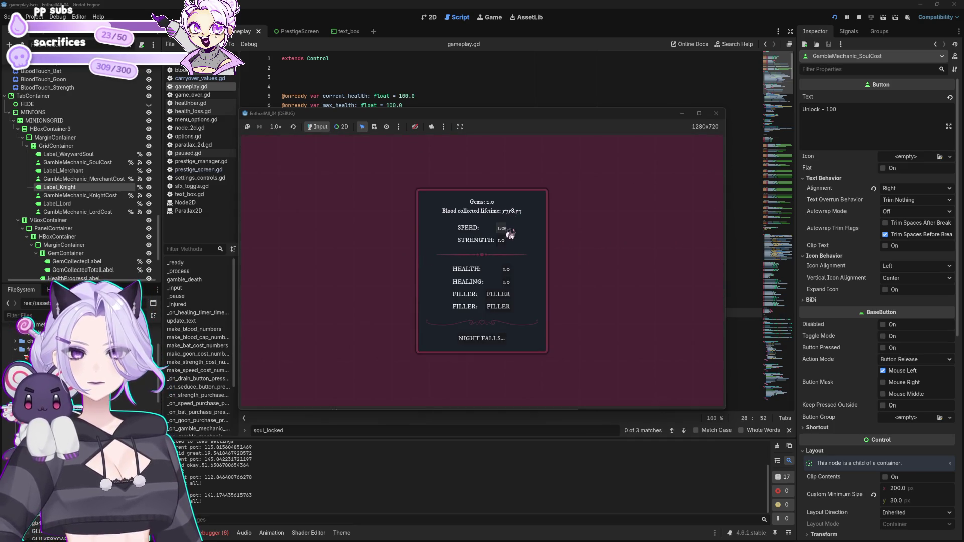
- Spend gems on health and healing at nightfall, start the next day, then stop the game
click(513, 272)
click(513, 284)
click(494, 339)
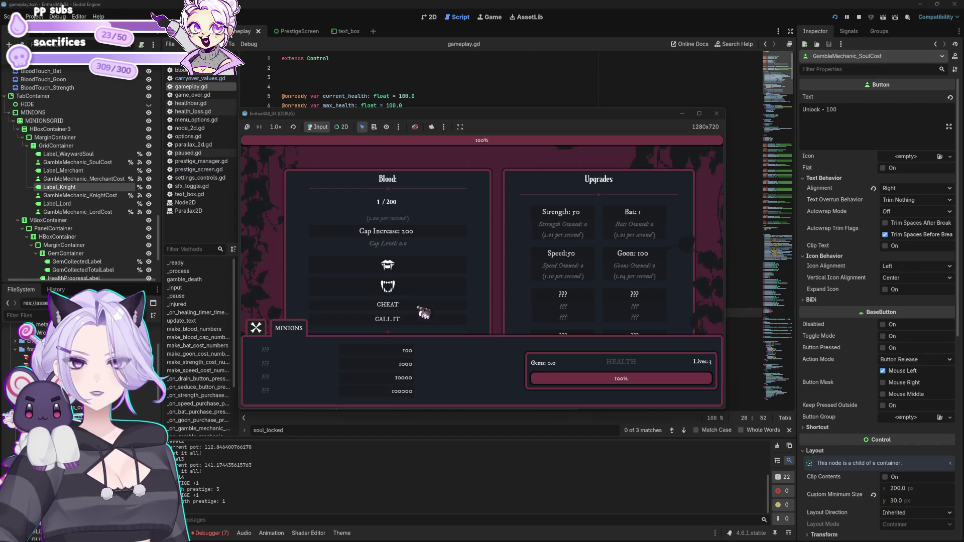
click(417, 273)
click(418, 273)
click(717, 113)
click(483, 256)
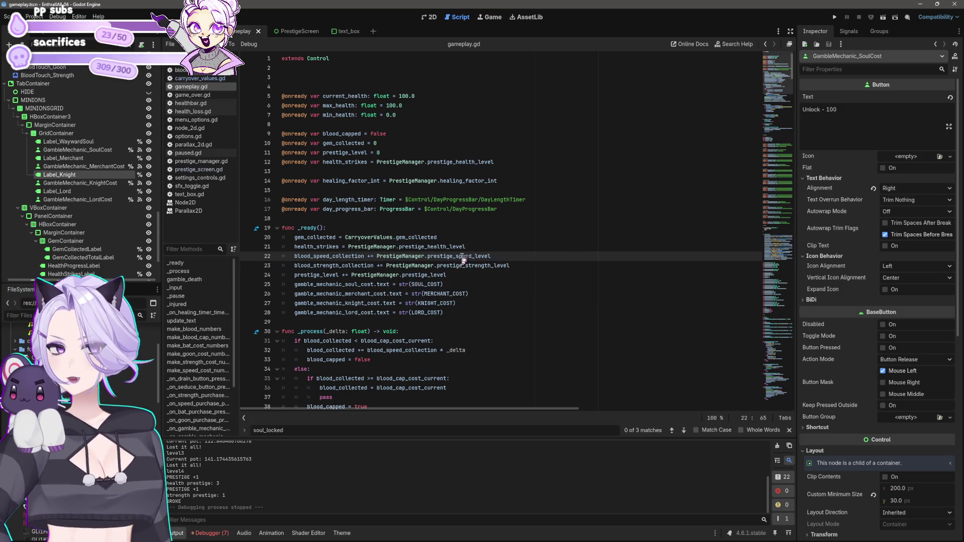
- Type the "UNLOCK FOR " prefix string on the soul cost line of gameplay.gd
click(399, 285)
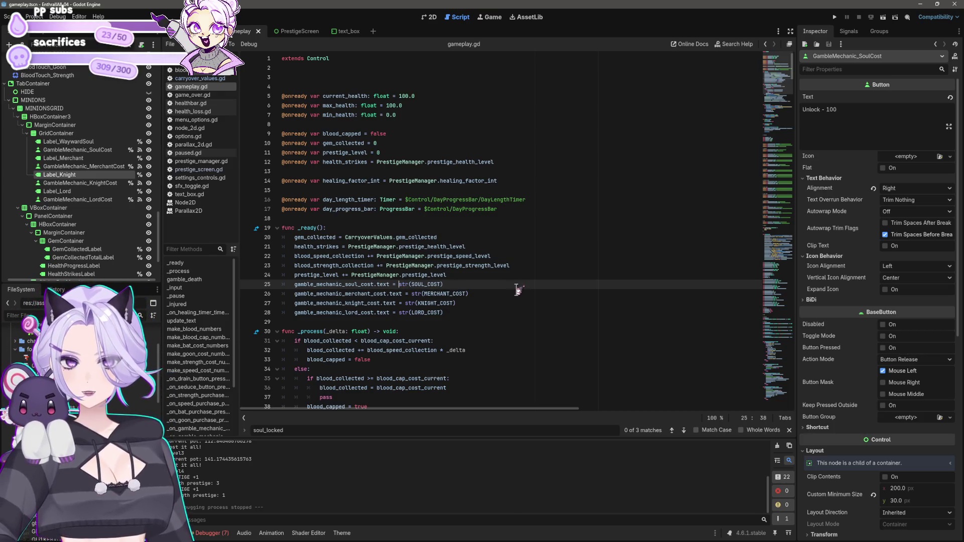
text(UNLOCK FOR ")
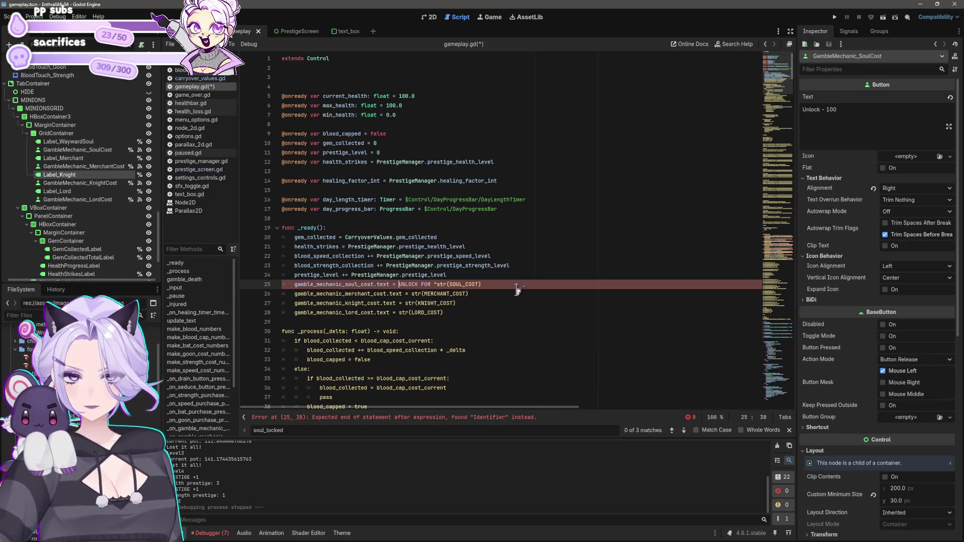
key(Left)
key(Left)
key(Left)
text(")
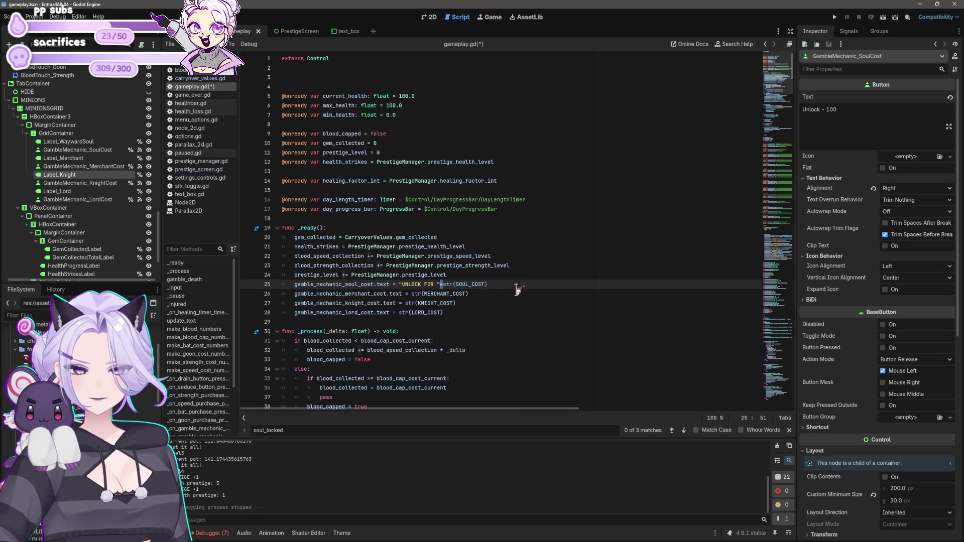
key(ctrl+Left)
key(ctrl+Left)
key(ctrl+Left)
key(Down)
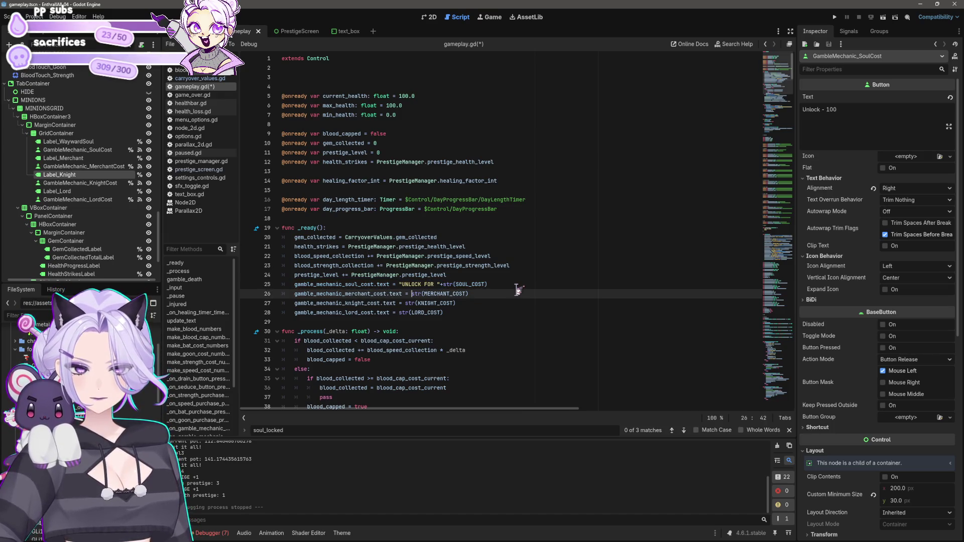
- Paste the prefix onto the merchant, knight and lord cost lines, save, and run the game
text("UNLOCK FOR "+)
key(Down)
text("UNLOCK FOR "+)
key(Down)
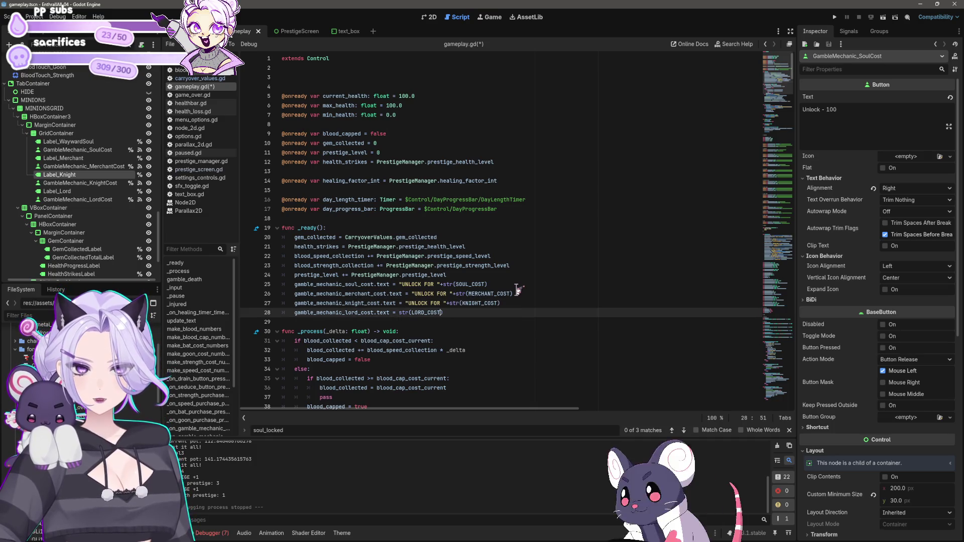
key(ctrl+Left)
key(ctrl+Left)
key(ctrl+Left)
text("UNLOCK FOR "+)
key(ctrl+s)
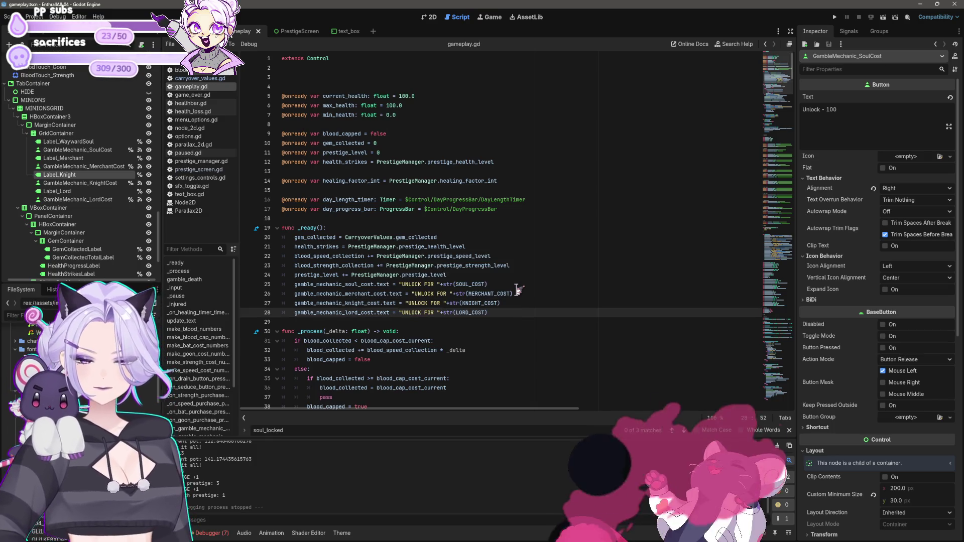
click(835, 17)
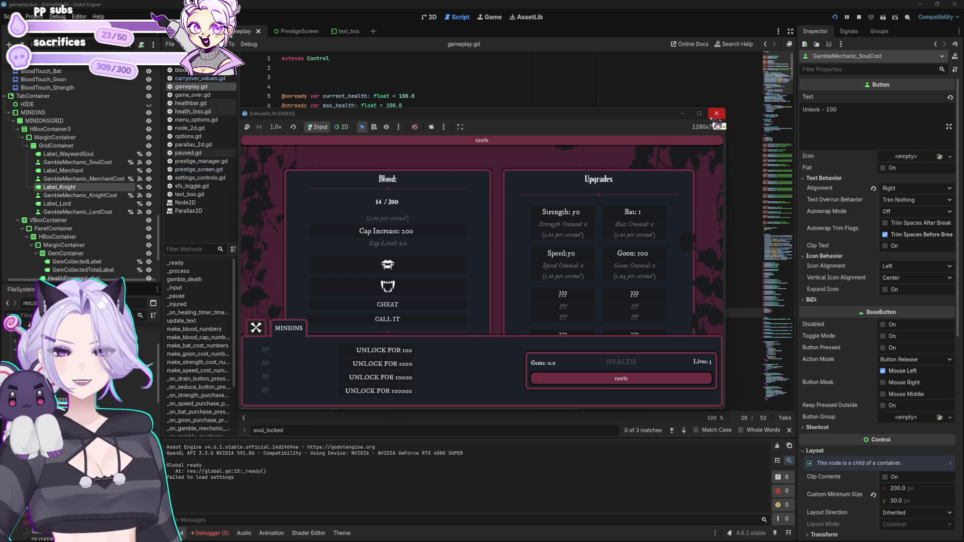
- Stop the test run and change the lord and knight labels from 'UNLOCK FOR ' to 'UNLOCK: '
click(715, 115)
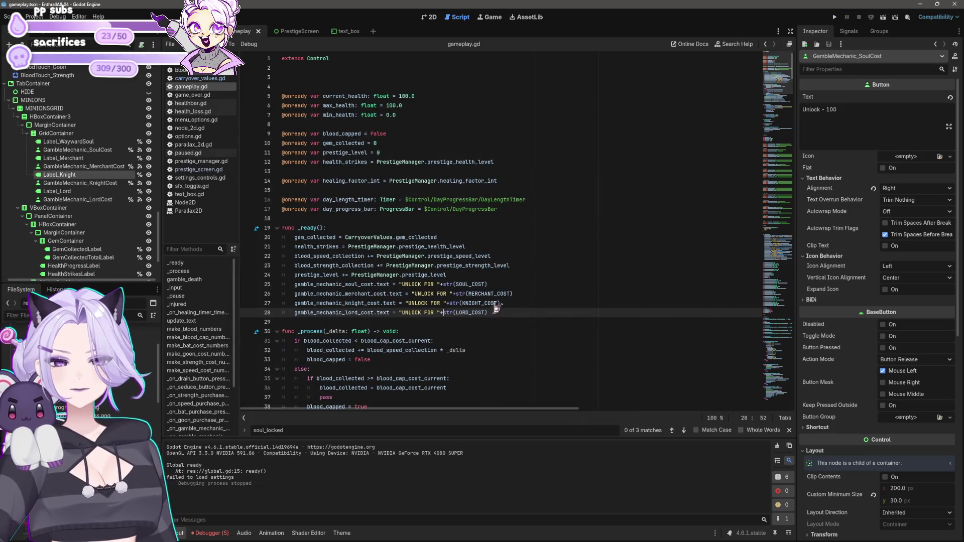
key(Left)
key(Left)
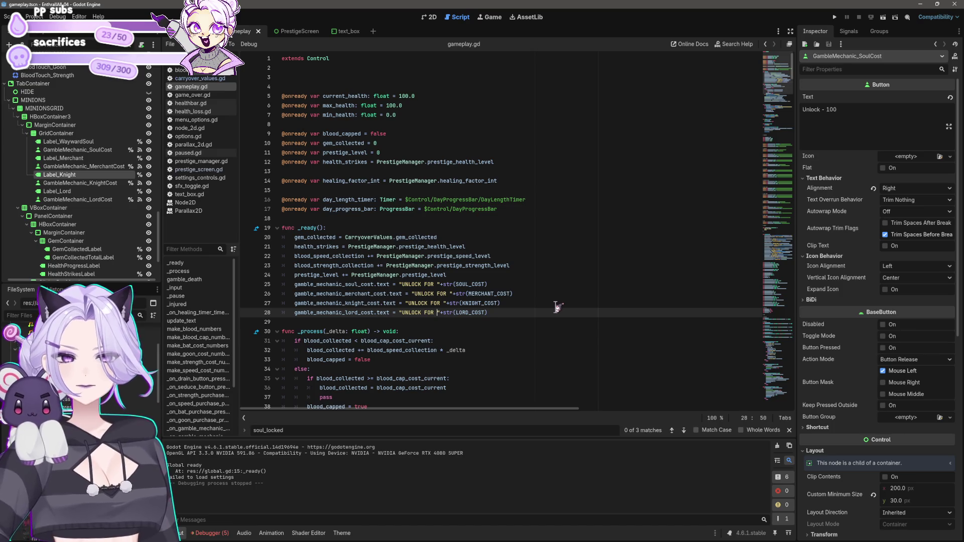
key(BackSpace)
key(BackSpace)
key(BackSpace)
text(:)
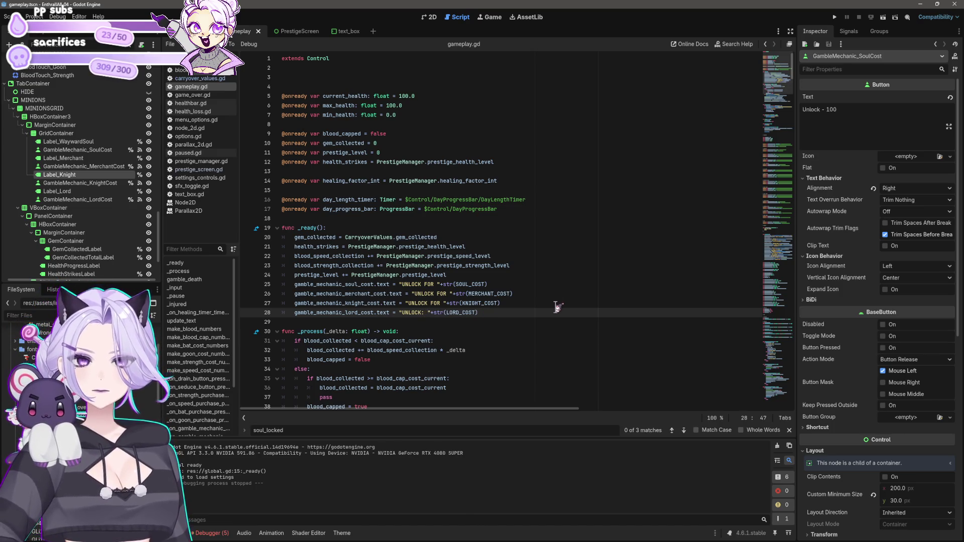
key(Up)
key(Delete)
key(Delete)
key(Delete)
text(:)
- Make the same 'UNLOCK: ' change on the merchant and soul labels, save, and relaunch the game
key(Up)
key(Delete)
key(Delete)
key(Delete)
text(:)
key(Up)
key(Left)
key(BackSpace)
key(BackSpace)
key(BackSpace)
key(BackSpace)
text(:)
key(ctrl+s)
click(834, 17)
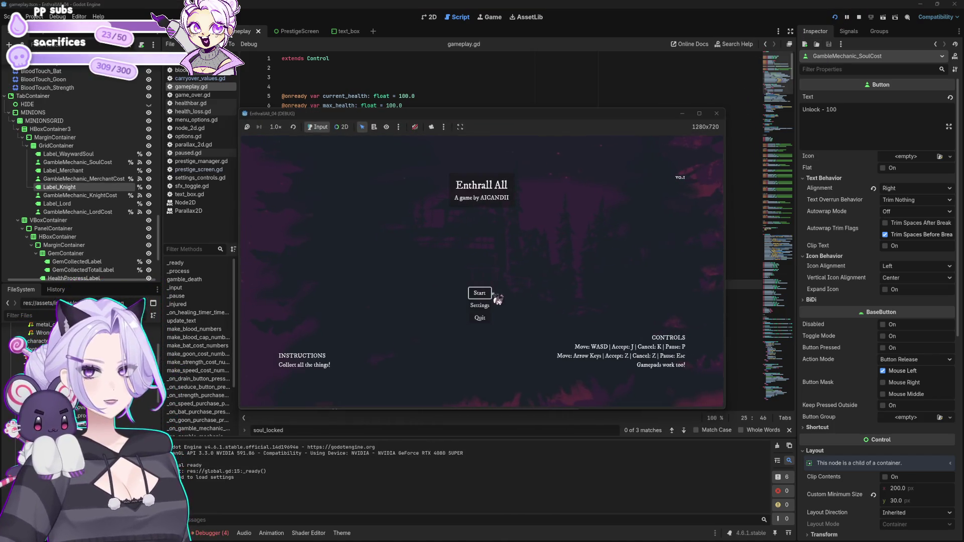
click(494, 296)
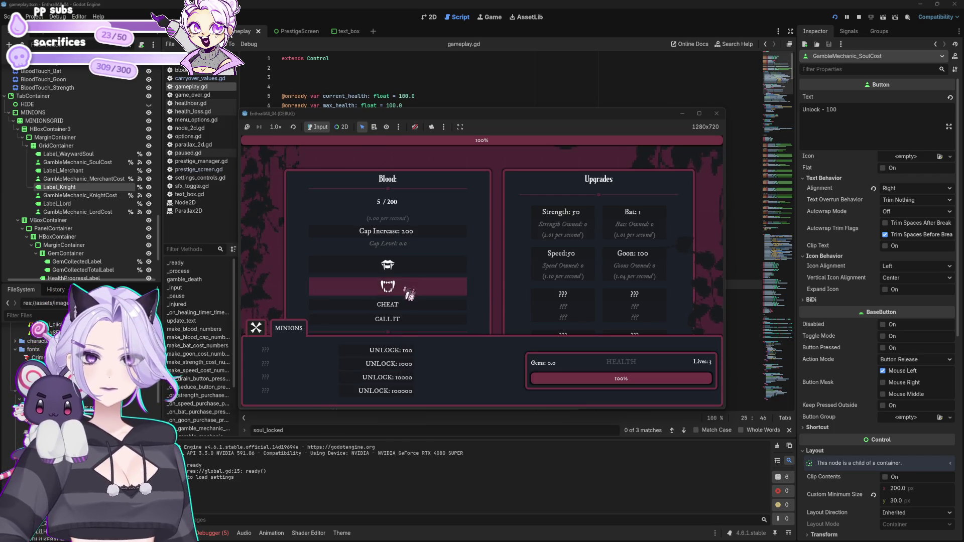
click(412, 267)
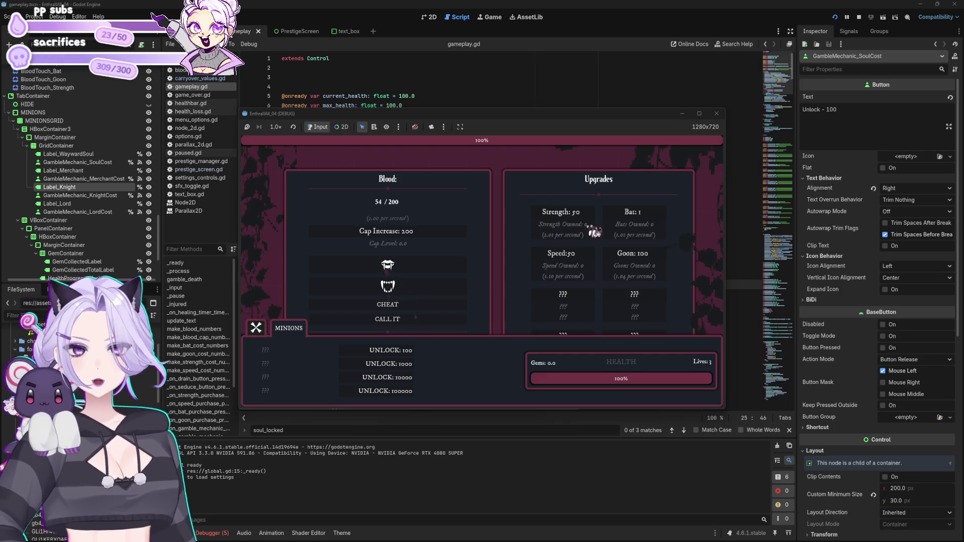
click(633, 225)
click(633, 224)
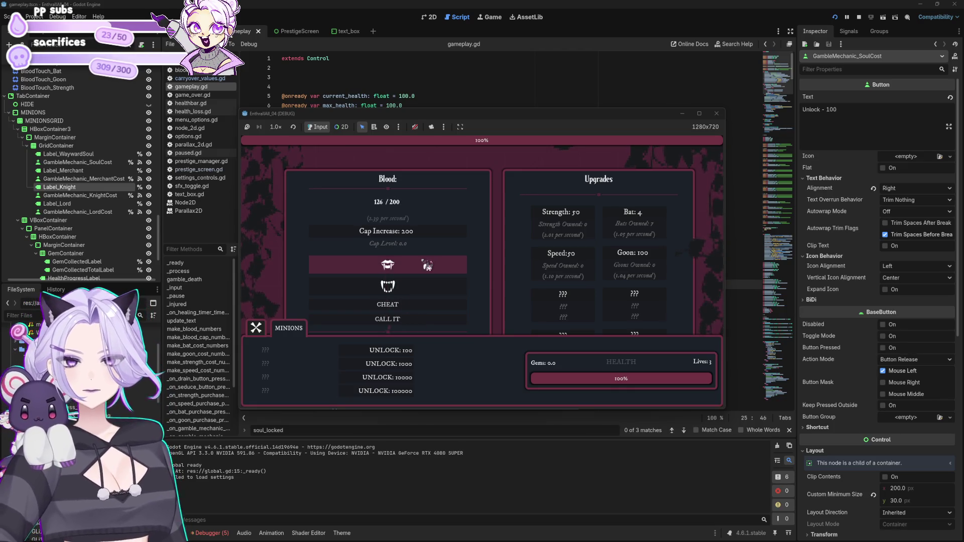
click(665, 222)
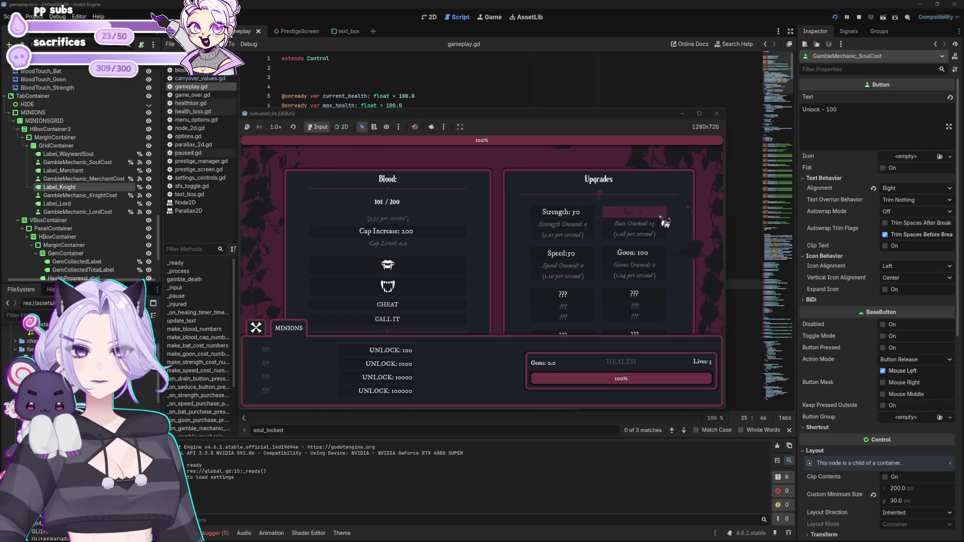
click(717, 113)
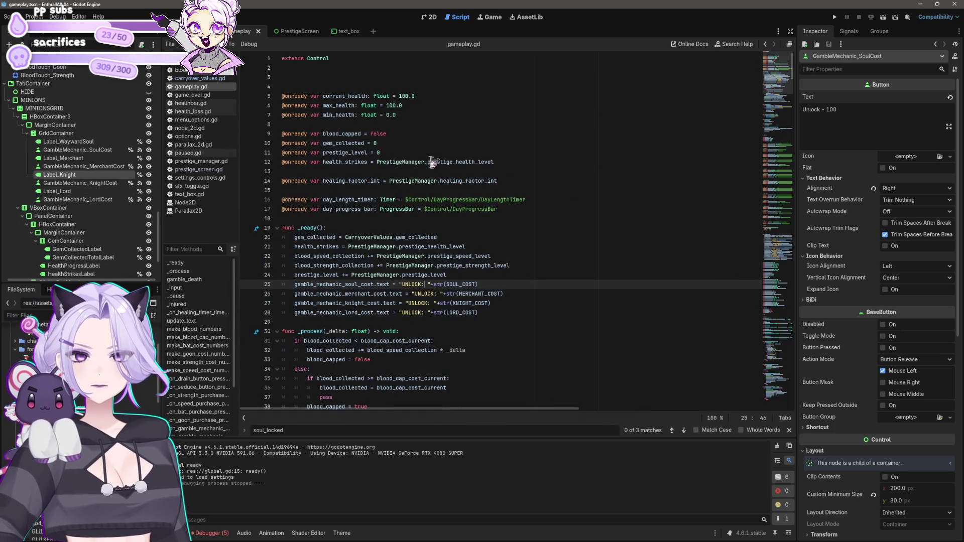
- In the 2D view, select the TabContainer node above MINIONSGRID and MINIONS
click(428, 17)
click(390, 235)
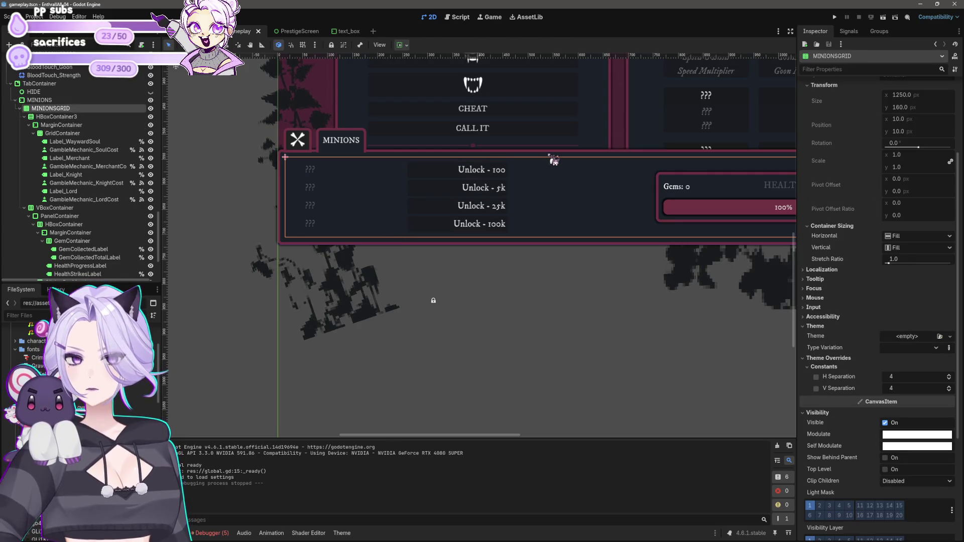
click(554, 161)
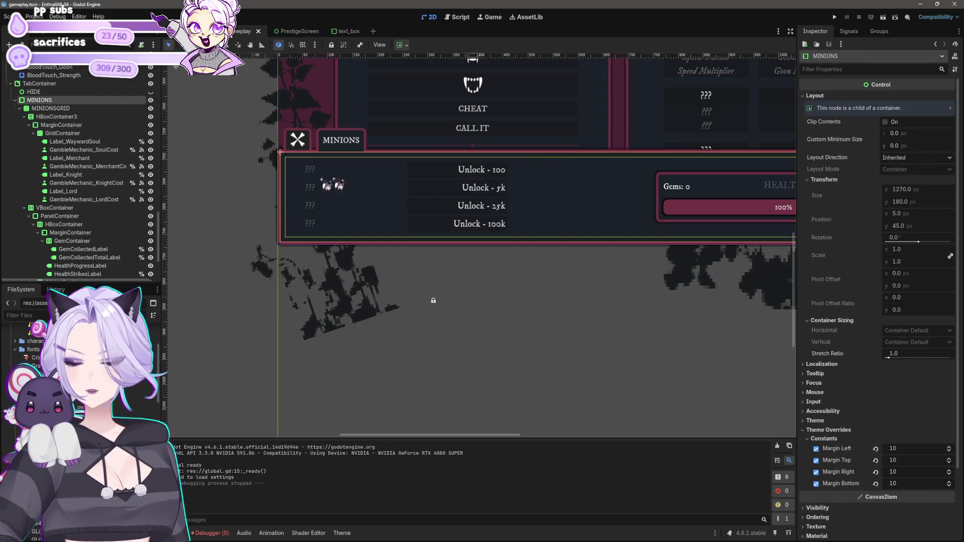
click(50, 84)
scroll(899, 365, down, 10)
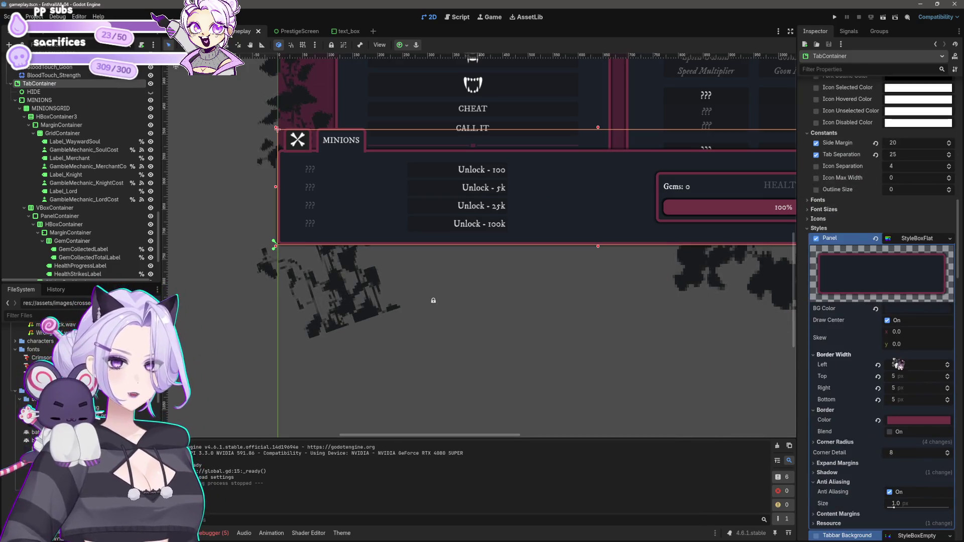
scroll(848, 296, up, 5)
scroll(839, 226, down, 6)
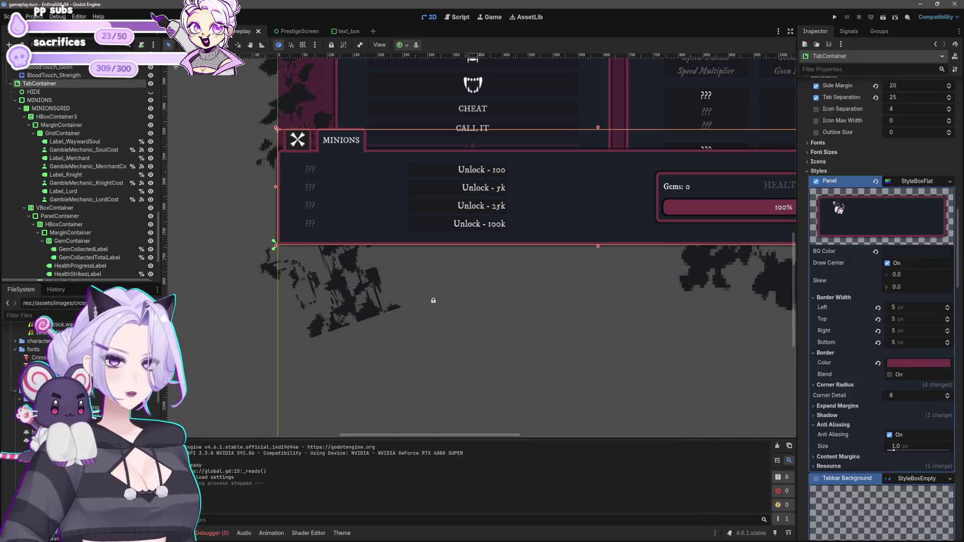
- Inspect the Panel StyleBoxFlat override's options and border widths, keeping the style intact
click(818, 182)
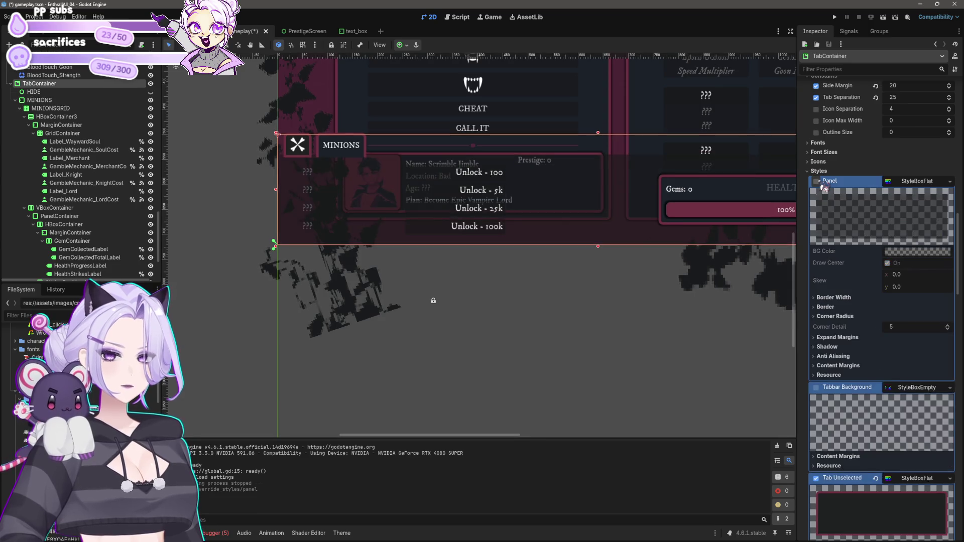
key(ctrl+z)
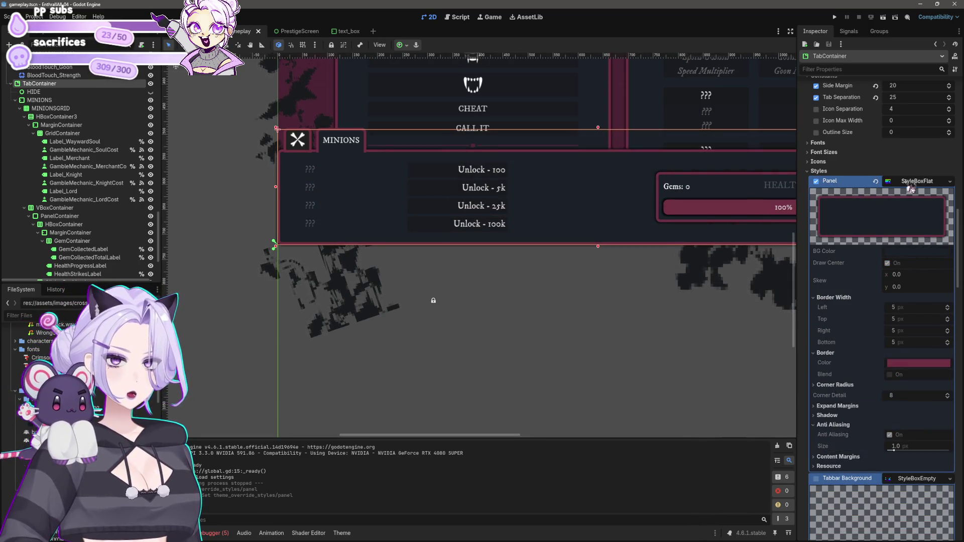
click(910, 187)
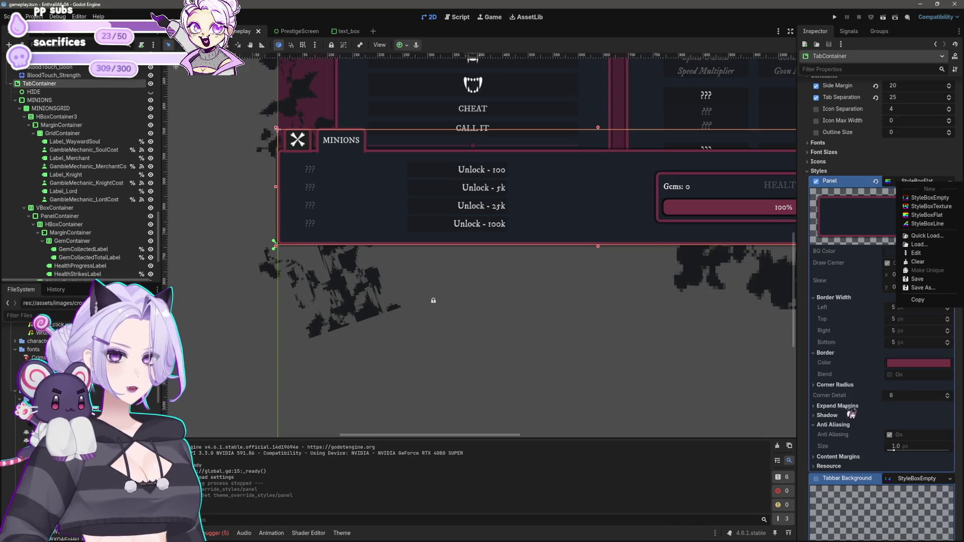
click(865, 333)
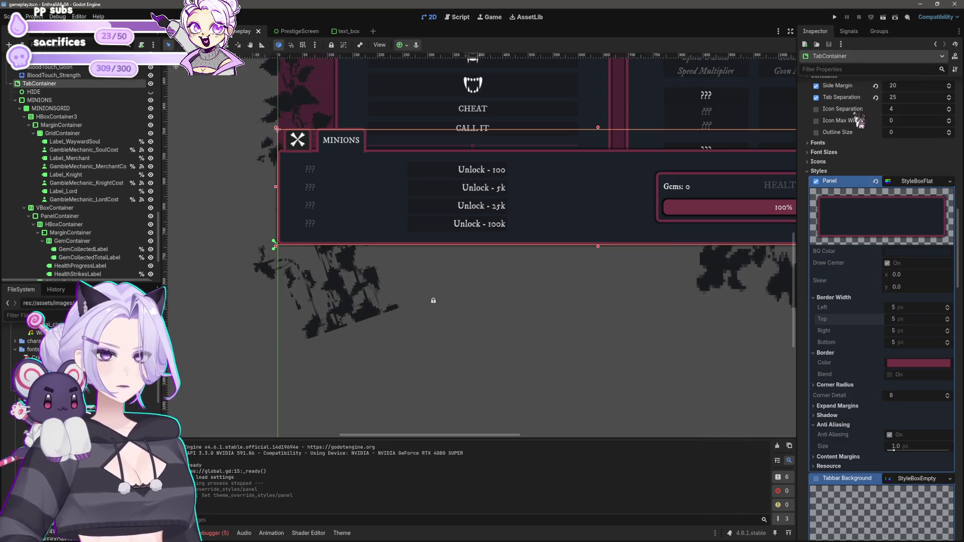
click(861, 299)
click(862, 299)
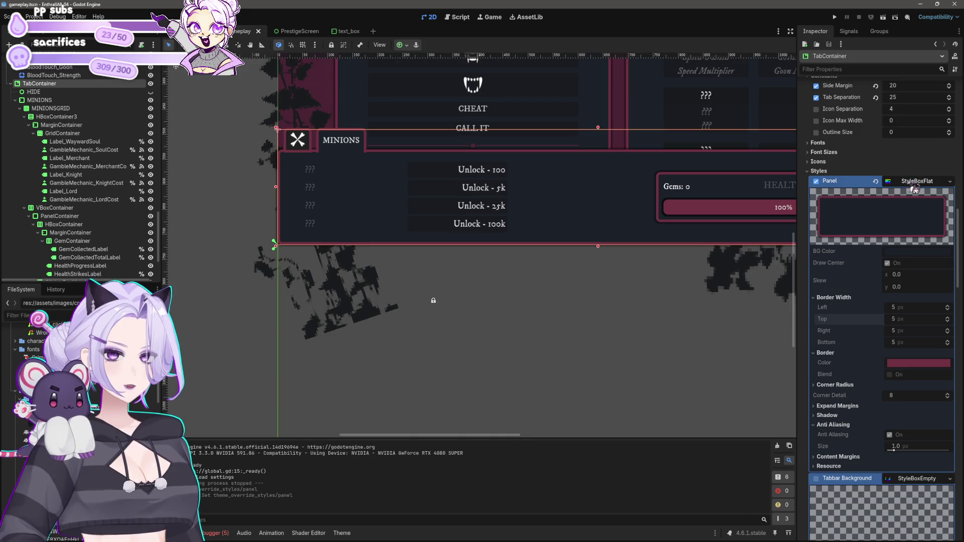
click(949, 181)
click(881, 295)
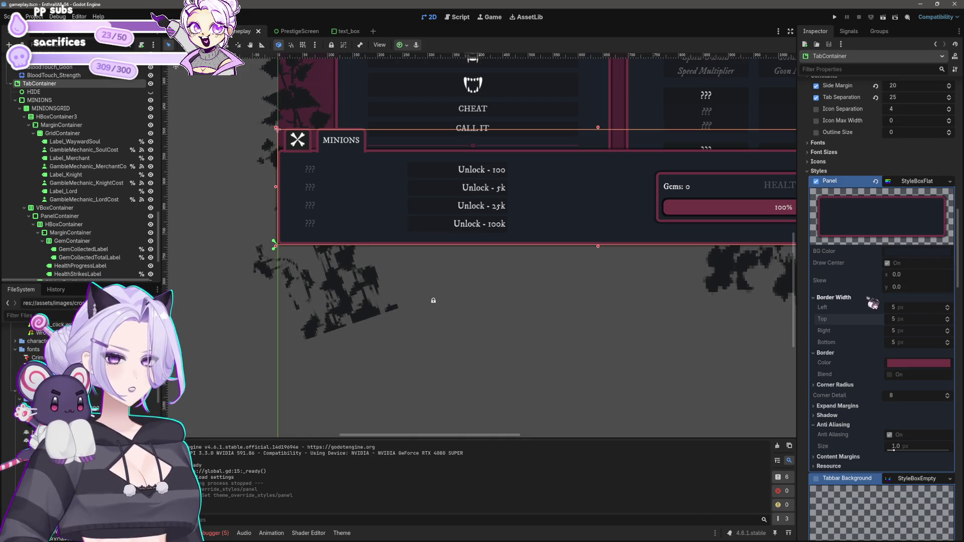
click(361, 178)
click(905, 308)
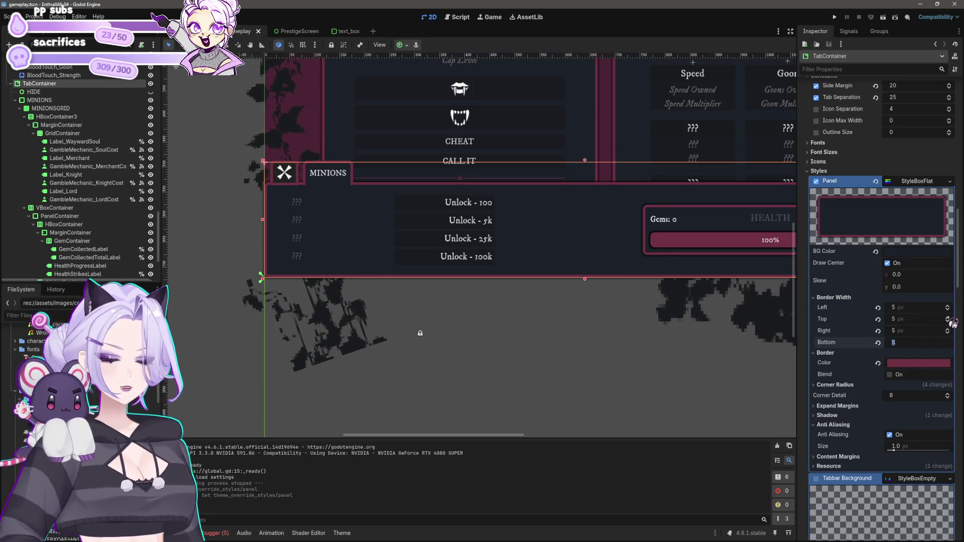
- Set bottom, right and left border widths to 0, keep top at 5 px, and corner detail 1
text(0)
key(Return)
click(911, 331)
text(0)
key(Return)
click(915, 320)
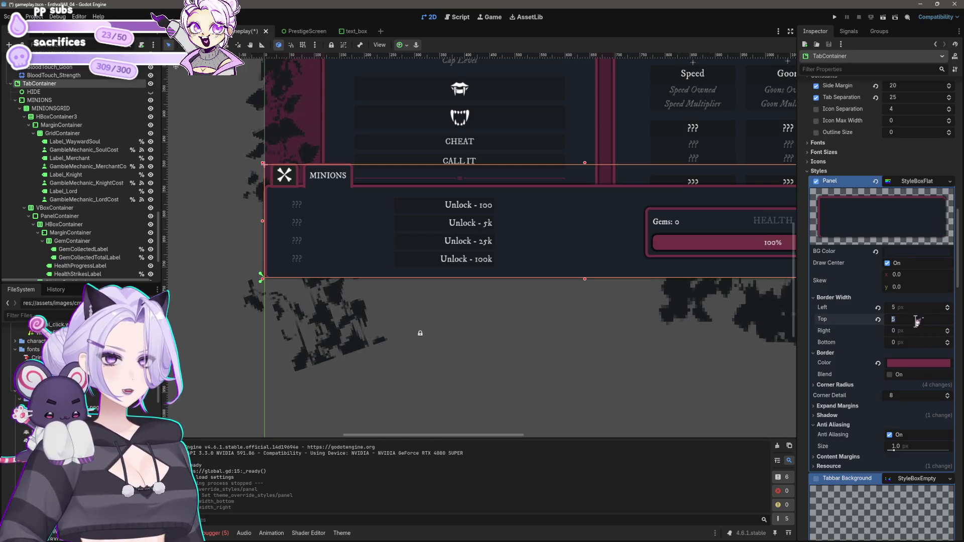
text(0)
key(Return)
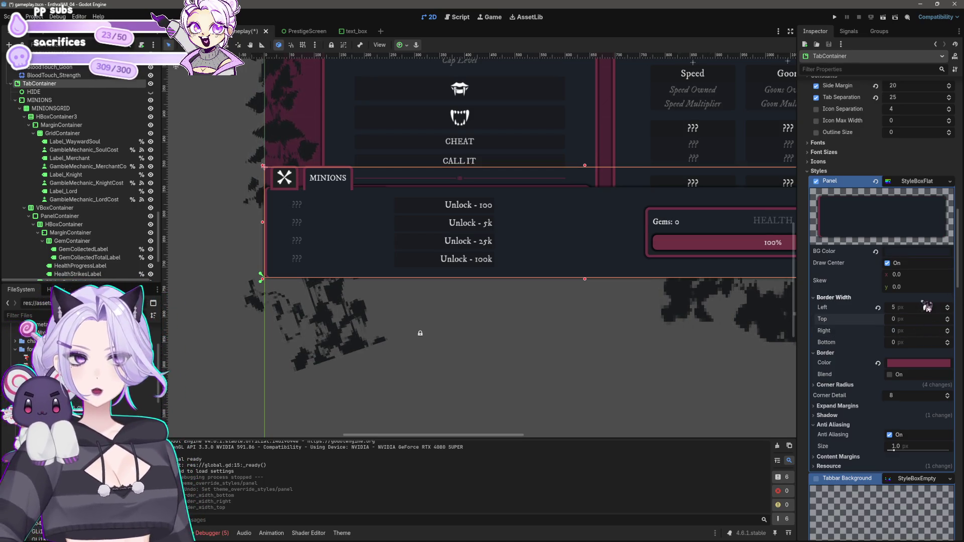
key(ctrl+z)
drag(947, 307, 960, 321)
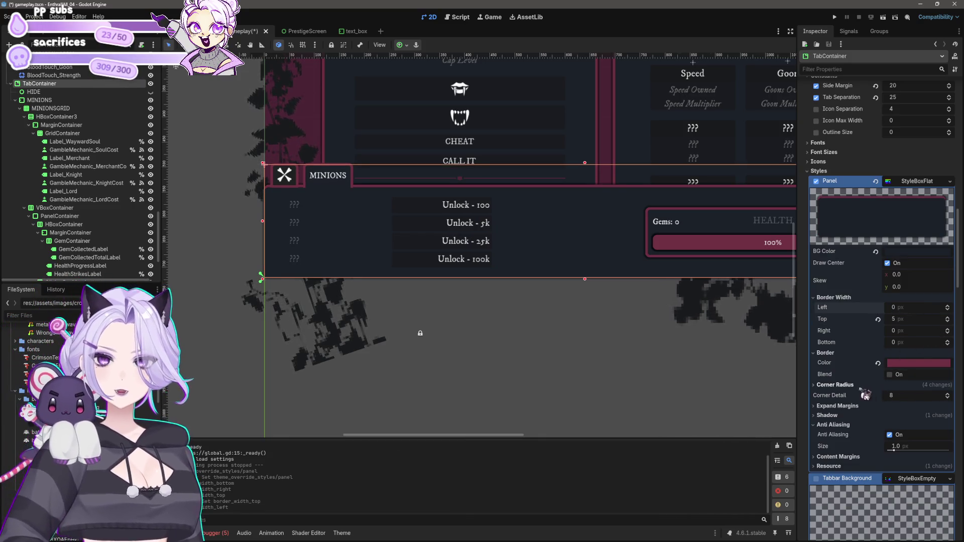
click(904, 395)
text(1)
key(Return)
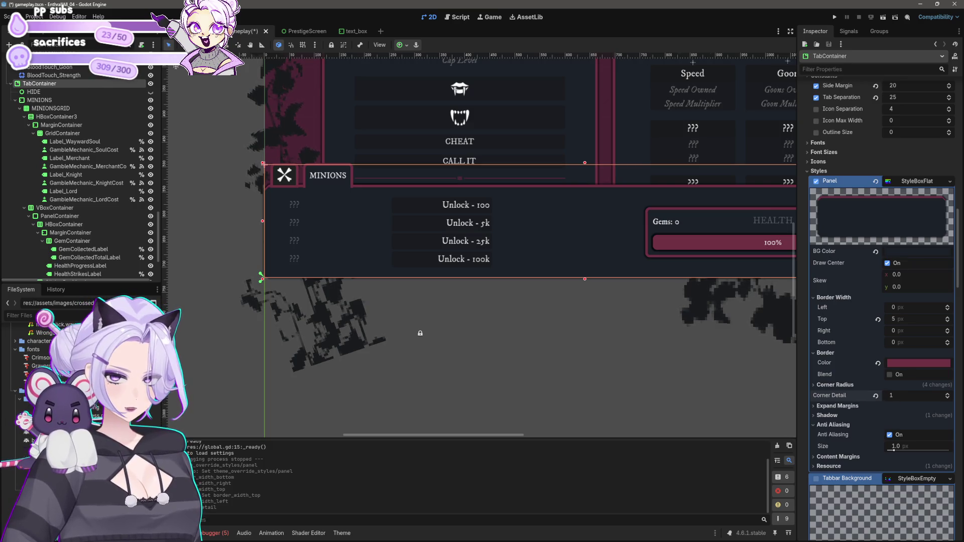
- Set the panel's expand margins to 1
click(860, 406)
click(914, 358)
text(1)
key(Tab)
text(1)
key(Tab)
text(1)
key(Tab)
text(1)
- Change all four expand margins (left, top, right, bottom) to 2
click(913, 358)
text(2)
key(Tab)
text(2)
key(Tab)
text(2)
key(Tab)
text(2)
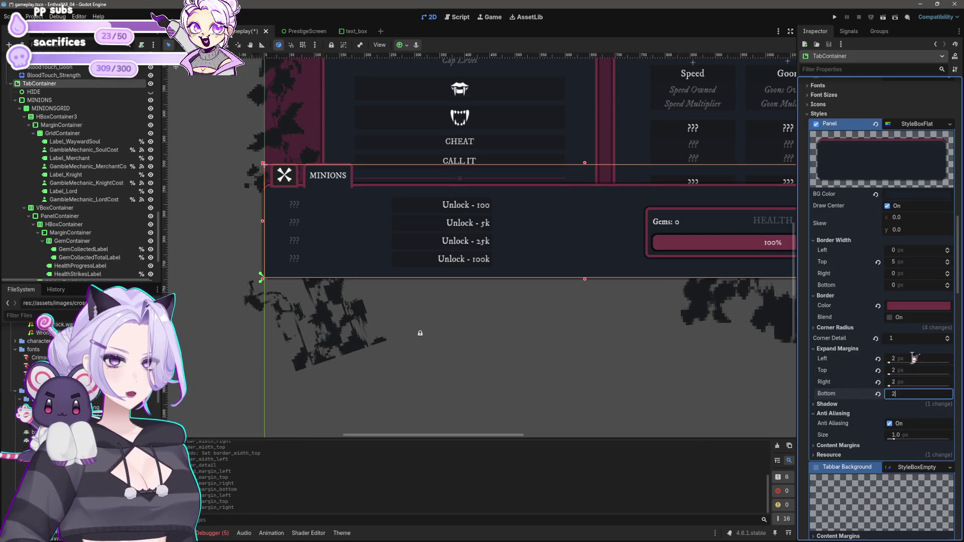
key(Return)
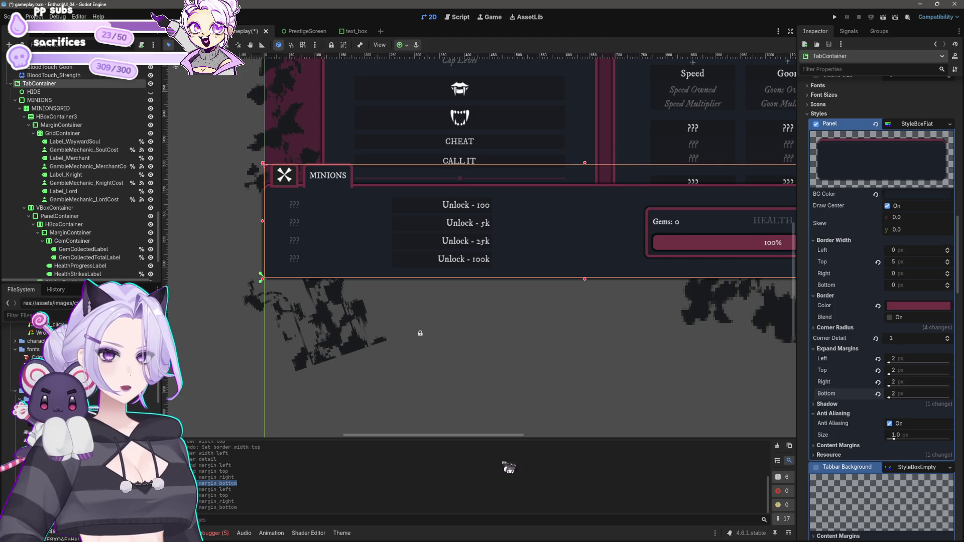
- Reselect the TabContainer and set its panel corner detail to 8
scroll(506, 370, down, 2)
scroll(502, 362, right, 2)
click(493, 418)
scroll(528, 376, up, 6)
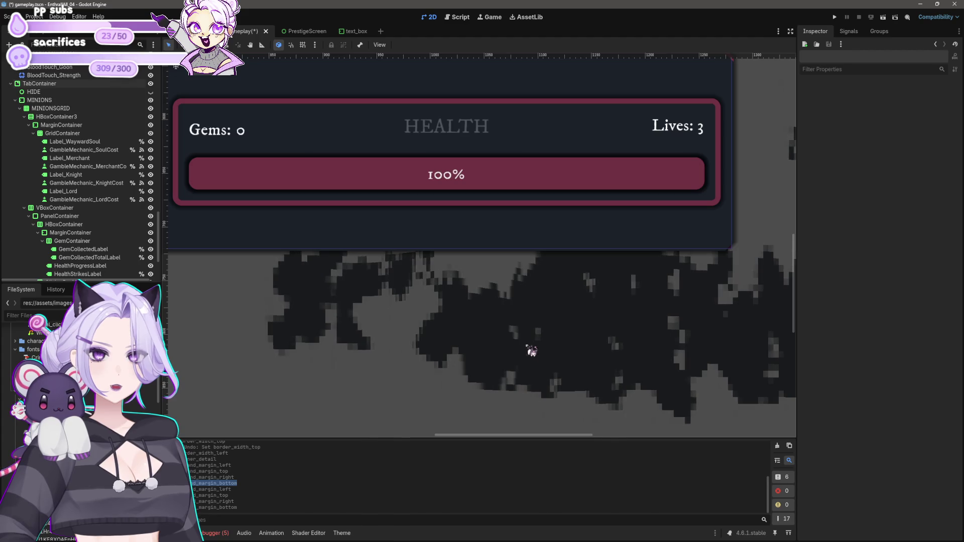
scroll(449, 382, right, 2)
scroll(678, 381, down, 3)
scroll(553, 297, up, 3)
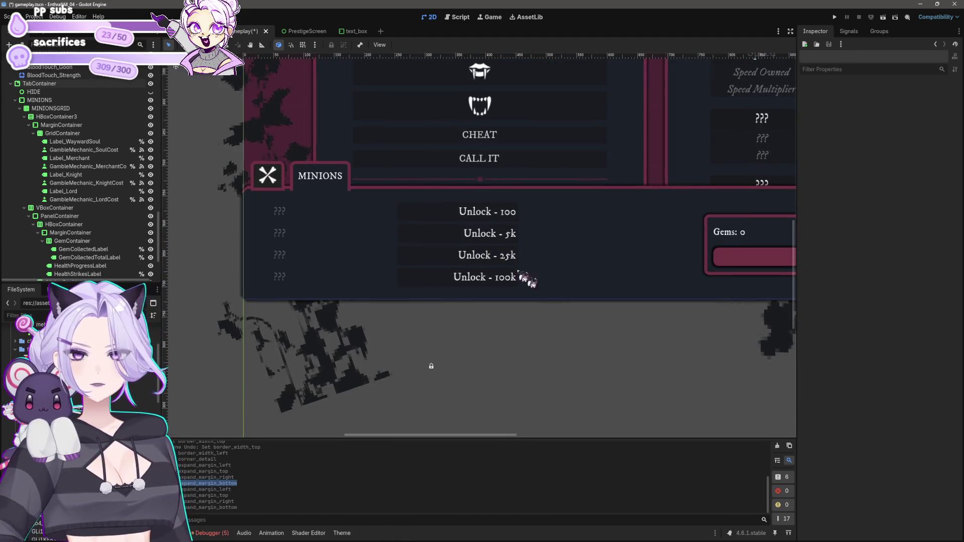
click(510, 196)
click(534, 195)
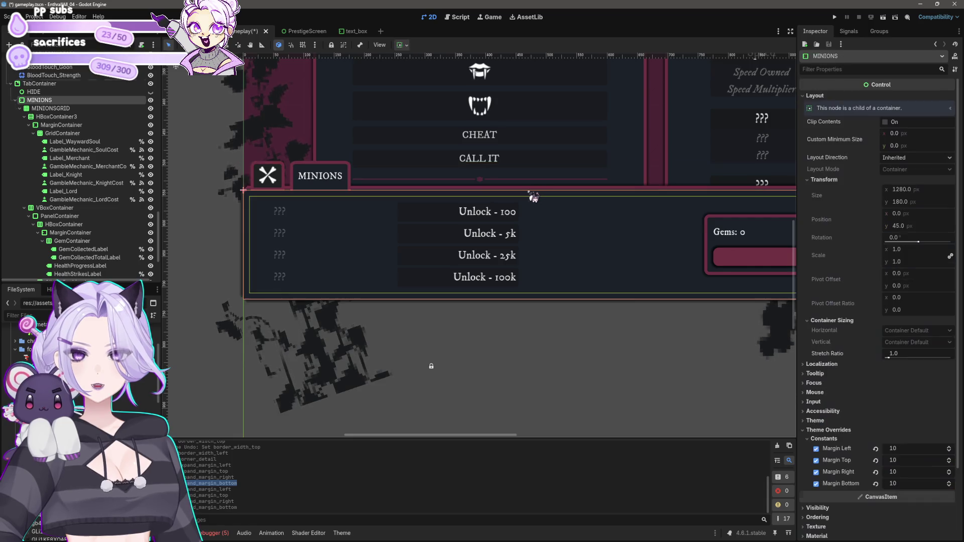
click(46, 84)
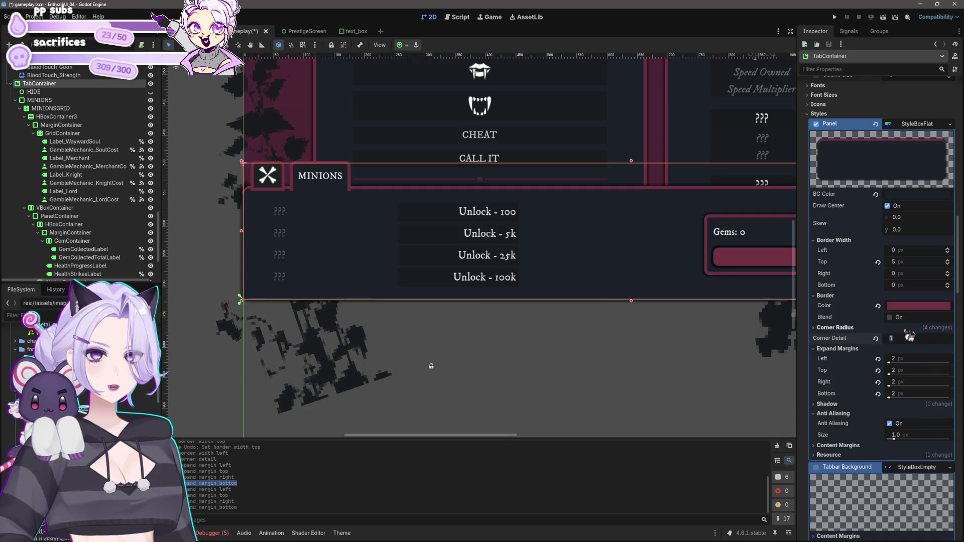
text(8)
key(Return)
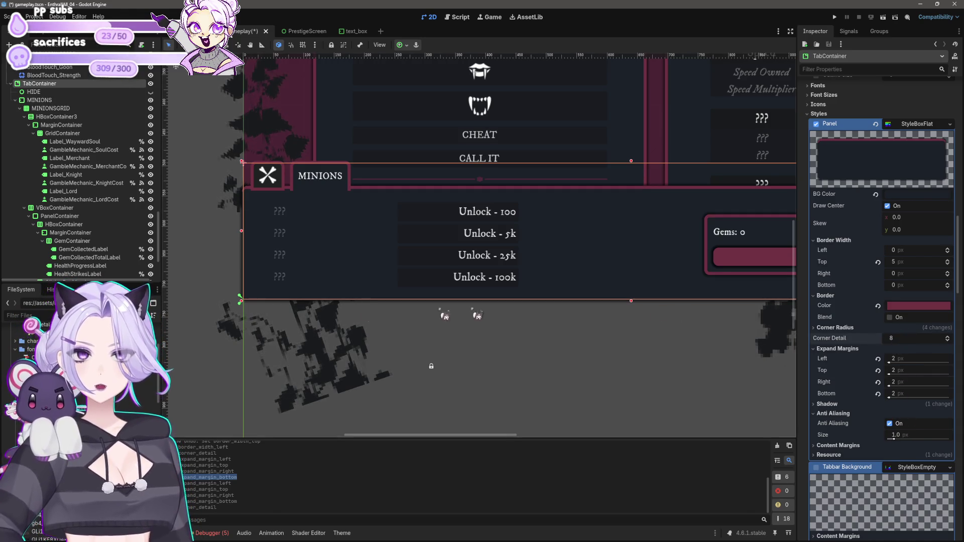
click(173, 276)
scroll(199, 270, down, 3)
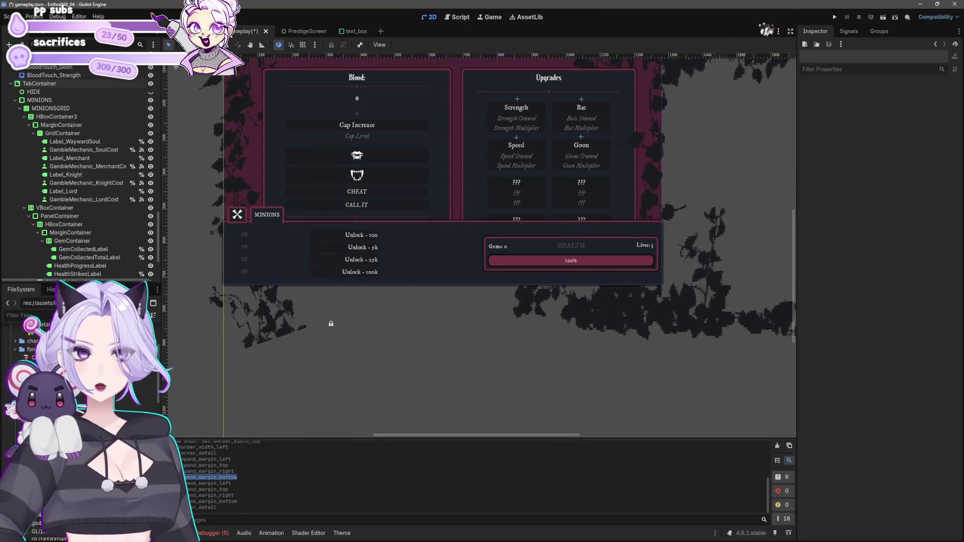
- Run the scene, collapse and expand the MINIONS panel twice, then stop the game
click(836, 18)
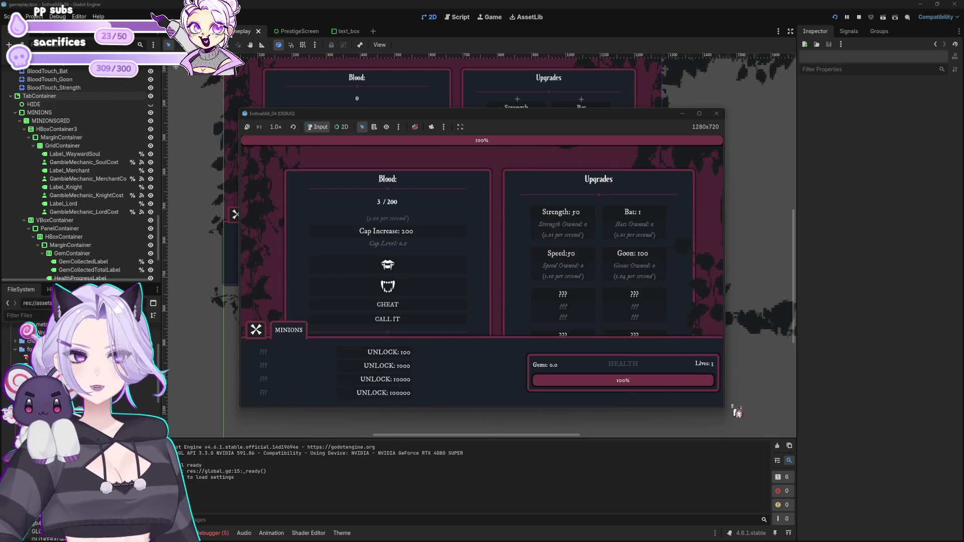
click(258, 330)
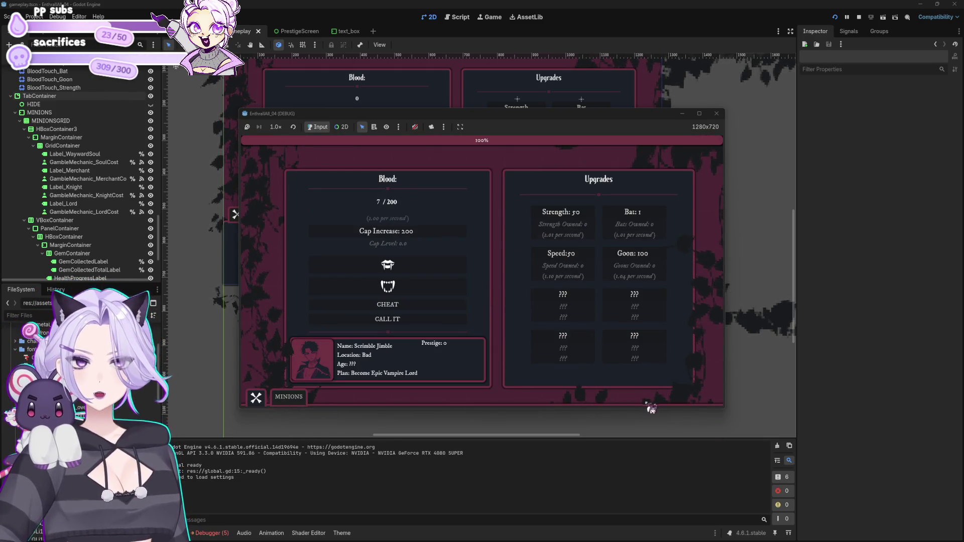
click(280, 399)
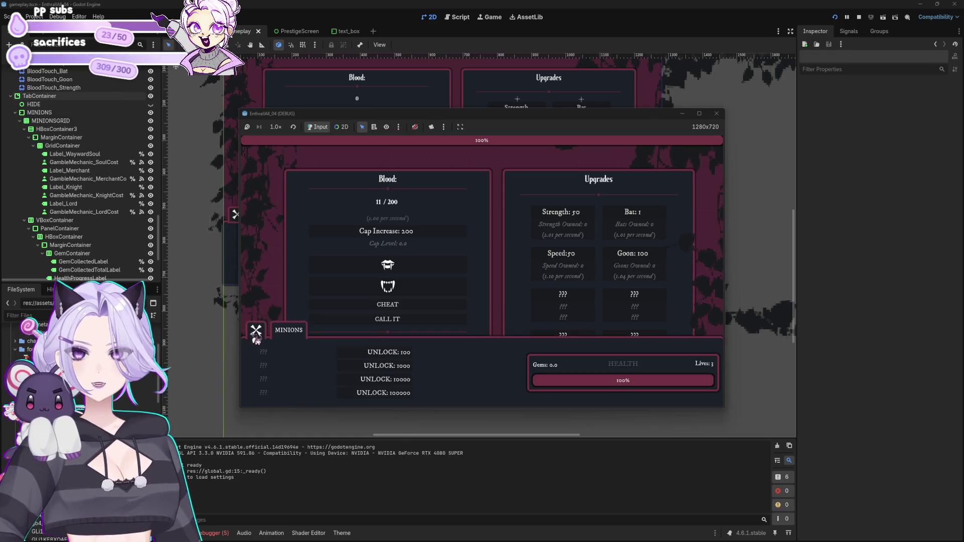
click(256, 332)
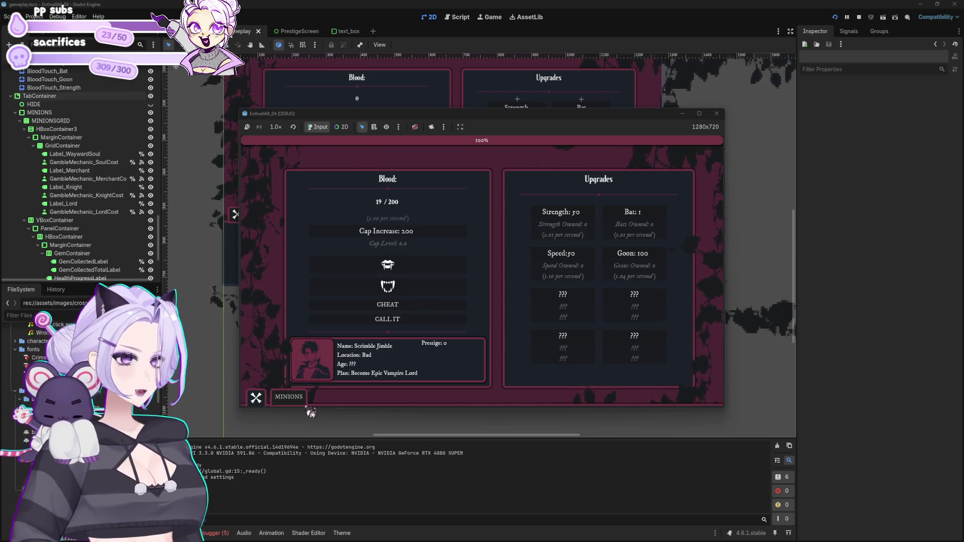
click(292, 402)
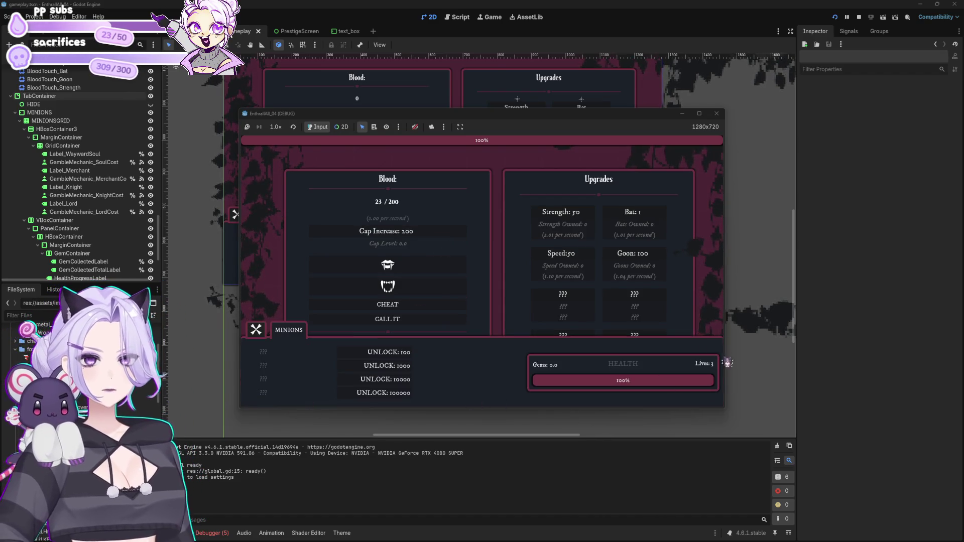
click(716, 114)
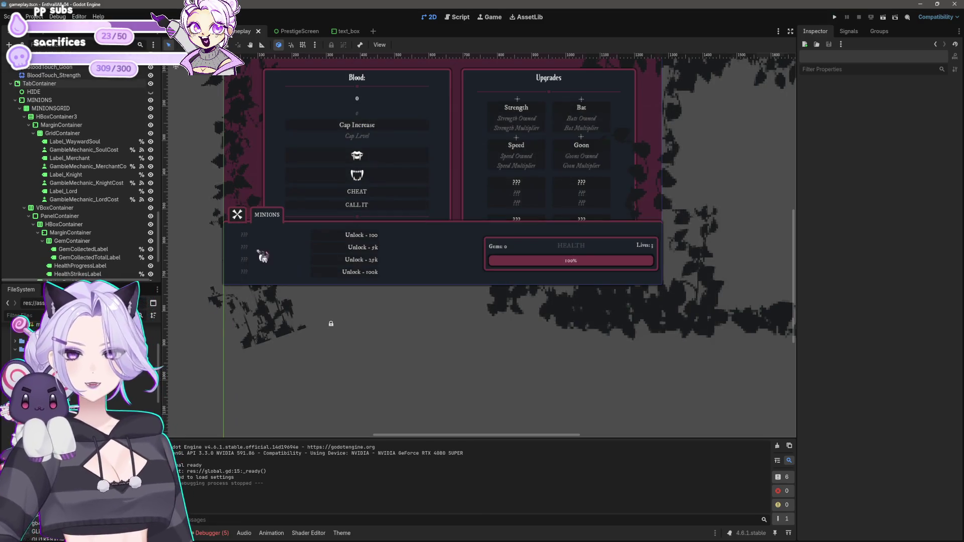
- Set the TabContainer panel's expand margins to 3 on all sides
click(557, 228)
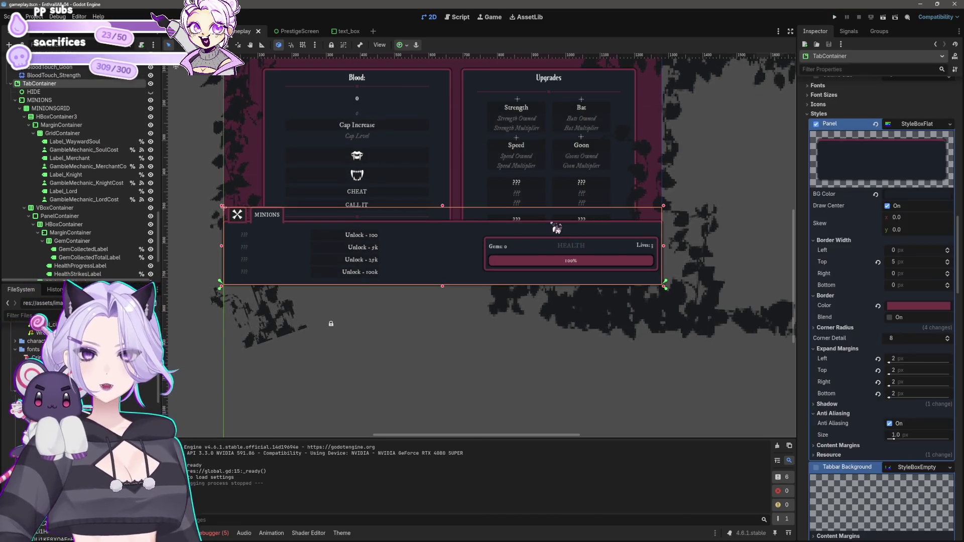
click(904, 359)
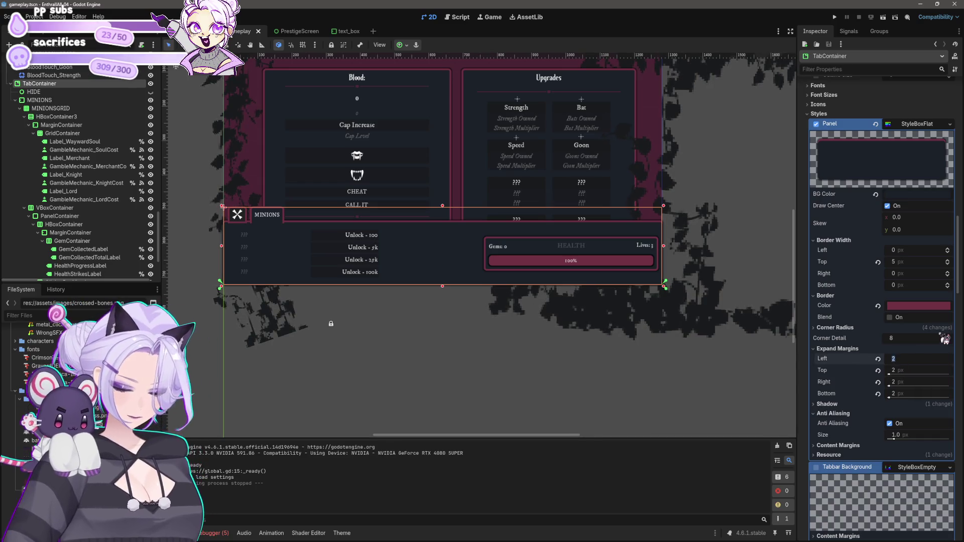
key(Tab)
text(3)
key(Tab)
text(3)
key(Tab)
text(3)
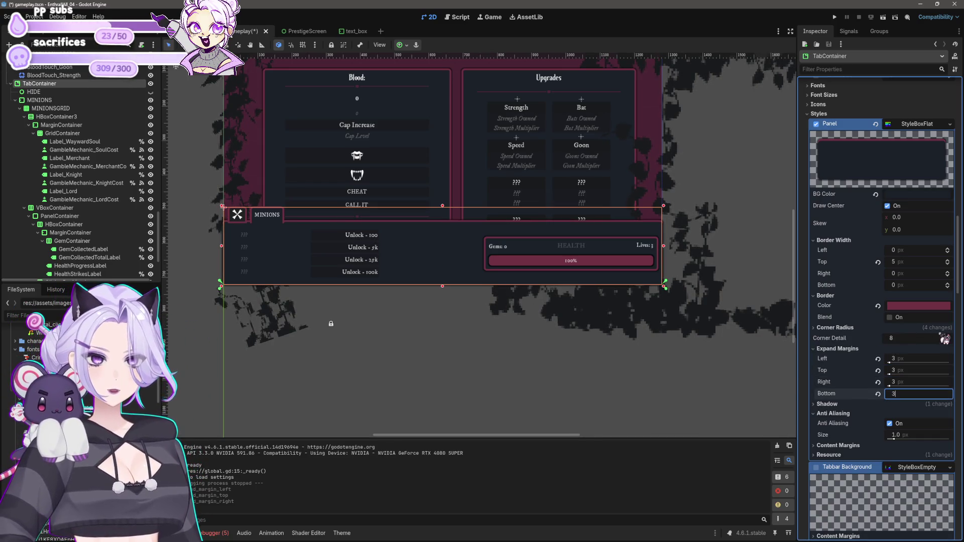
key(Return)
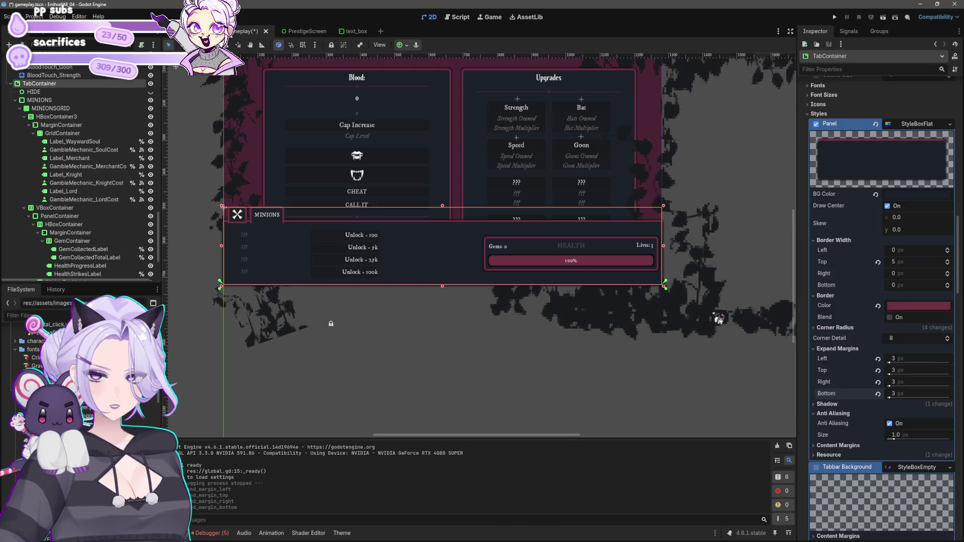
- Change left, right and bottom expand margins to 10, keep top at 3, and save
scroll(244, 251, up, 5)
scroll(381, 241, up, 3)
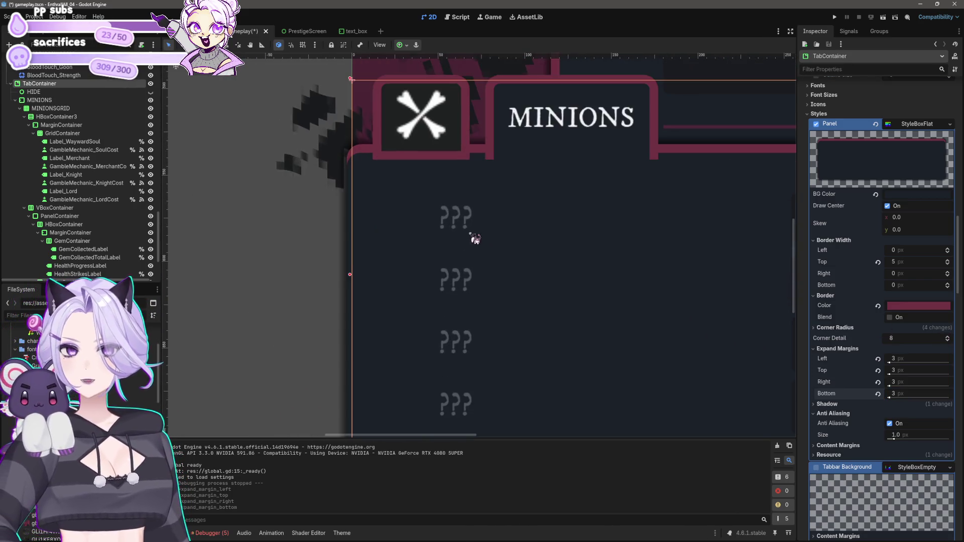
click(929, 357)
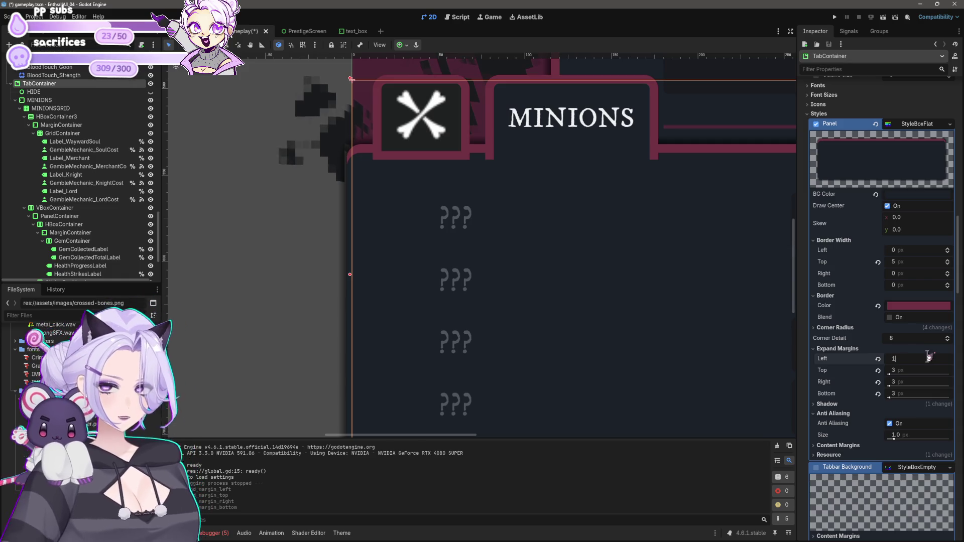
text(0)
key(Tab)
scroll(512, 210, down, 4)
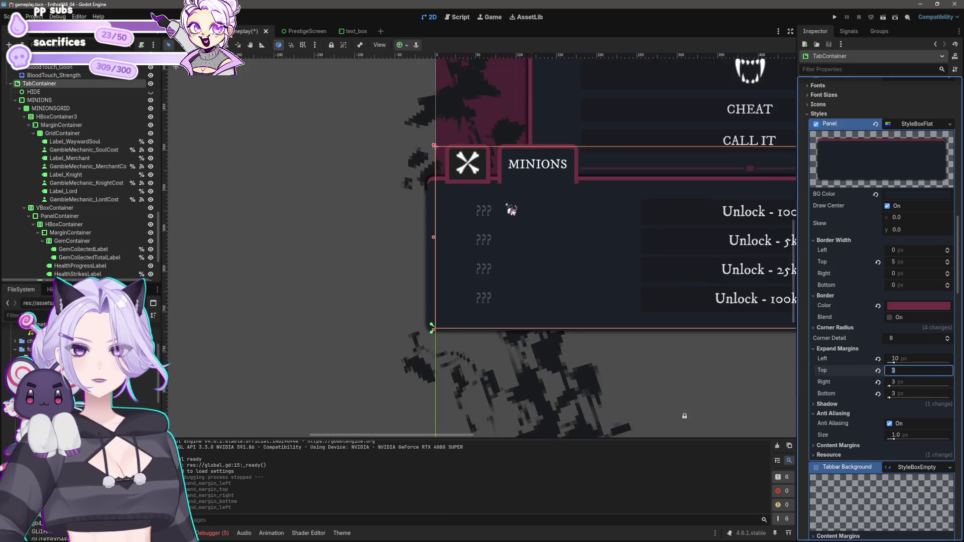
scroll(512, 210, down, 5)
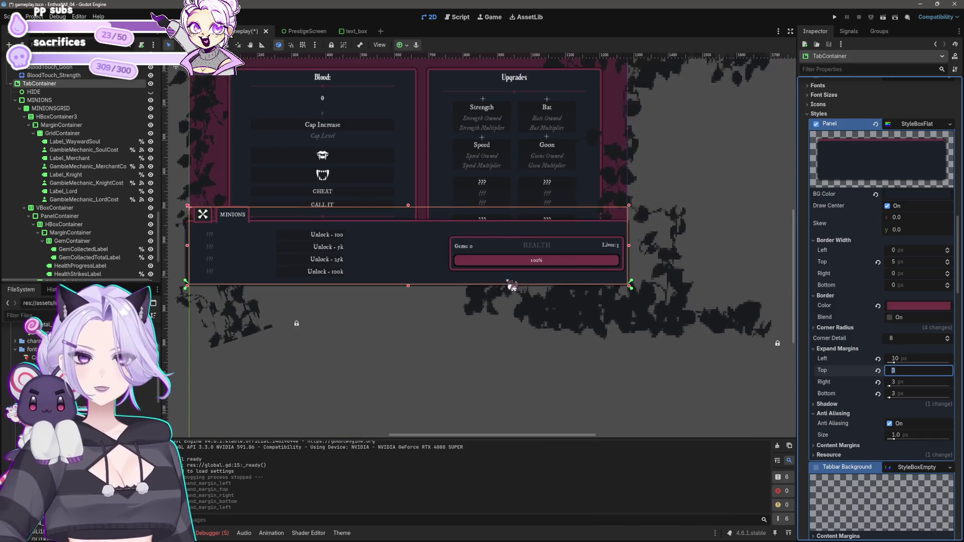
click(909, 381)
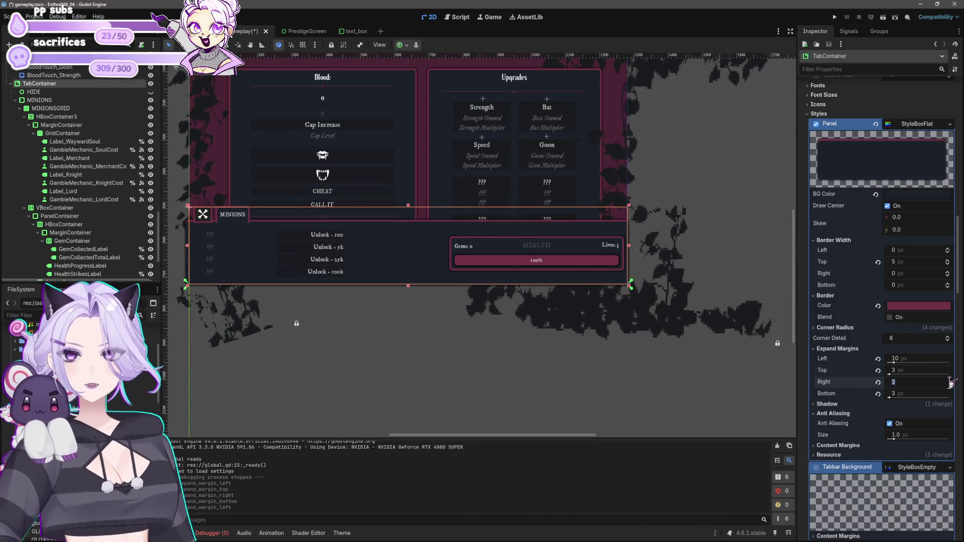
text(10)
key(Return)
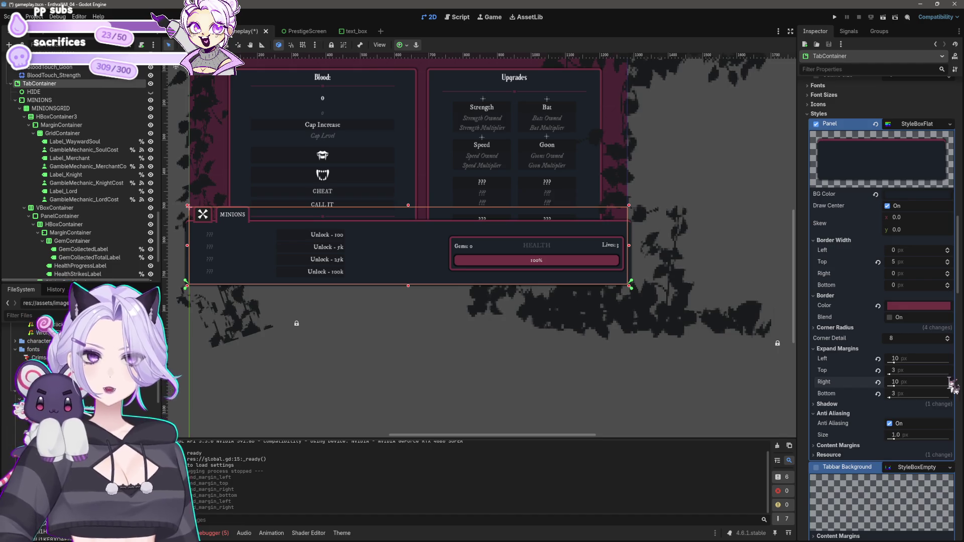
click(901, 391)
text(10)
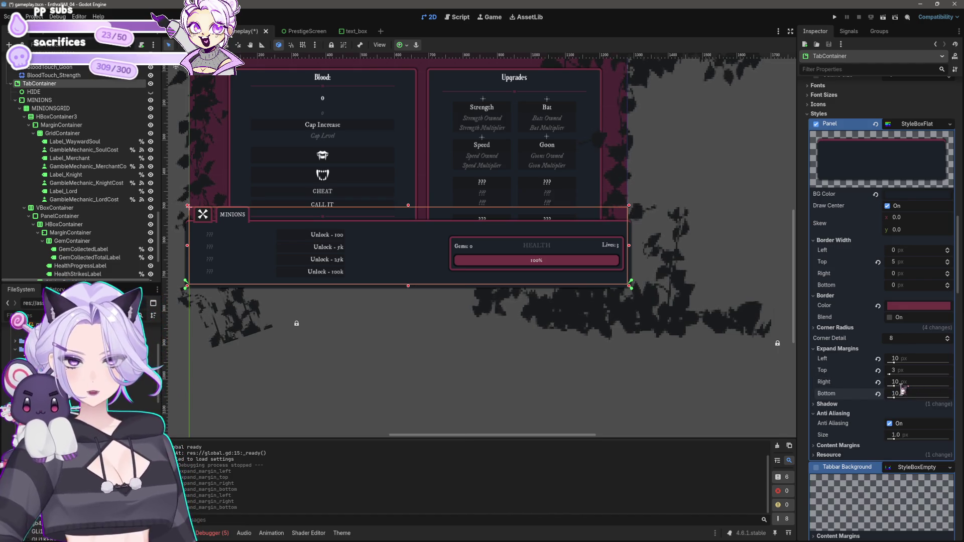
click(442, 351)
key(ctrl+s)
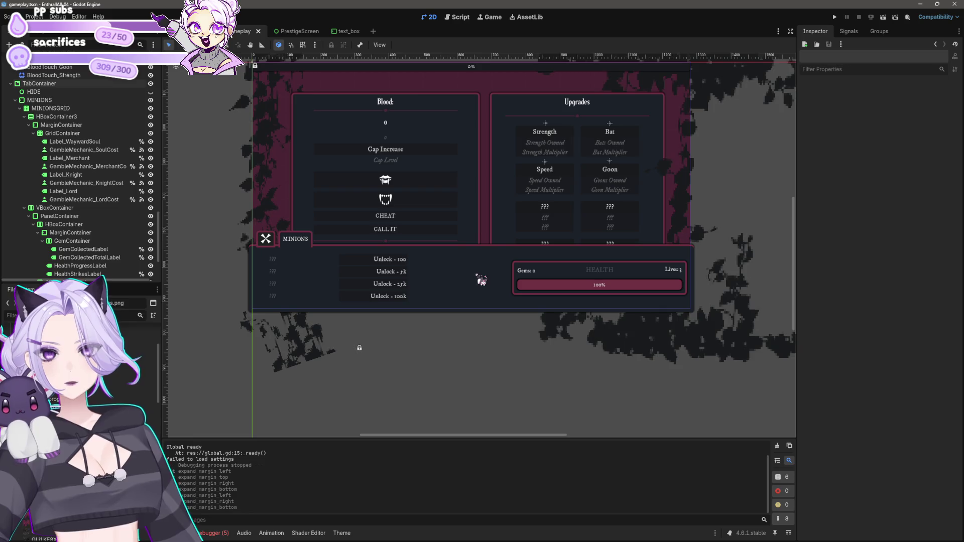
- Select MINIONSGRID, MINIONS, then TabContainer to review the panel style
click(51, 108)
click(474, 256)
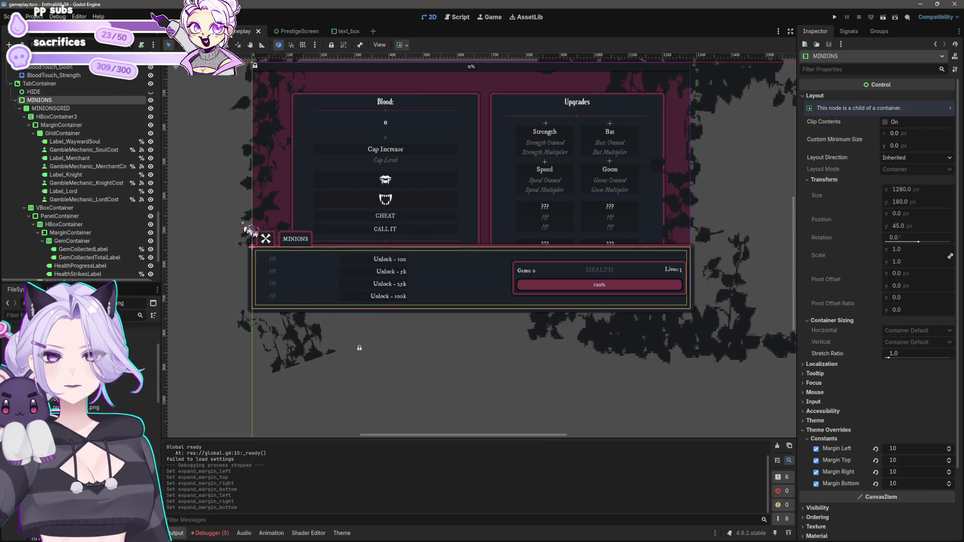
click(39, 83)
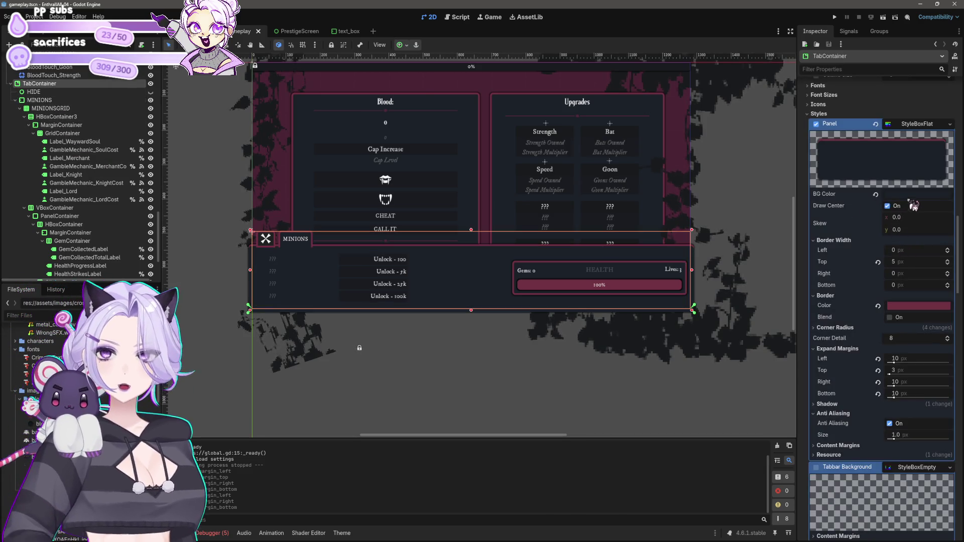
- Darken the panel background colour to a near-neutral dark grey
click(915, 198)
drag(959, 292, 961, 289)
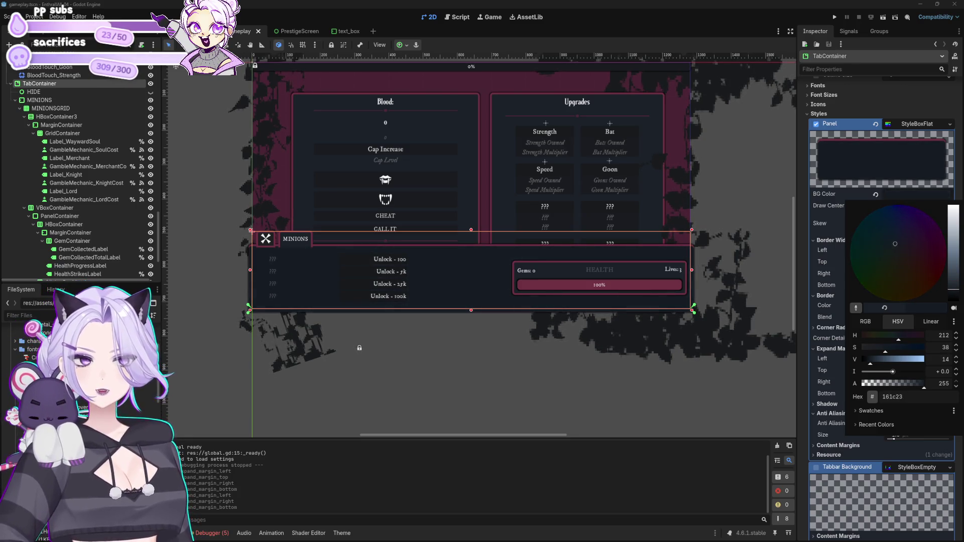
drag(900, 253, 904, 259)
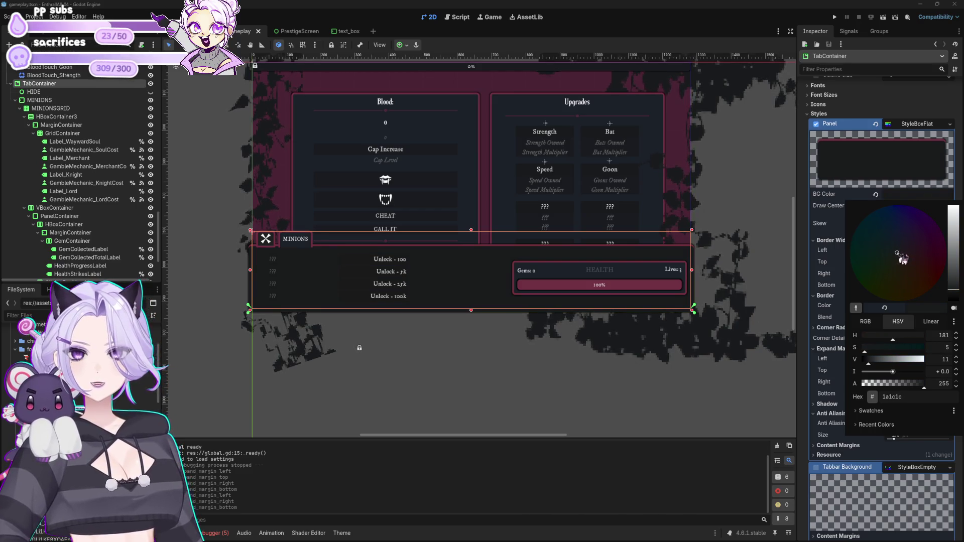
click(421, 360)
click(426, 345)
click(304, 240)
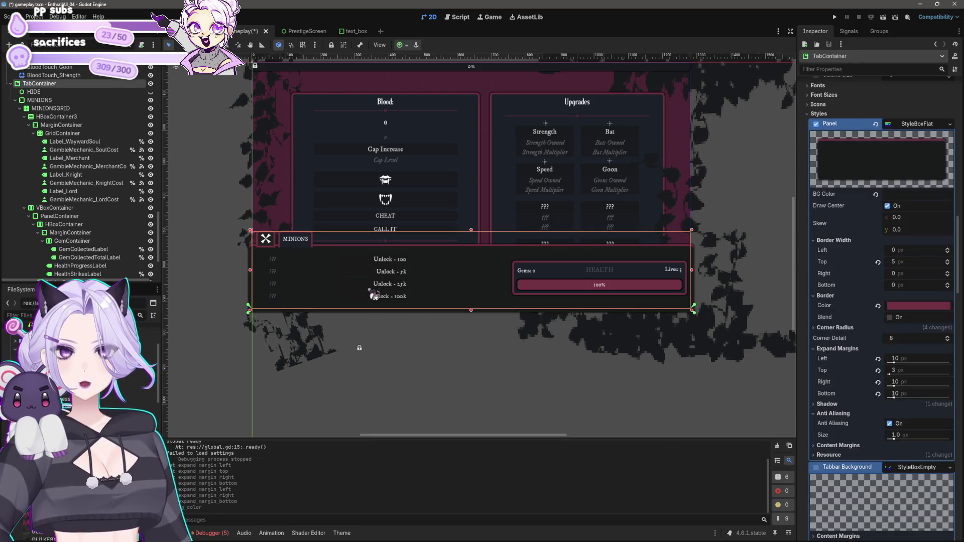
click(915, 195)
click(908, 398)
key(Escape)
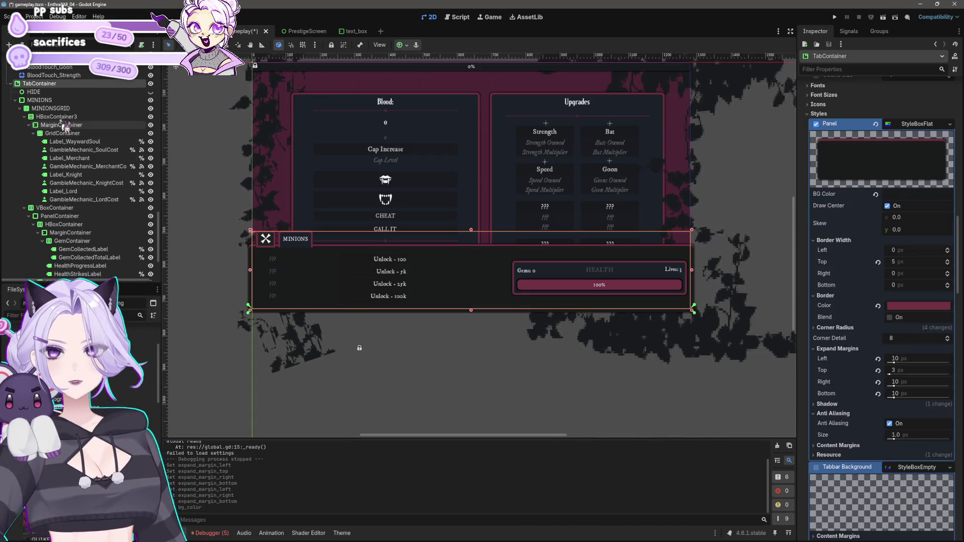
- Select TabContainer, filter the Inspector by 'tab' and inspect the Tab Selected BG Color
click(40, 100)
click(43, 84)
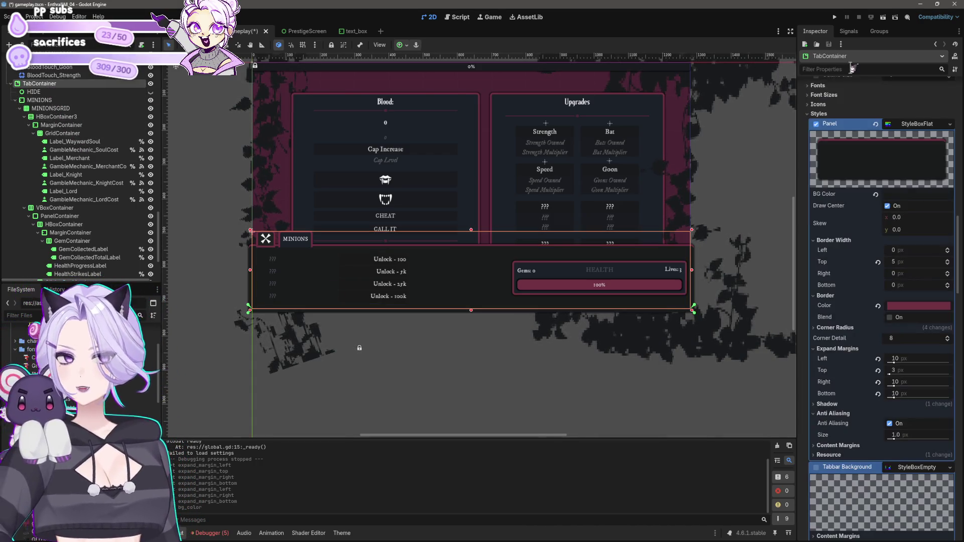
text(tab)
scroll(899, 351, down, 5)
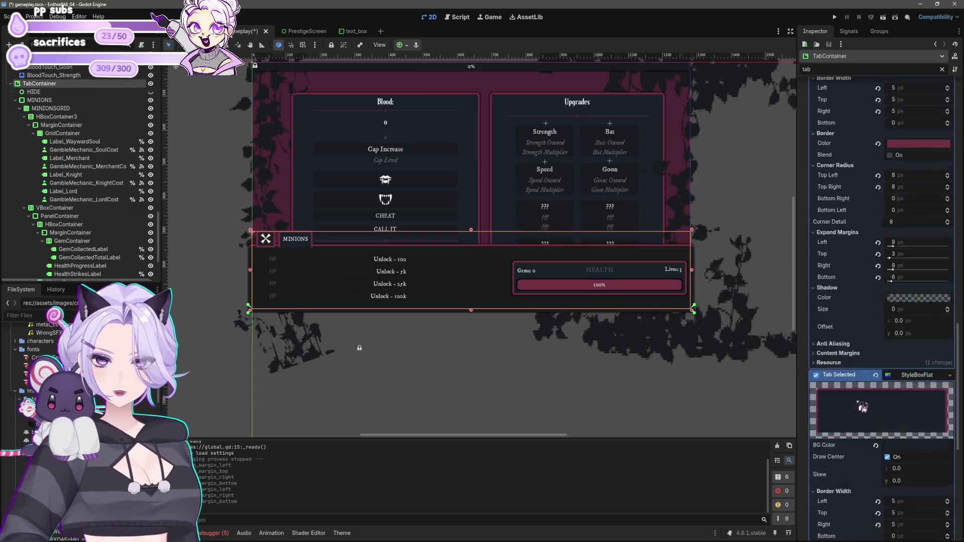
click(909, 216)
click(913, 417)
click(445, 414)
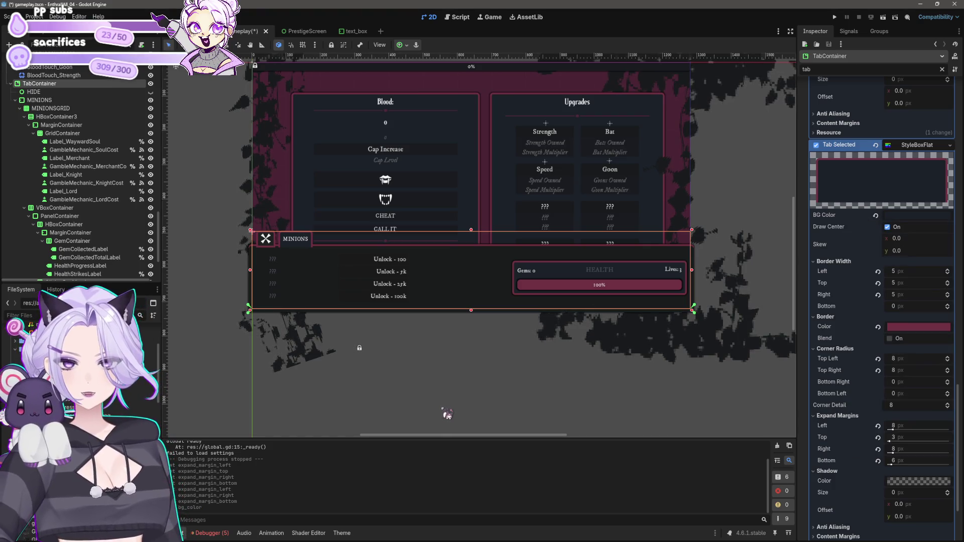
scroll(473, 307, up, 3)
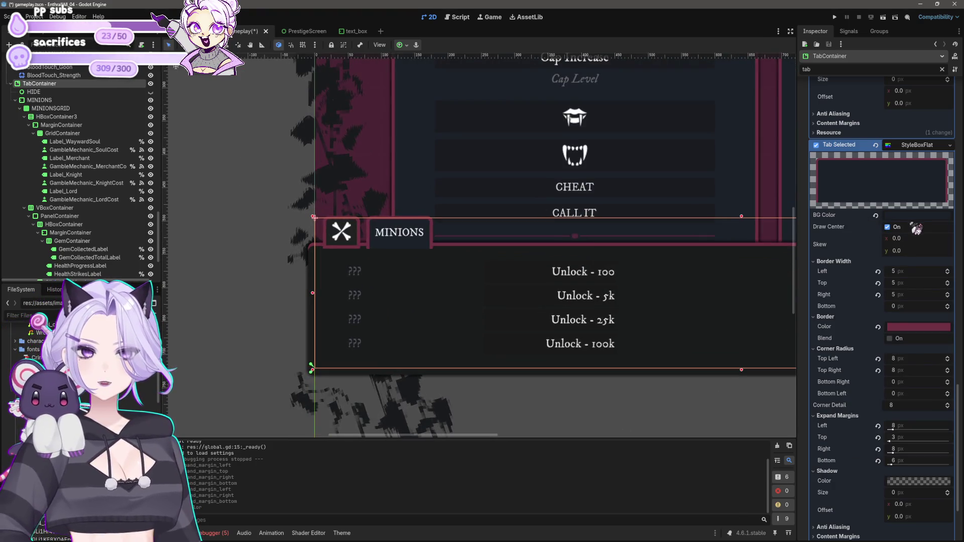
- Set the selected tab's BG Color to 1a1c1c
click(918, 216)
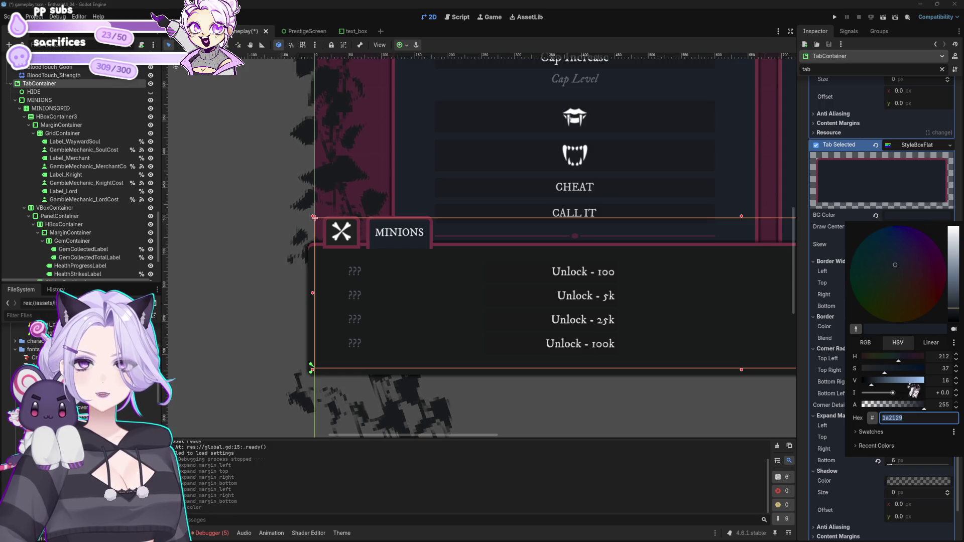
click(918, 171)
click(924, 147)
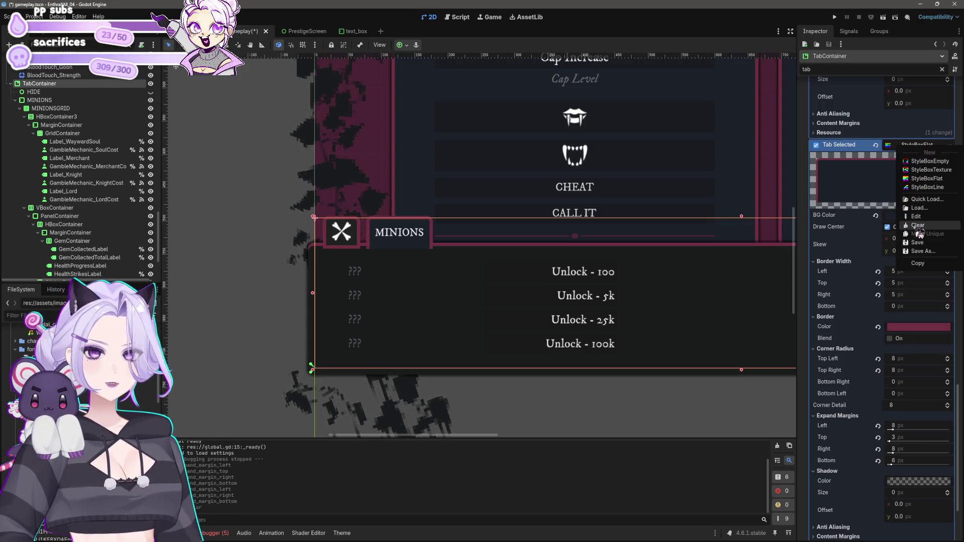
click(895, 223)
text(1a1c1c)
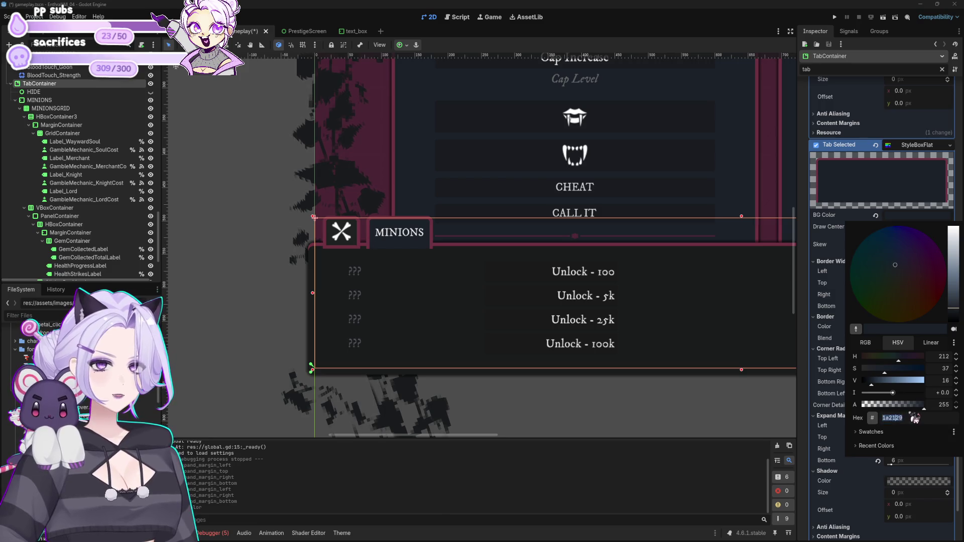
key(Escape)
click(523, 408)
- Save the gameplay scene and launch the game to test the tab styling
scroll(542, 401, down, 3)
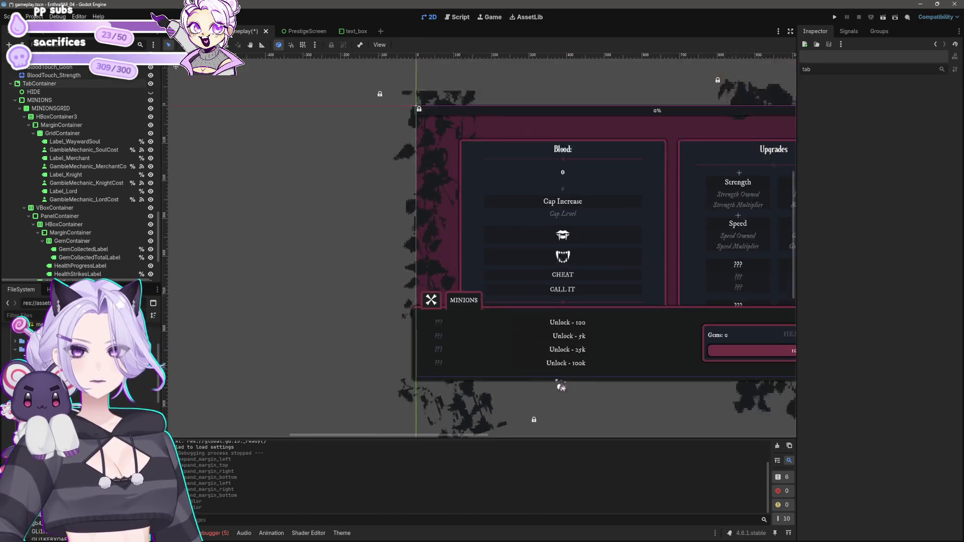
scroll(552, 382, down, 1)
key(ctrl+s)
scroll(667, 134, right, 3)
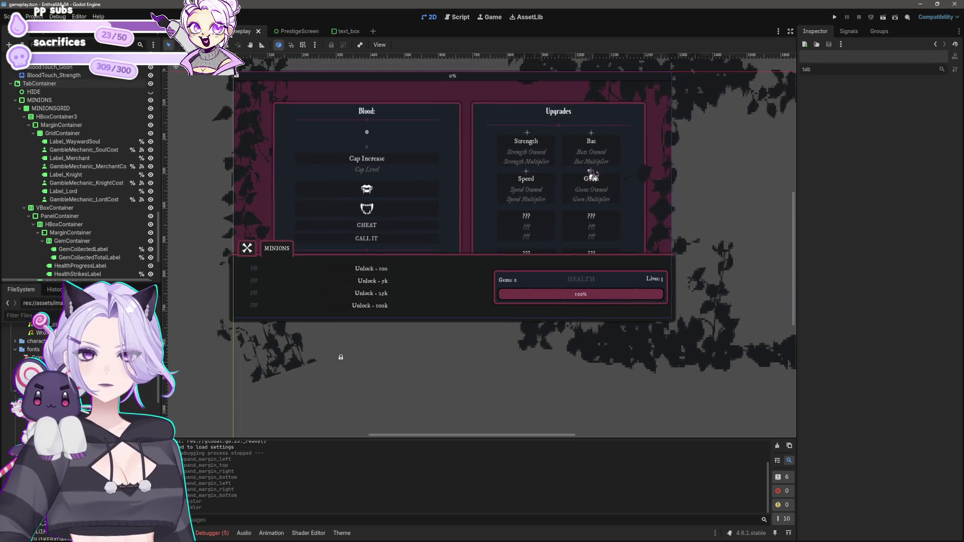
click(842, 21)
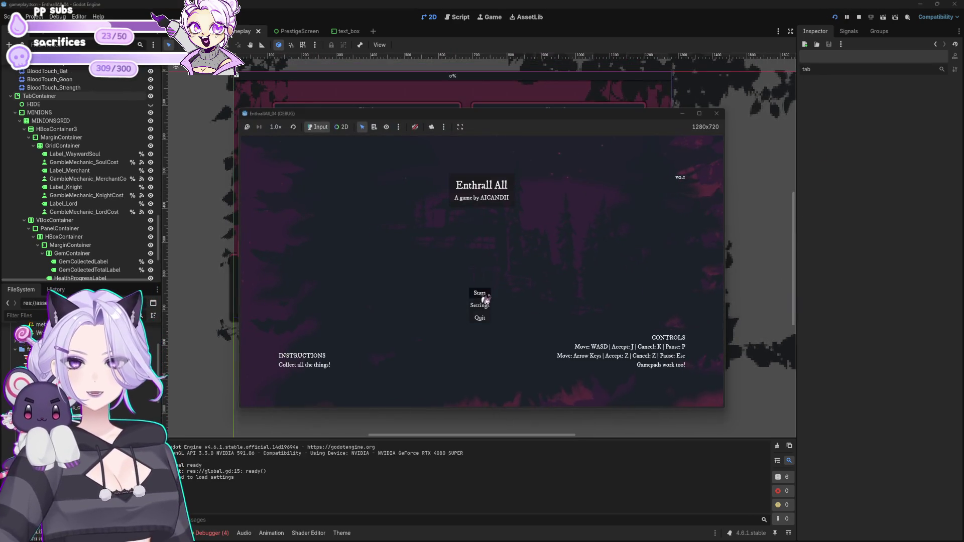
click(481, 296)
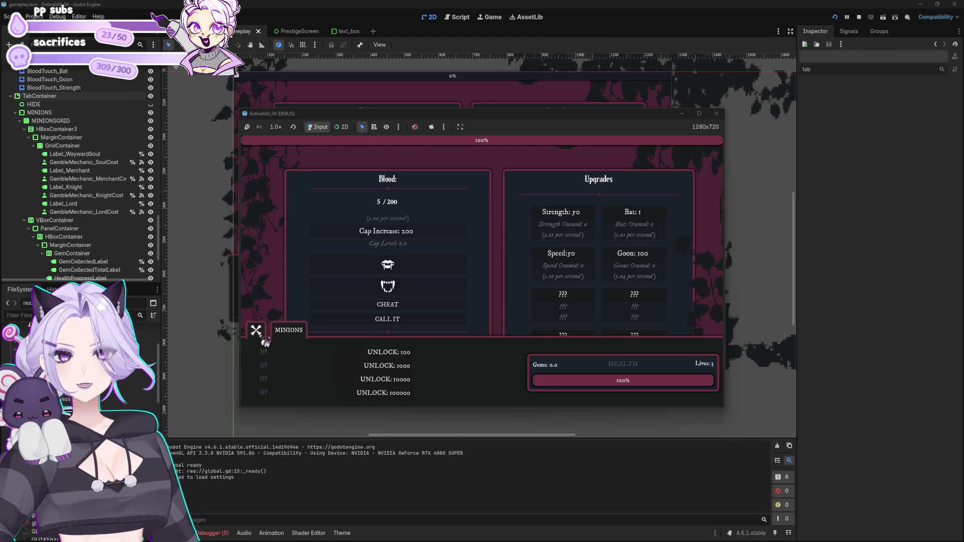
click(256, 330)
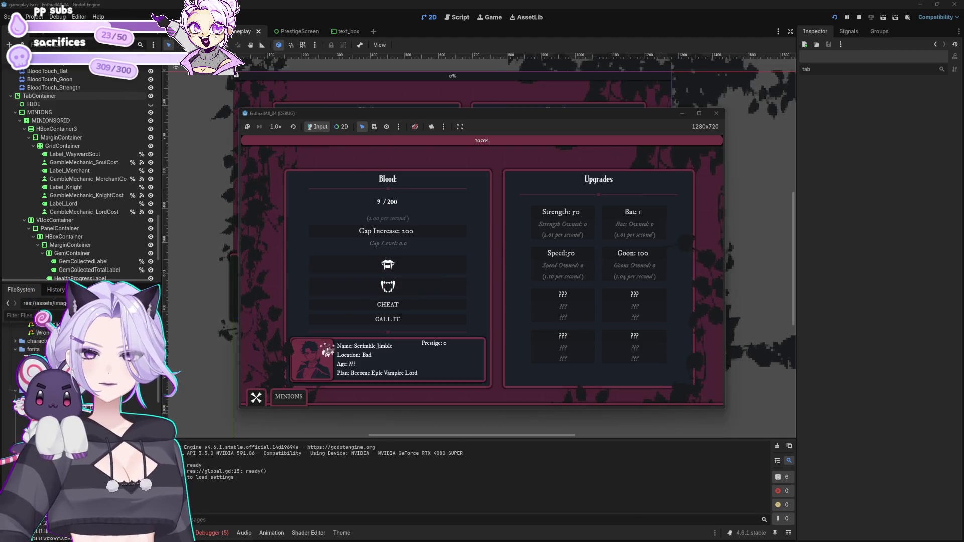
click(258, 398)
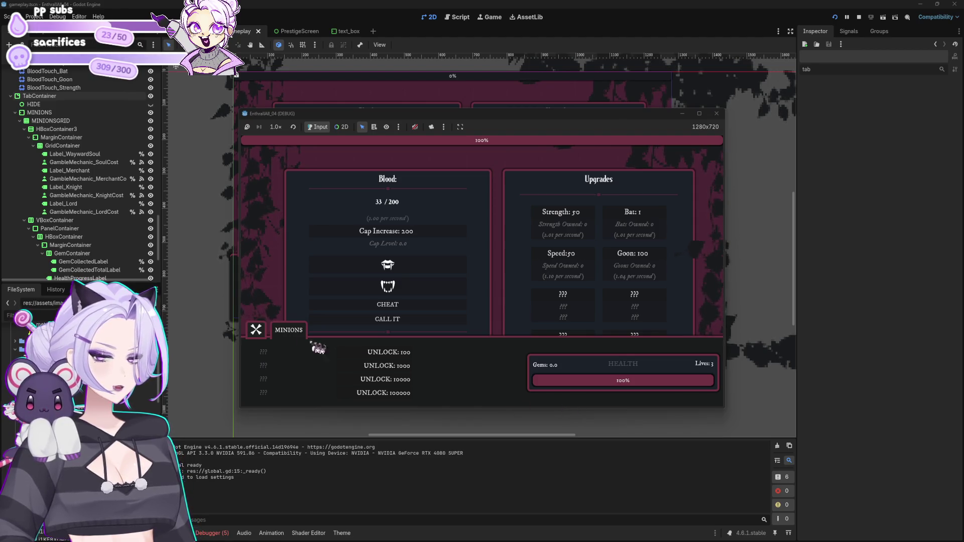
click(256, 330)
click(290, 398)
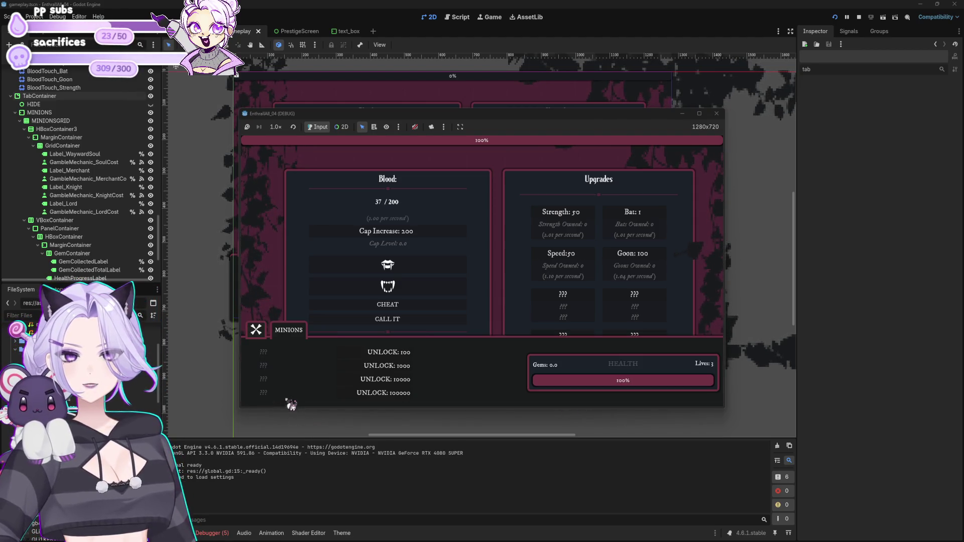
click(258, 329)
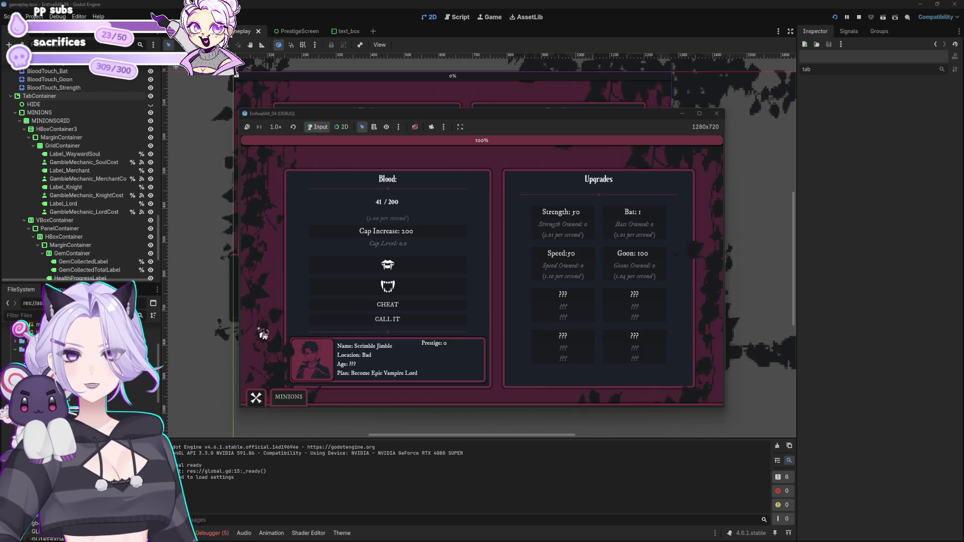
click(283, 398)
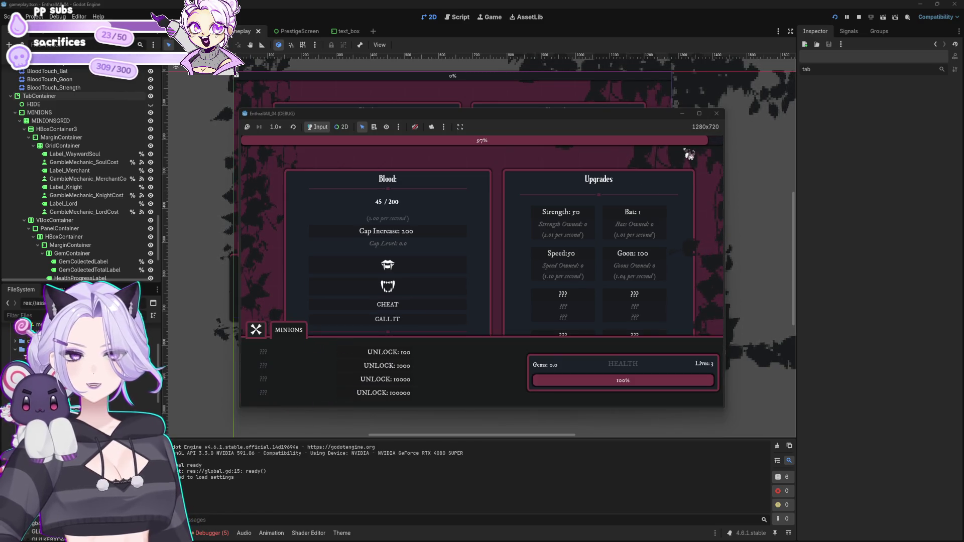
click(716, 113)
click(282, 255)
scroll(329, 314, up, 2)
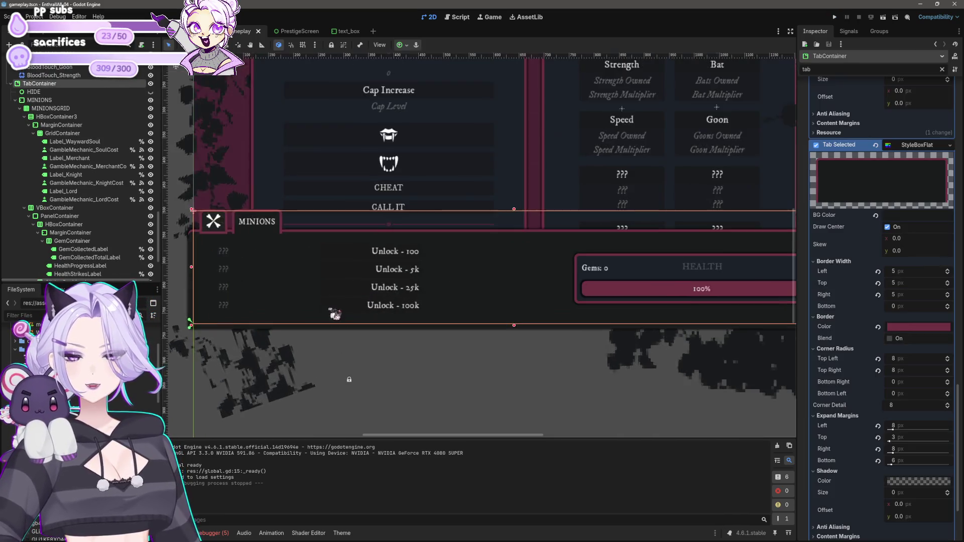
- Set the selected tab style's bottom expand margin to 2 px
scroll(582, 357, up, 5)
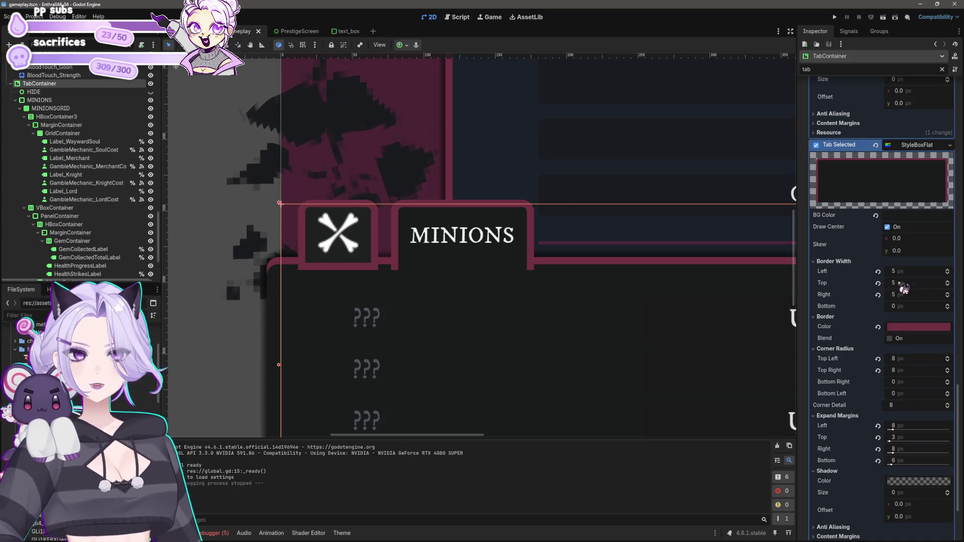
scroll(898, 284, down, 2)
scroll(861, 447, up, 4)
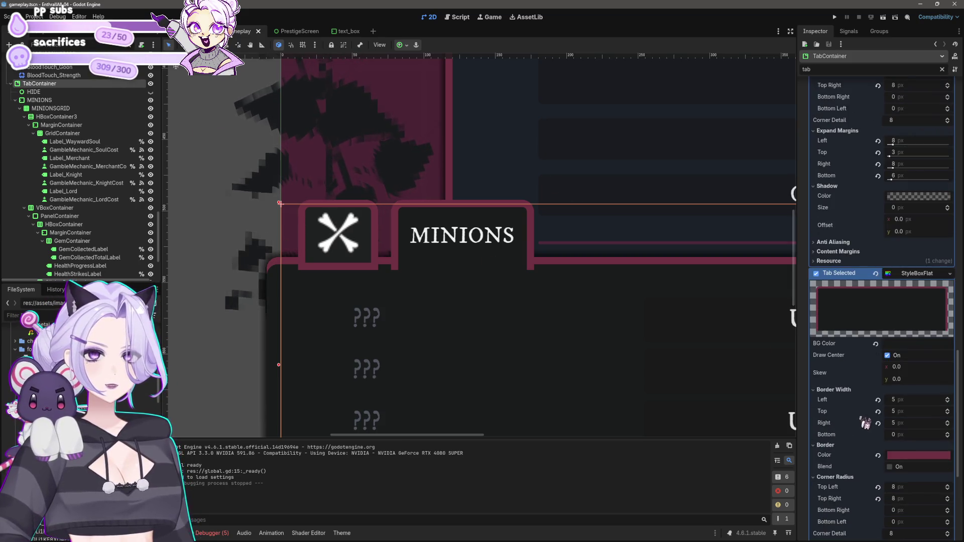
scroll(844, 275, up, 2)
scroll(846, 271, up, 1)
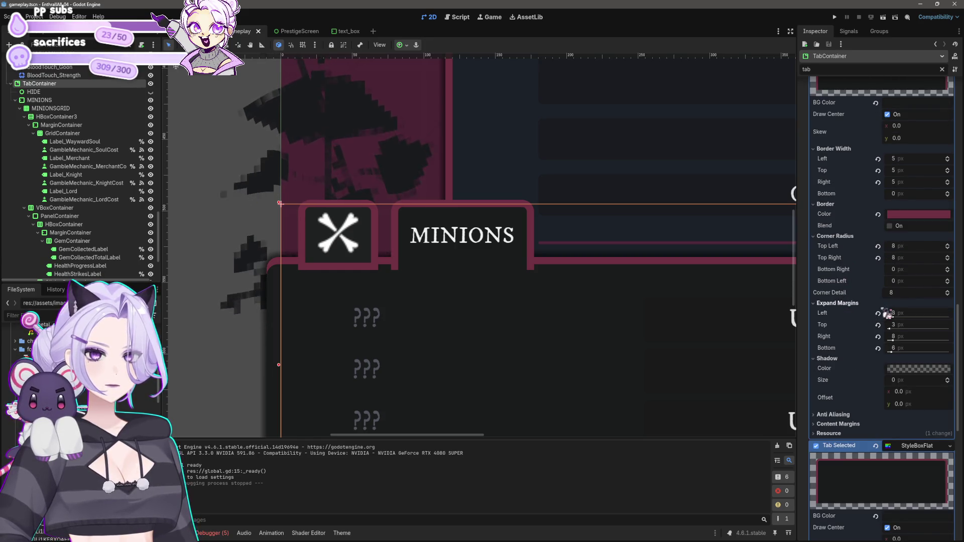
click(932, 349)
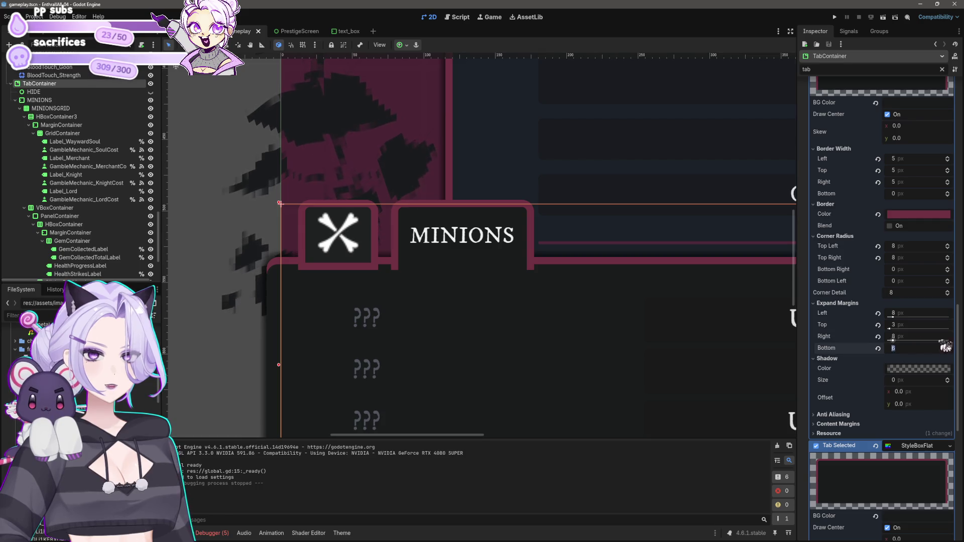
text(4)
key(Return)
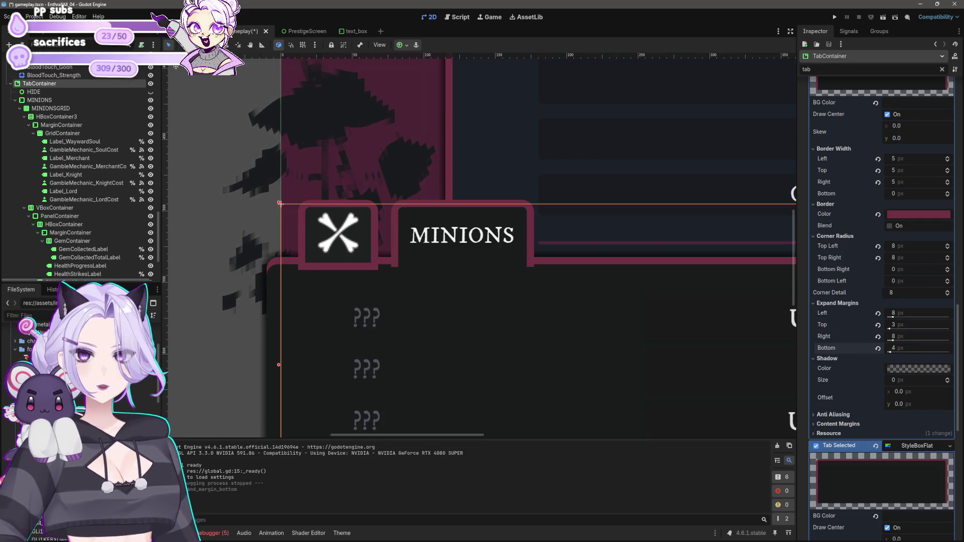
click(896, 348)
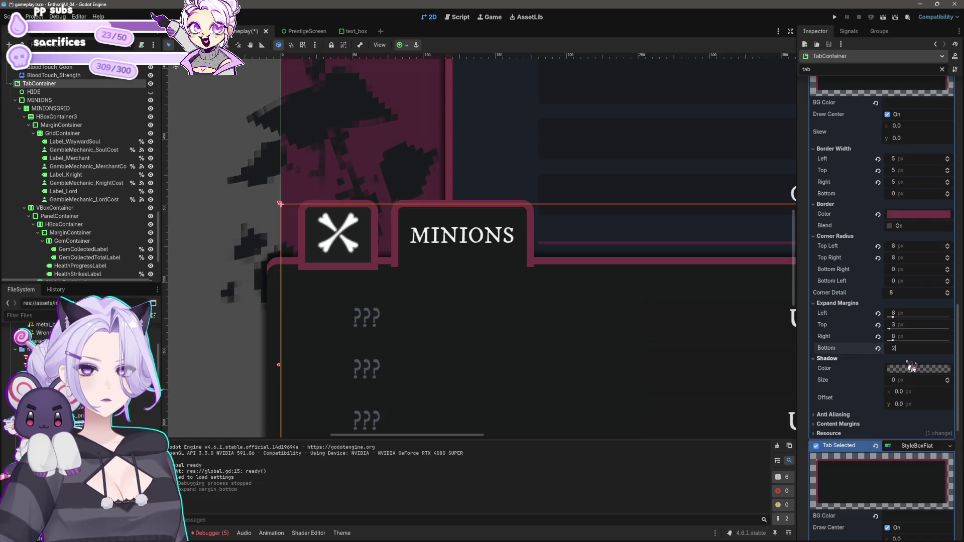
key(Return)
- Deselect TabContainer, save gameplay.tscn and run the project to playtest it
scroll(246, 241, down, 1)
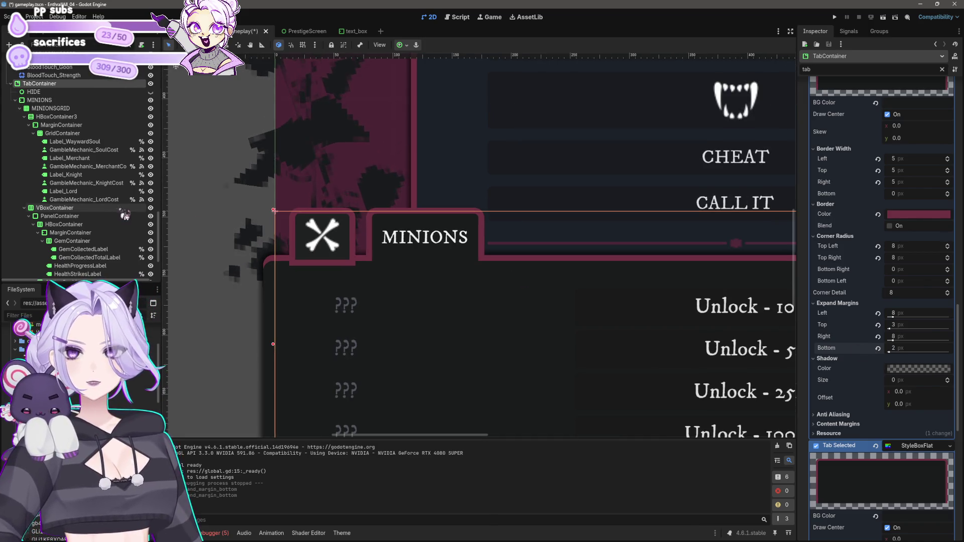
scroll(848, 322, down, 5)
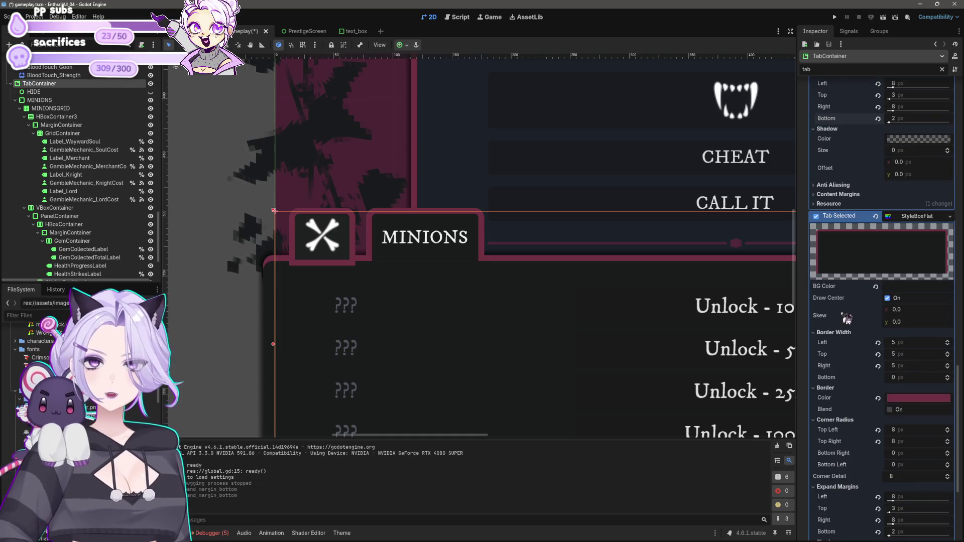
scroll(874, 394, up, 2)
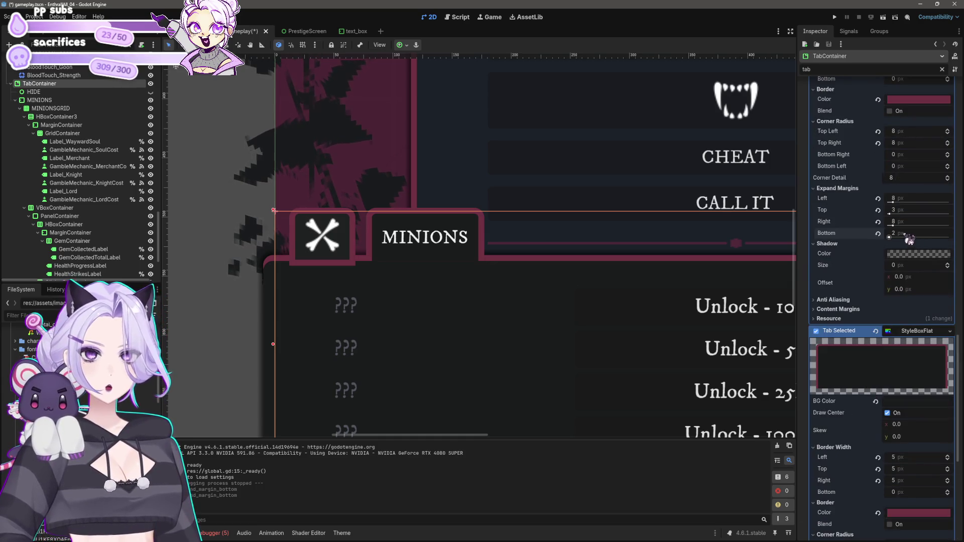
scroll(871, 352, down, 5)
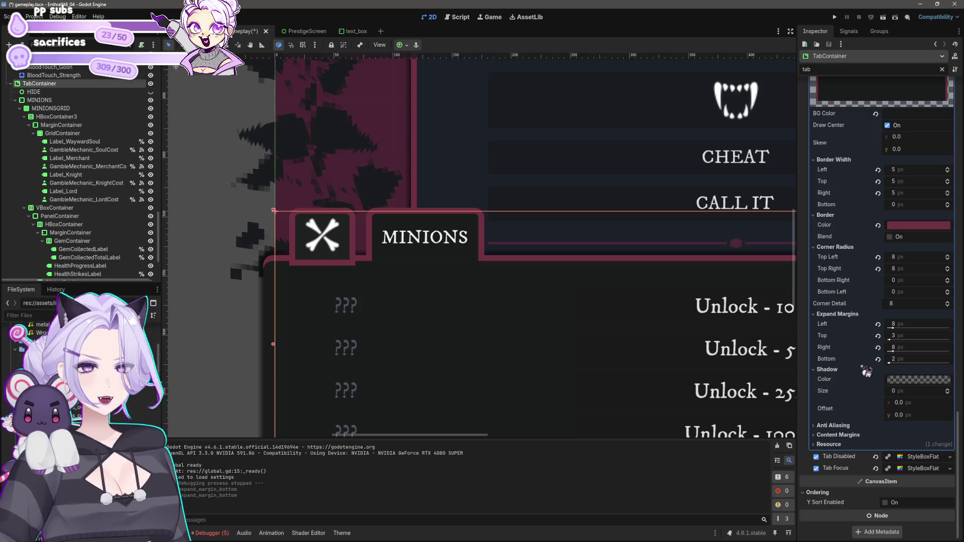
scroll(863, 348, up, 10)
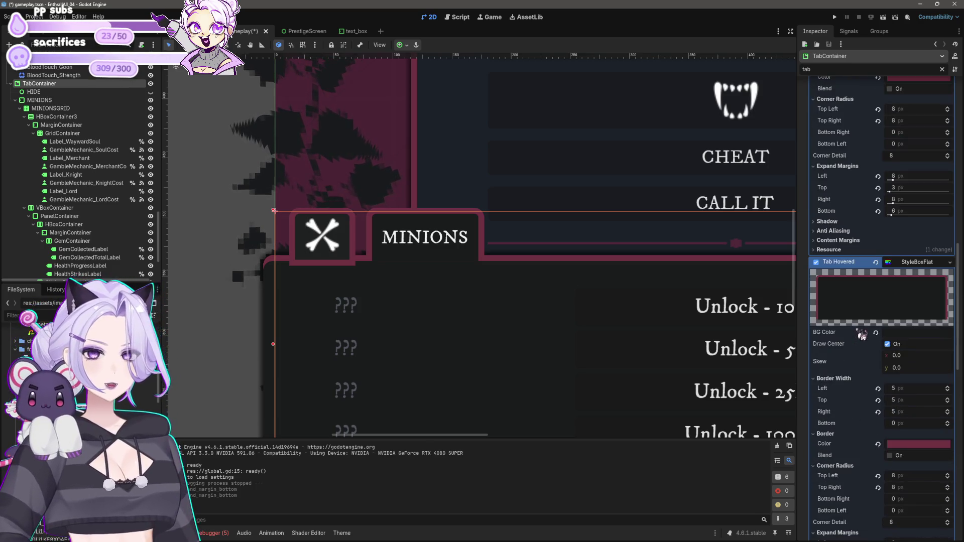
scroll(861, 279, up, 5)
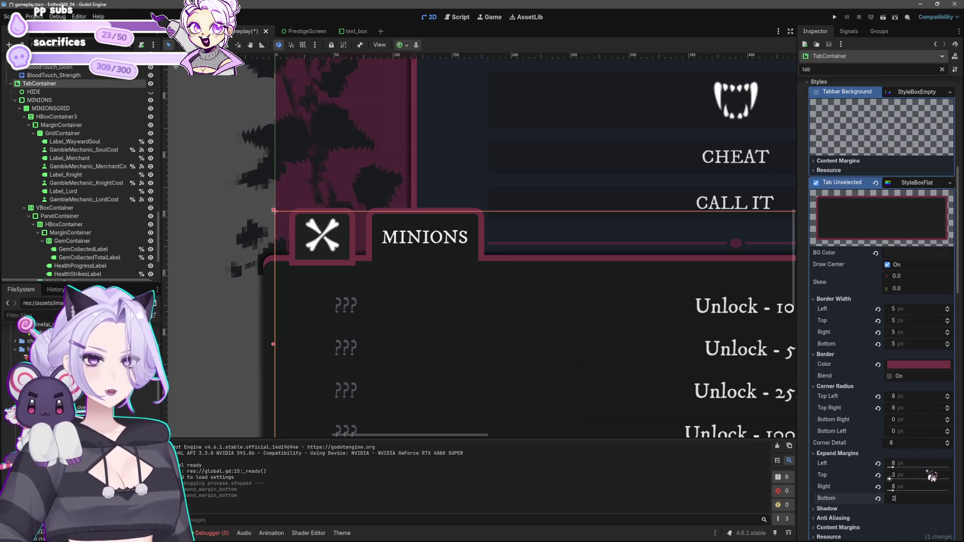
click(222, 325)
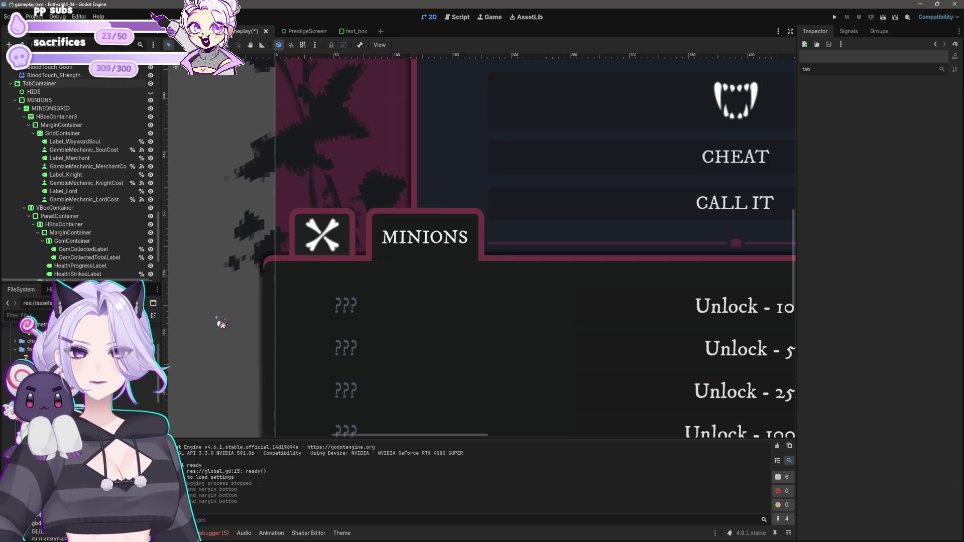
scroll(222, 324, down, 3)
scroll(222, 324, down, 3)
key(ctrl+s)
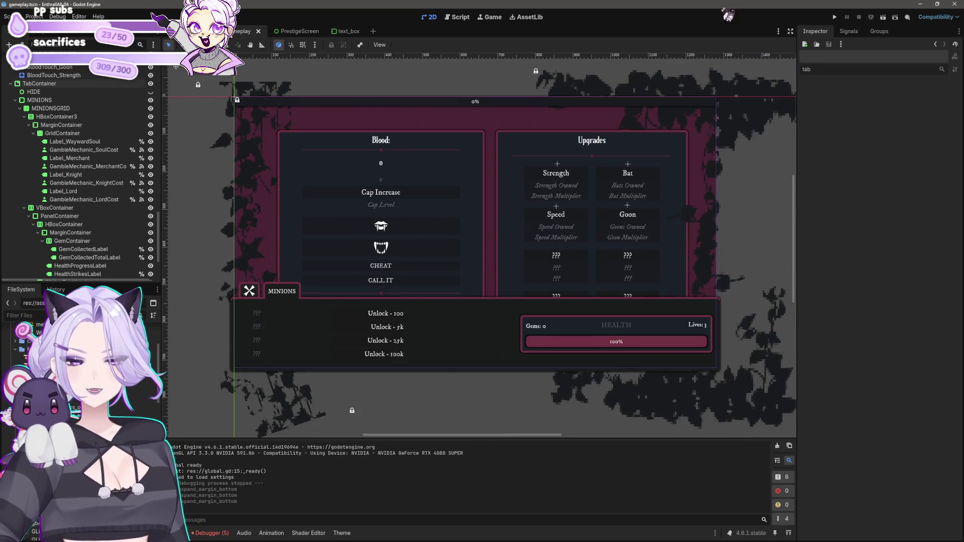
click(834, 18)
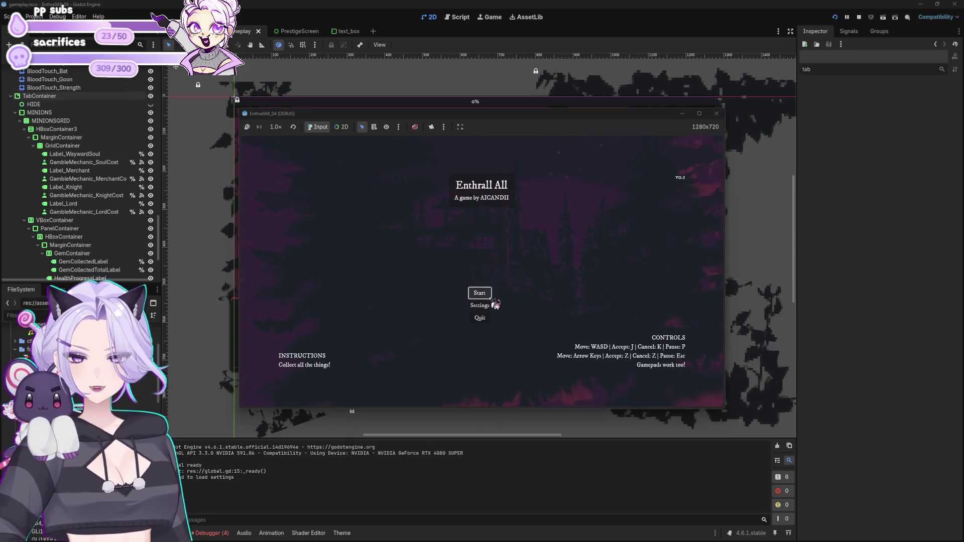
- Start a new game, buy three Bat upgrades and harvest blood three times
click(483, 296)
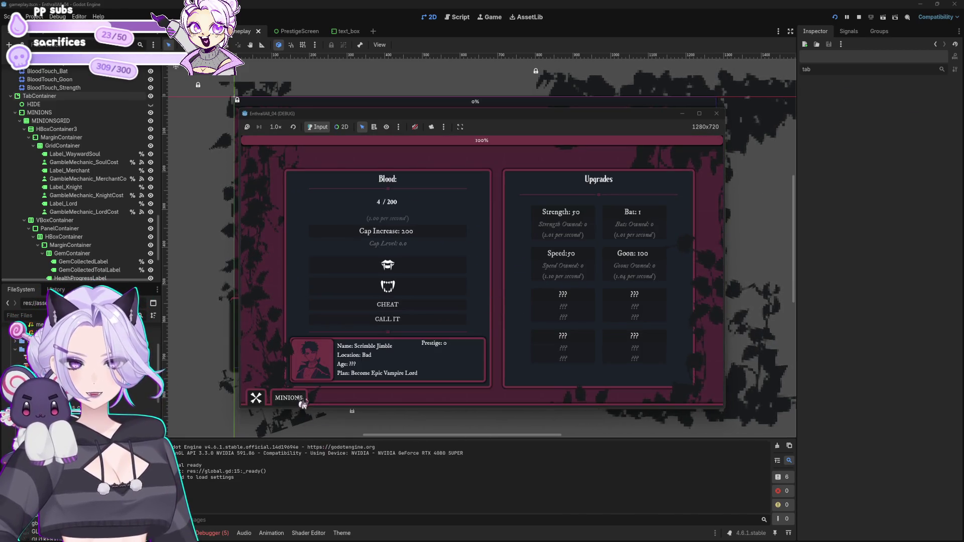
click(296, 398)
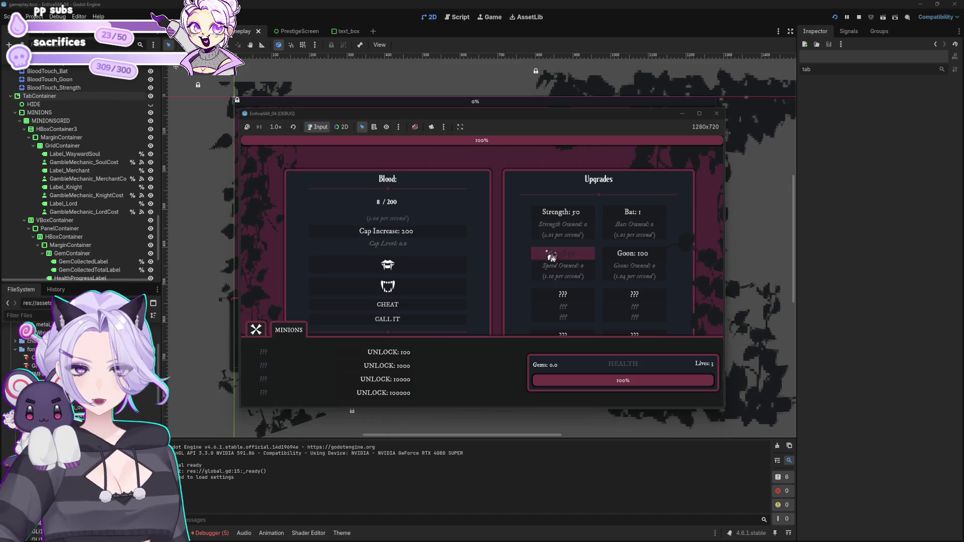
click(279, 336)
click(649, 217)
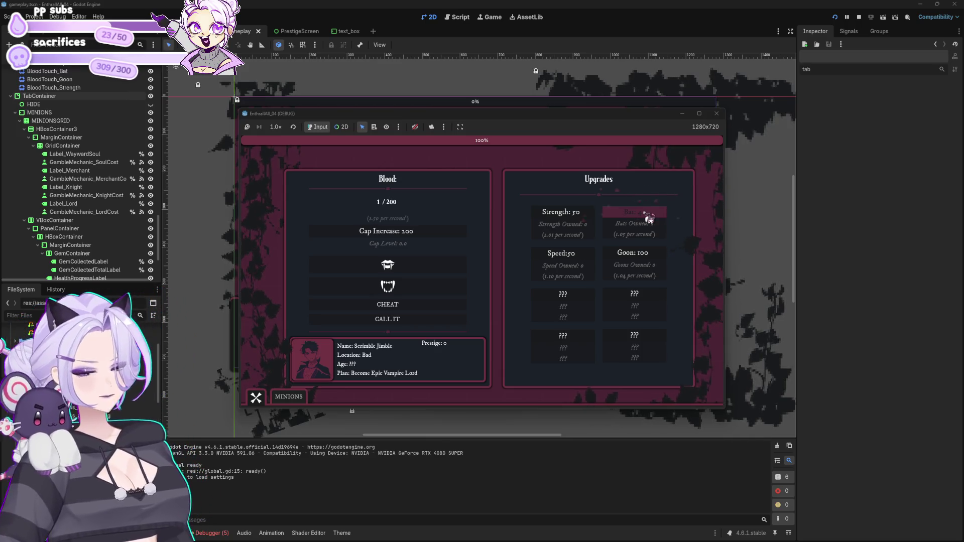
click(649, 219)
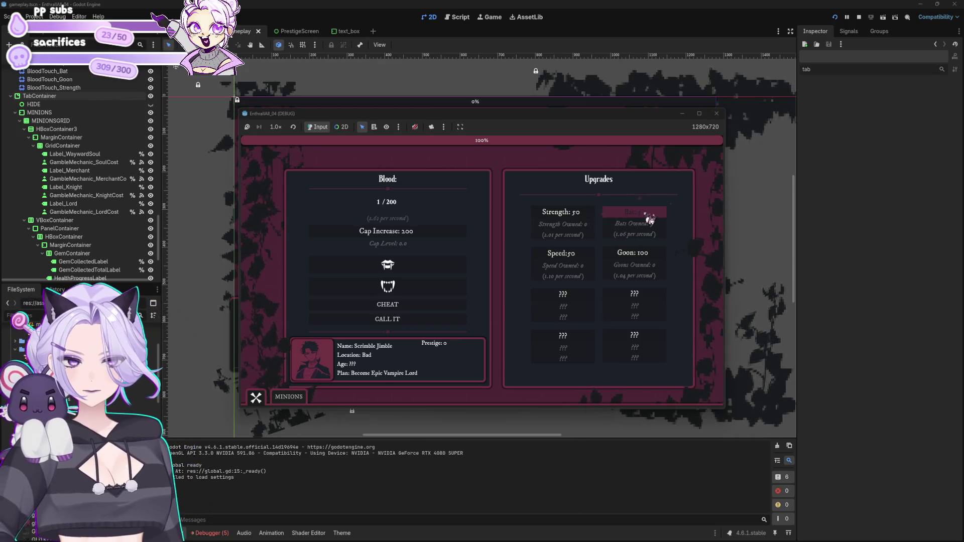
click(650, 219)
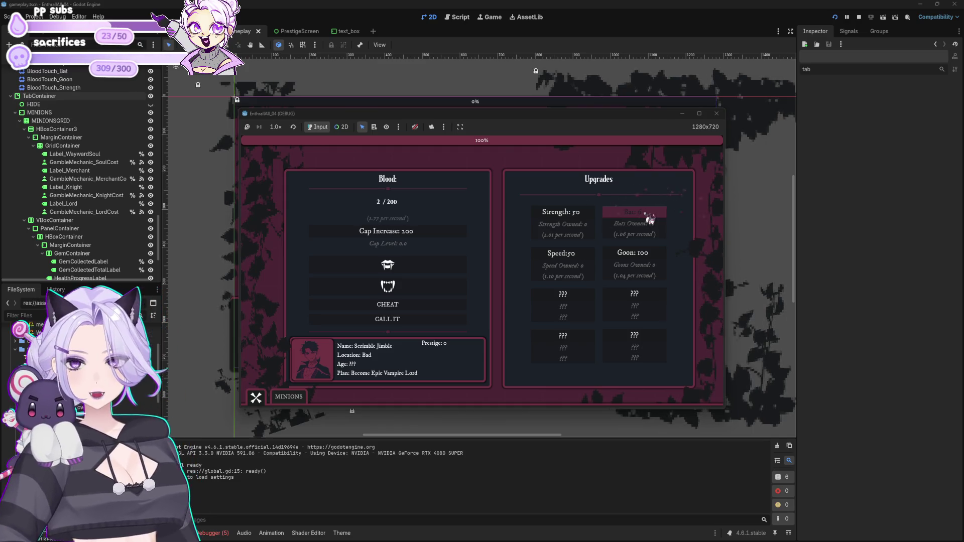
click(397, 272)
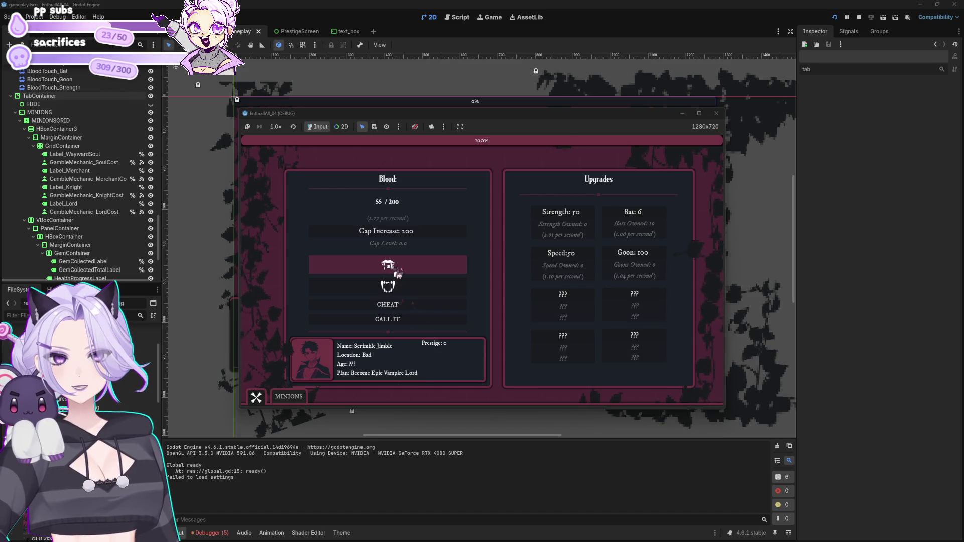
click(397, 273)
click(398, 272)
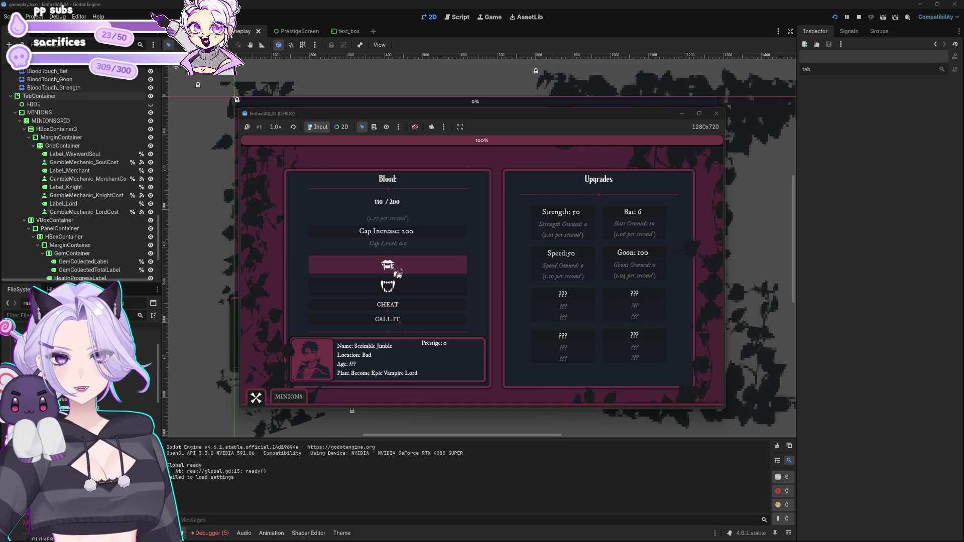
- Buy two more Bat upgrades, harvest blood four times, then stop the game and return to gameplay.gd
click(296, 396)
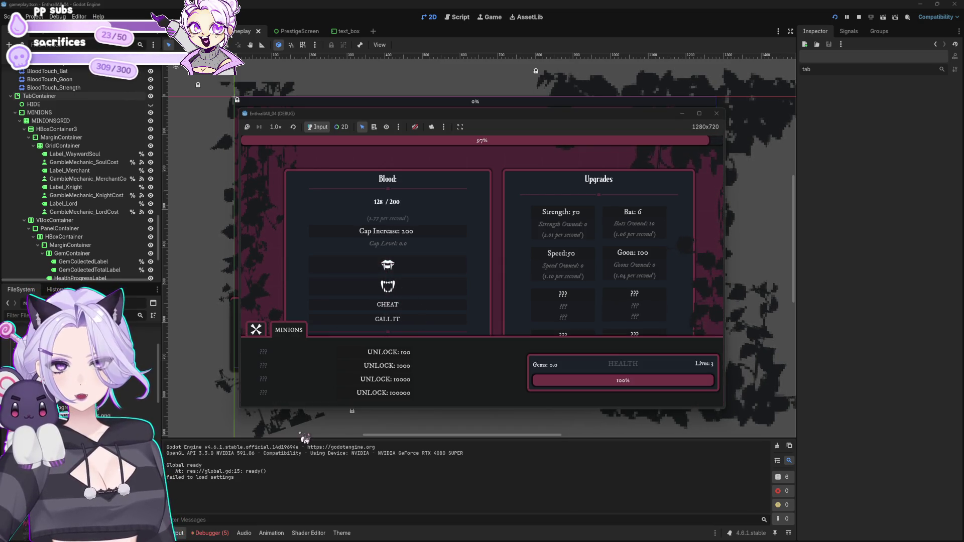
click(255, 333)
click(648, 222)
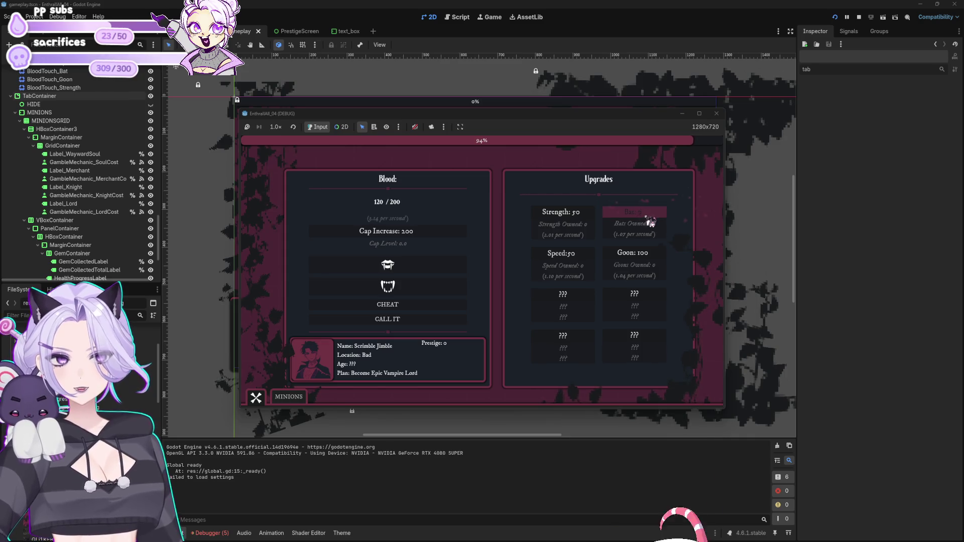
click(650, 220)
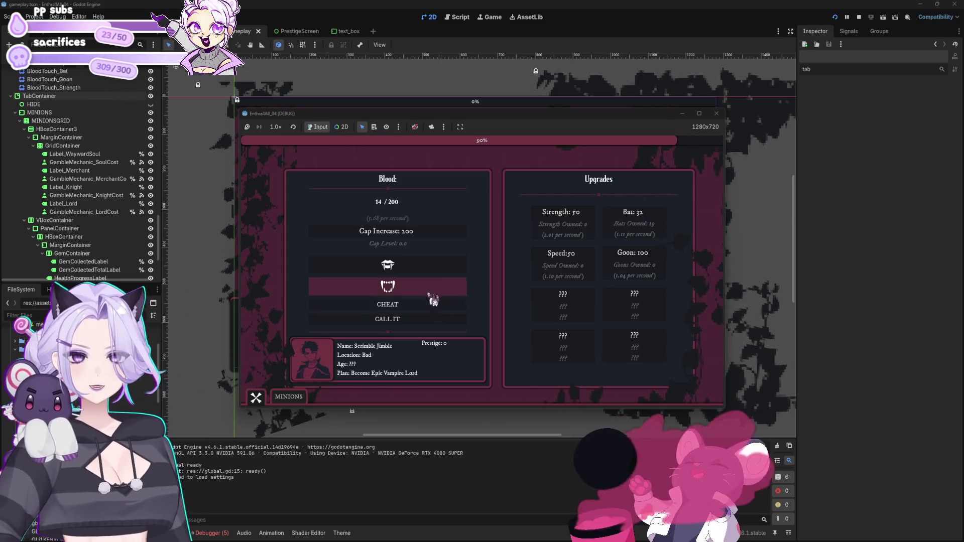
click(434, 274)
click(434, 274)
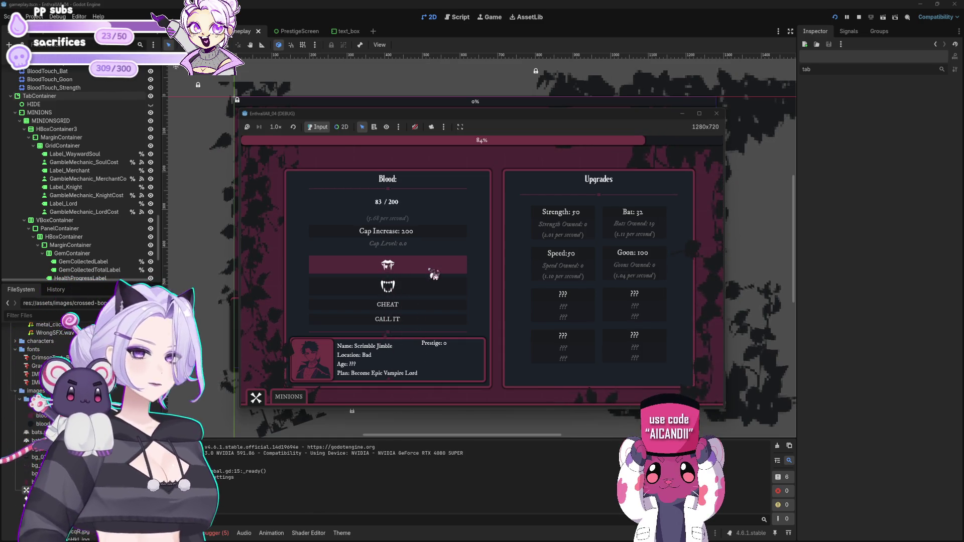
click(433, 274)
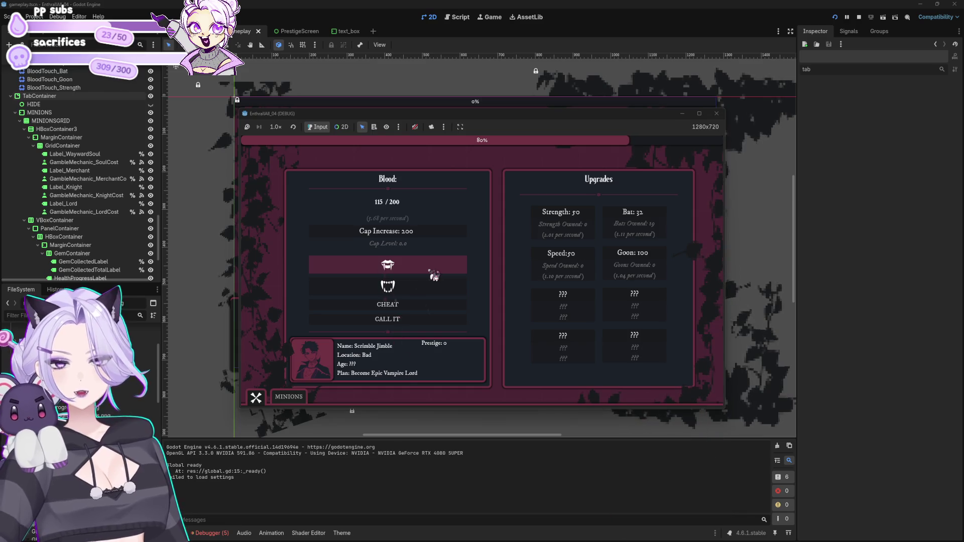
click(434, 275)
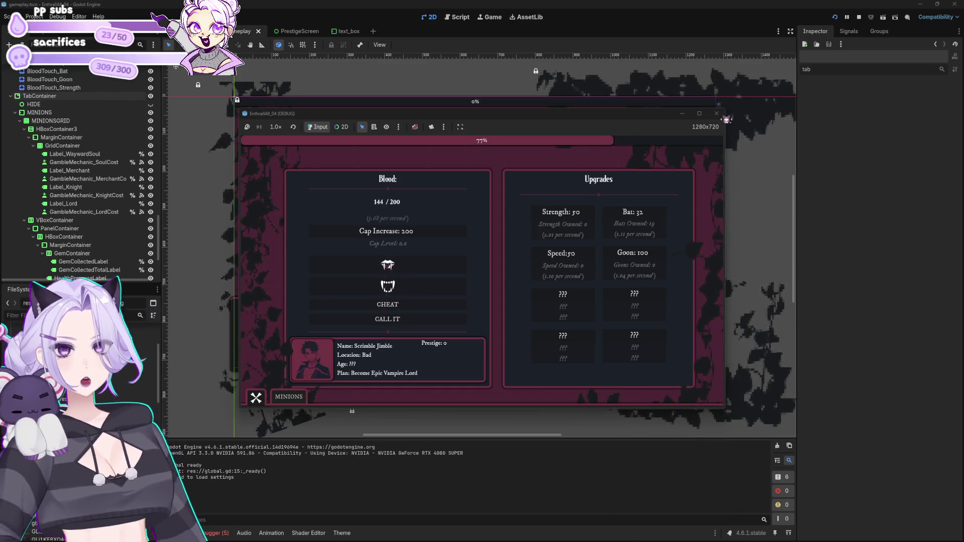
click(717, 113)
click(461, 17)
scroll(456, 99, down, 5)
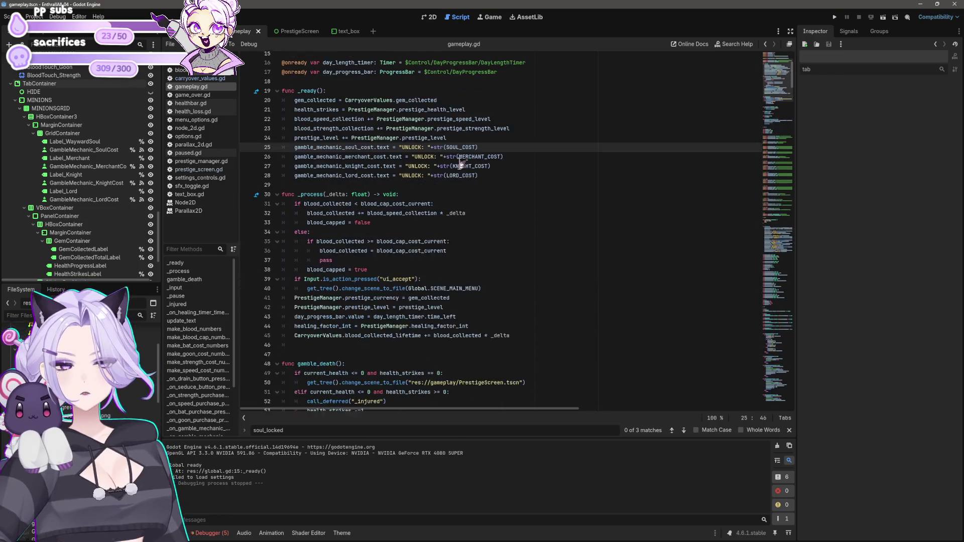
- Scroll to the end of gameplay.gd and open a new line in _on_prestige_button_pressed
click(475, 231)
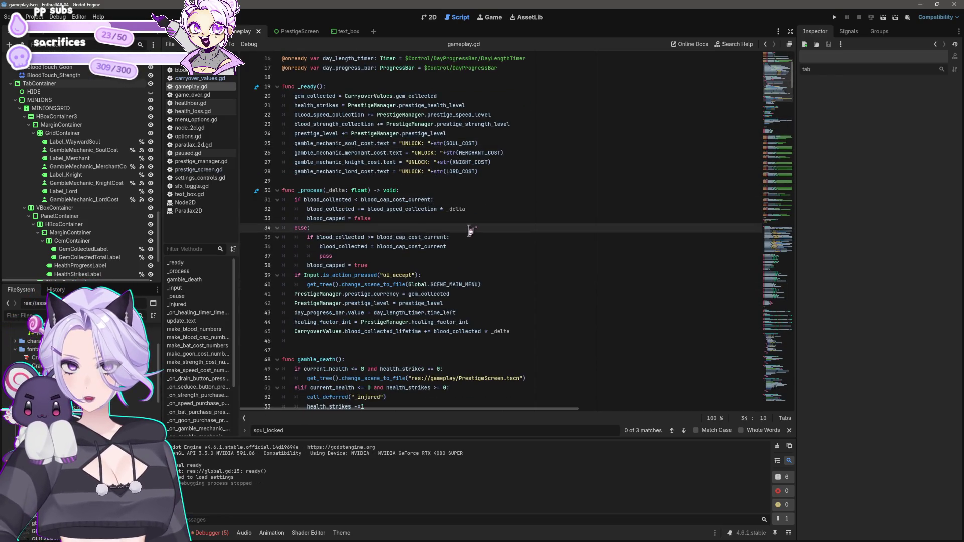
scroll(475, 235, down, 6)
mouse_move(797, 96)
mouse_down()
mouse_move(842, 378)
mouse_move(835, 414)
mouse_up()
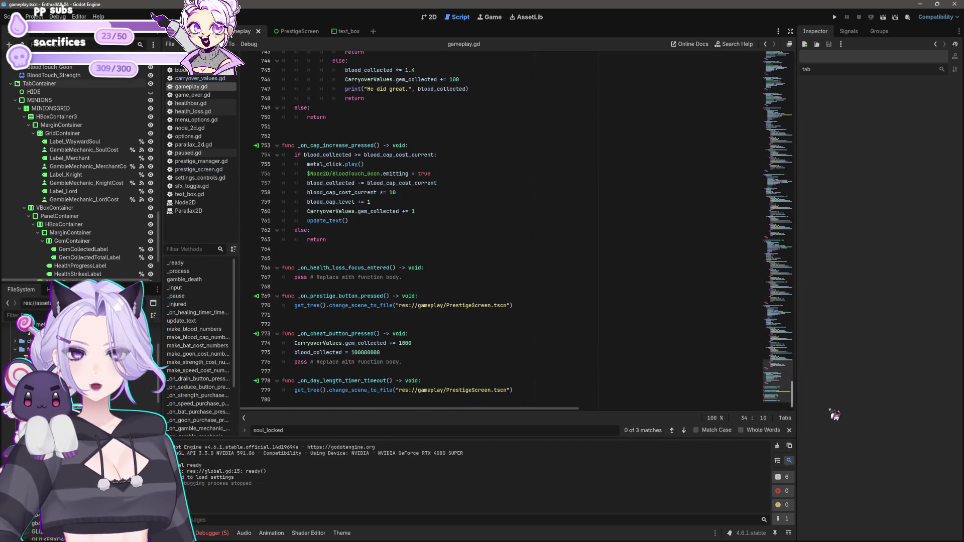
click(522, 306)
click(487, 295)
click(515, 305)
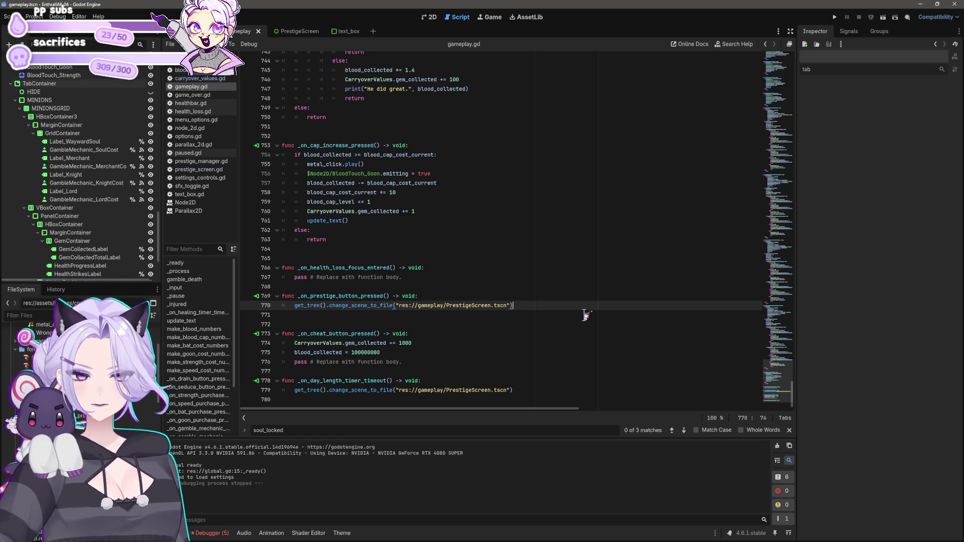
key(ctrl+shift+Return)
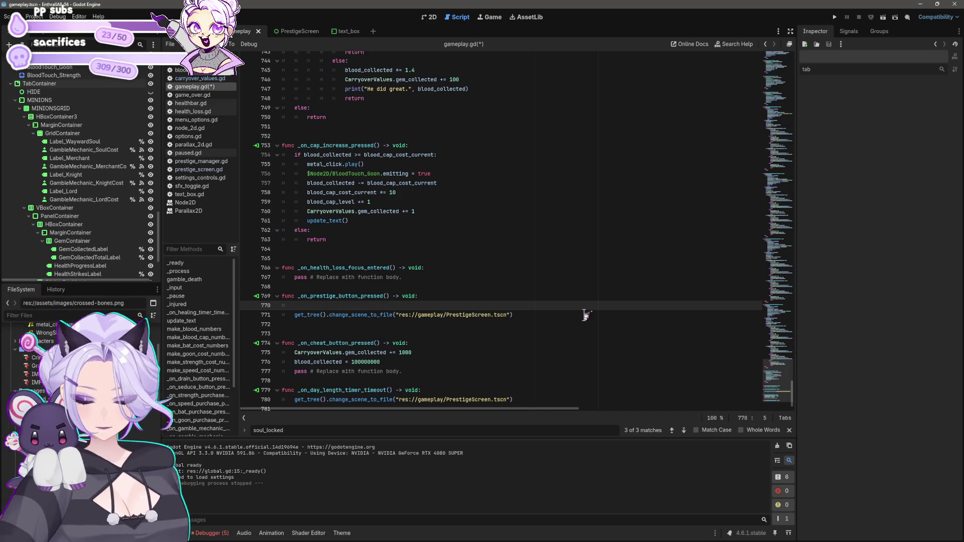
- Replace the prestige handler's scene change with a check_narrative_step() call
text(check_)
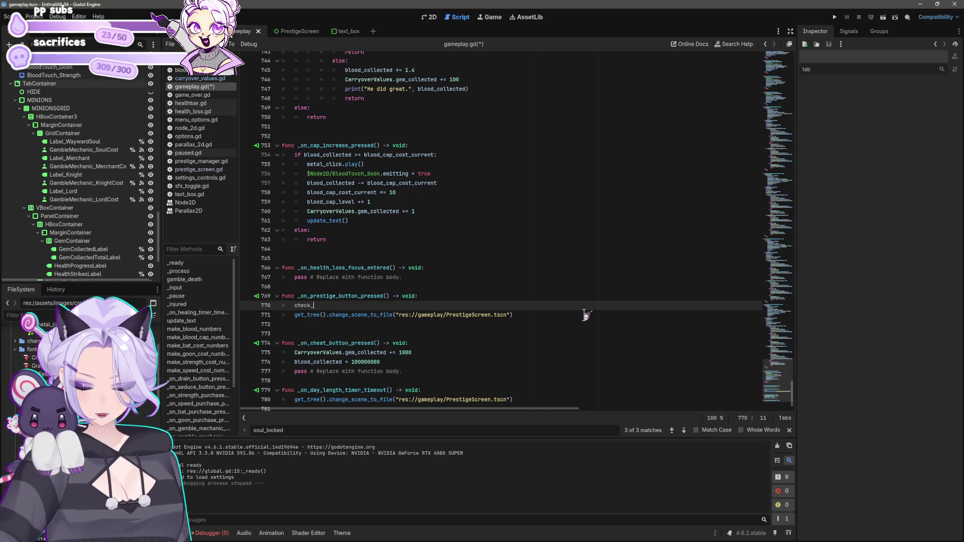
text(ep()
click(587, 315)
key(shift+Home)
key(ctrl+c)
key(shift+Home)
key(BackSpace)
key(BackSpace)
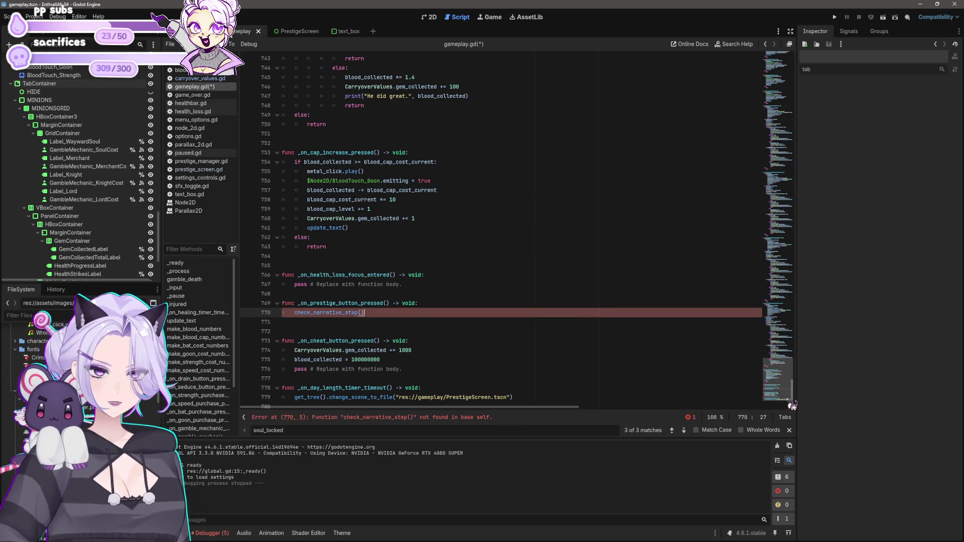
- Add func check_narrative_step() at the file's end containing the PrestigeScreen scene change
scroll(675, 401, down, 1)
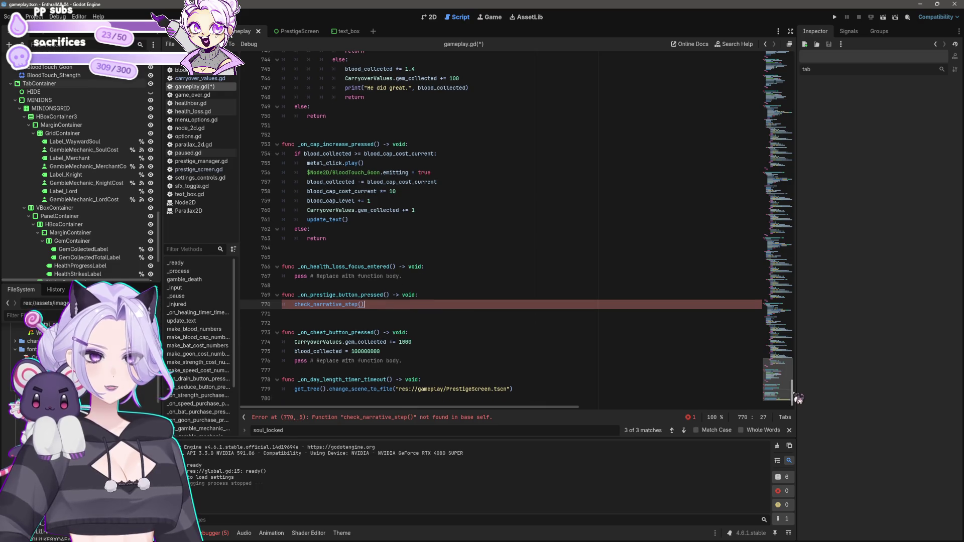
click(645, 398)
key(Return)
text(fun)
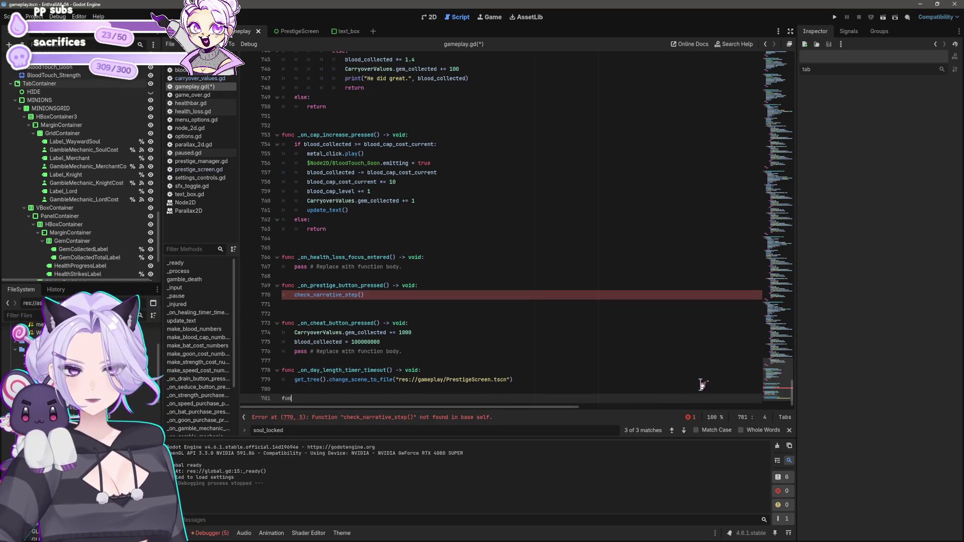
text(c check_narrative)
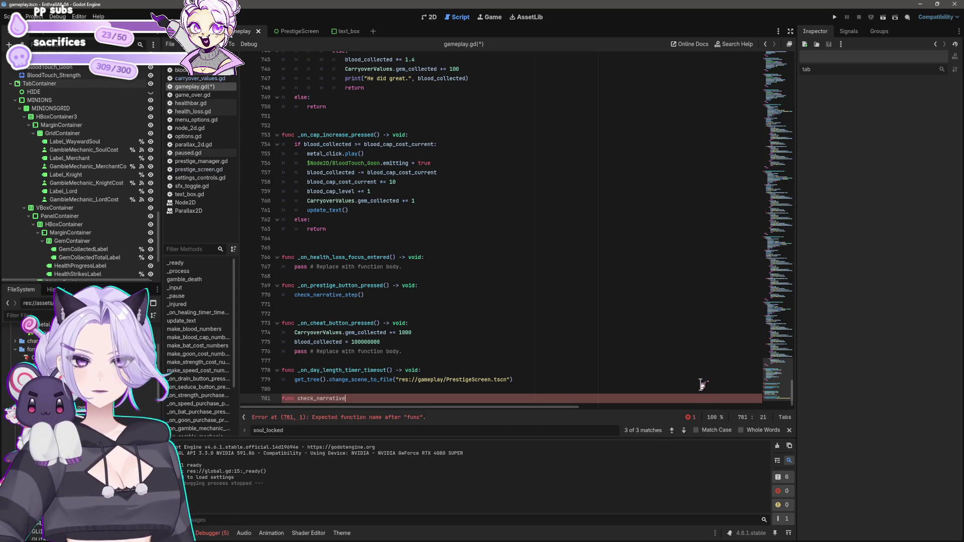
text(()
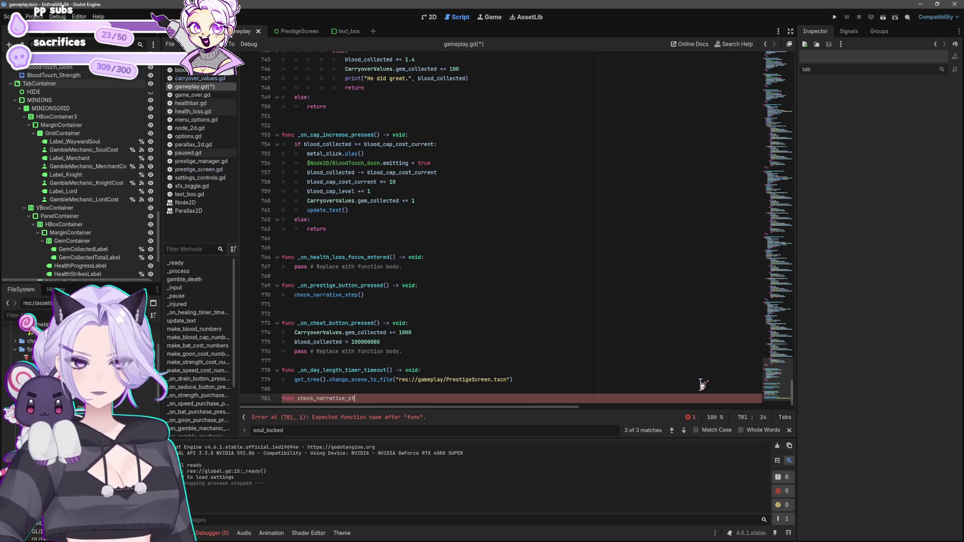
text(p():)
key(Return)
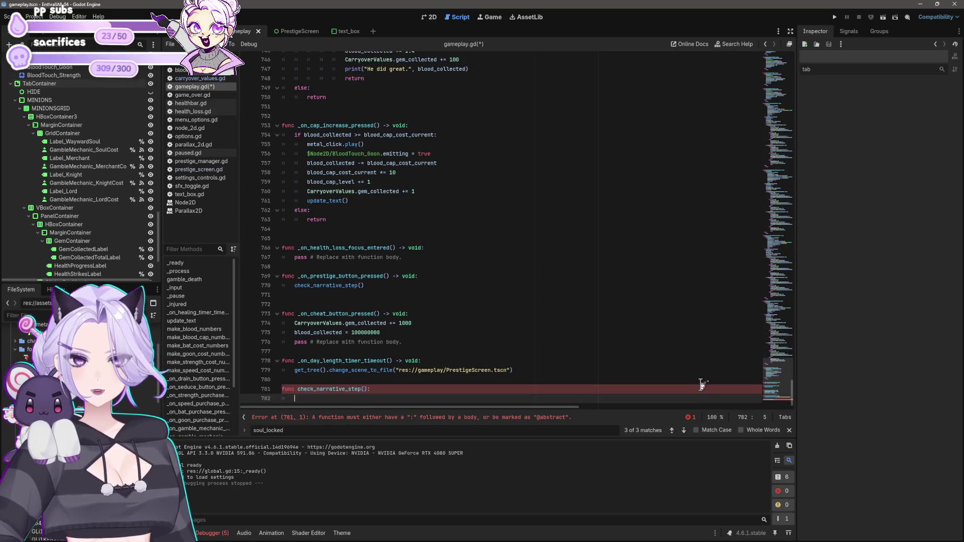
key(ctrl+v)
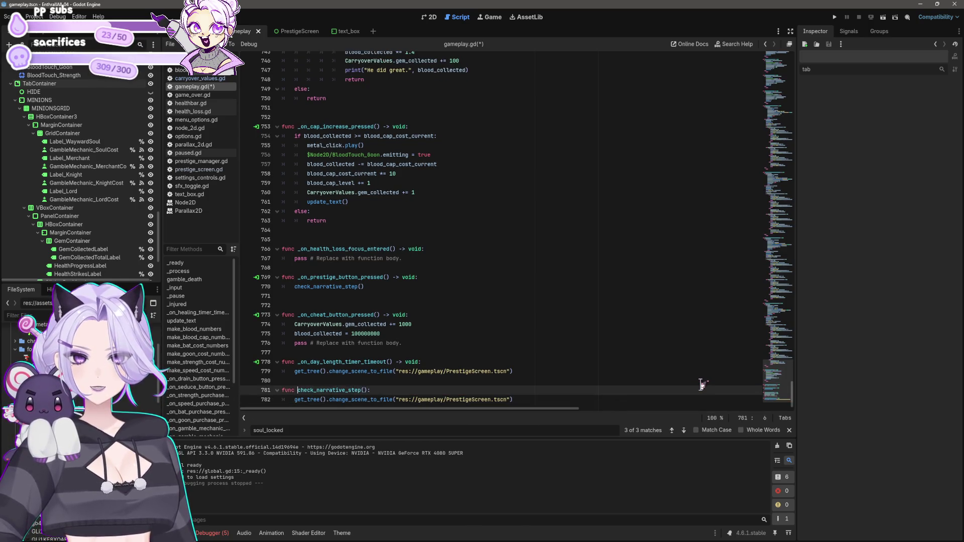
key(ctrl+shift+Right)
key(ctrl+shift+Right)
key(ctrl+c)
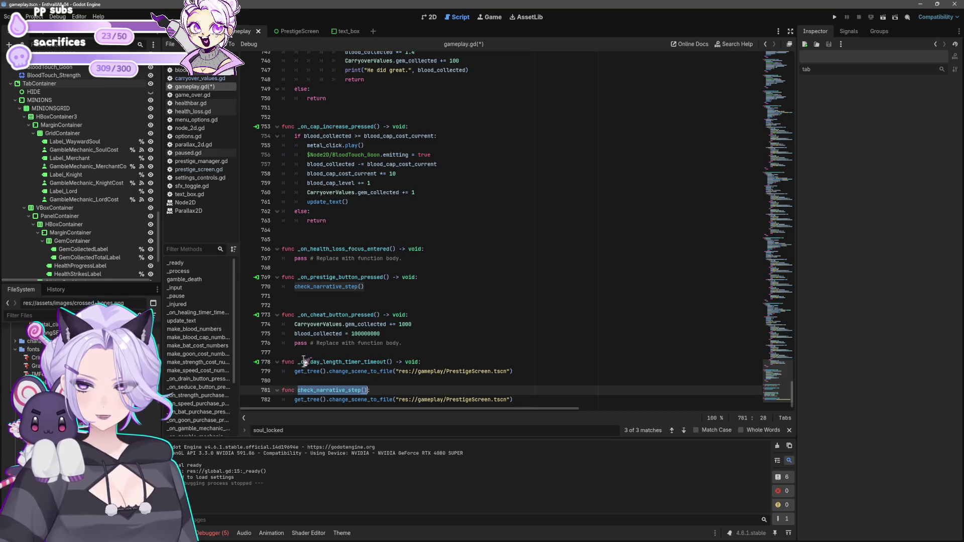
- Make the day-length timeout handler call check_narrative_step() instead of changing scene, and save
click(519, 363)
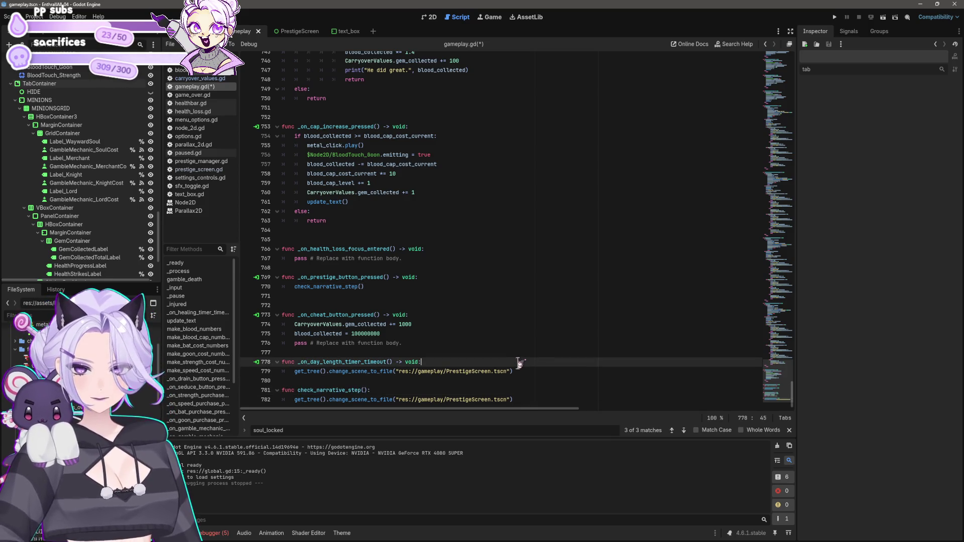
key(Return)
scroll(522, 341, down, 1)
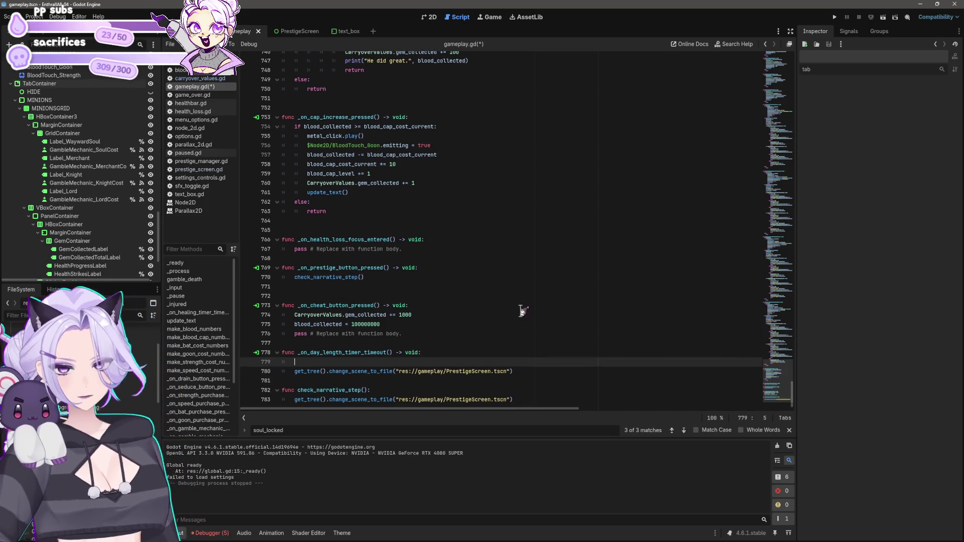
key(ctrl+v)
key(Down)
key(End)
key(shift+Home)
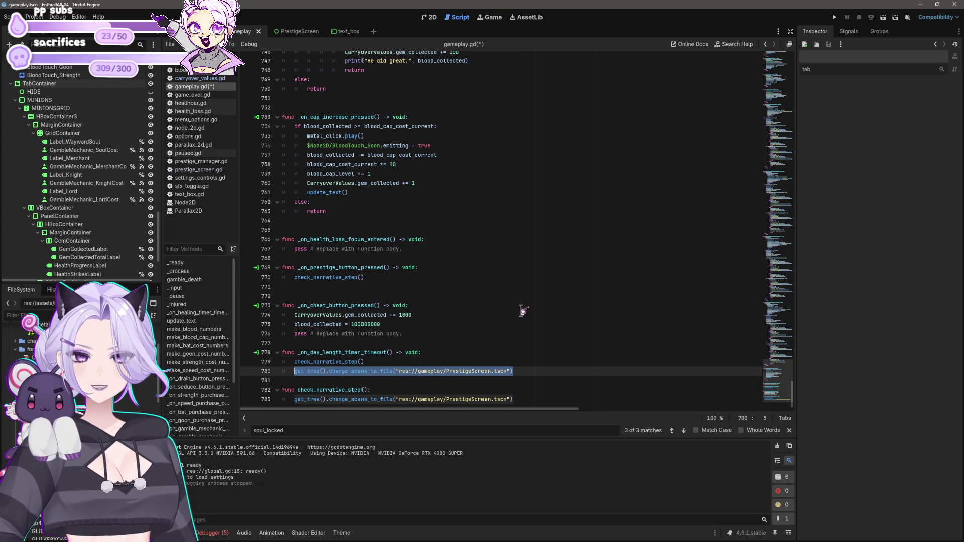
key(BackSpace)
key(BackSpace)
key(BackSpace)
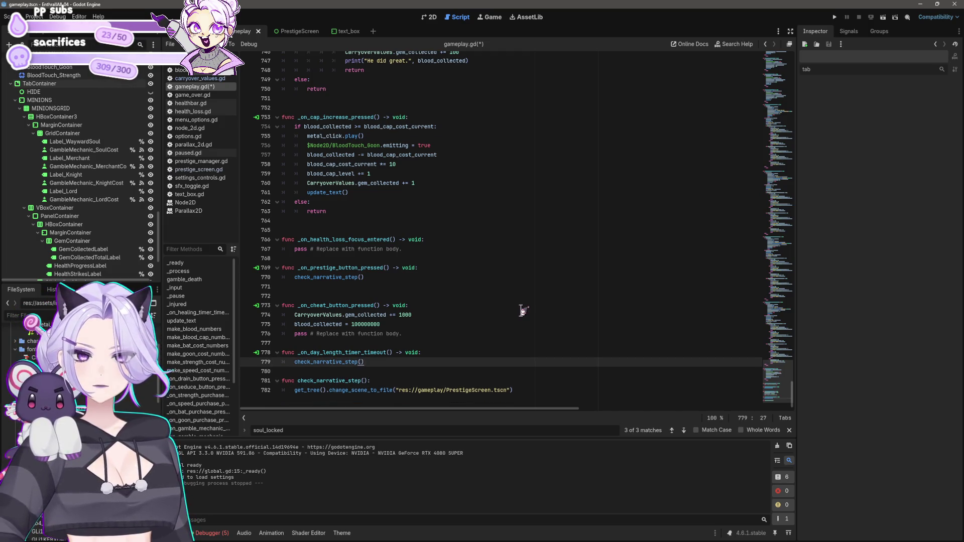
click(481, 287)
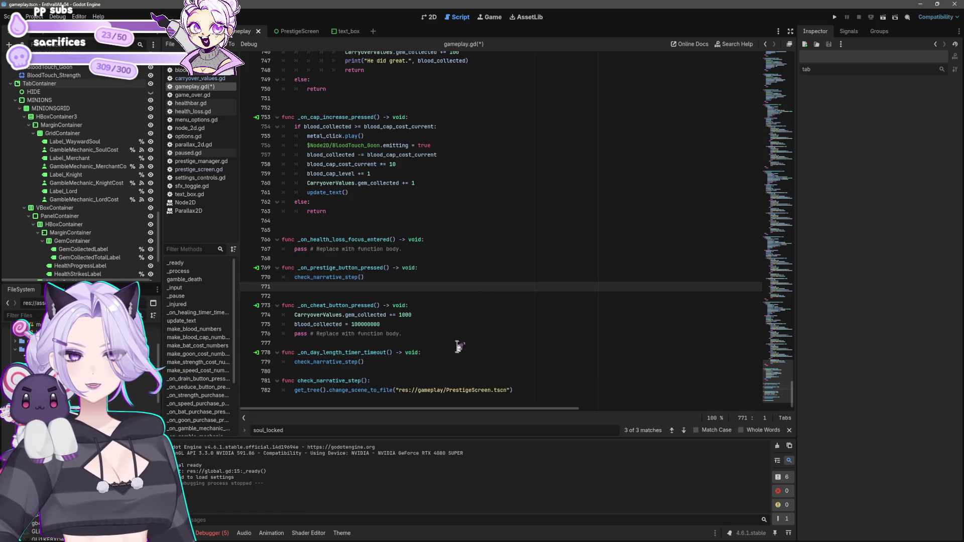
click(413, 361)
key(shift+Home)
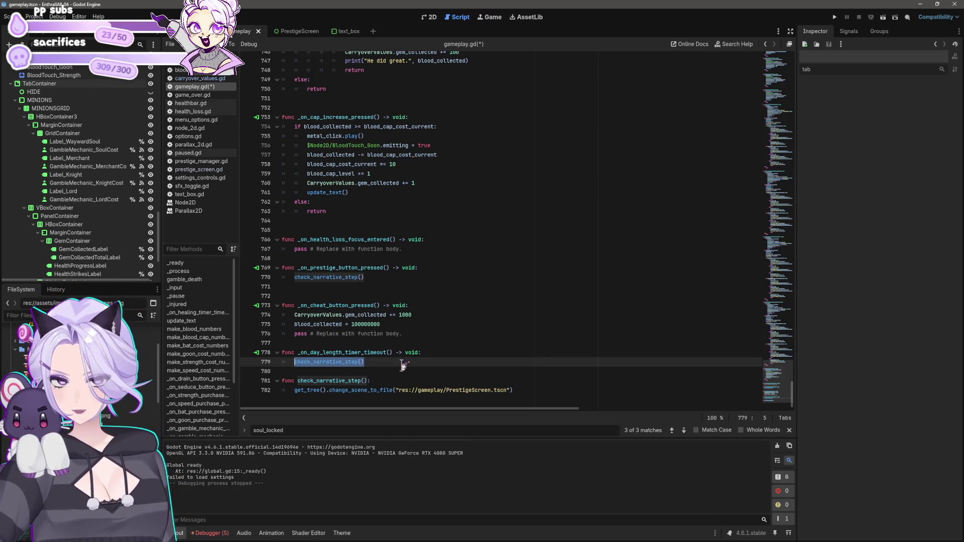
click(403, 365)
key(ctrl+s)
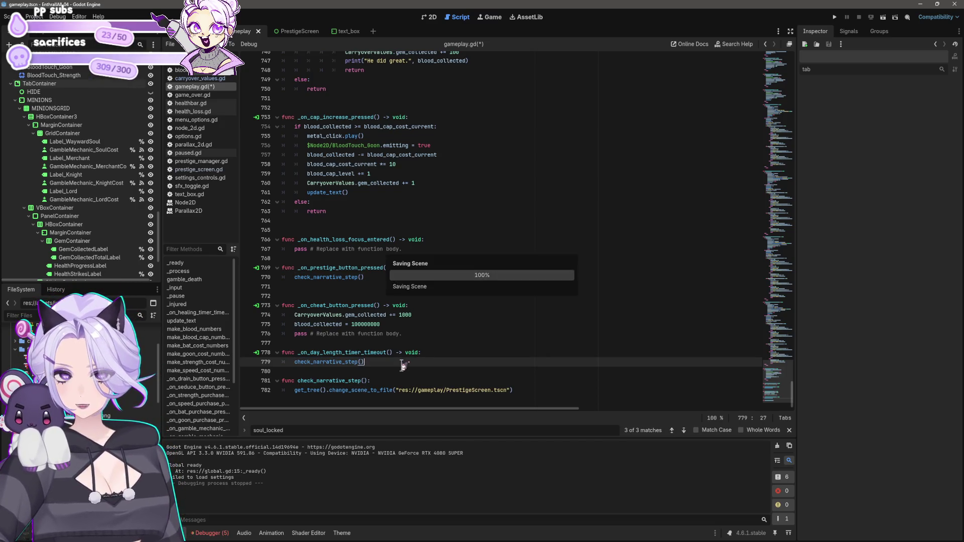
- Find the PrestigeScreen scene change on line 50 and replace it with check_narrative_step()
key(ctrl+f)
text(prestog)
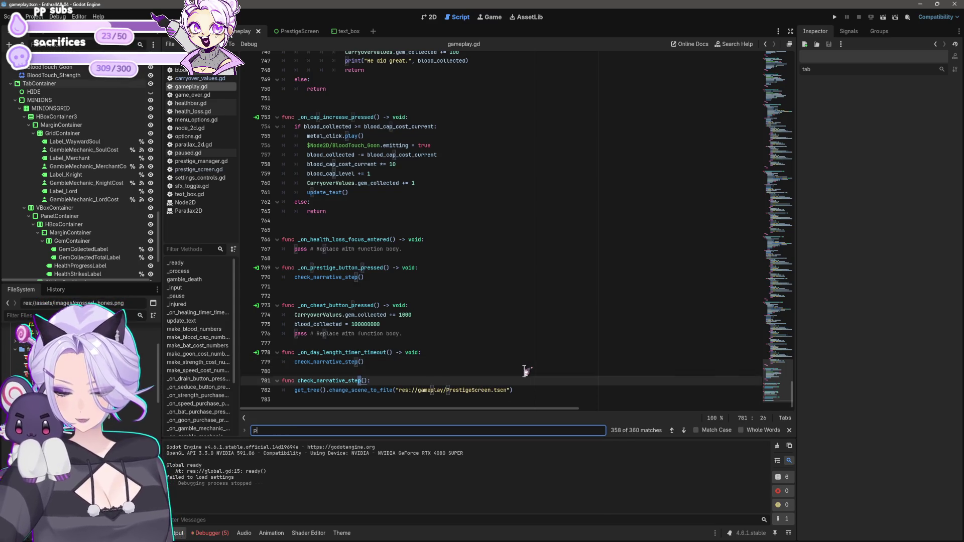
key(BackSpace)
text(igescreen)
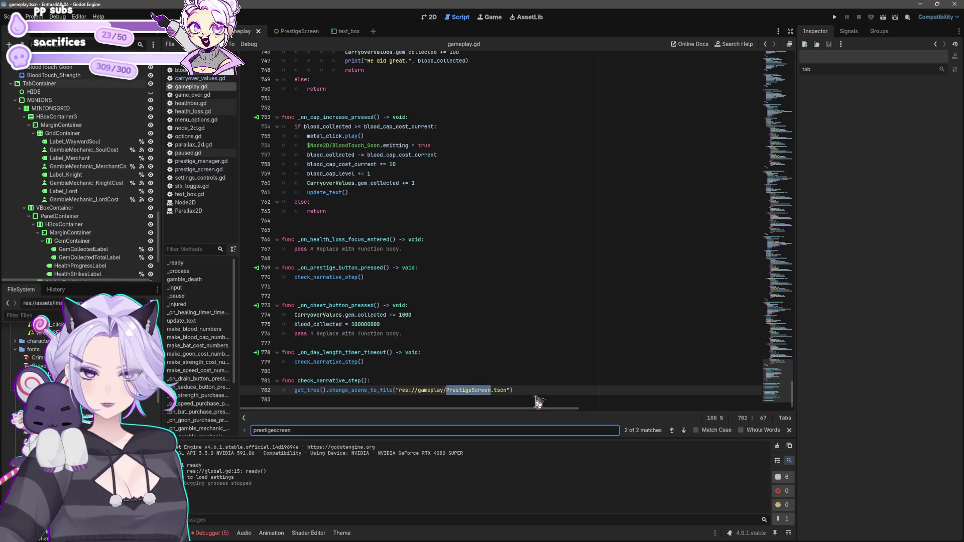
click(672, 430)
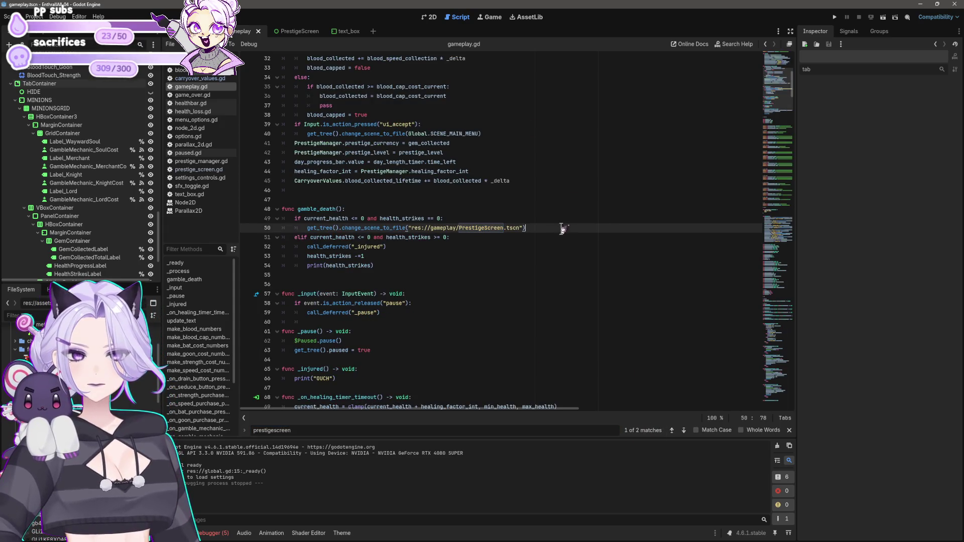
key(shift+Home)
key(ctrl+v)
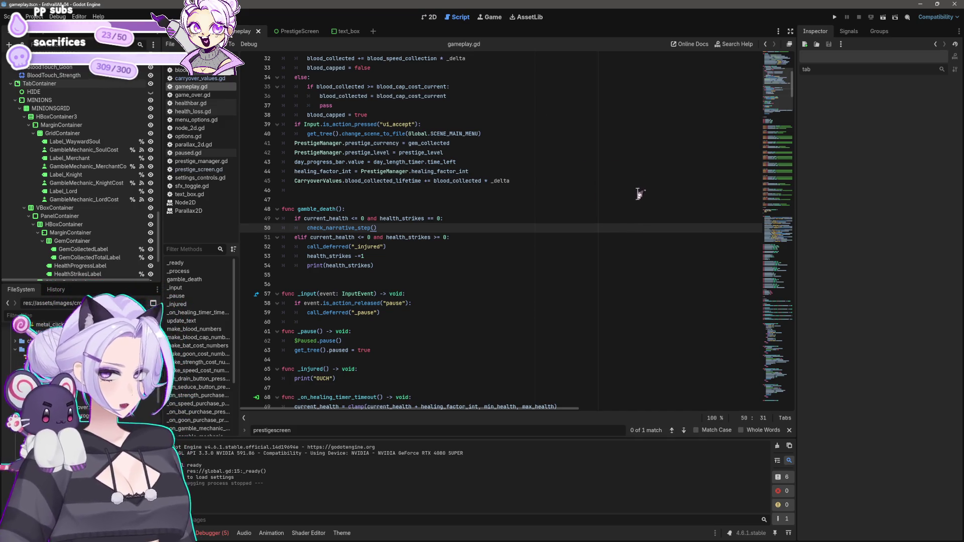
- Cut the check_narrative_step function from the end of the script
drag(793, 89, 815, 411)
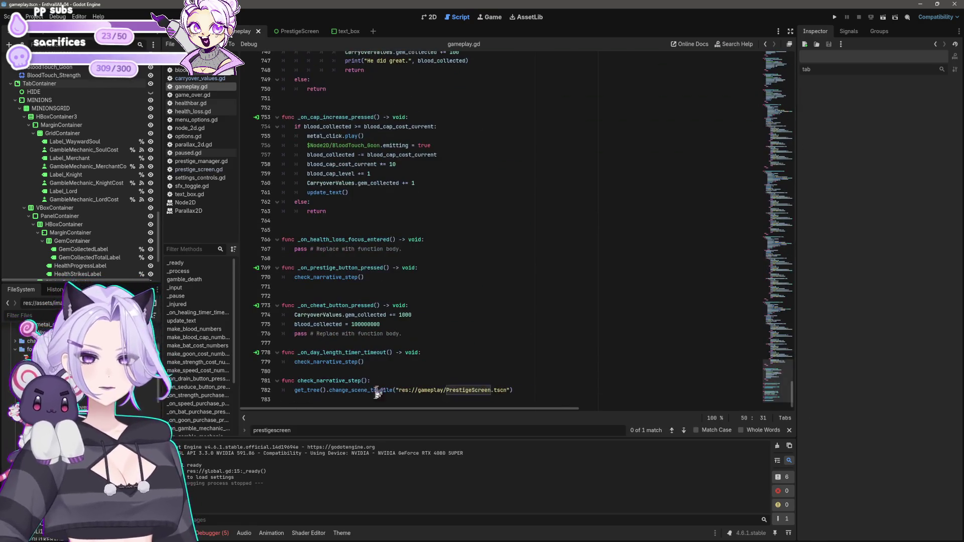
click(524, 390)
key(shift+Up)
key(shift+Up)
key(ctrl+c)
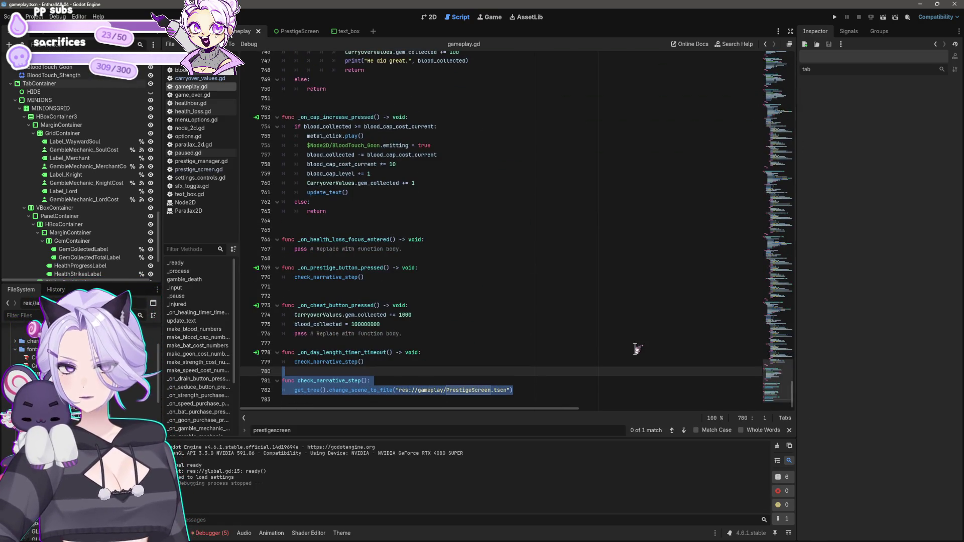
key(BackSpace)
key(BackSpace)
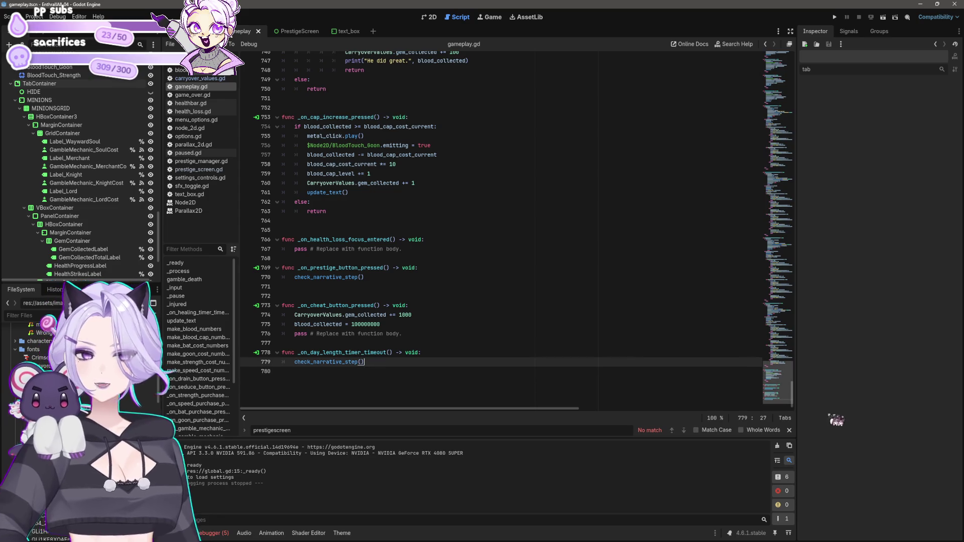
drag(793, 387, 793, 65)
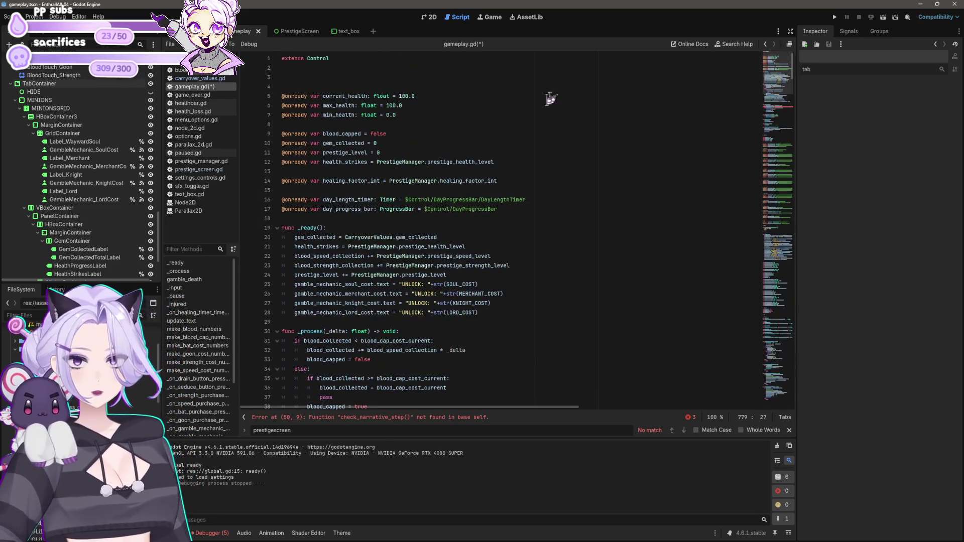
- Paste check_narrative_step above # CONSTANT under a # PROGRESS NARRATIVE comment
scroll(400, 199, down, 7)
scroll(400, 198, down, 6)
click(358, 191)
scroll(421, 234, down, 5)
click(422, 233)
key(Return)
key(Return)
key(ctrl+v)
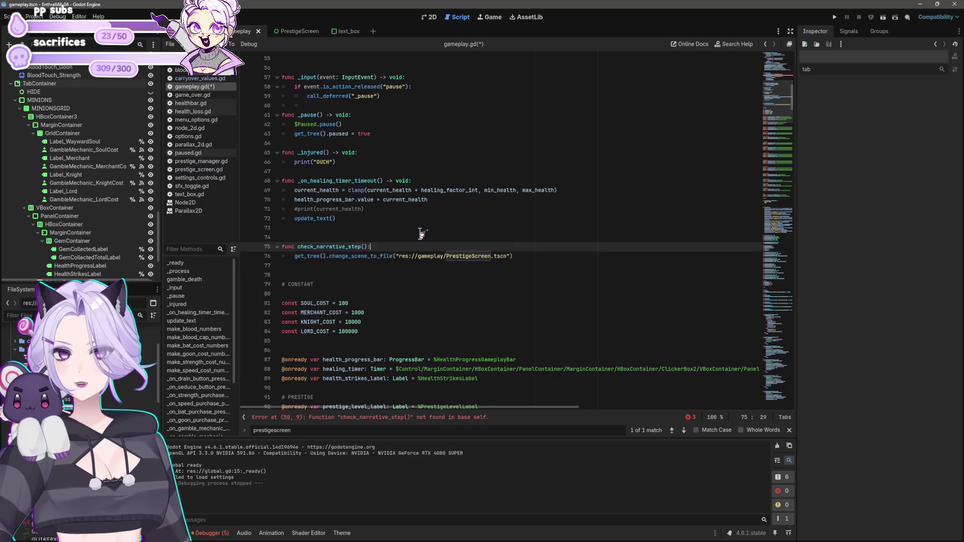
click(422, 233)
text(# F)
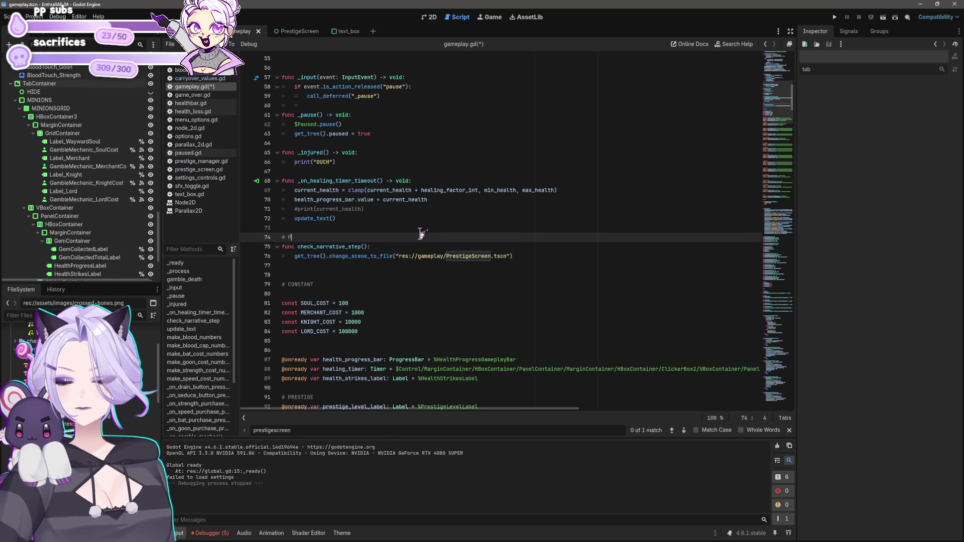
text(ROGRESS NARRATIVE)
key(Down)
- Add the condition if CarryoverValues.blood_collected_lifetime >= 100 to the function
key(End)
key(Return)
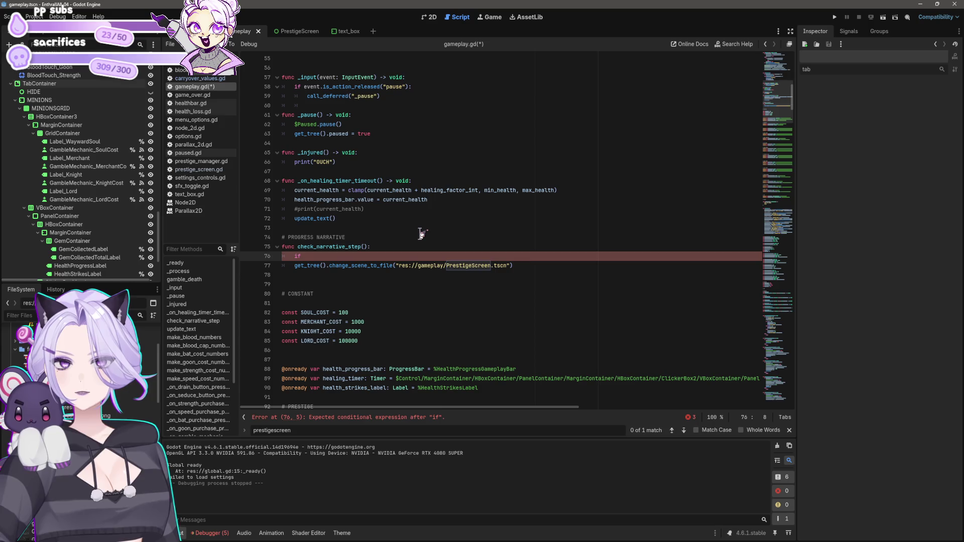
text(arryover)
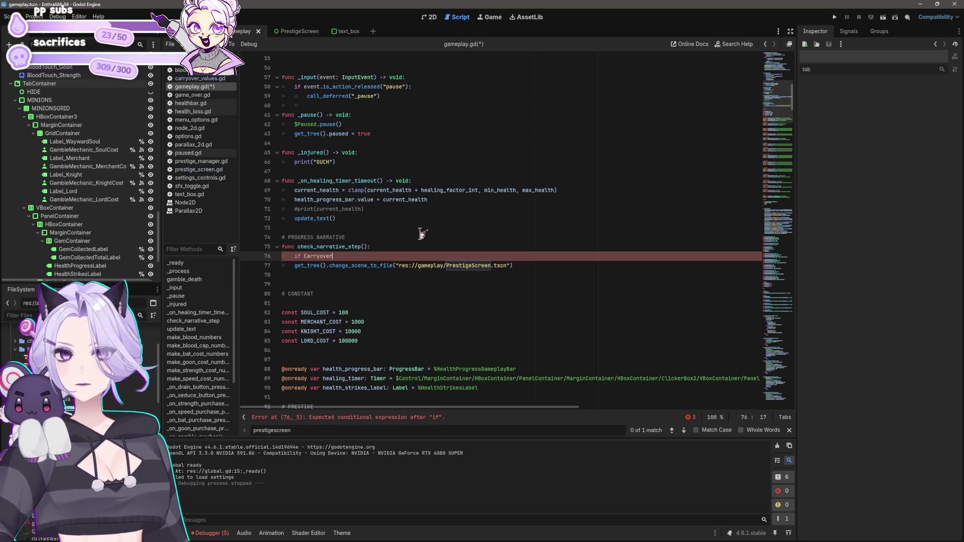
text(Values.)
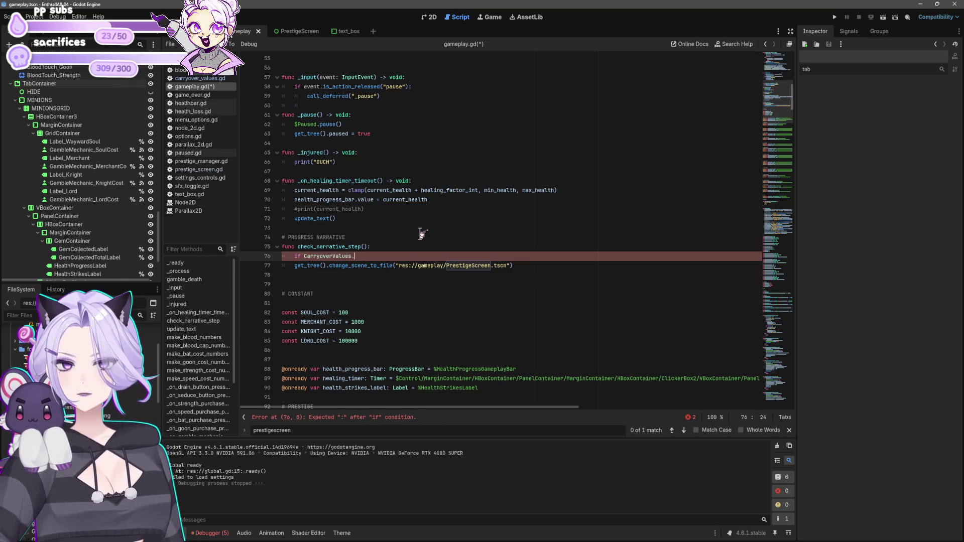
text(blood_collected_lifetime)
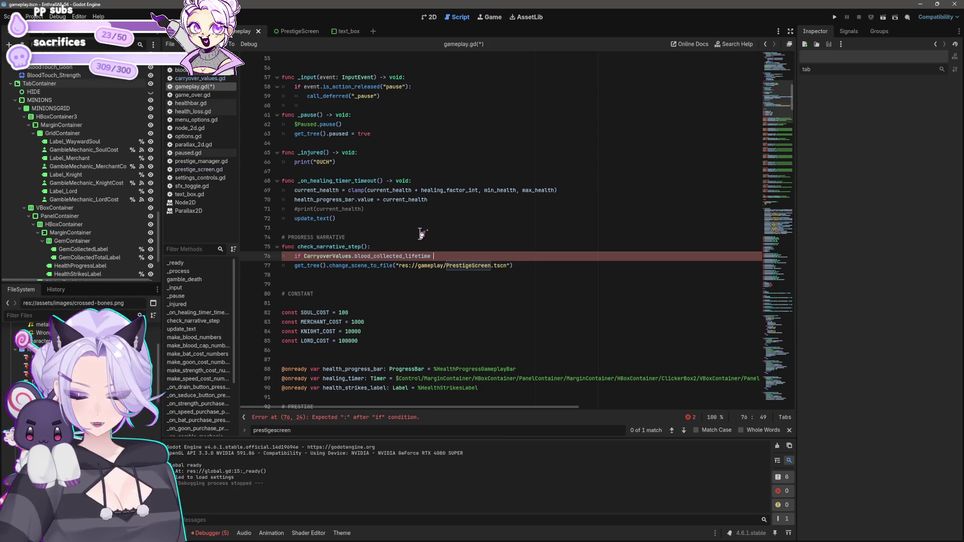
text(100:)
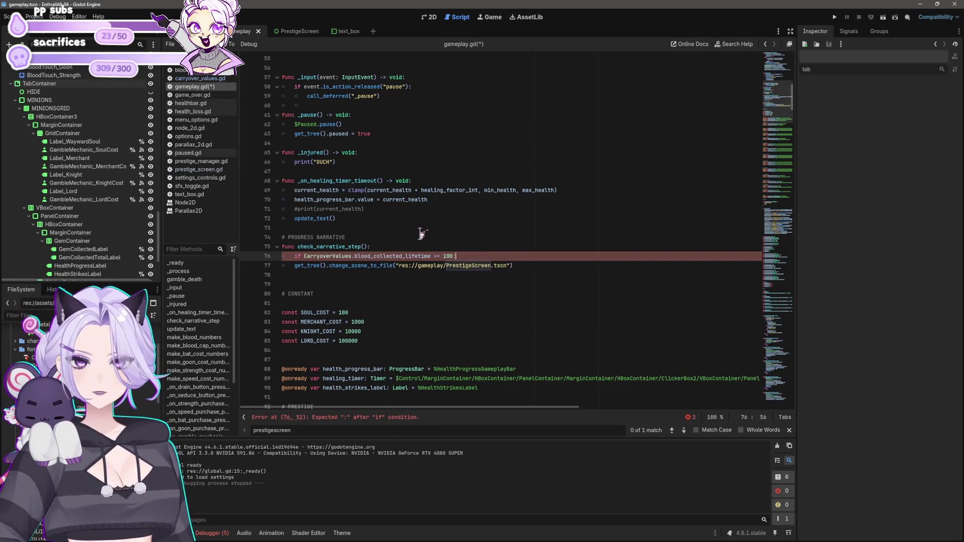
key(Return)
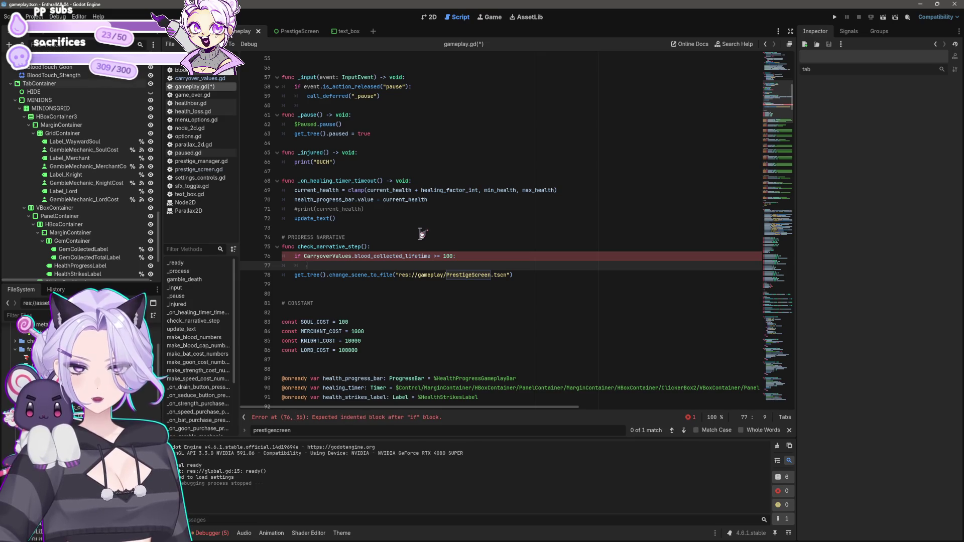
- Add an else branch with both branches loading PrestigeScreen.tscn, and save gameplay.gd
key(Return)
text(else)
key(Down)
key(Home)
key(Tab)
key(Up)
key(Up)
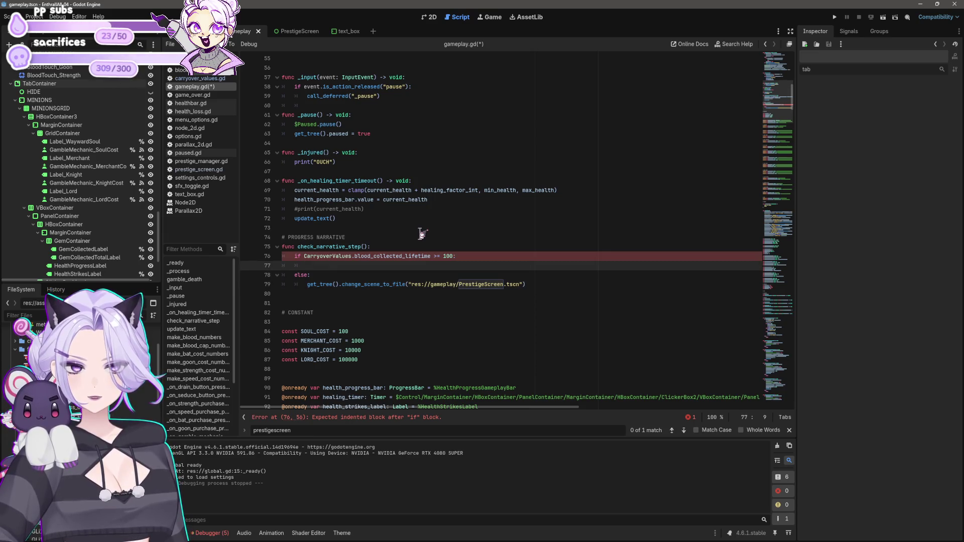
key(Down)
key(Down)
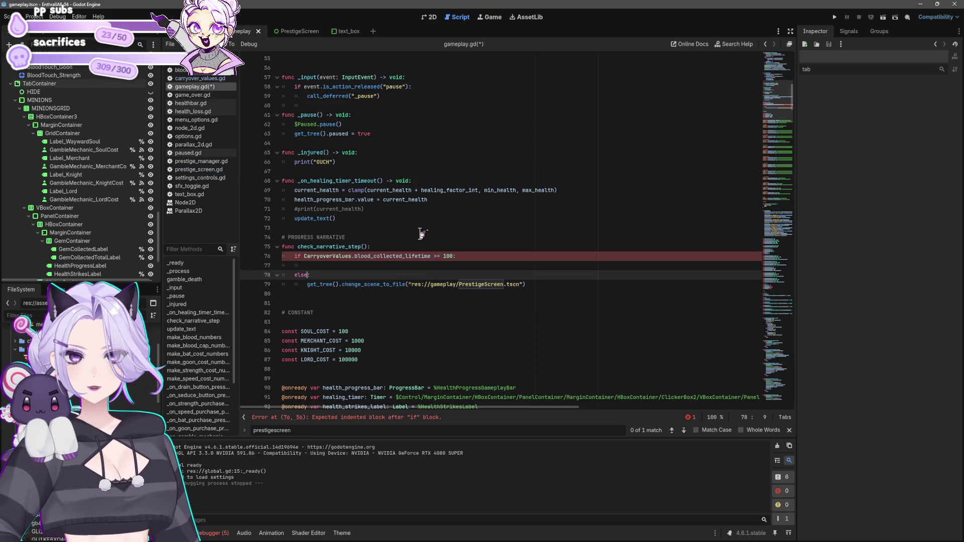
key(Up)
key(Up)
text(get_tree().change_scene_to_file("res://gameplay/PrestigeScreen.tscn"))
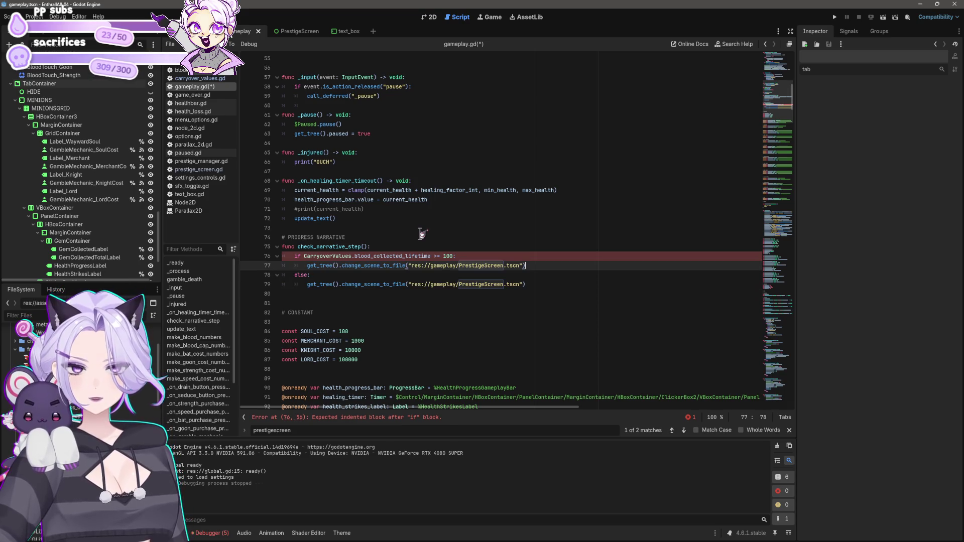
key(ctrl+s)
scroll(80, 171, down, 3)
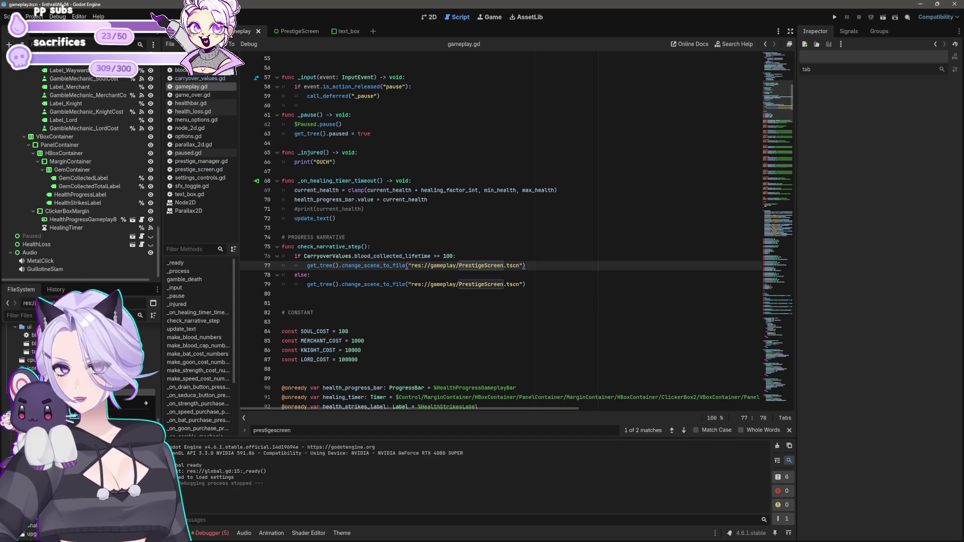
- Create a new 'scenes' folder inside the gameplay folder
mouse_move(145, 403)
click(201, 404)
text(scenes)
key(Return)
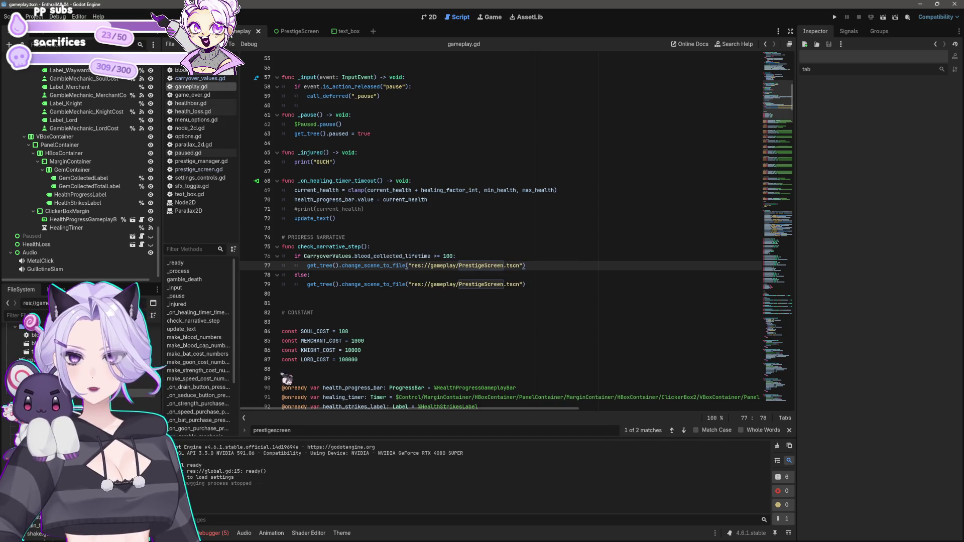
- Create a new User Interface scene named Narrative01
mouse_move(146, 408)
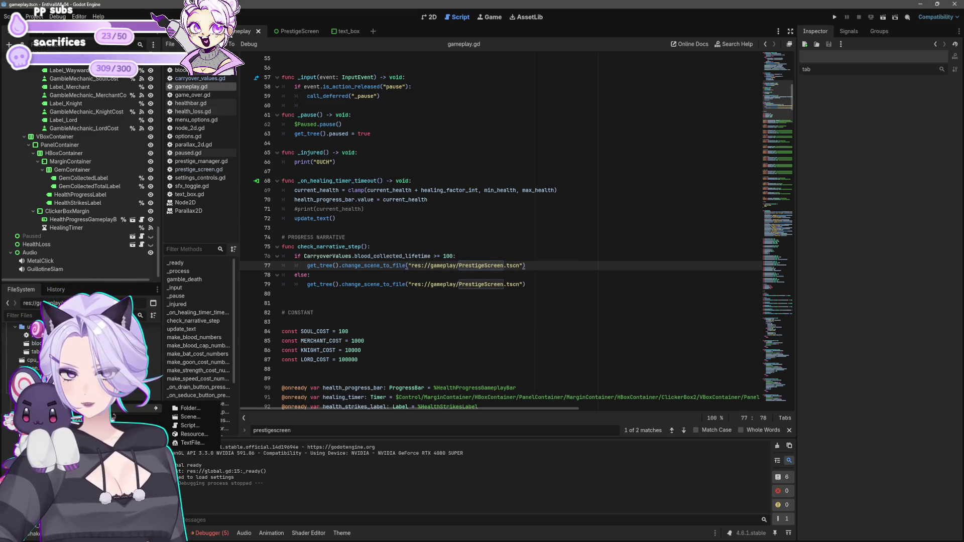
click(201, 418)
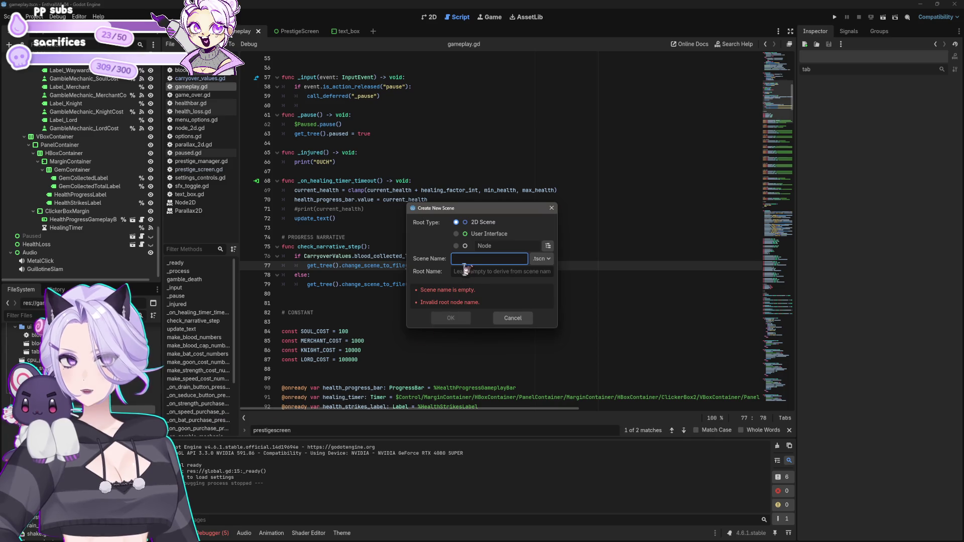
text(Narrative01)
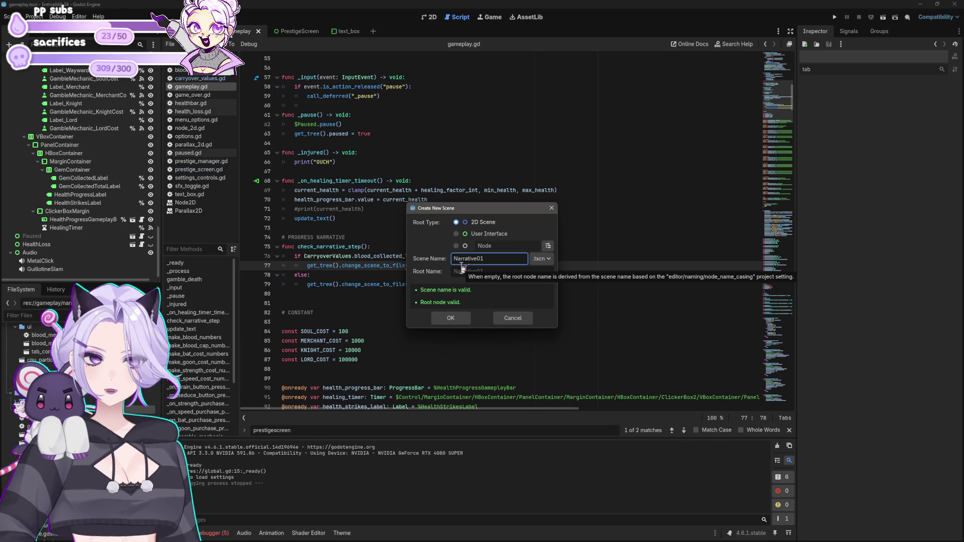
click(481, 234)
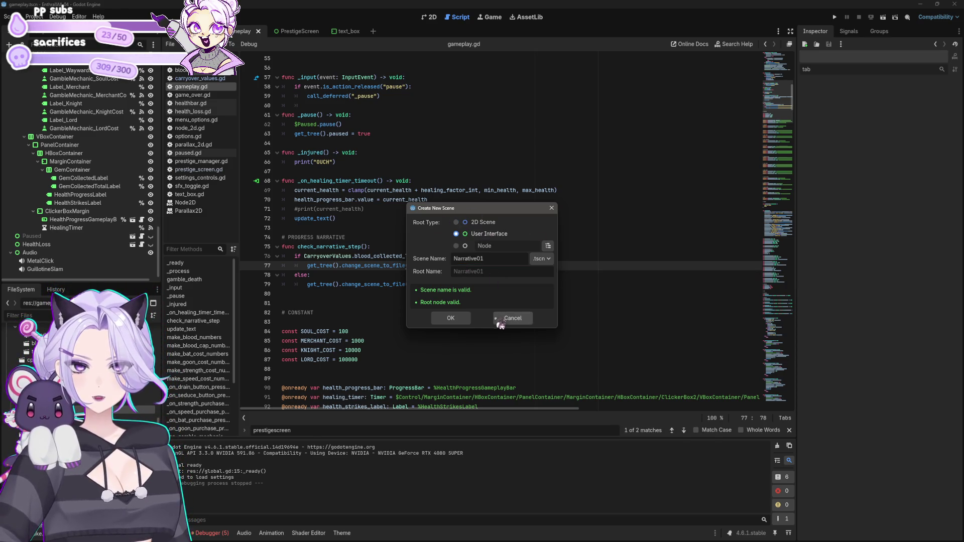
click(463, 319)
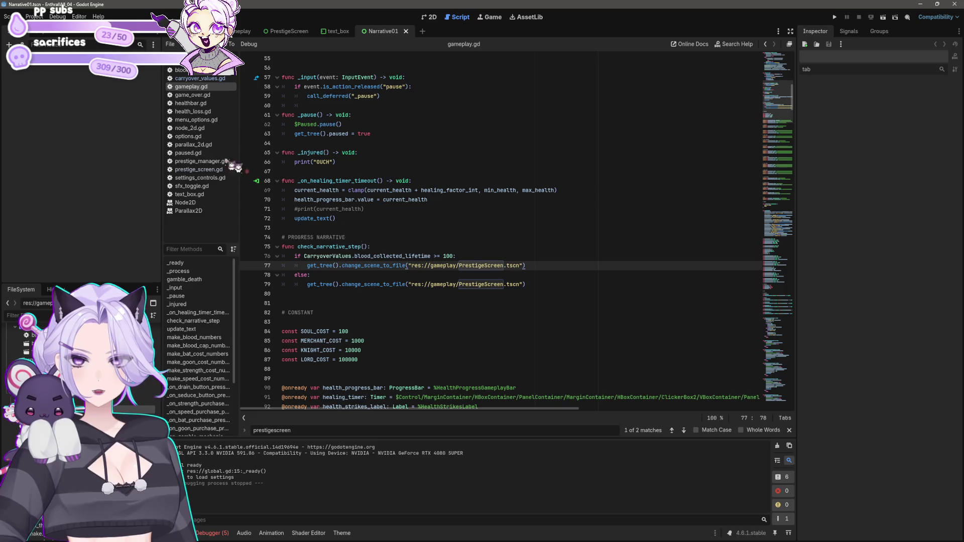
- Add a Label child node to the Narrative01 root in the 2D view
click(430, 17)
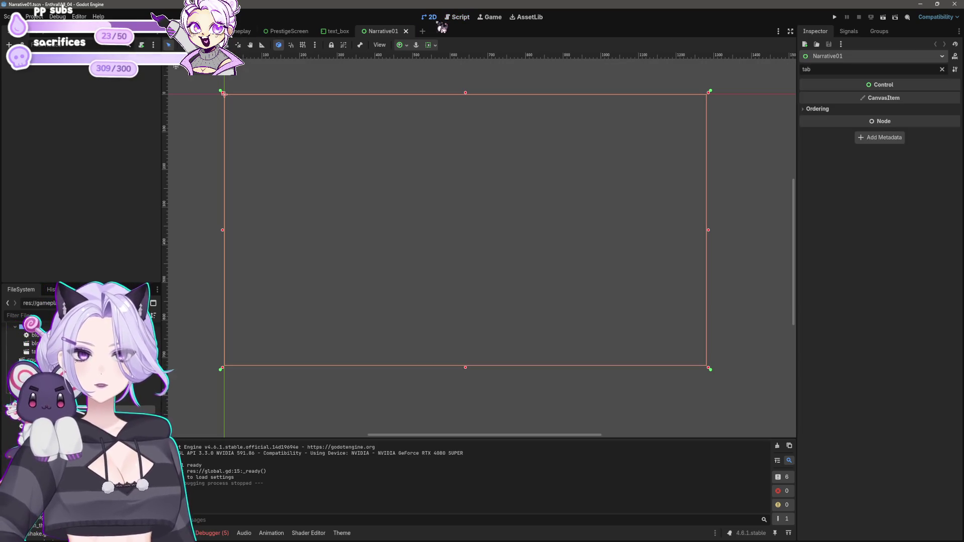
right_click(71, 63)
click(95, 73)
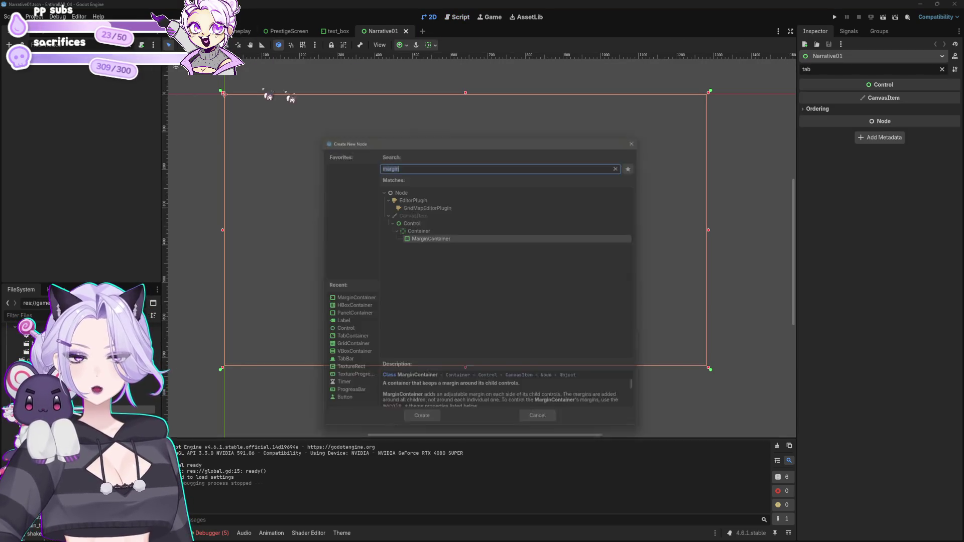
text(label)
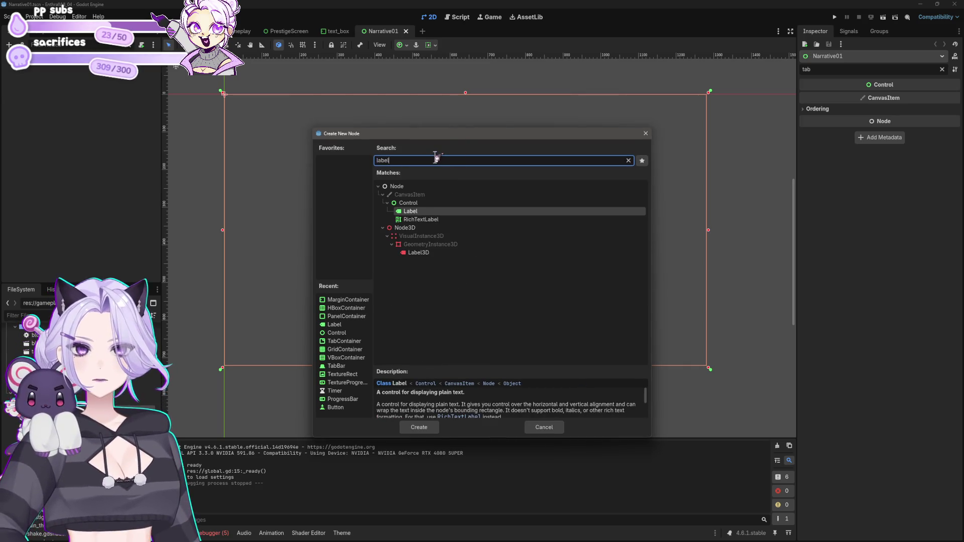
click(419, 428)
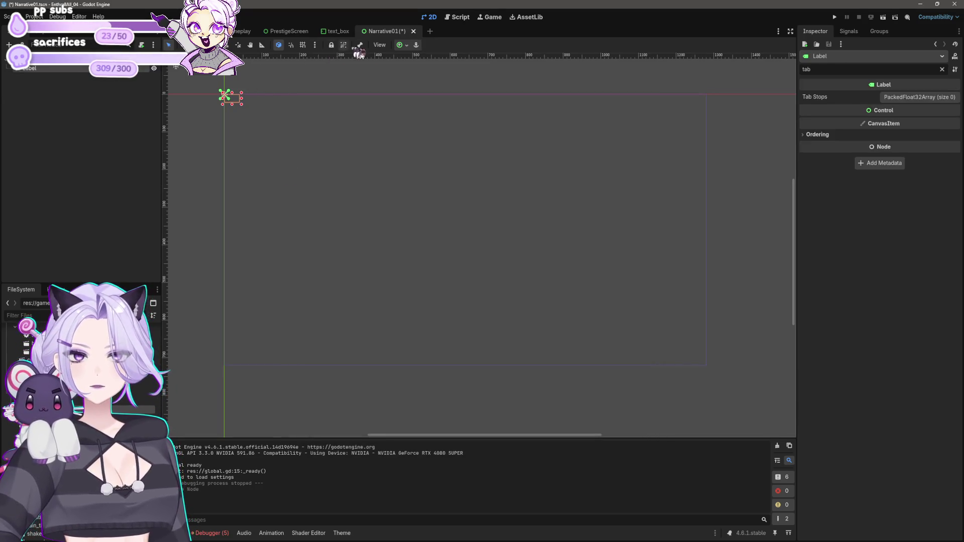
- Anchor the label to Center and set its text to 'WOW YOU GOT A LOT OF BLOOD.... CRAZY'
click(401, 46)
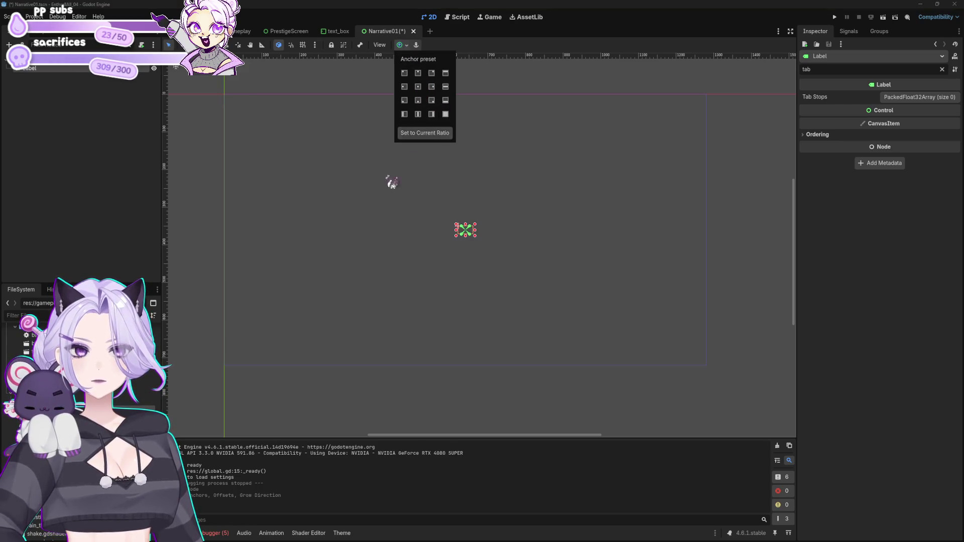
key(Escape)
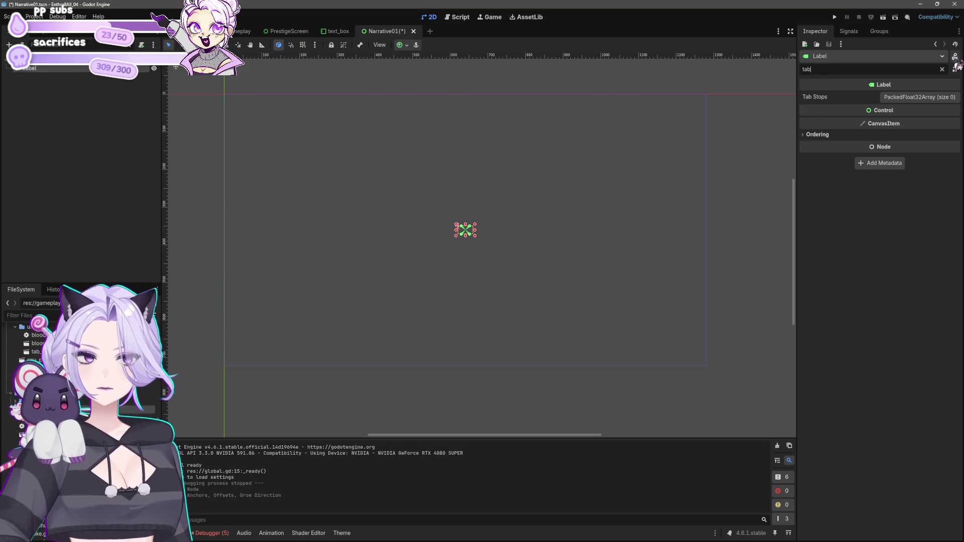
click(942, 69)
click(862, 116)
text(OW YOU GOT A LOR)
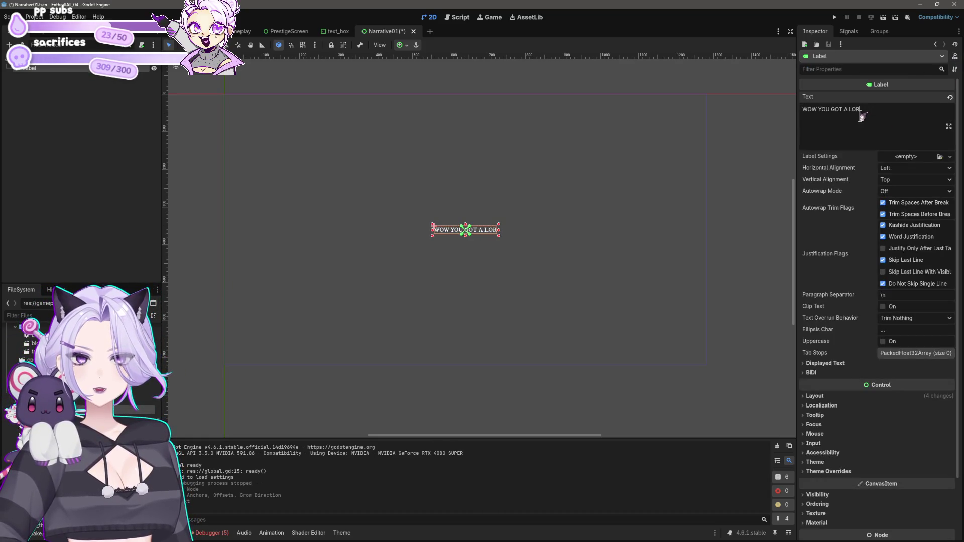
key(BackSpace)
text(T OF BLOOD....)
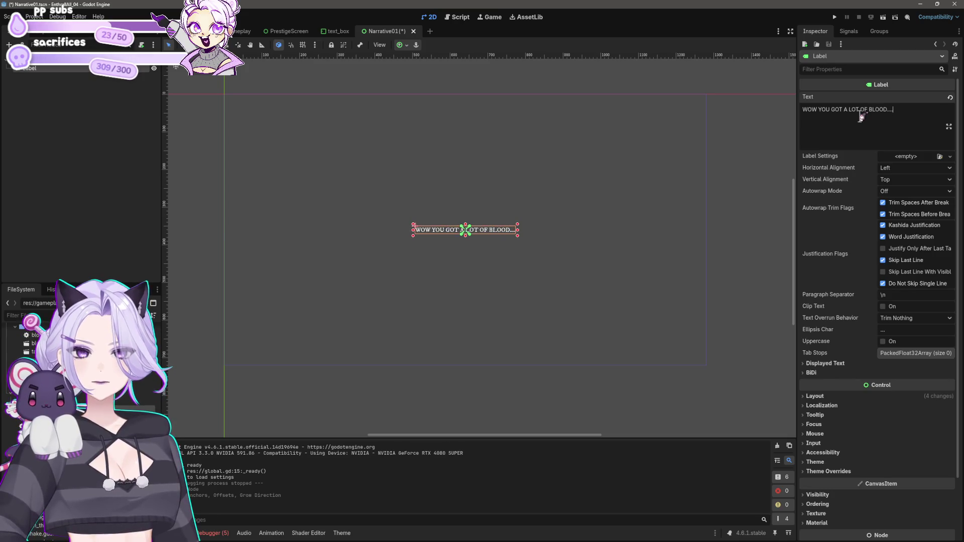
text( CRAZY)
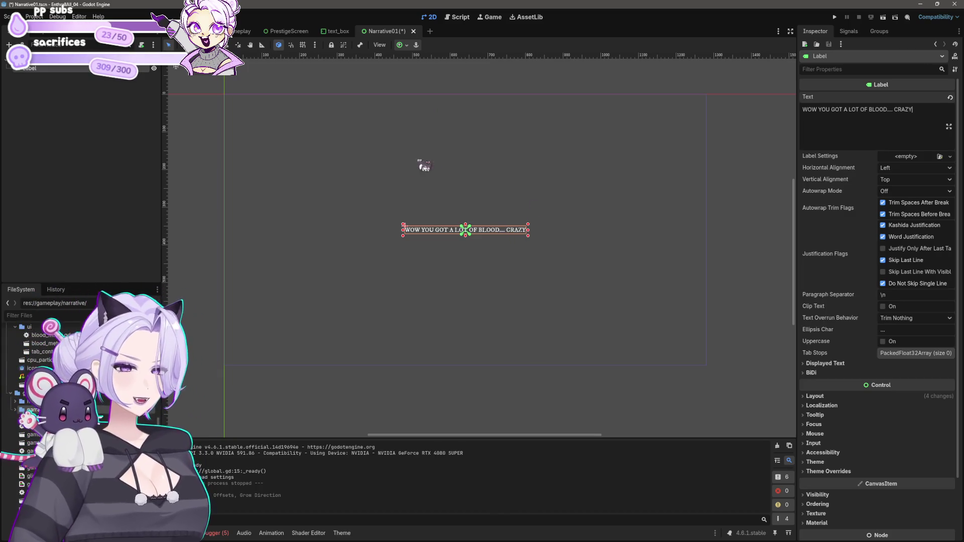
click(243, 32)
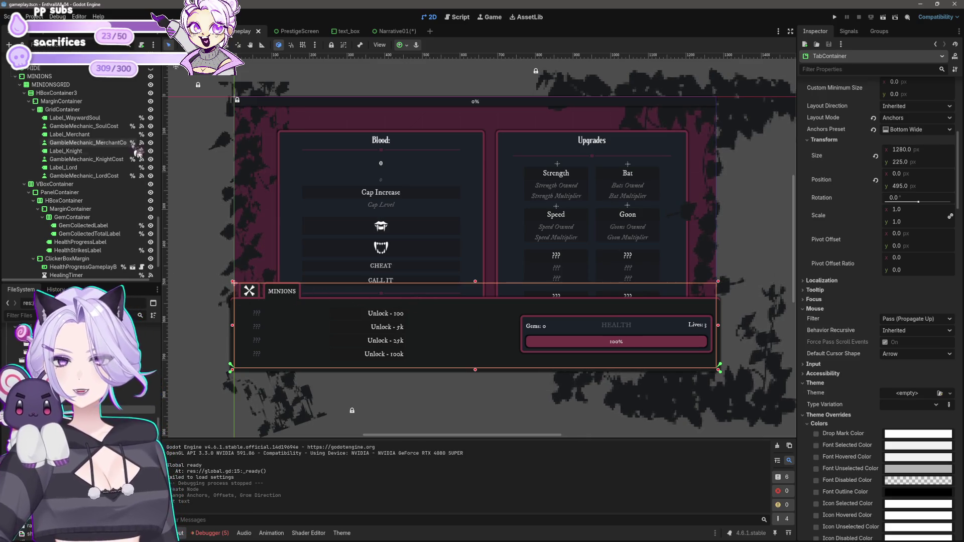
- Hide the MINIONS panel in the gameplay scene
scroll(130, 150, up, 2)
click(150, 130)
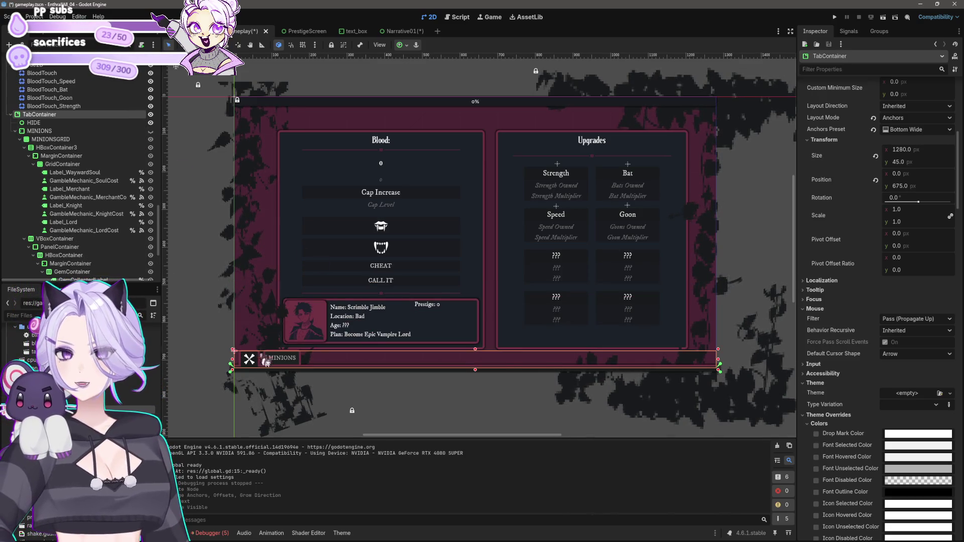
click(150, 131)
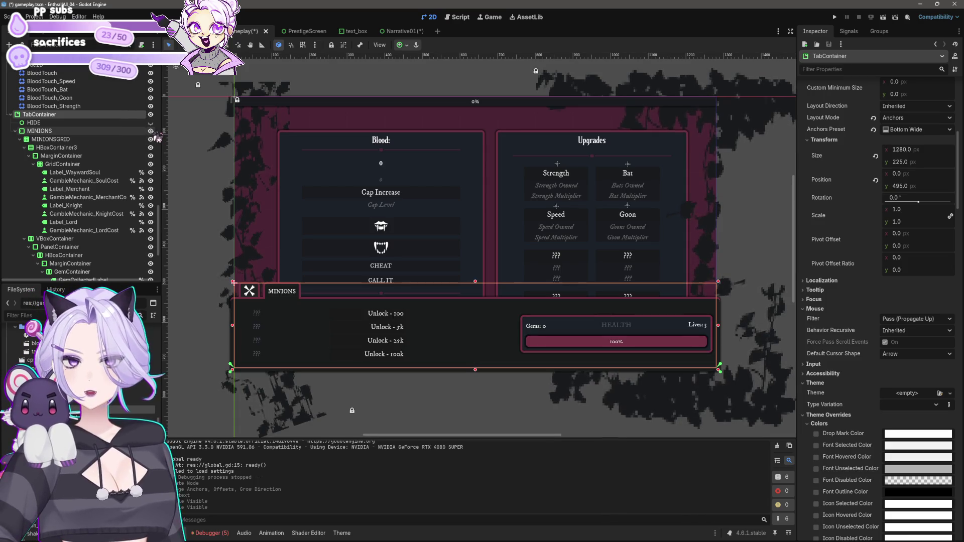
click(151, 131)
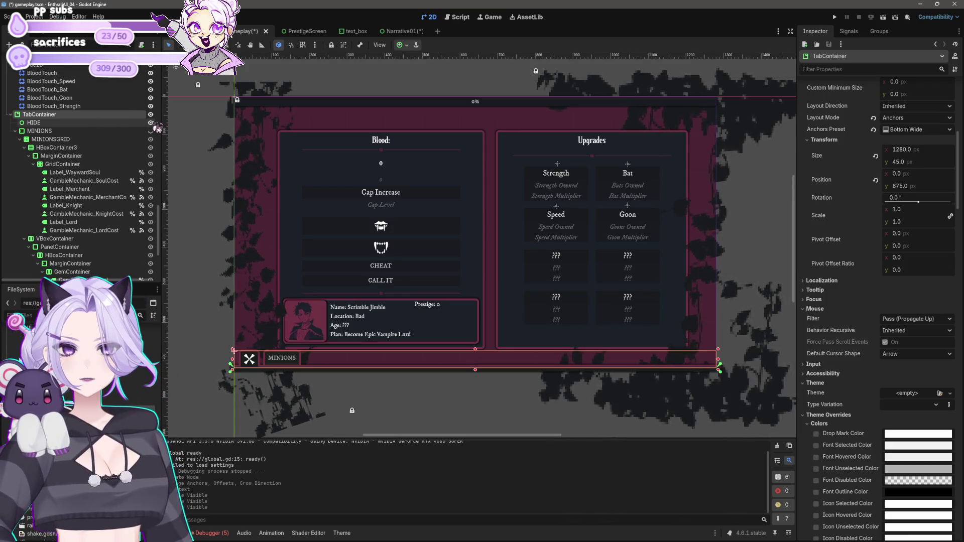
- Paste the CALL IT PrestigeButton into Narrative01 and give it an anchor preset
click(420, 281)
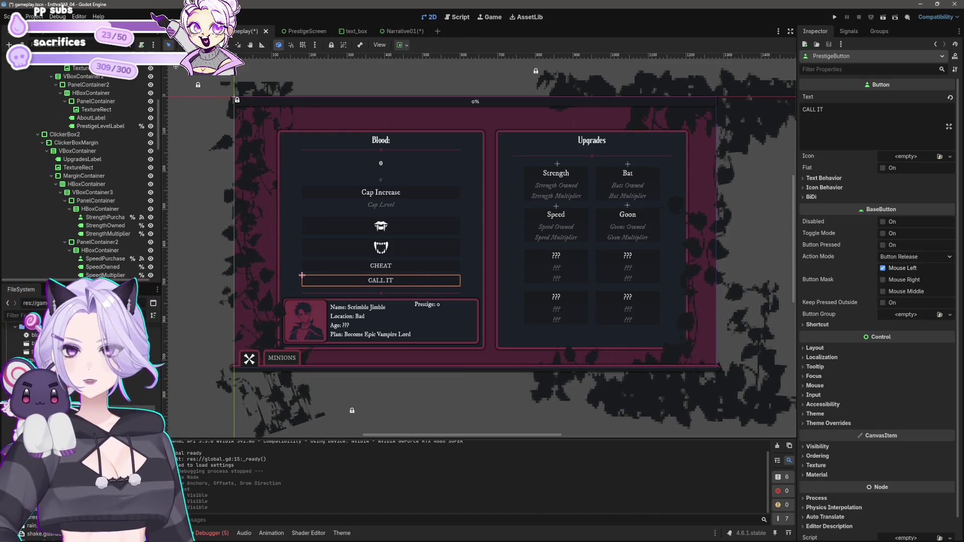
click(397, 32)
key(ctrl+v)
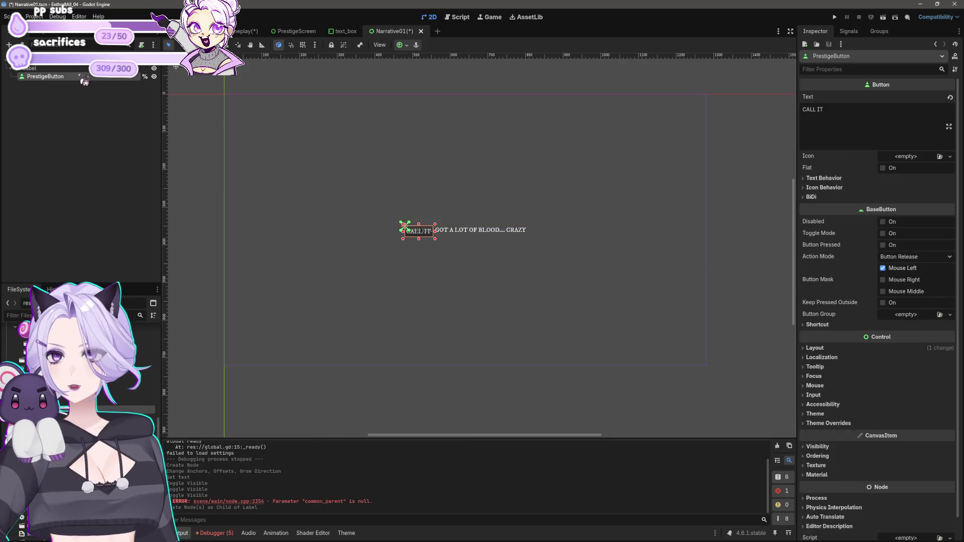
click(402, 44)
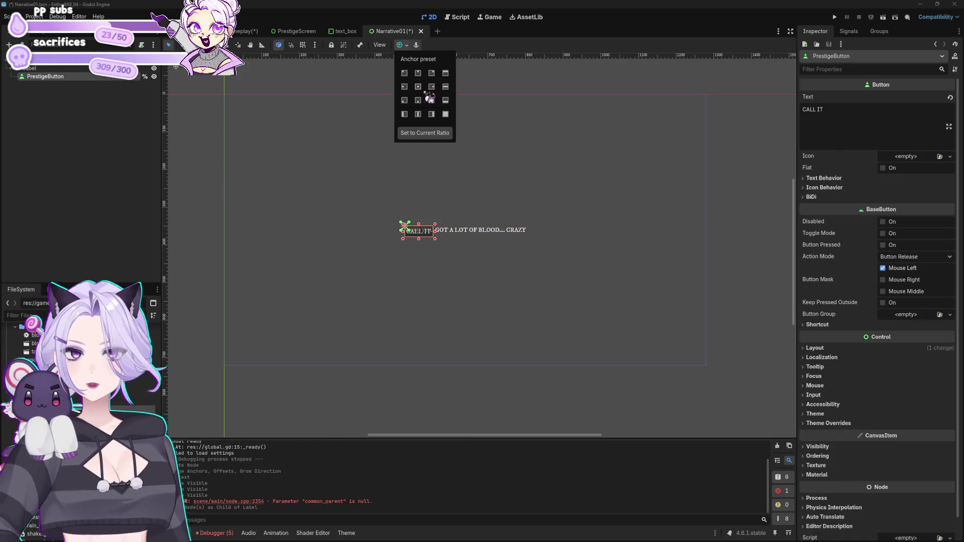
click(427, 100)
click(51, 61)
right_click(50, 63)
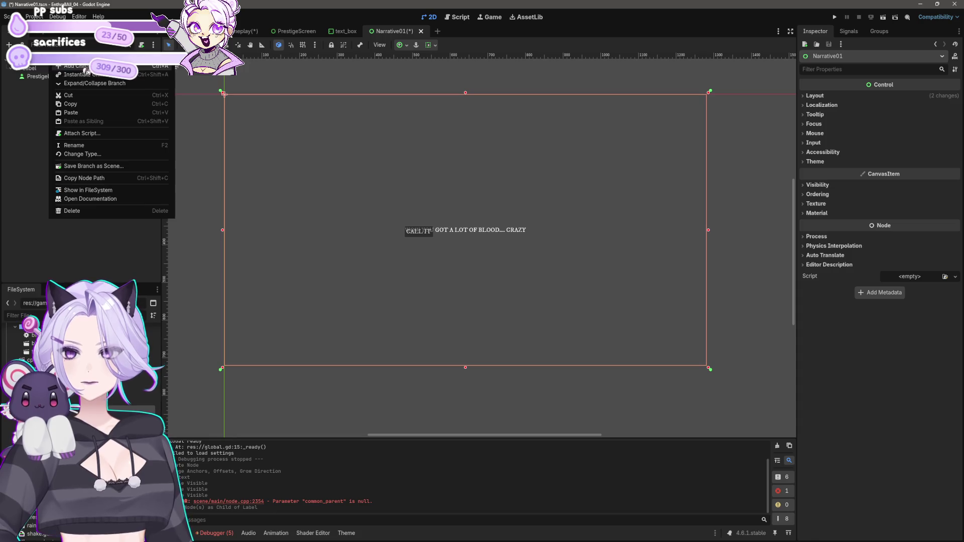
- Add a PanelContainer to Narrative01 and move the button and label into it
click(63, 70)
text(contain)
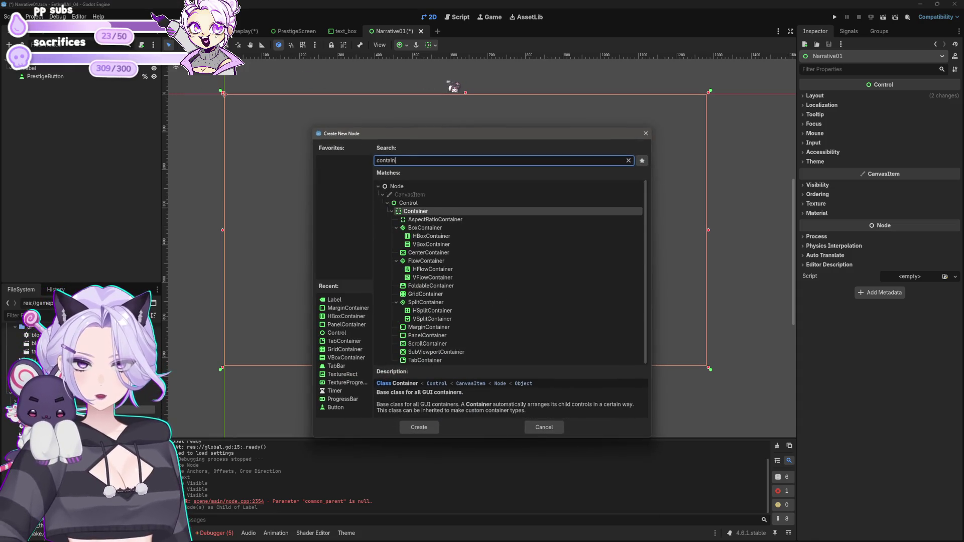
key(ctrl+a)
text(panel)
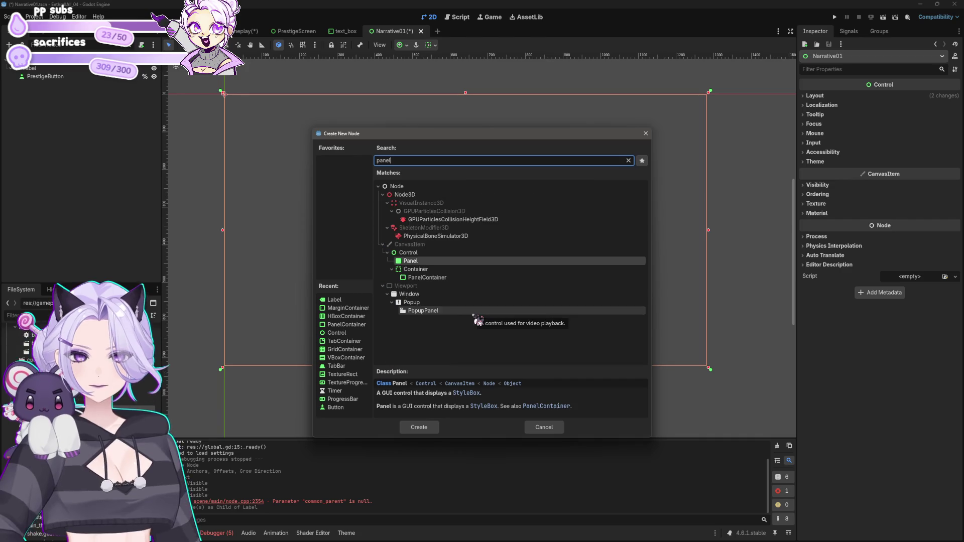
text(con)
click(419, 427)
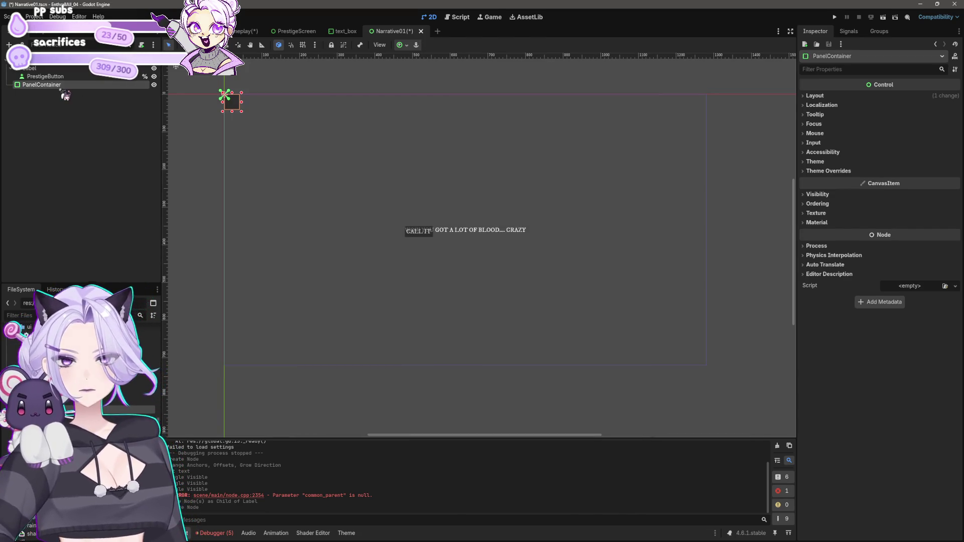
click(46, 77)
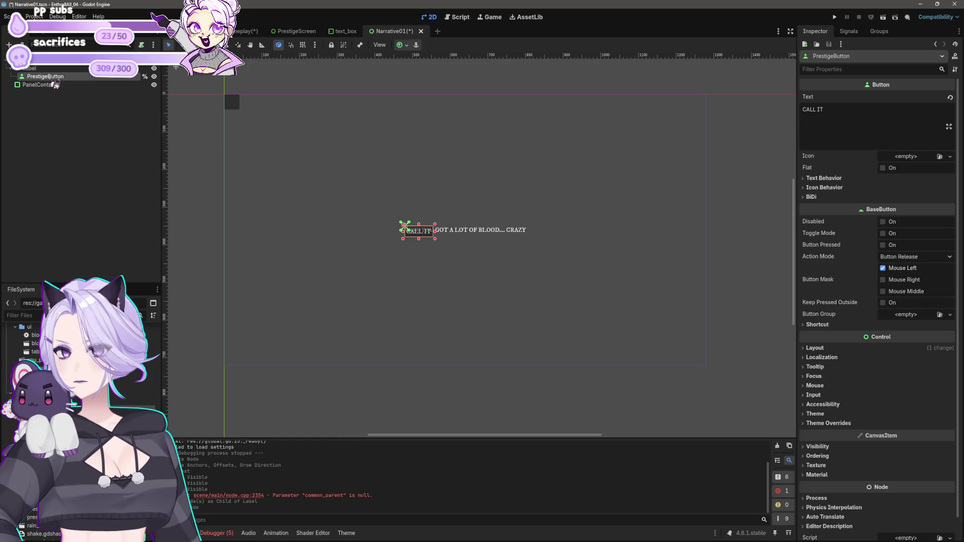
mouse_move(58, 90)
mouse_down()
mouse_move(40, 84)
mouse_move(49, 85)
mouse_up()
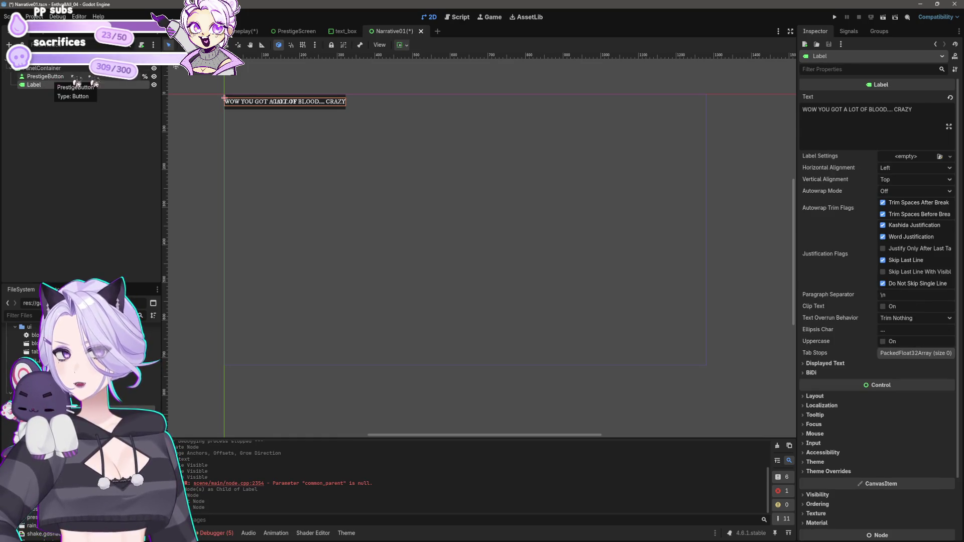
- Centre the label horizontally and vertically, and anchor the PanelContainer to the scene centre
click(402, 45)
click(420, 73)
click(420, 119)
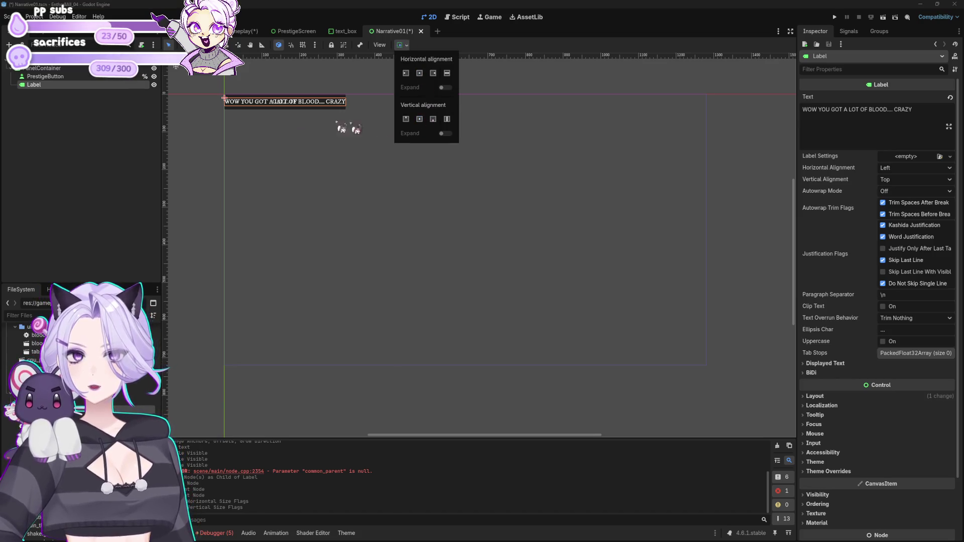
click(380, 130)
click(406, 45)
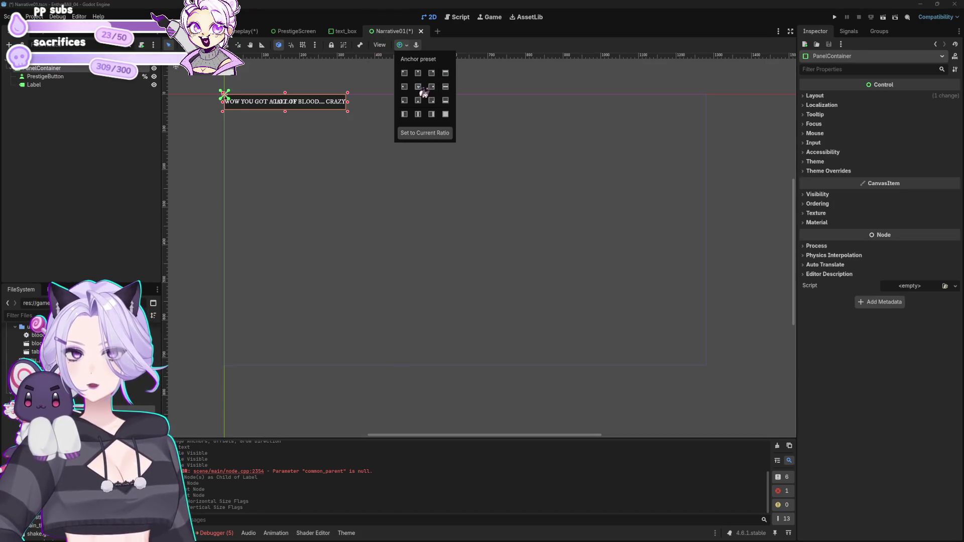
click(417, 87)
click(45, 76)
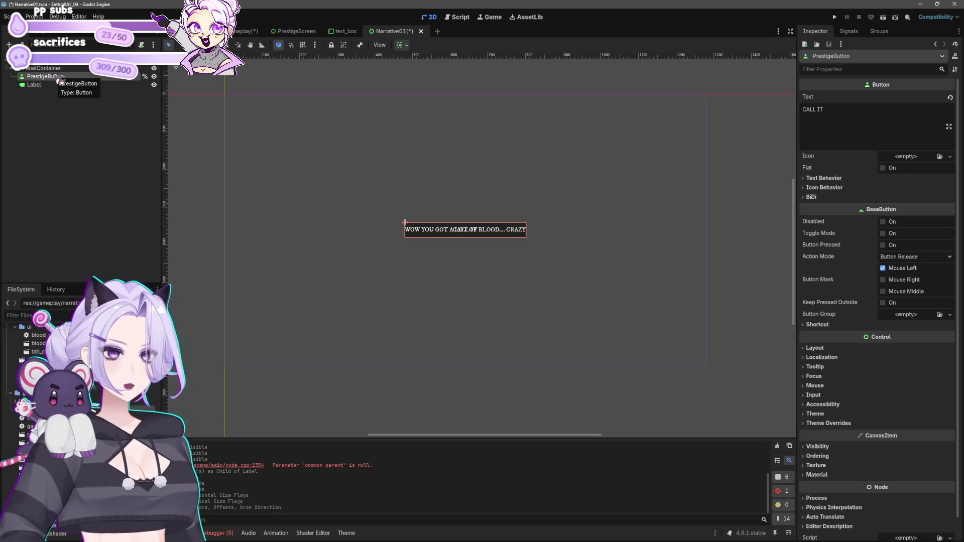
right_click(50, 69)
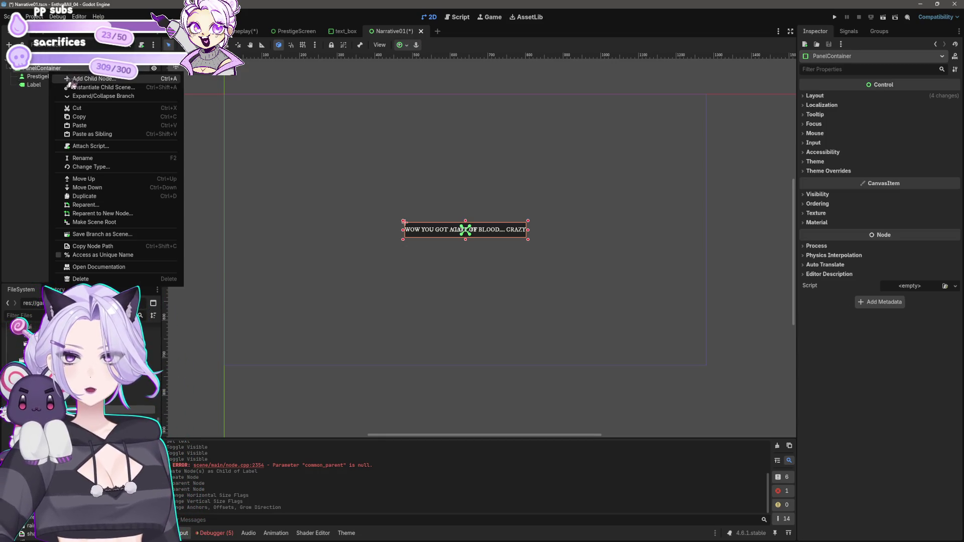
- Add a VBoxContainer in the panel, move both nodes into it, label above button
click(66, 76)
text(vbox)
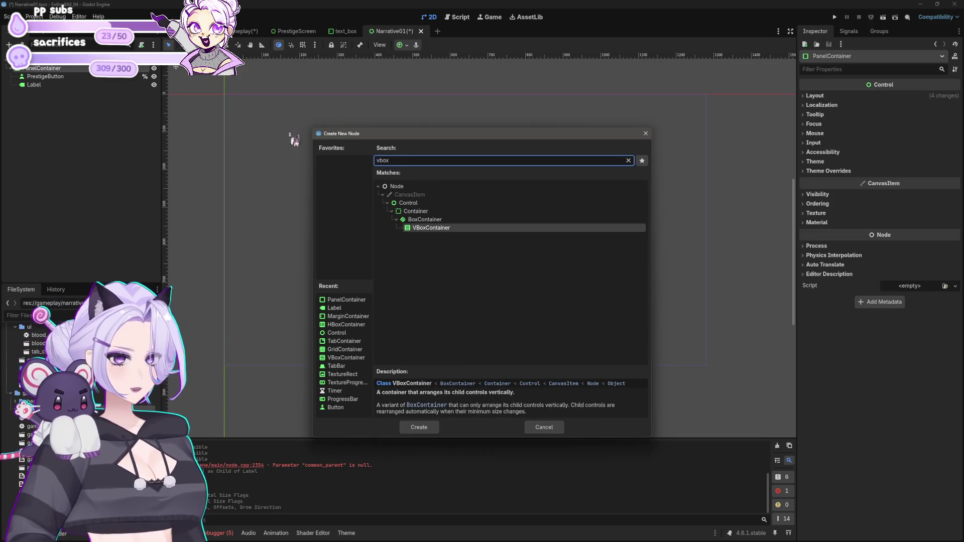
click(431, 428)
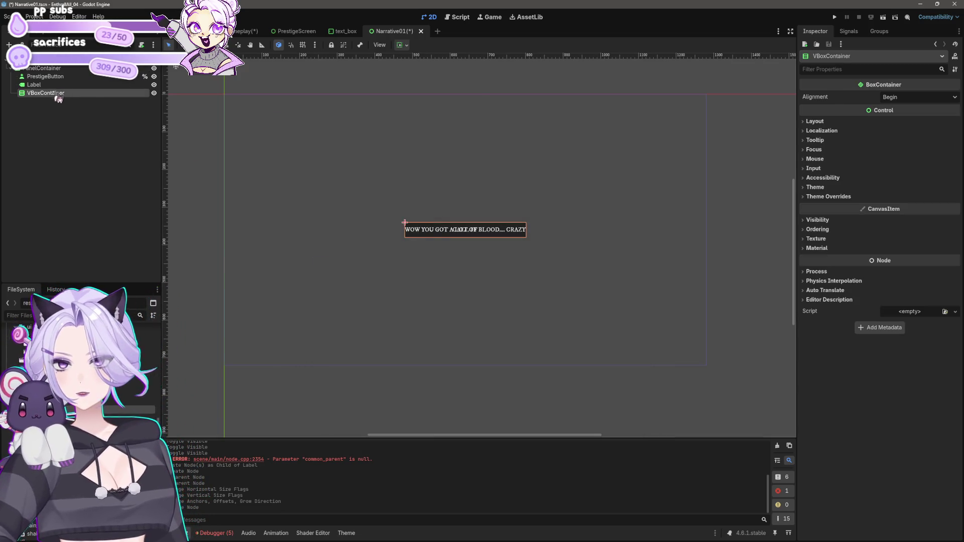
click(35, 85)
shift+click(46, 76)
drag(40, 84, 46, 97)
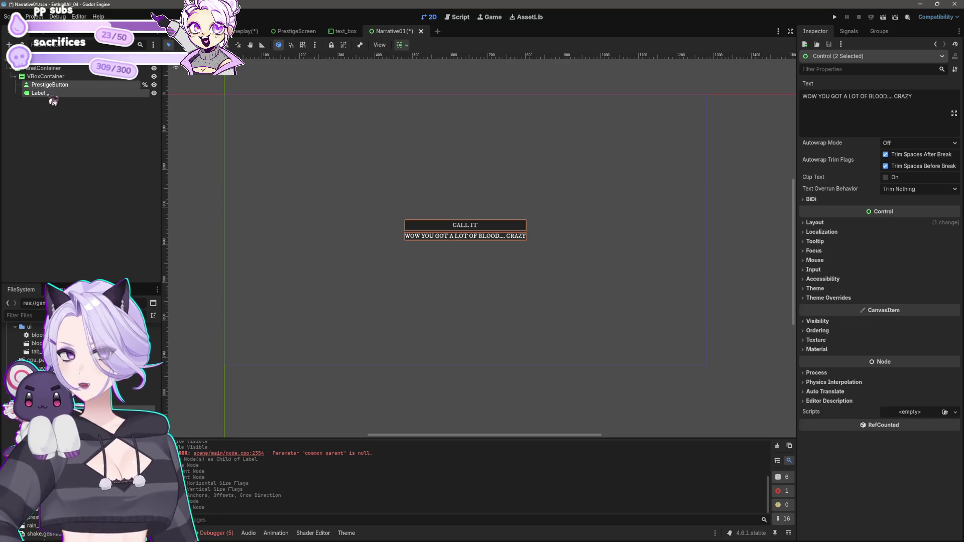
click(402, 309)
scroll(510, 340, up, 3)
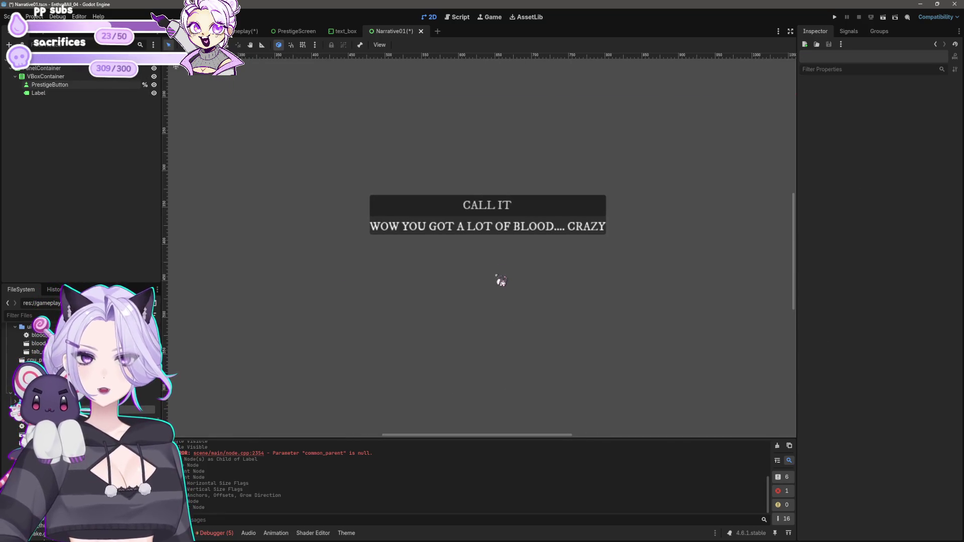
drag(38, 93, 43, 82)
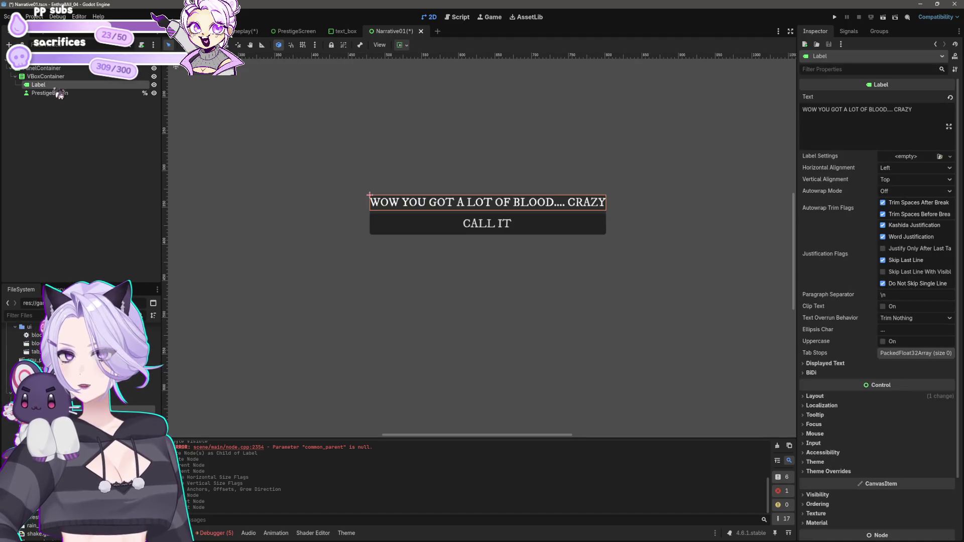
- Rename the PrestigeButton node to ProgressNarrative
click(64, 95)
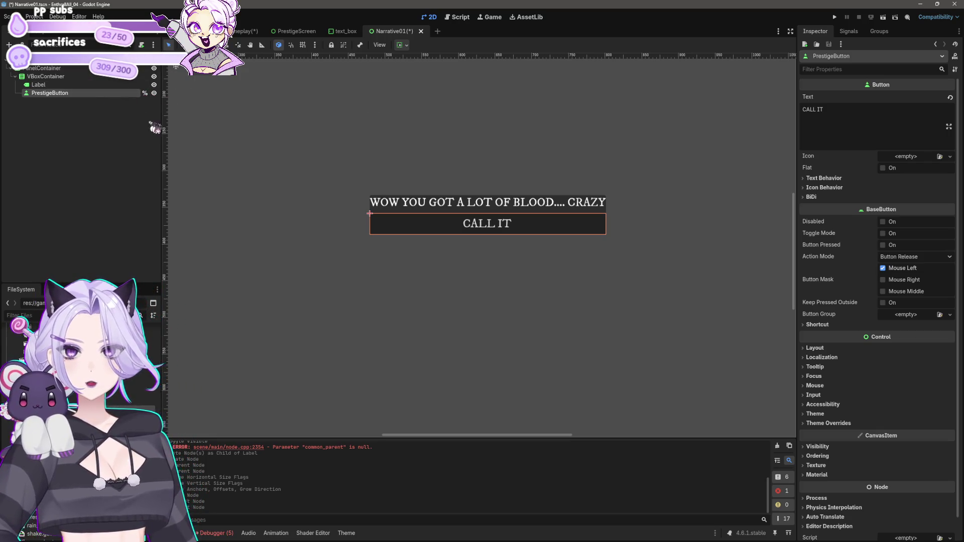
double_click(88, 93)
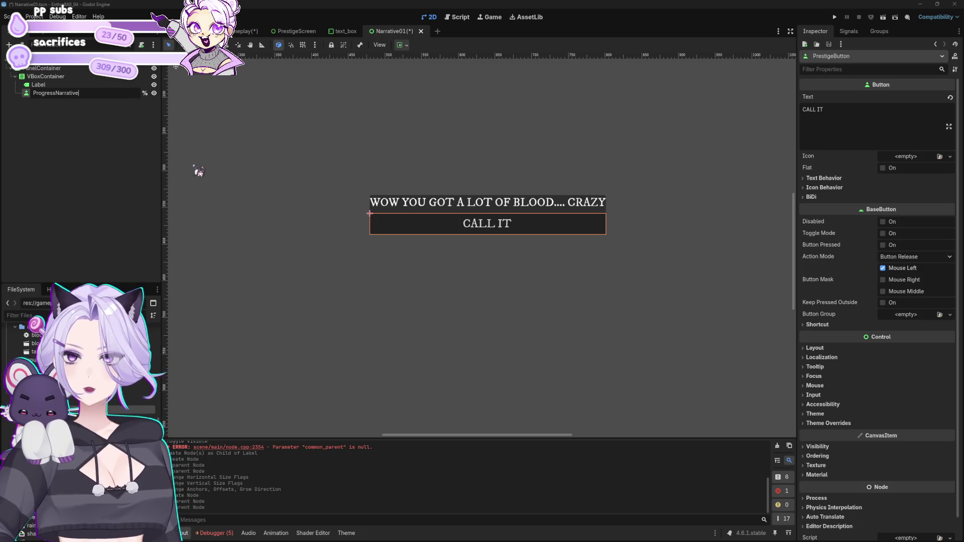
key(Return)
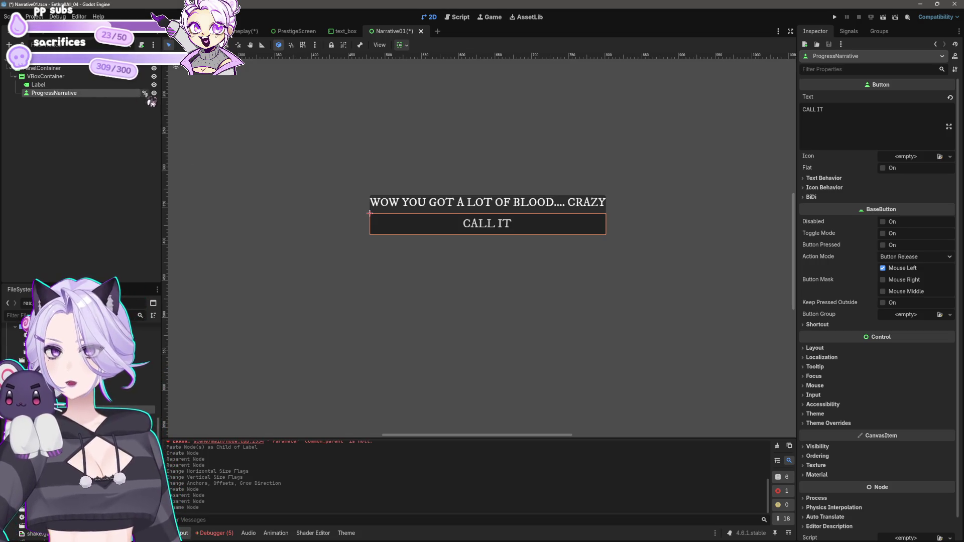
- Turn off the ProgressNarrative button's scene-unique name
right_click(128, 93)
click(185, 275)
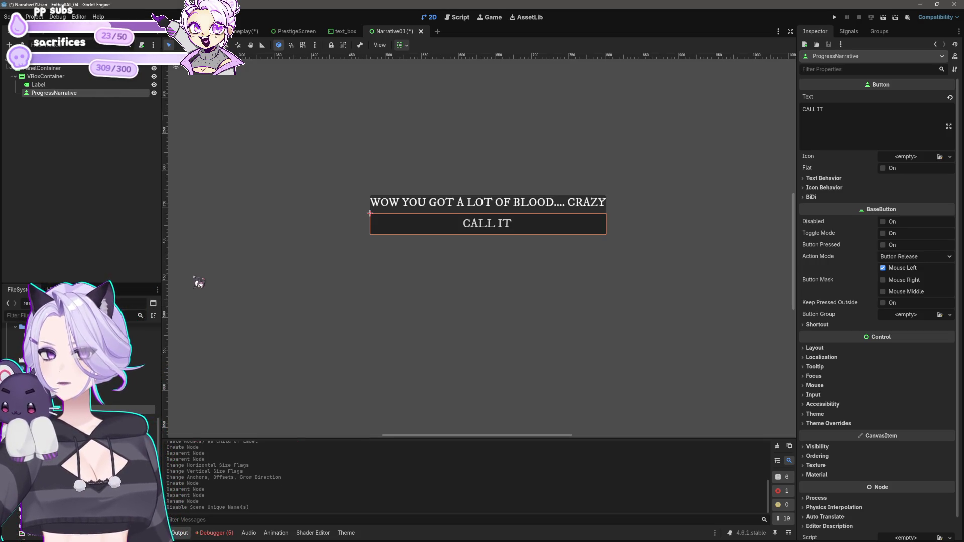
right_click(91, 96)
click(74, 102)
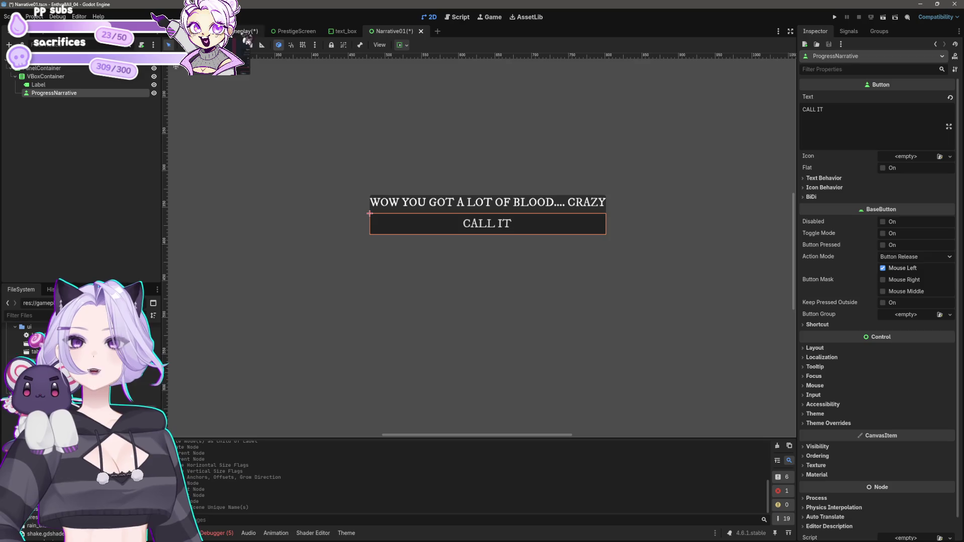
- Attach a new narrative_01.gd script to the Narrative01 root node
click(458, 17)
click(430, 17)
click(149, 67)
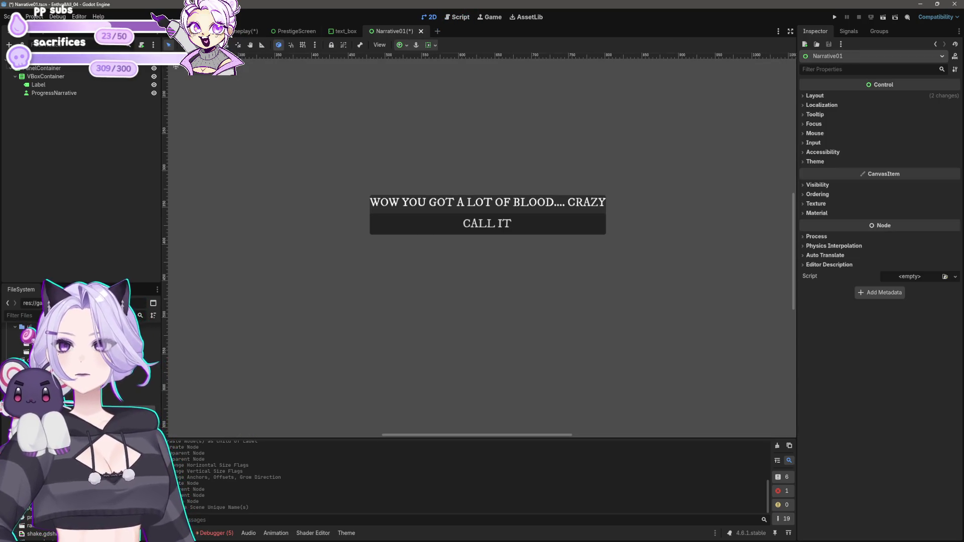
click(142, 45)
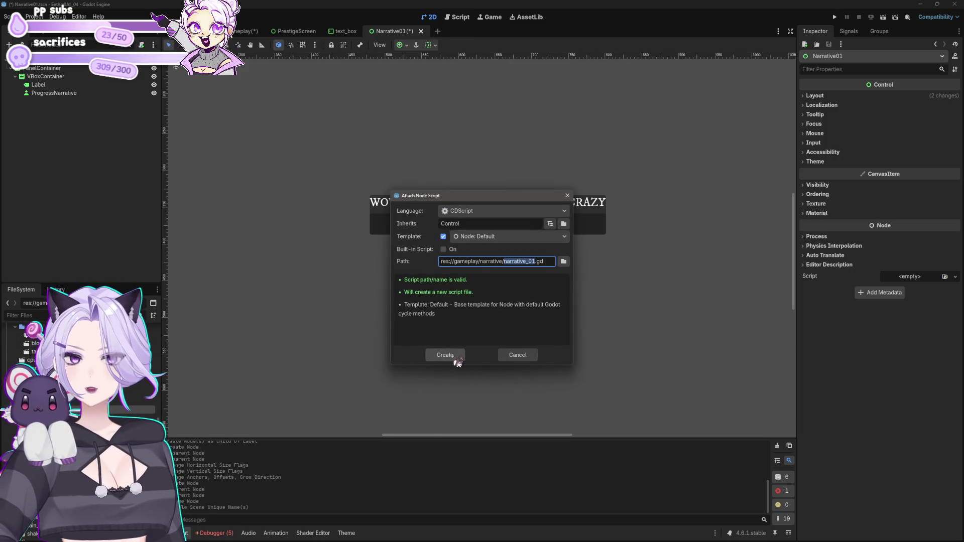
click(456, 357)
click(380, 201)
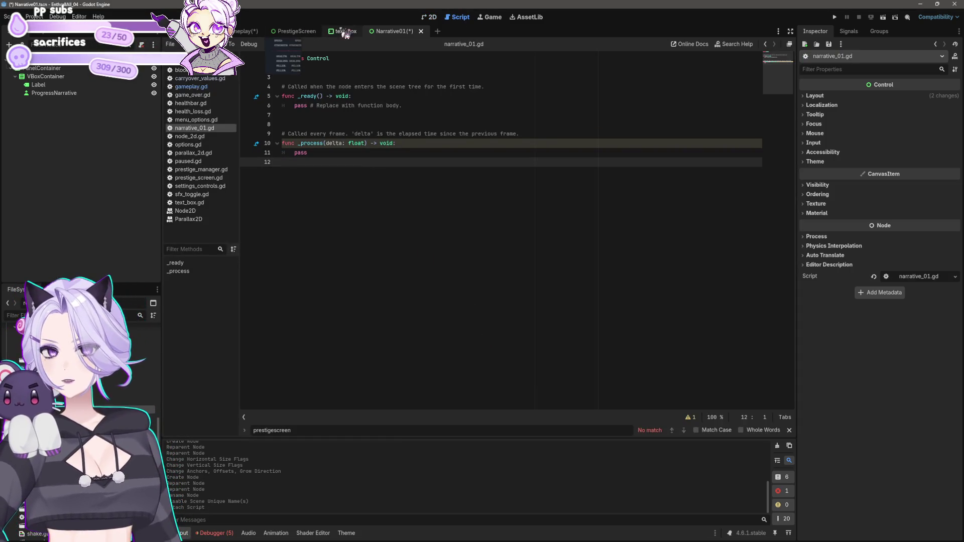
- Connect ProgressNarrative's pressed() signal to a handler in the Narrative01 script
click(294, 31)
click(394, 31)
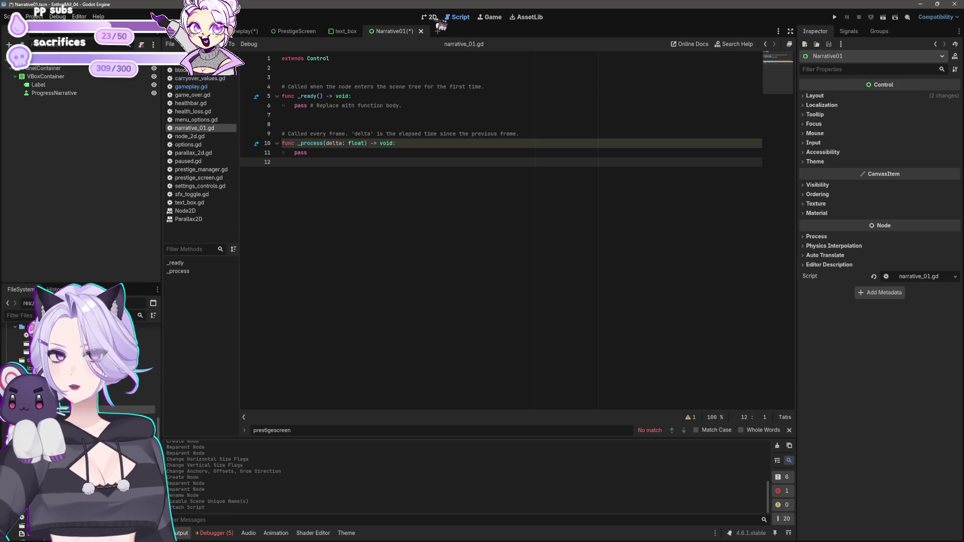
click(429, 17)
click(92, 95)
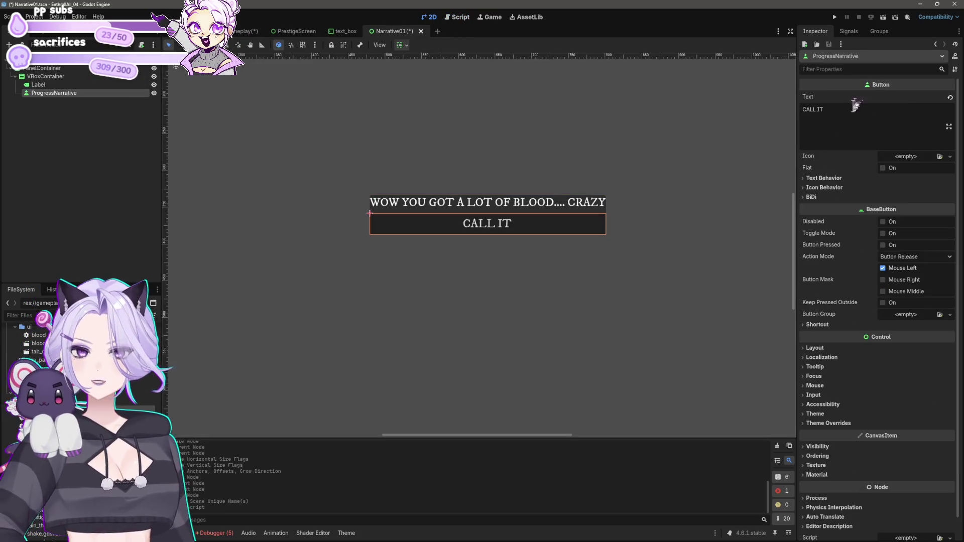
click(850, 32)
right_click(848, 85)
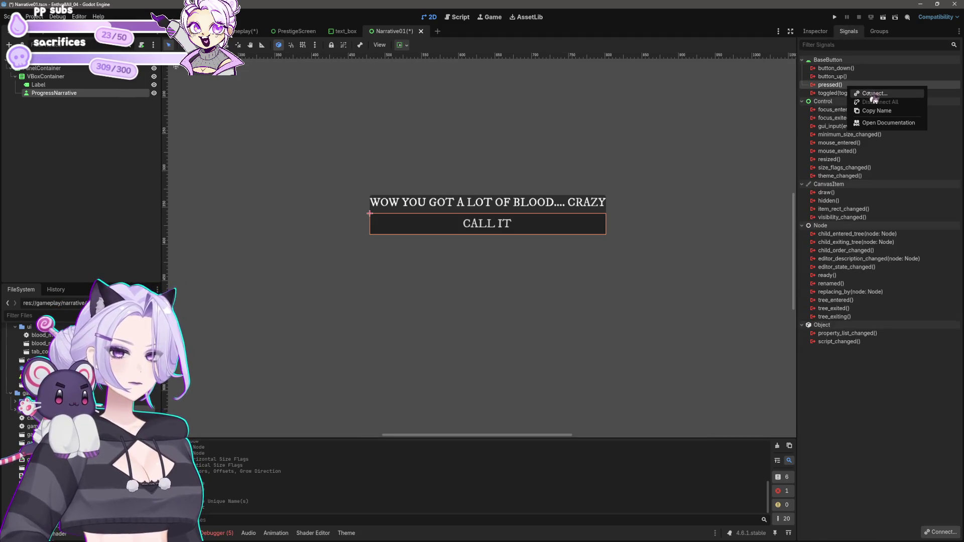
click(875, 95)
click(455, 357)
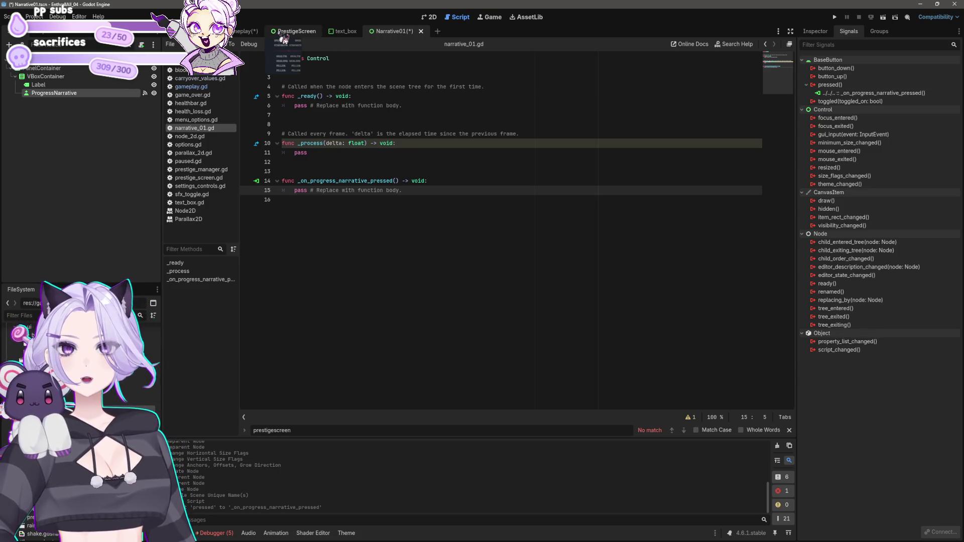
click(246, 32)
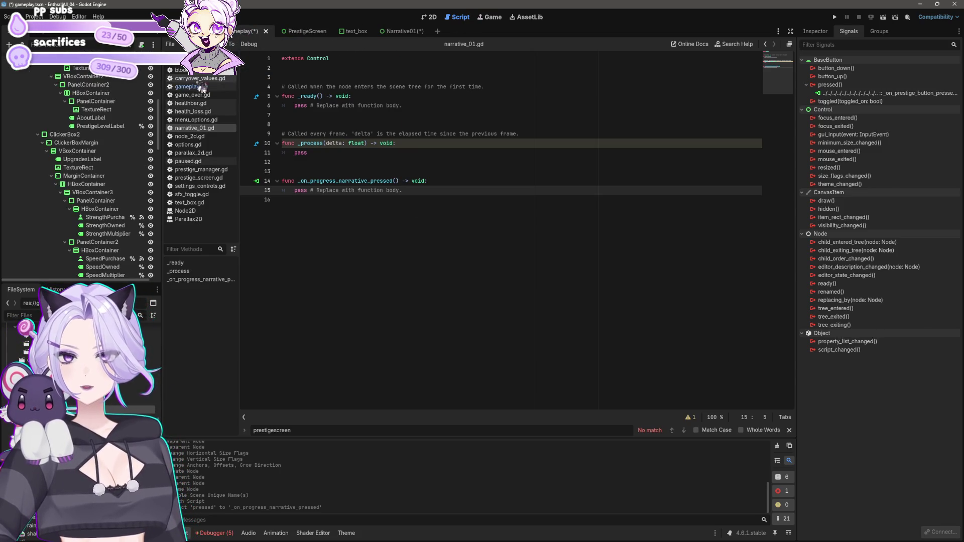
- In gameplay.gd, copy the scene-change call, retarget it to Narrative01.tscn, and save
click(191, 87)
click(524, 268)
key(shift+Home)
key(ctrl+c)
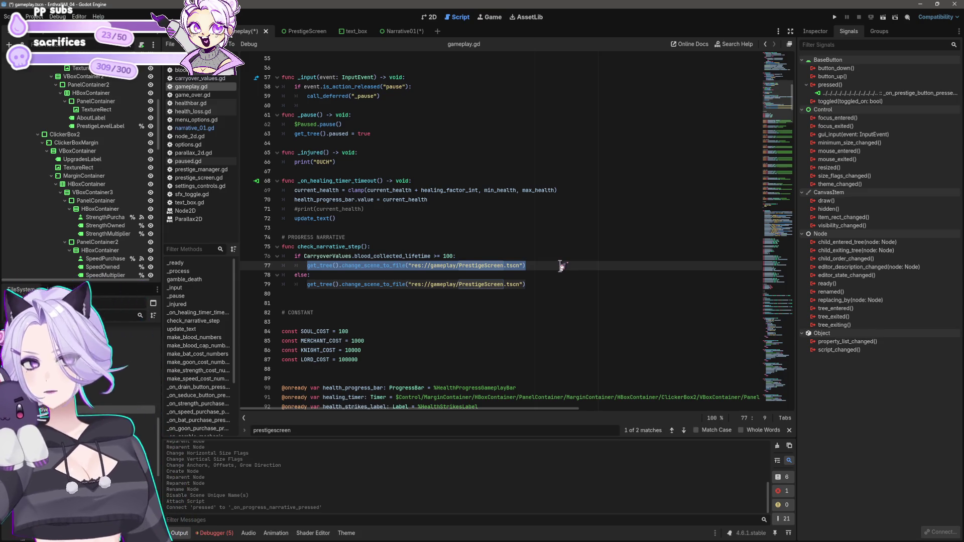
key(Up)
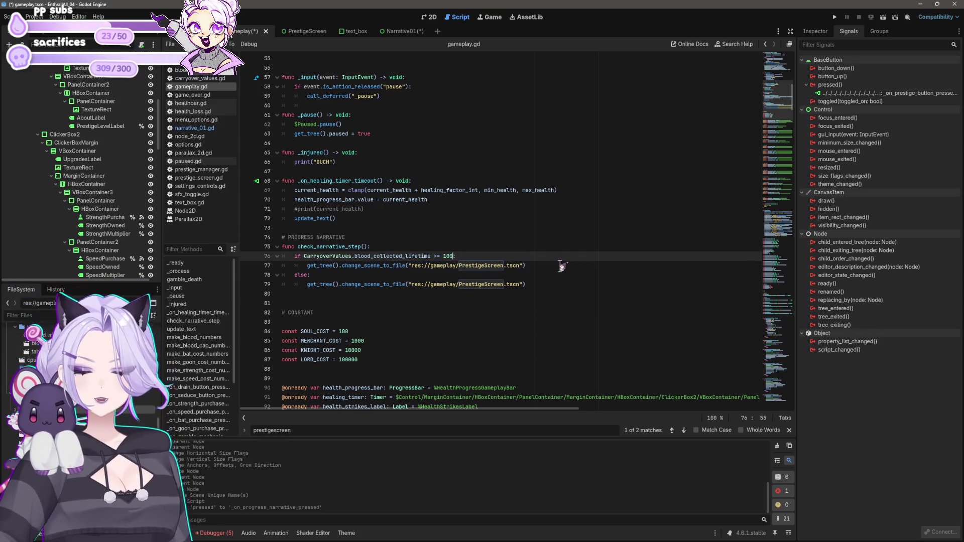
key(Down)
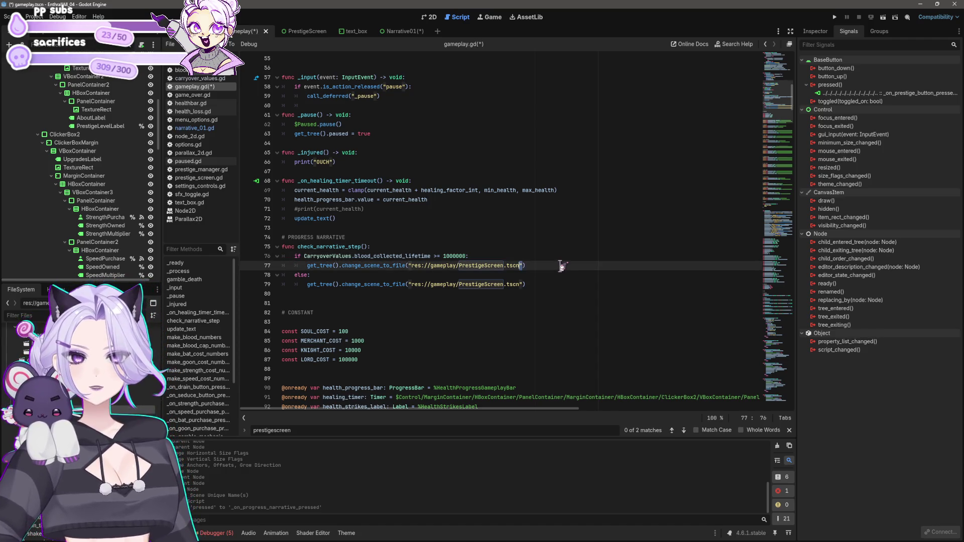
key(ctrl+shift+Left)
key(ctrl+shift+Left)
key(ctrl+shift+Left)
key(BackSpace)
key(Delete)
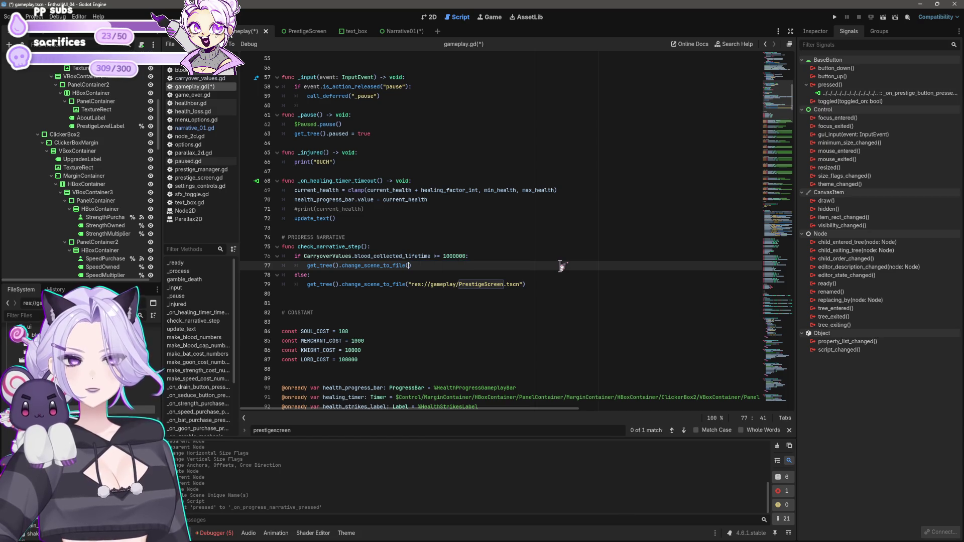
mouse_move(30, 351)
mouse_down()
mouse_move(441, 334)
mouse_move(409, 266)
mouse_up()
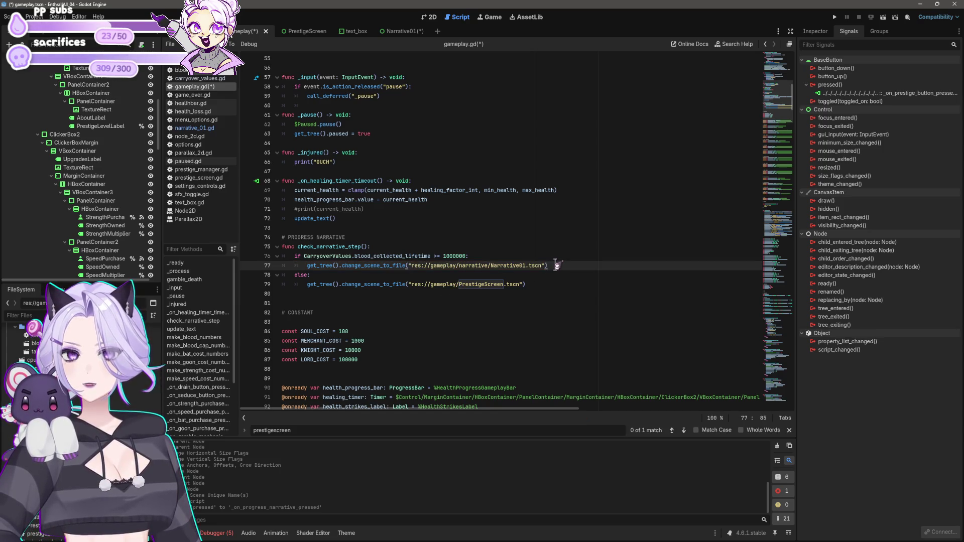
key(ctrl+s)
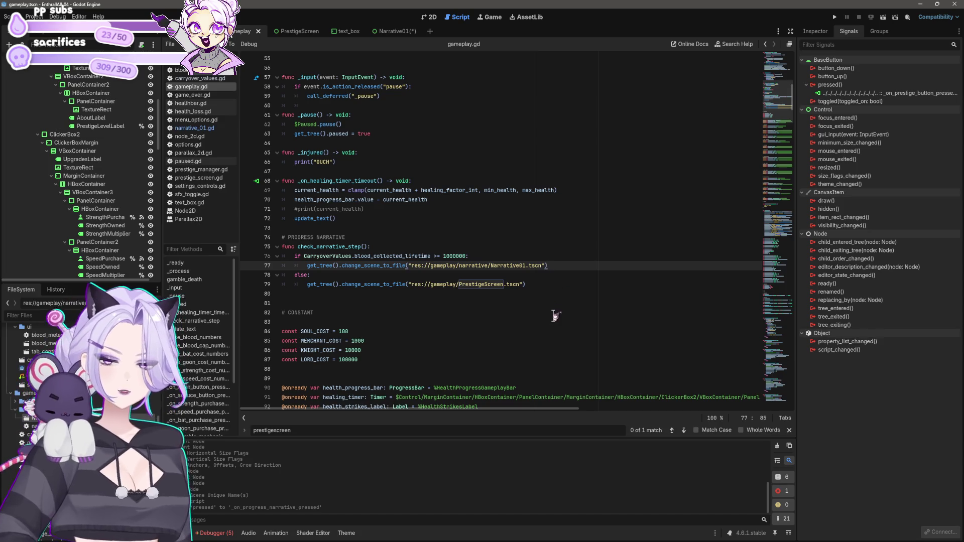
- Replace the pass line in narrative_01.gd's handler with the PrestigeScreen change_scene call
click(381, 39)
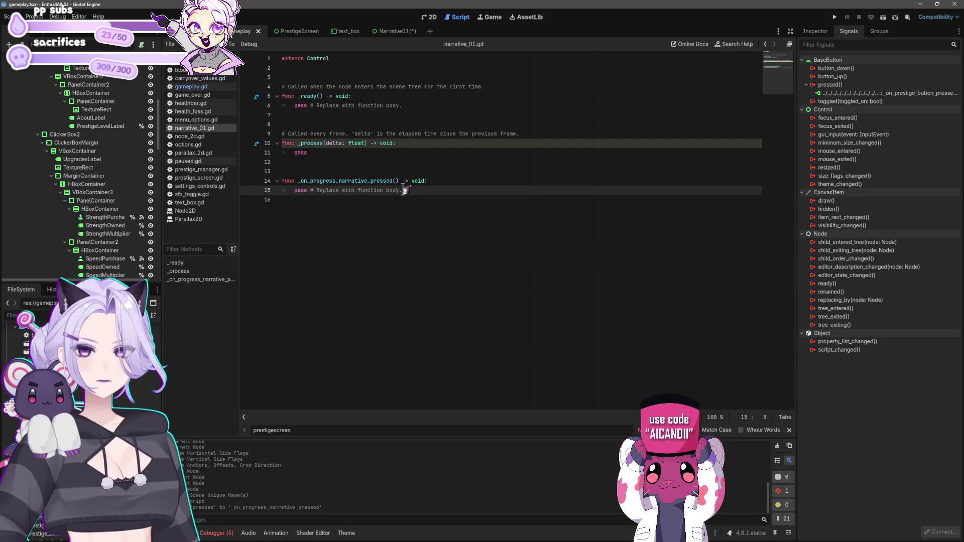
key(shift+End)
key(ctrl+v)
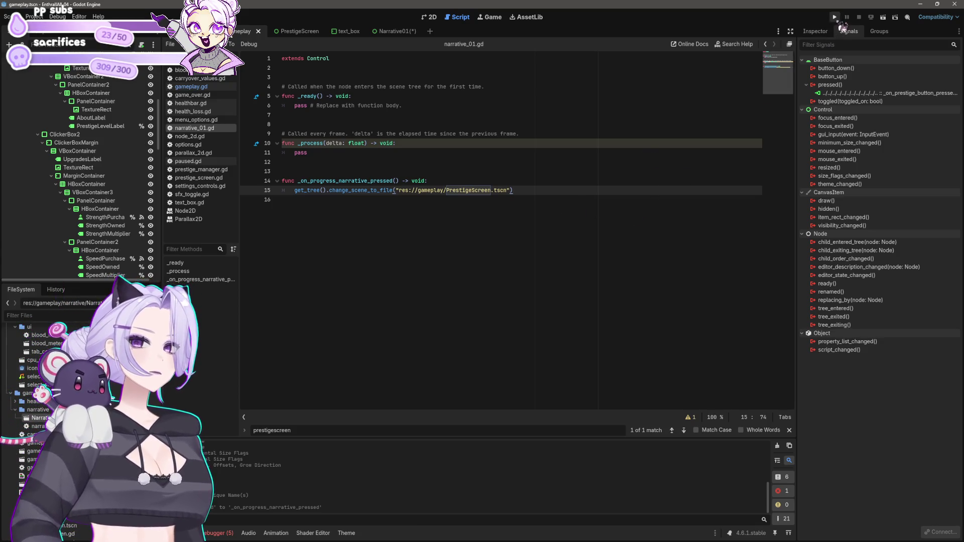
- Run the project, start a session, and click the fang button to raise blood to 66
click(835, 17)
click(491, 295)
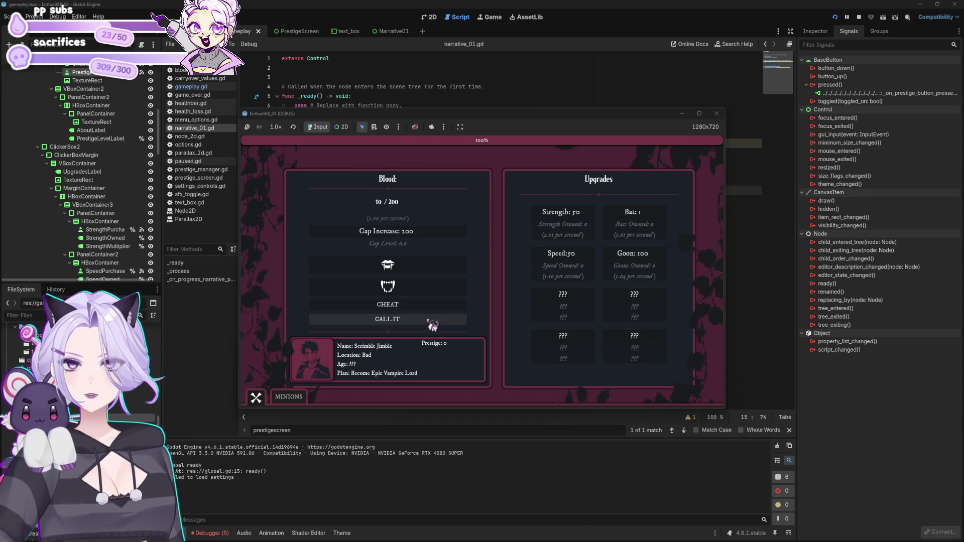
mouse_move(495, 114)
mouse_down()
mouse_move(512, 345)
mouse_move(541, 66)
mouse_up()
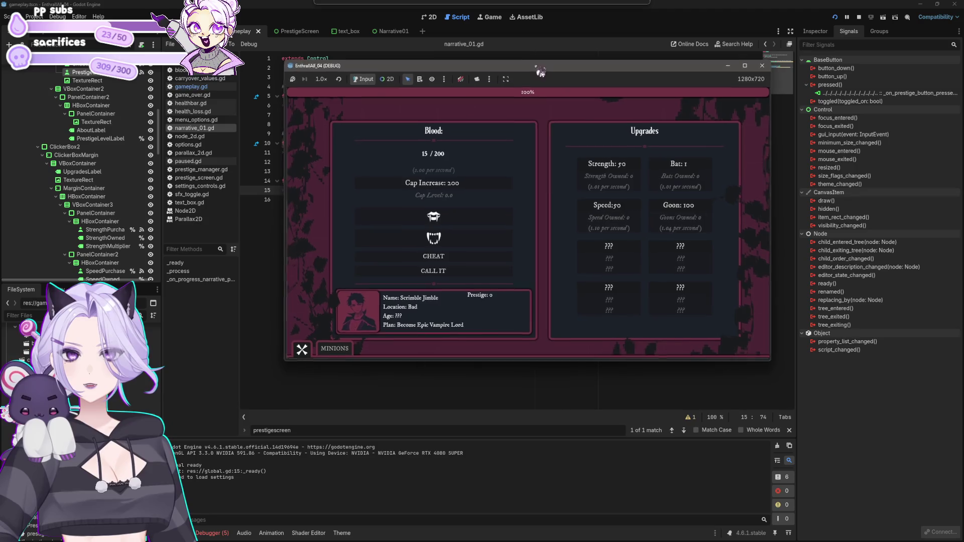
click(466, 224)
click(467, 225)
click(466, 224)
click(467, 225)
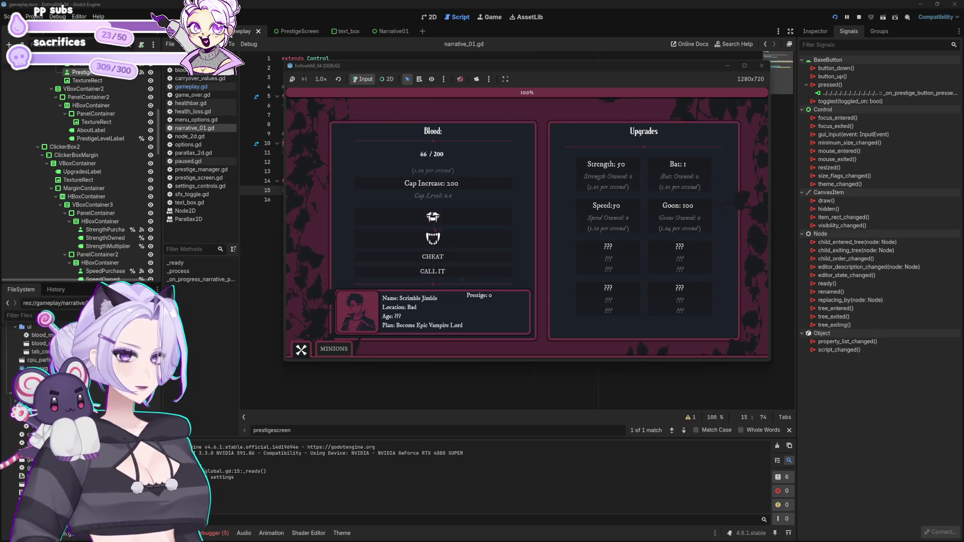
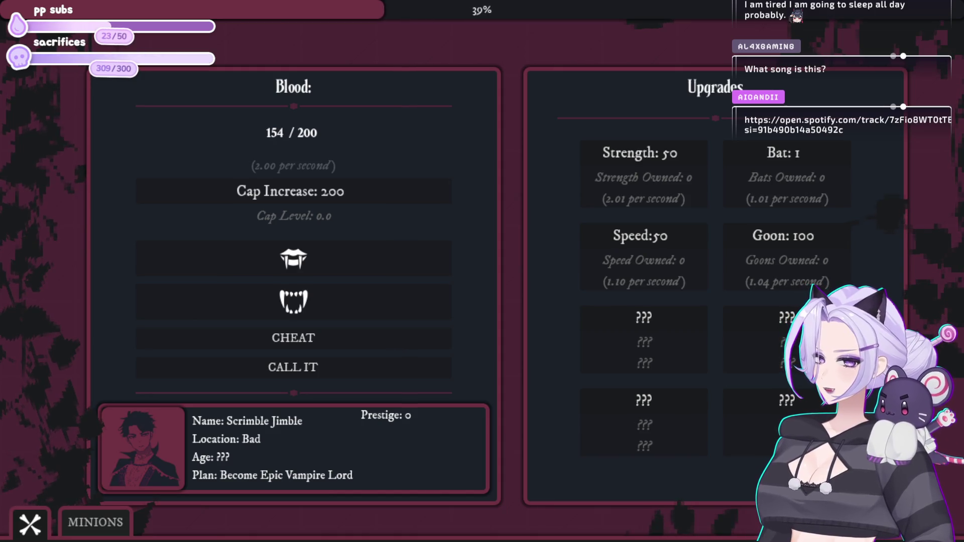
- Harvest blood with the fang button and buy the first several bats
click(319, 272)
click(320, 272)
click(322, 272)
click(339, 246)
click(784, 150)
click(784, 149)
click(783, 150)
click(784, 150)
click(784, 150)
click(783, 149)
click(783, 149)
click(784, 150)
click(783, 150)
- Buy another bat, then one Speed upgrade and one Strength upgrade
click(783, 152)
click(784, 151)
click(784, 151)
click(433, 254)
click(677, 251)
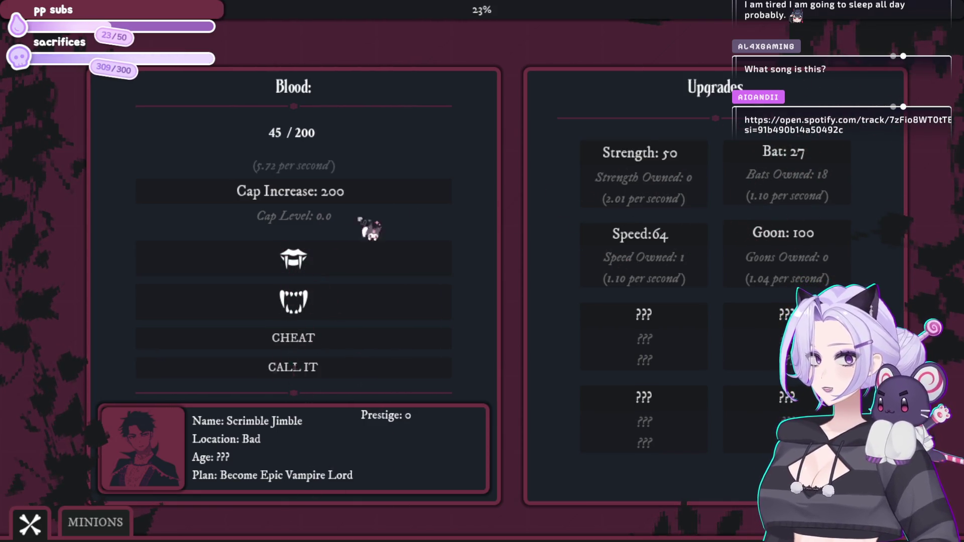
click(301, 256)
click(688, 162)
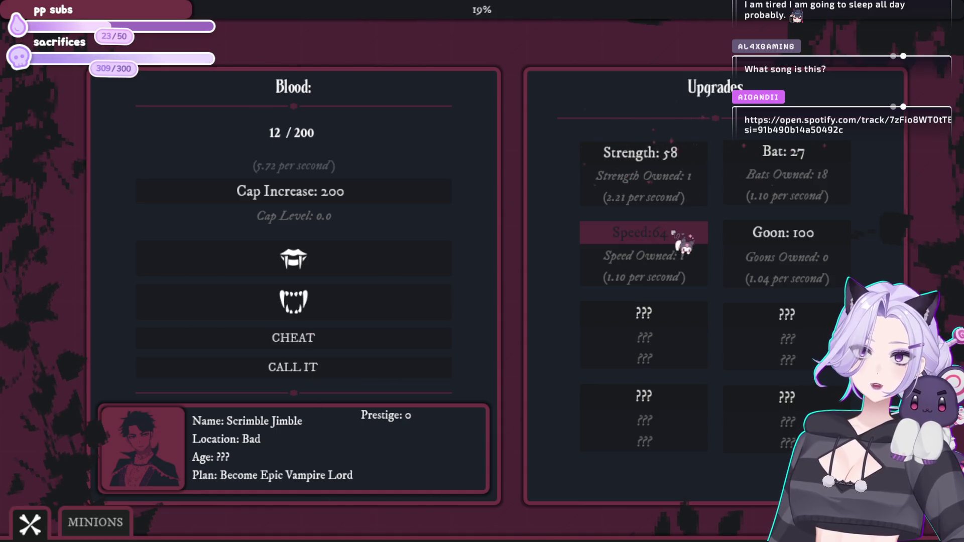
- Alternate harvesting blood and buying two more bats, bringing the total to 20
click(293, 262)
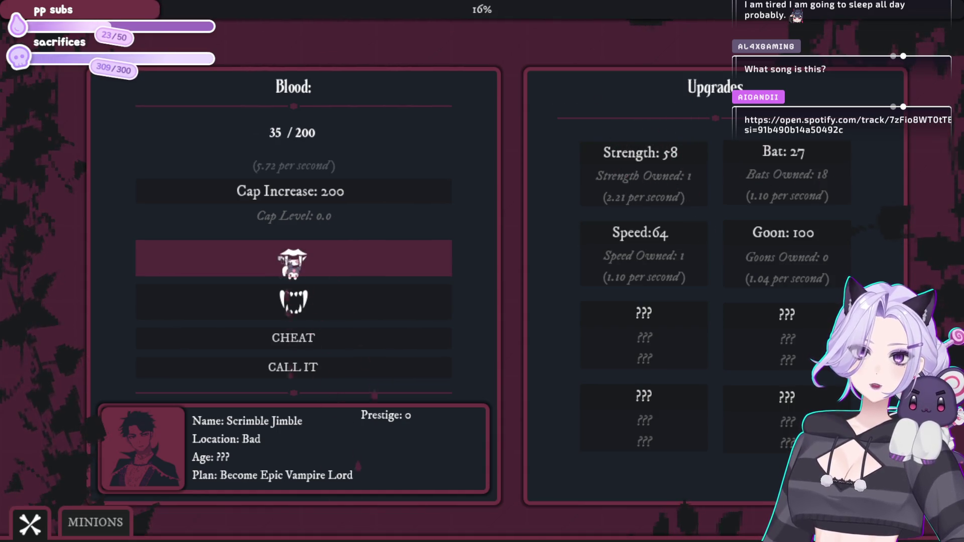
click(293, 262)
click(814, 155)
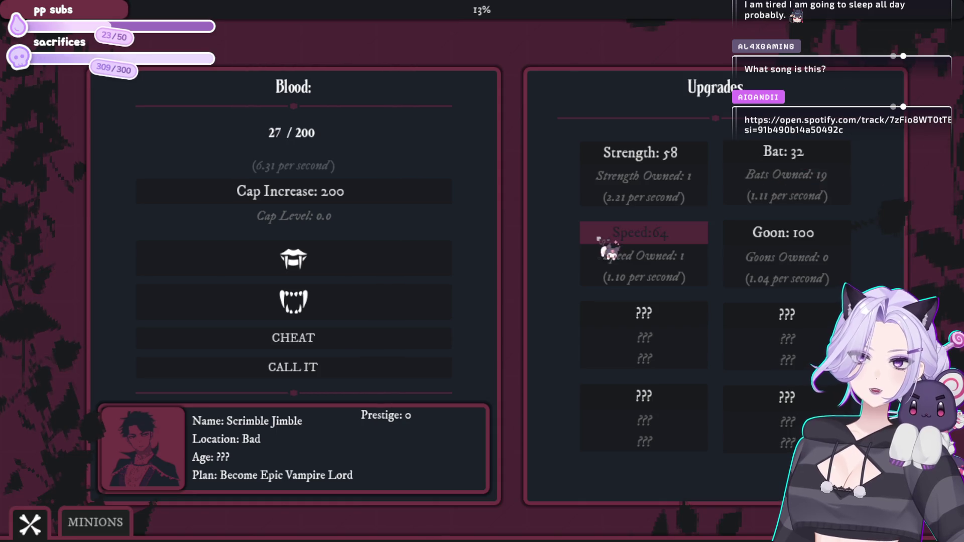
click(305, 271)
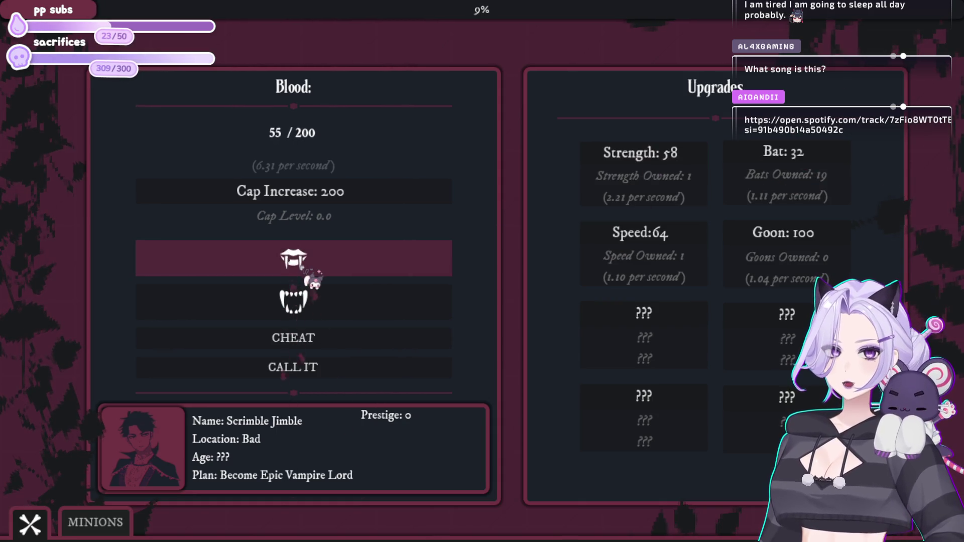
click(800, 155)
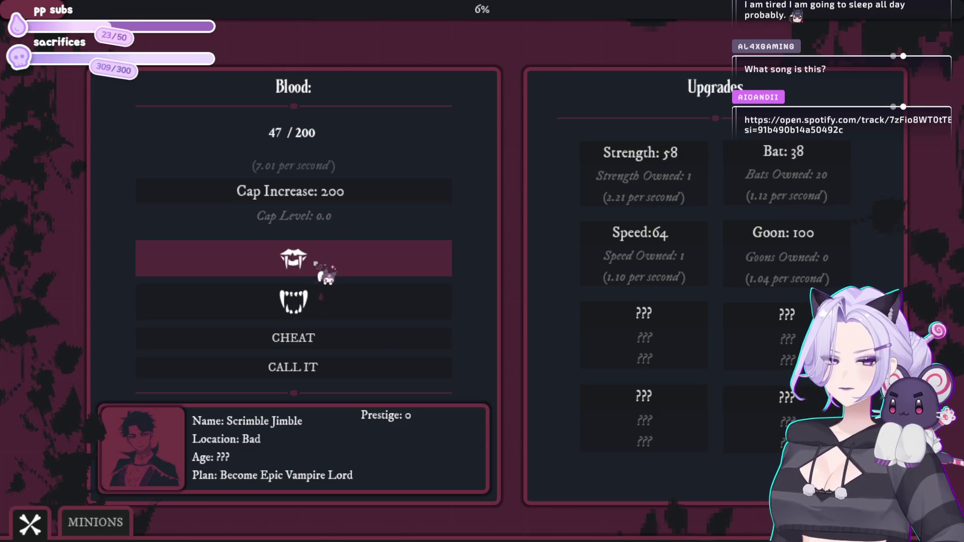
click(326, 271)
click(348, 261)
click(369, 262)
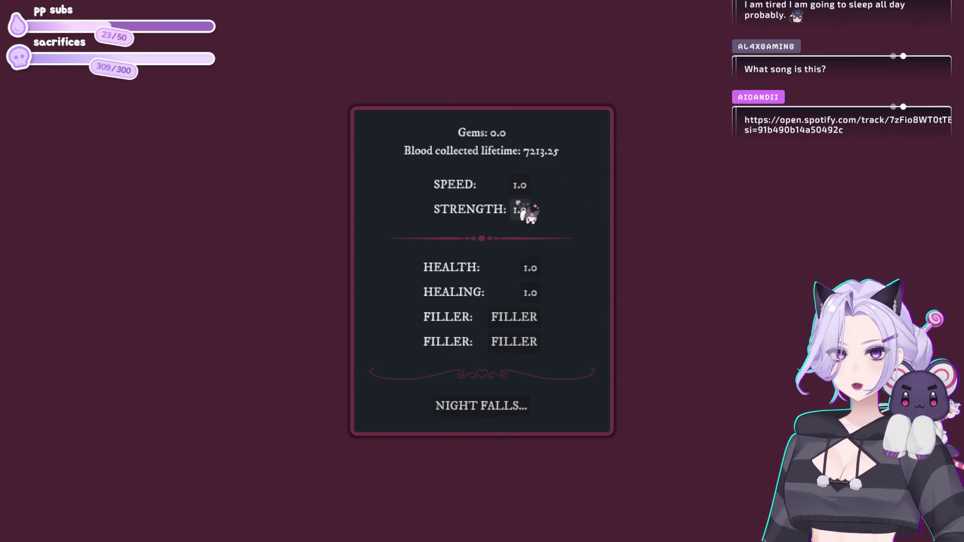
- Accept nightfall to begin Prestige 1, harvest blood and buy the first bat
click(515, 404)
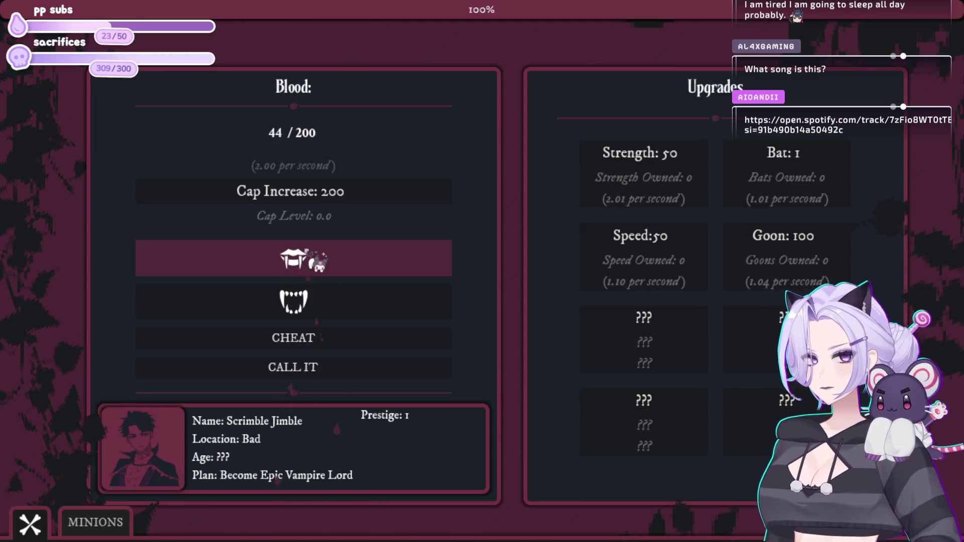
click(294, 259)
click(293, 258)
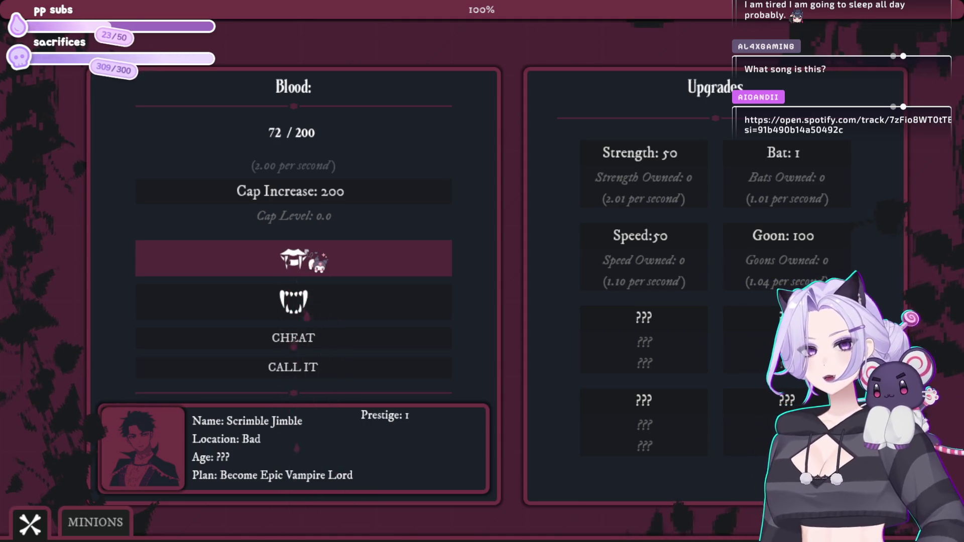
click(317, 259)
click(314, 266)
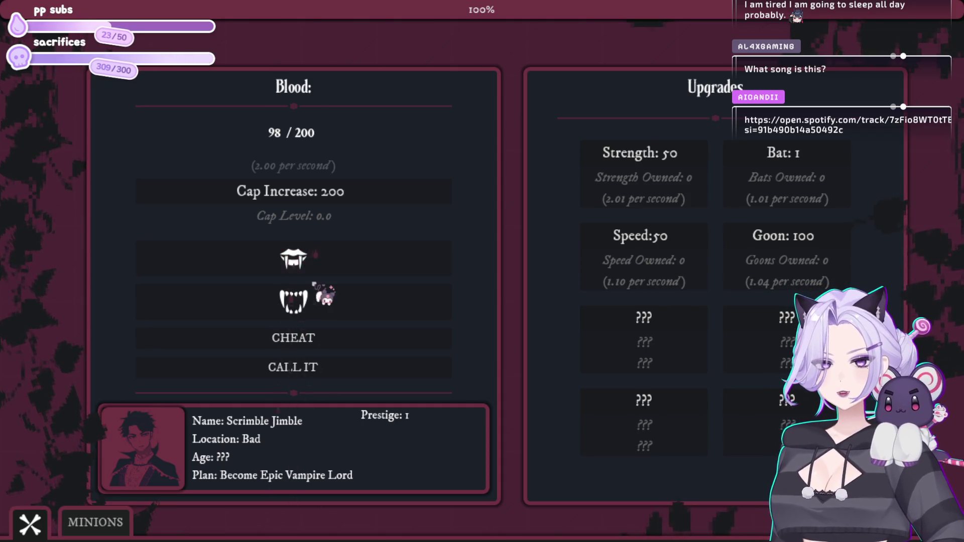
click(314, 266)
click(759, 161)
- Buy several more bats, harvest more blood and buy one Speed upgrade
click(758, 161)
click(766, 160)
click(776, 160)
click(784, 159)
click(796, 168)
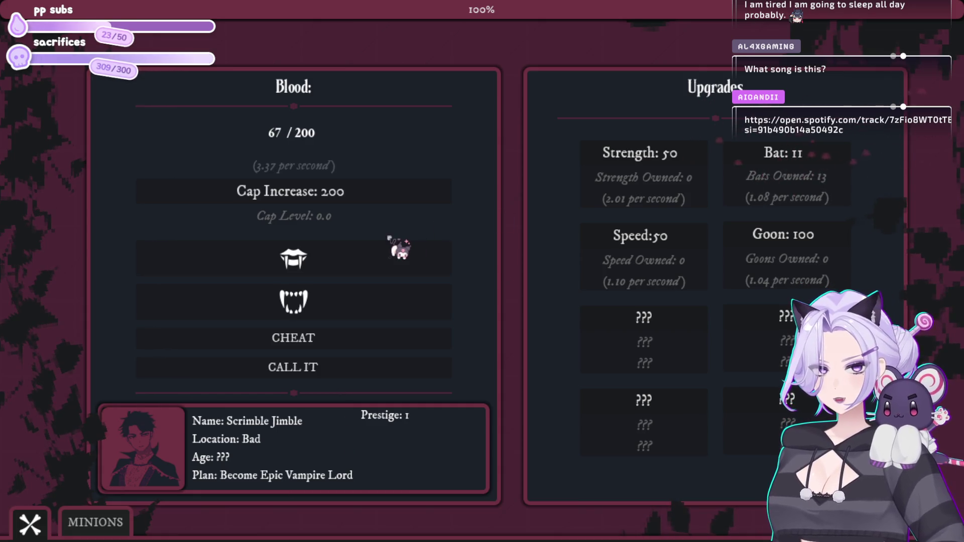
click(401, 256)
click(402, 258)
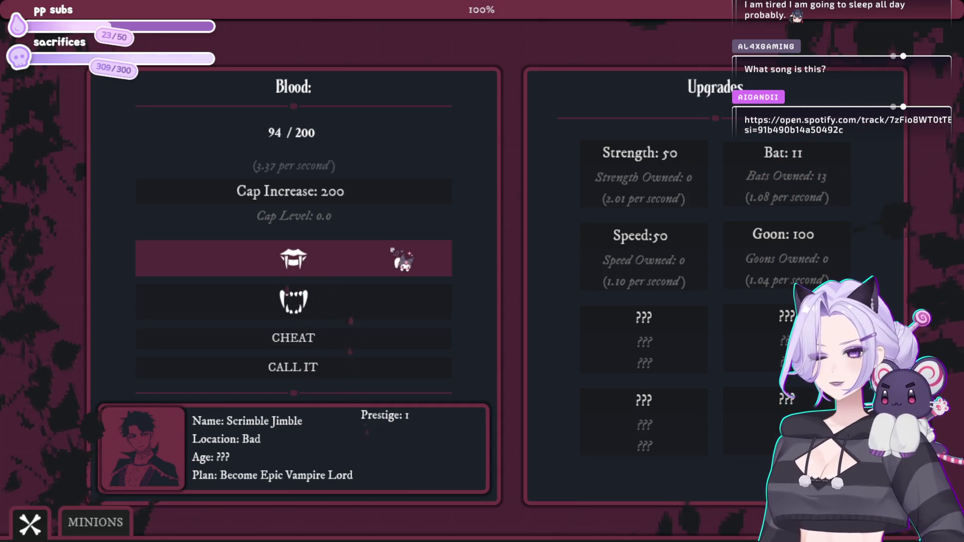
click(402, 258)
click(683, 243)
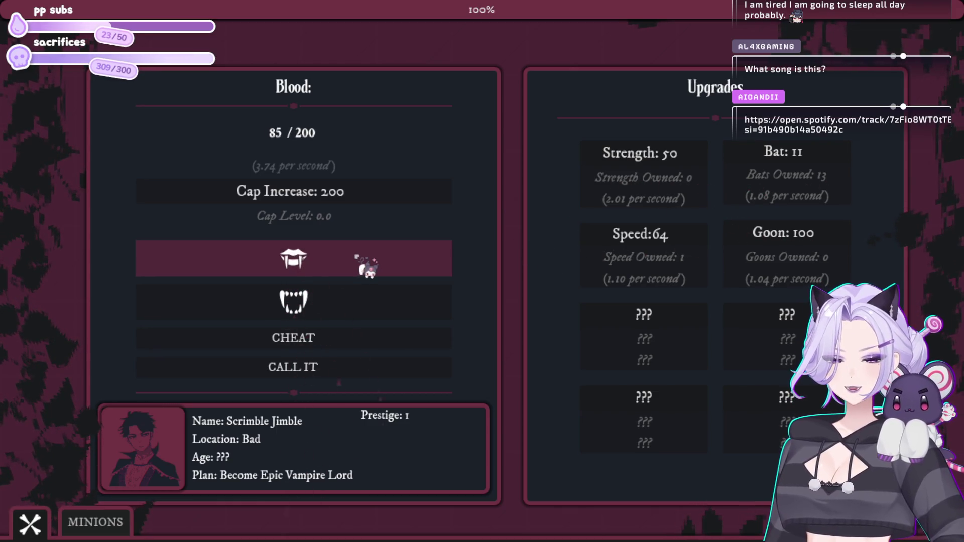
- Spend the remaining blood on six more bats to reach 19, then show the minions panel
click(817, 171)
click(818, 168)
click(819, 166)
click(819, 162)
click(820, 159)
click(822, 157)
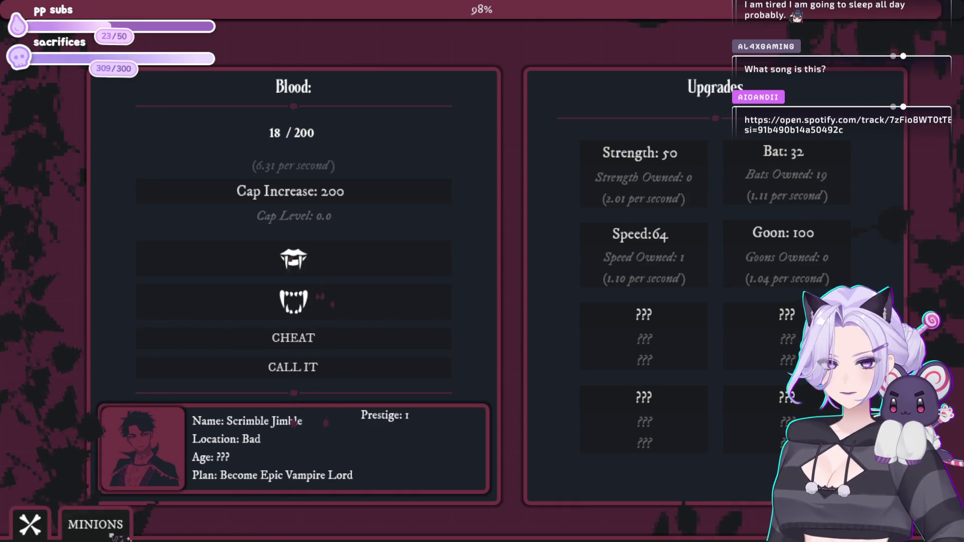
click(95, 522)
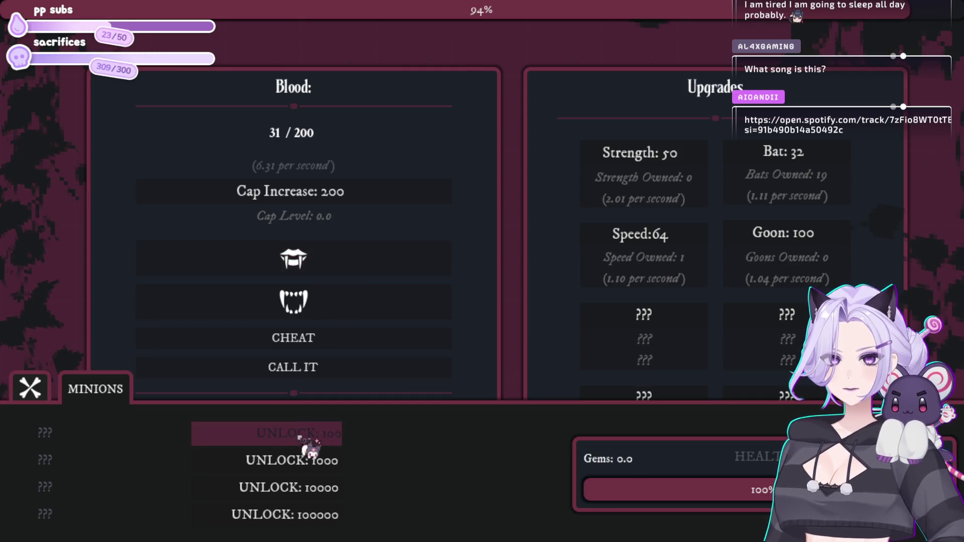
- Harvest blood, unlock the Wayward Soul minion, and buy two bats and a Speed upgrade
click(327, 254)
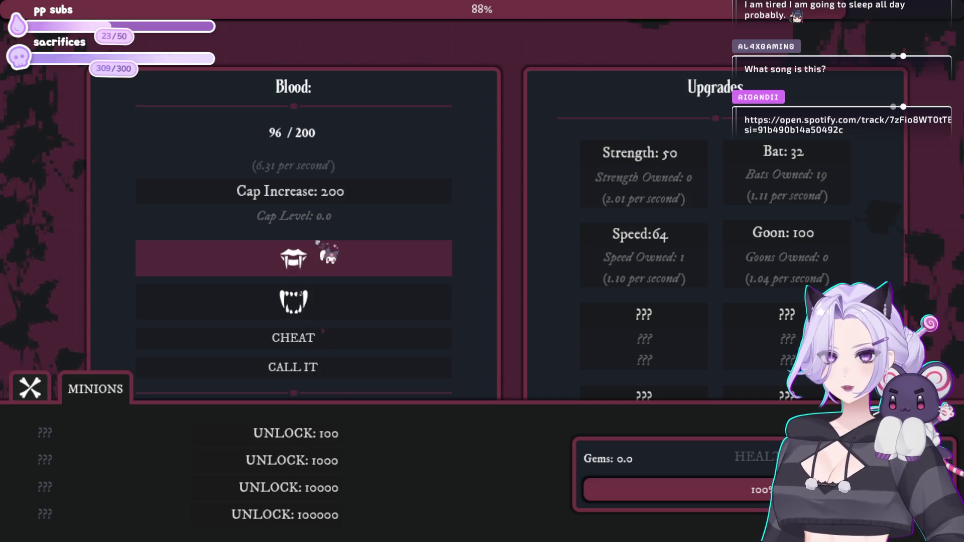
click(328, 254)
click(297, 433)
click(337, 268)
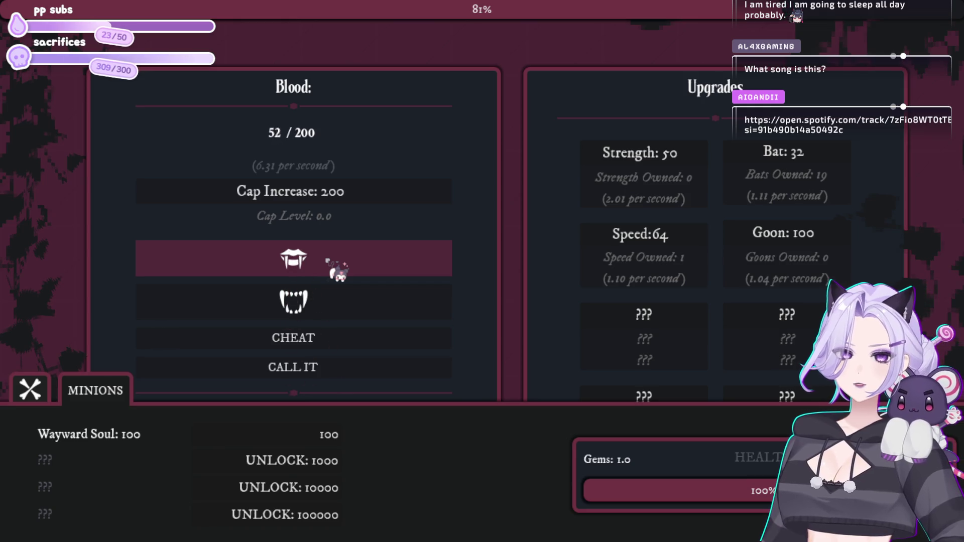
click(335, 268)
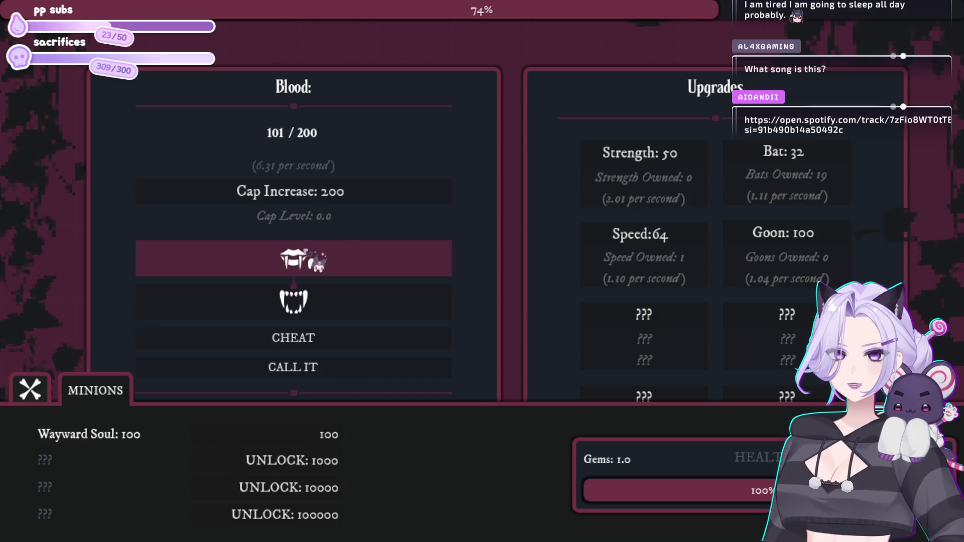
click(784, 166)
click(783, 166)
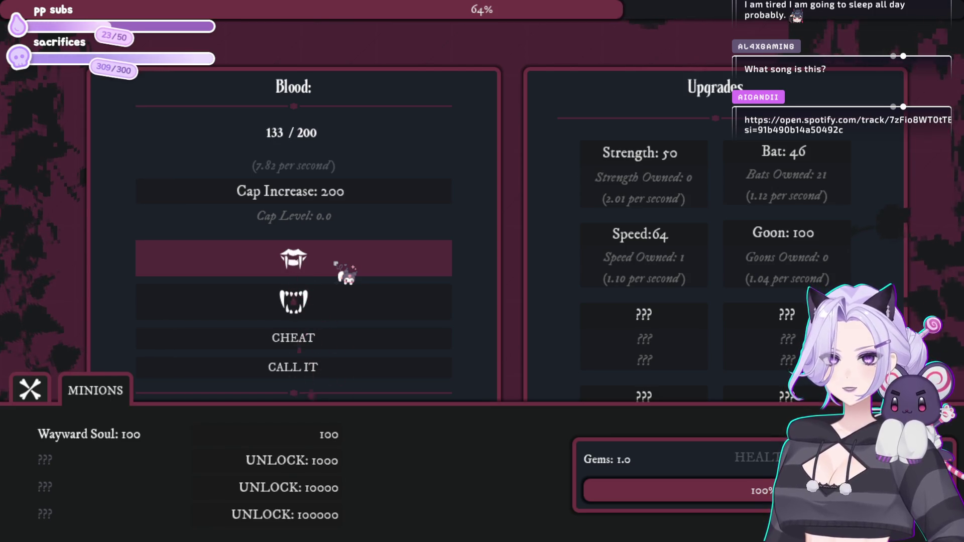
click(622, 235)
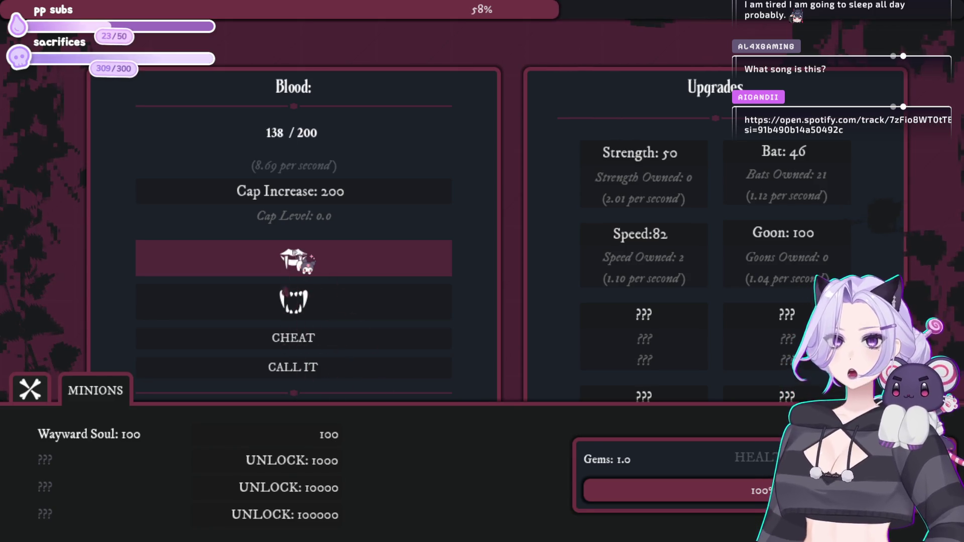
- Spend blood on the Wayward Soul minion between harvests and buy another bat
click(309, 446)
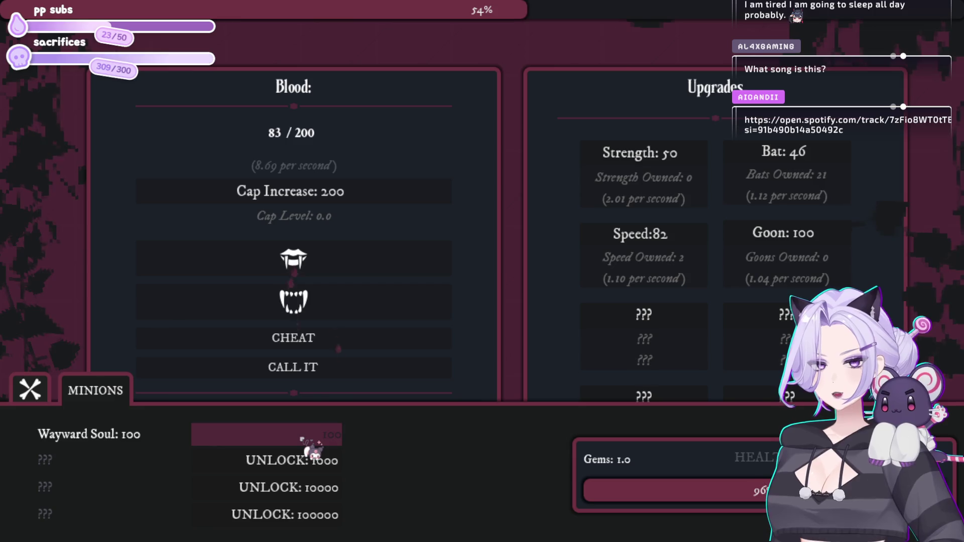
click(380, 256)
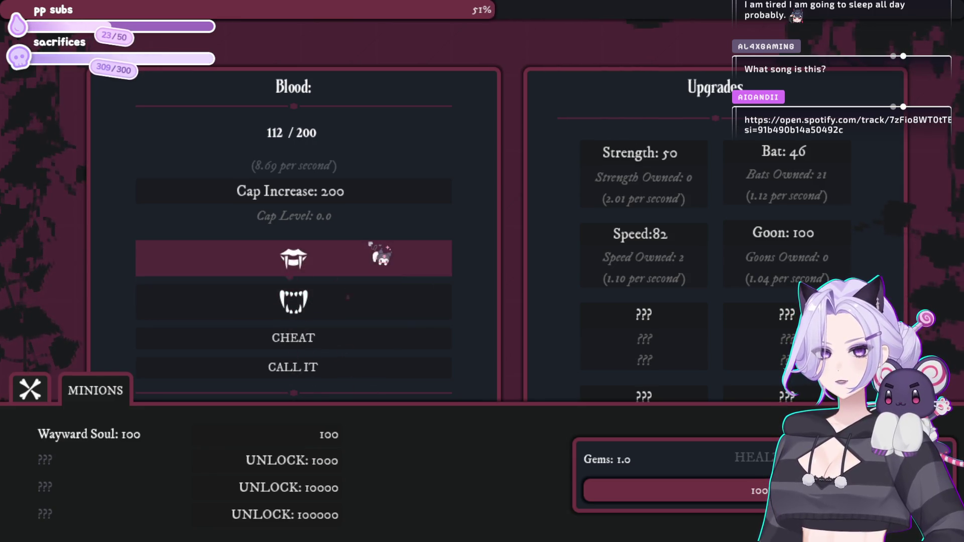
click(336, 433)
click(389, 265)
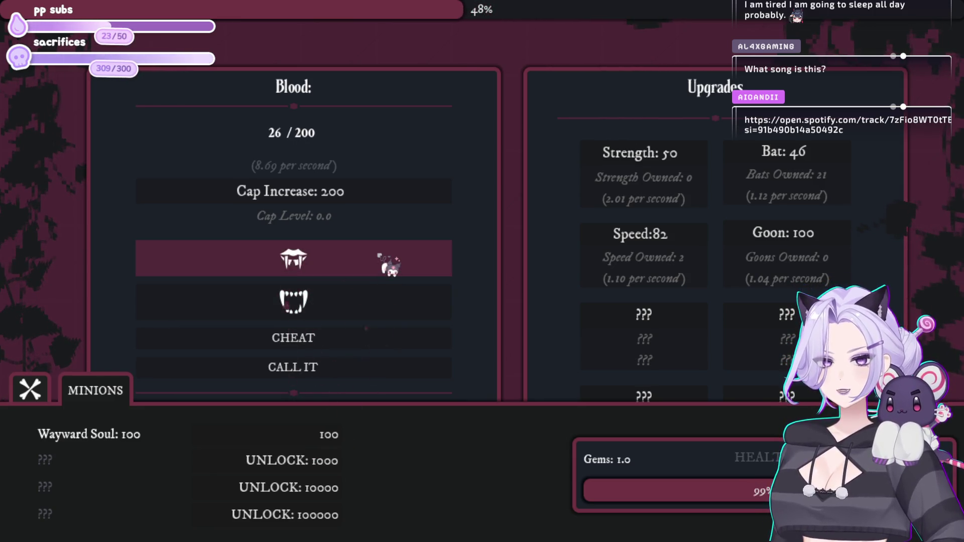
click(379, 255)
click(377, 255)
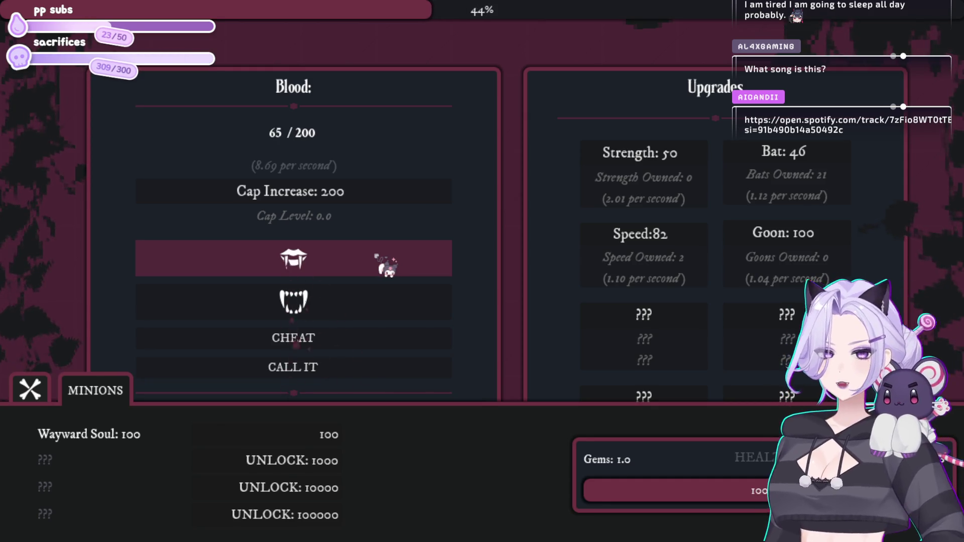
click(382, 259)
click(797, 152)
click(347, 266)
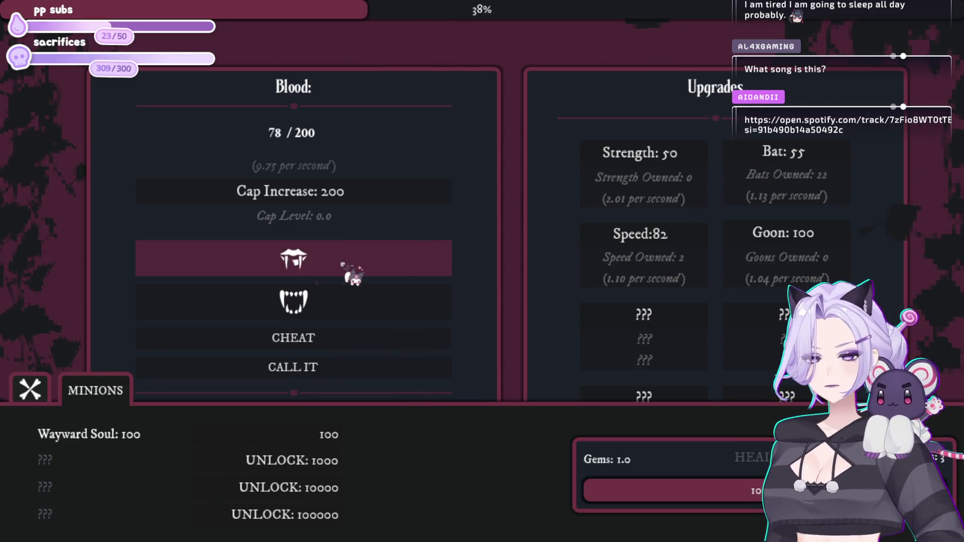
click(321, 441)
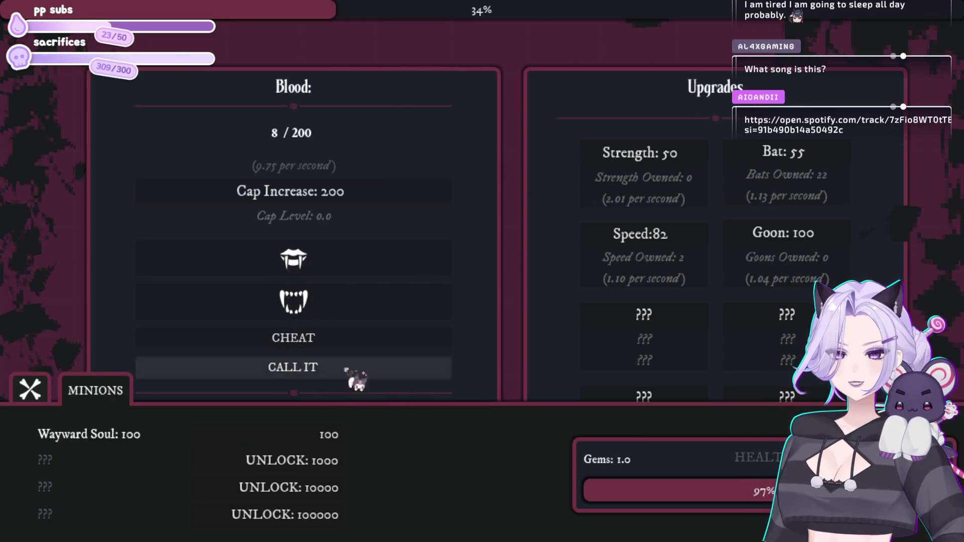
- Harvest more blood, buy the 23rd bat and the first Strength upgrade
click(364, 255)
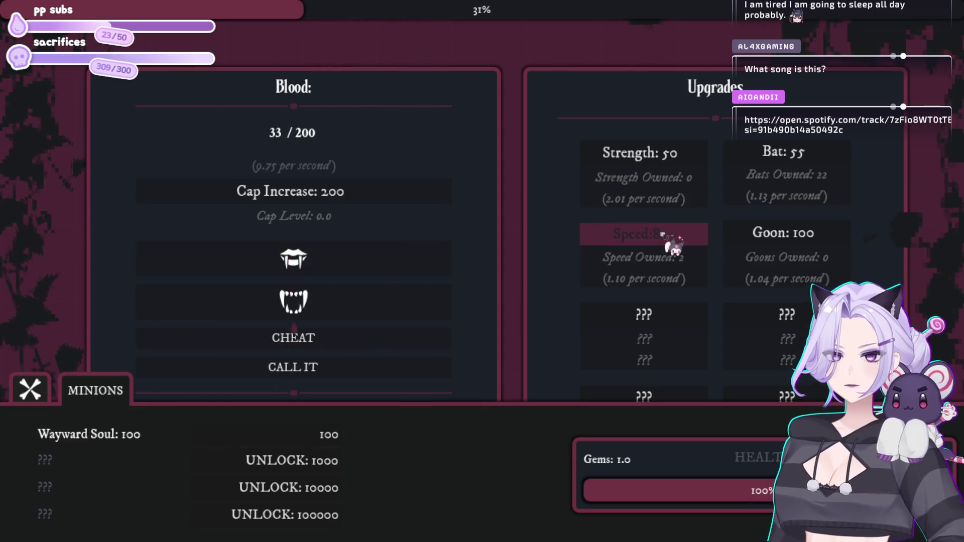
click(398, 270)
click(399, 271)
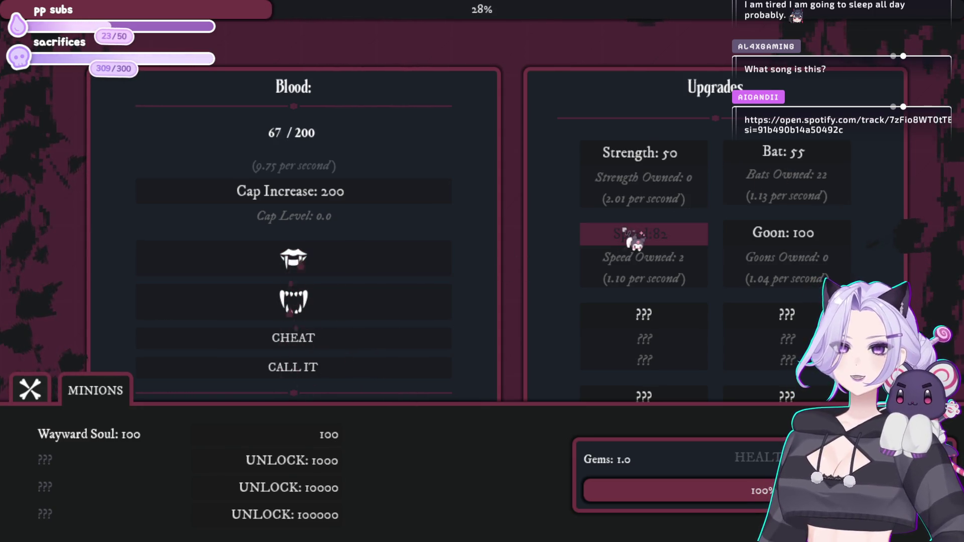
click(386, 257)
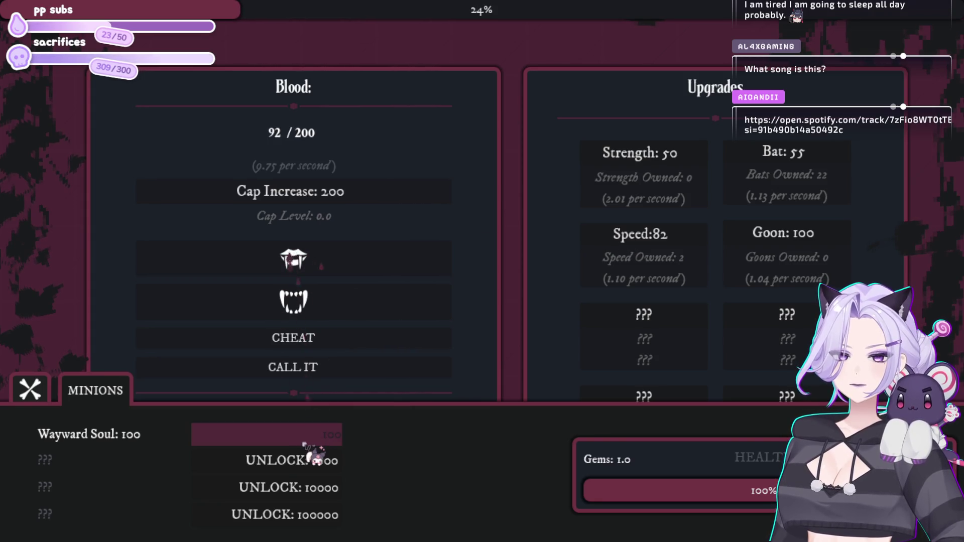
click(794, 160)
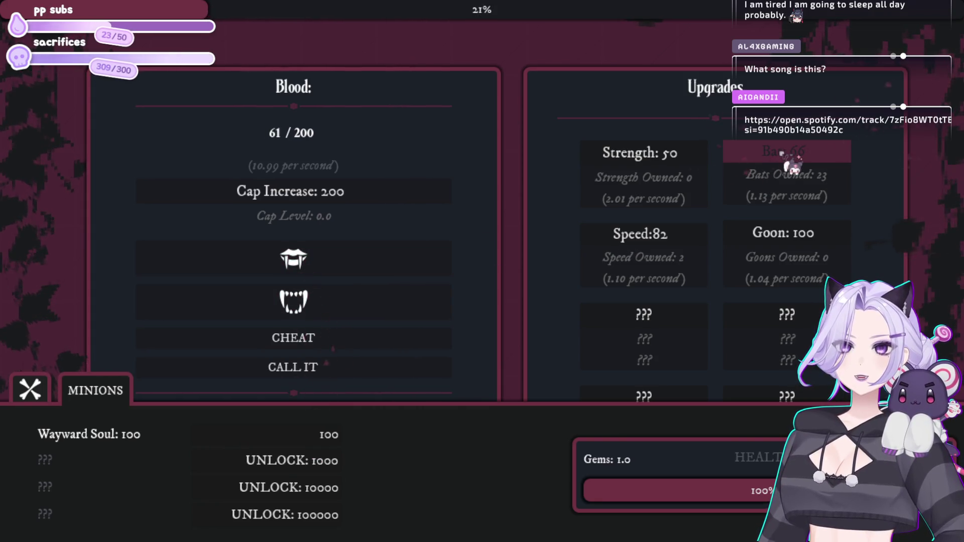
click(387, 261)
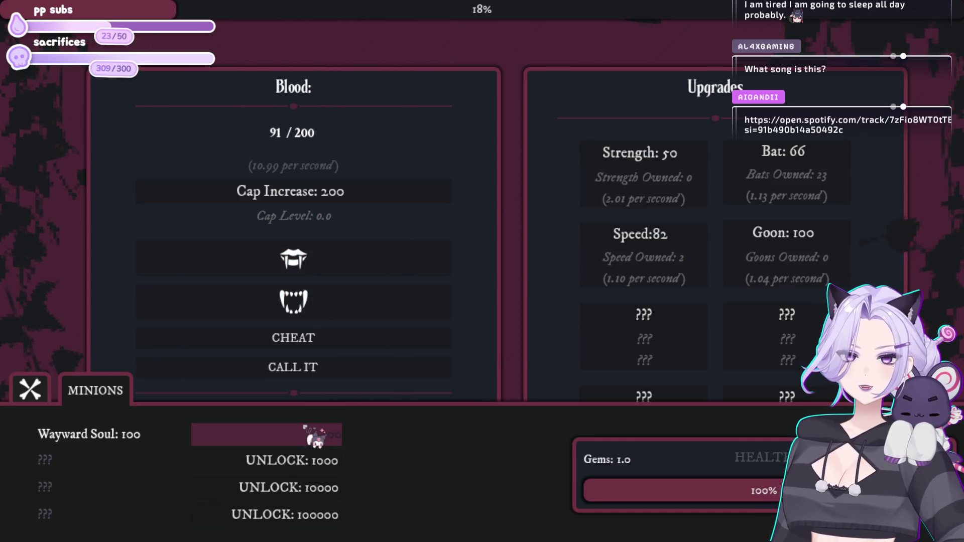
click(359, 251)
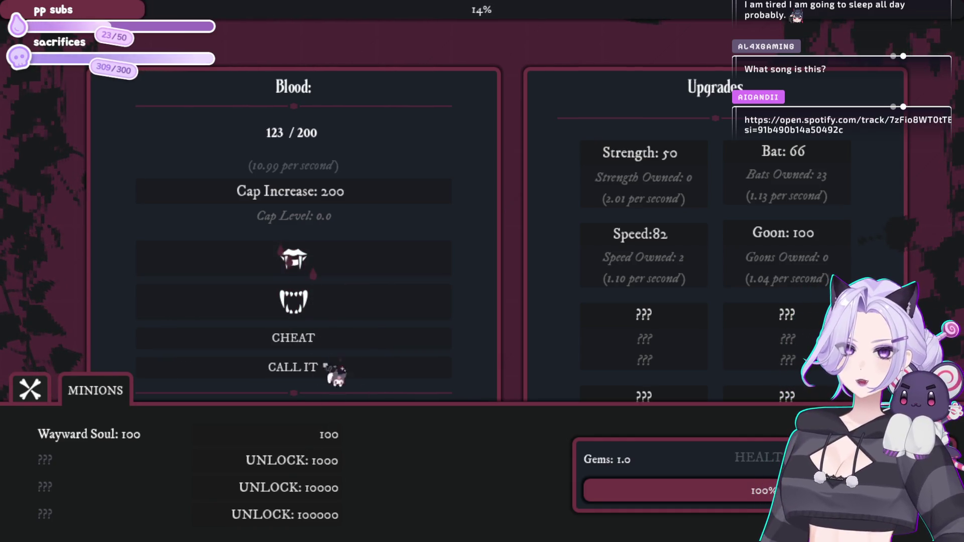
click(312, 436)
click(653, 166)
click(306, 255)
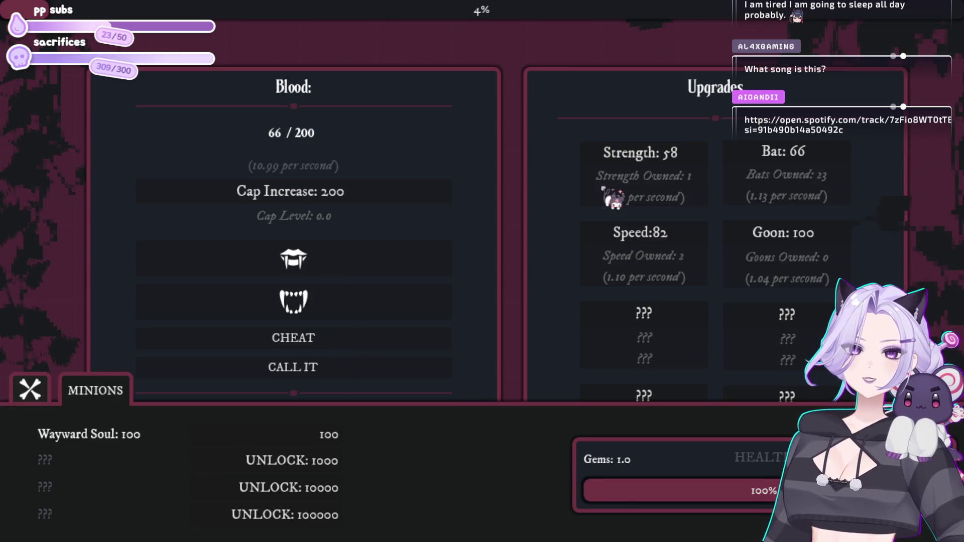
click(329, 271)
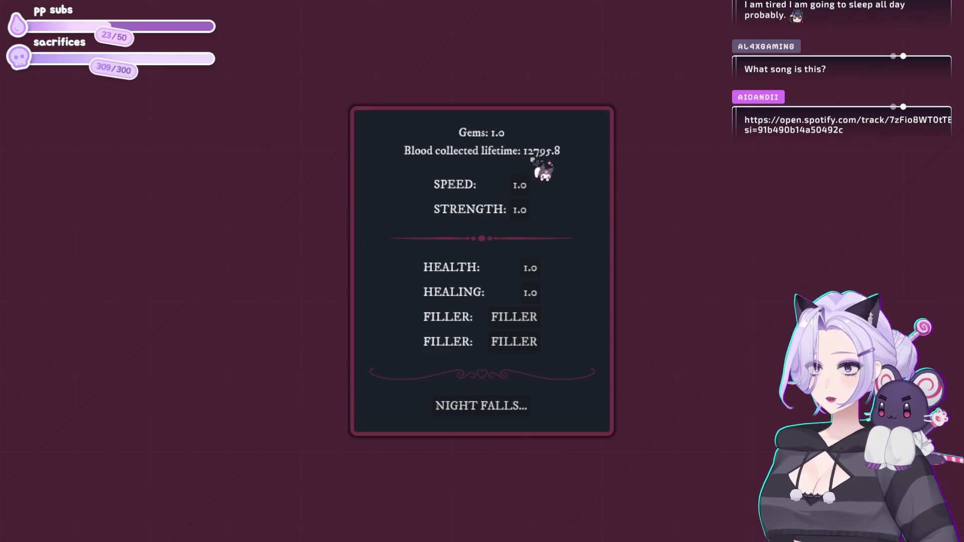
- Start the Prestige 2 night and harvest blood, checking the minions list along the way
click(499, 402)
click(346, 263)
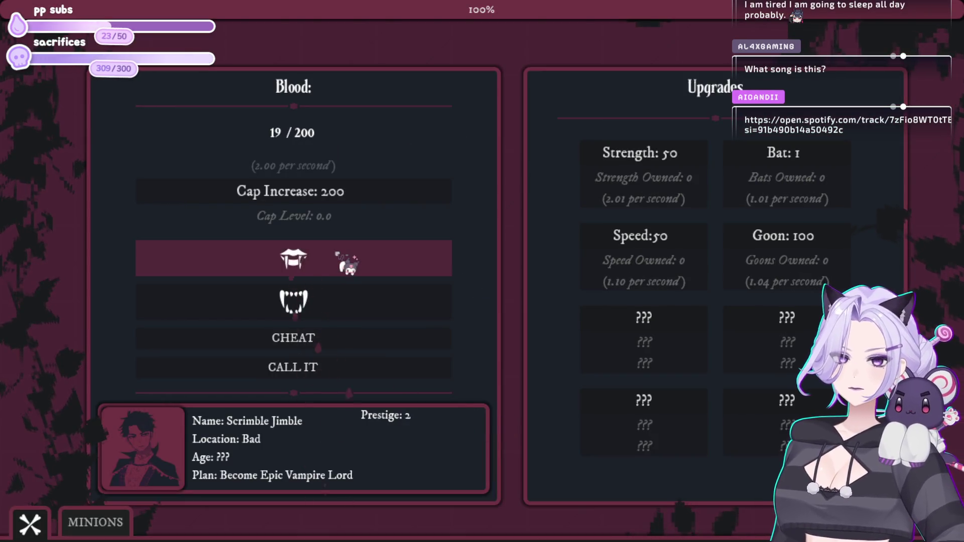
click(347, 262)
click(347, 263)
click(101, 524)
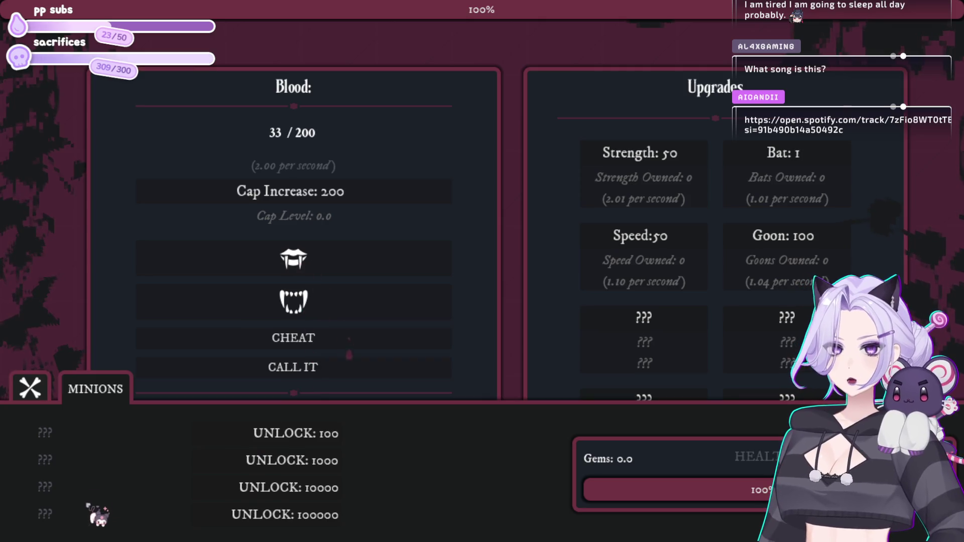
click(359, 257)
click(361, 258)
click(364, 260)
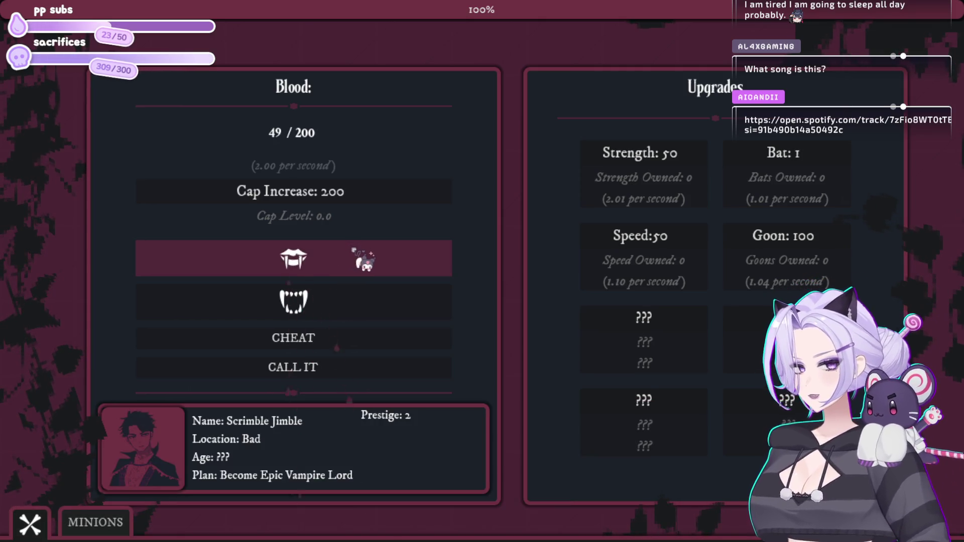
- Buy five more bats to reach 15, then glance at the minions list and close it
click(806, 170)
click(806, 170)
click(806, 170)
click(806, 170)
click(805, 170)
click(806, 170)
click(806, 170)
click(806, 169)
click(806, 170)
click(806, 170)
click(806, 170)
click(806, 170)
click(806, 170)
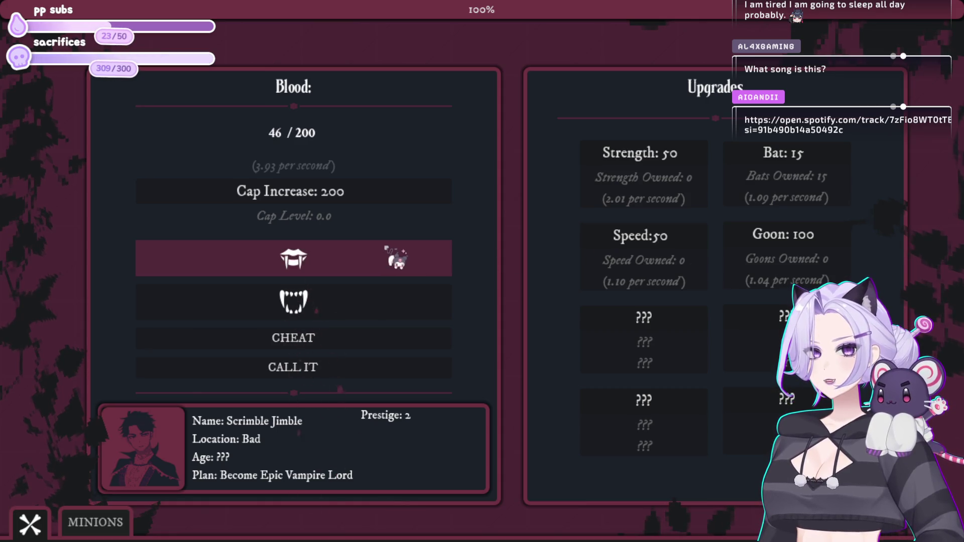
click(111, 523)
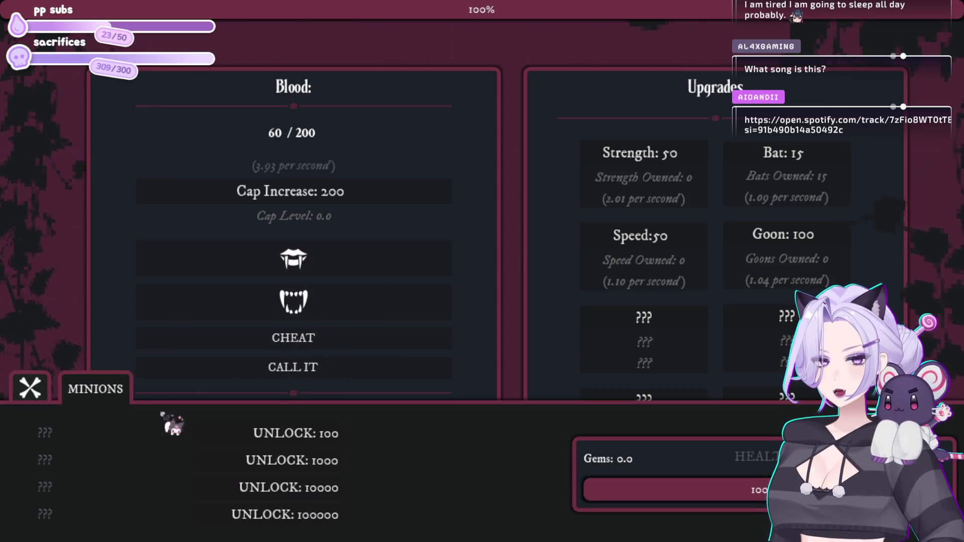
click(26, 387)
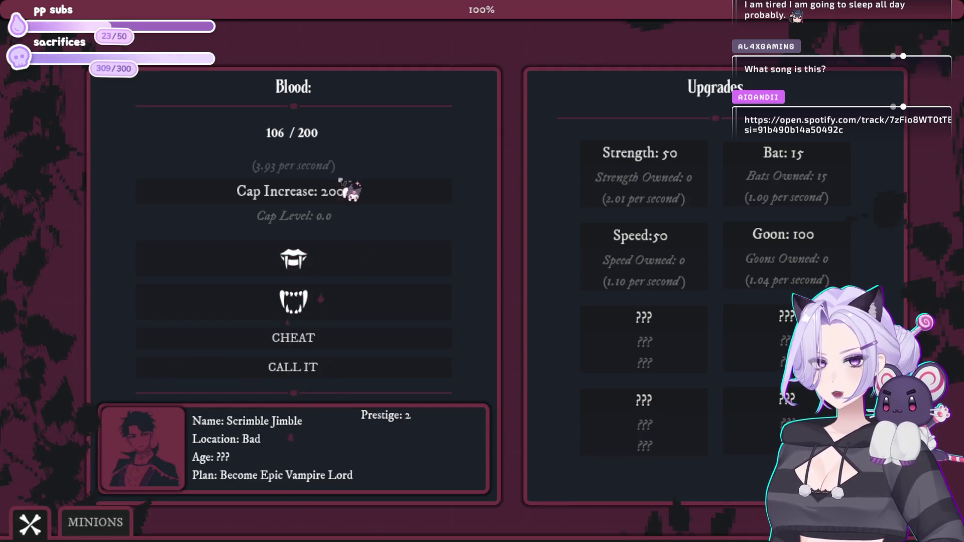
- Harvest blood up to the cap and raise the blood cap to 2.00K
click(329, 274)
click(329, 273)
click(329, 274)
click(329, 273)
click(329, 273)
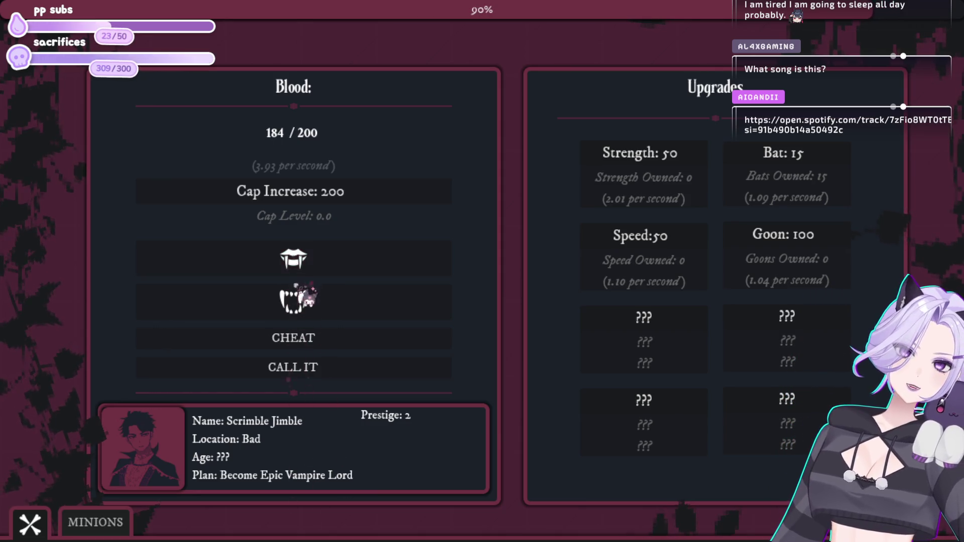
click(96, 522)
click(325, 262)
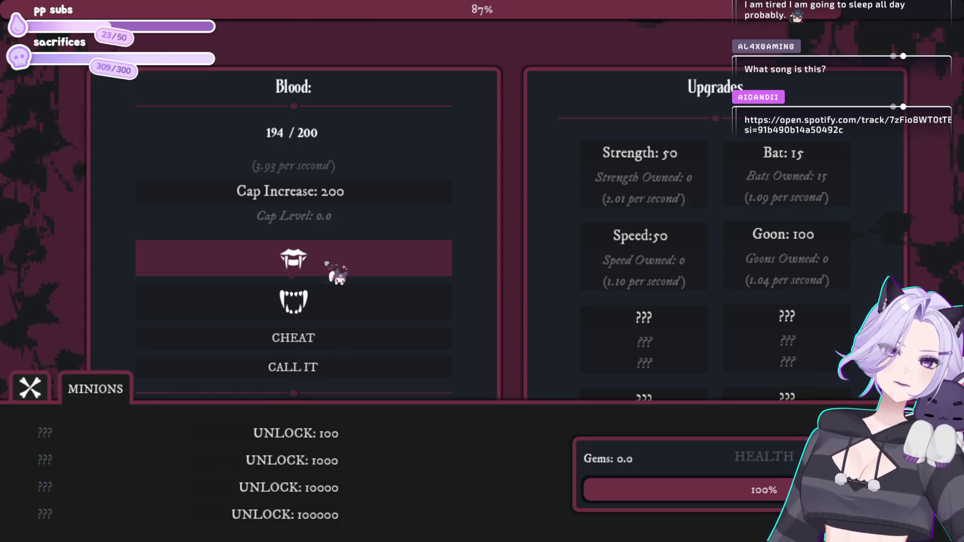
click(331, 194)
click(330, 255)
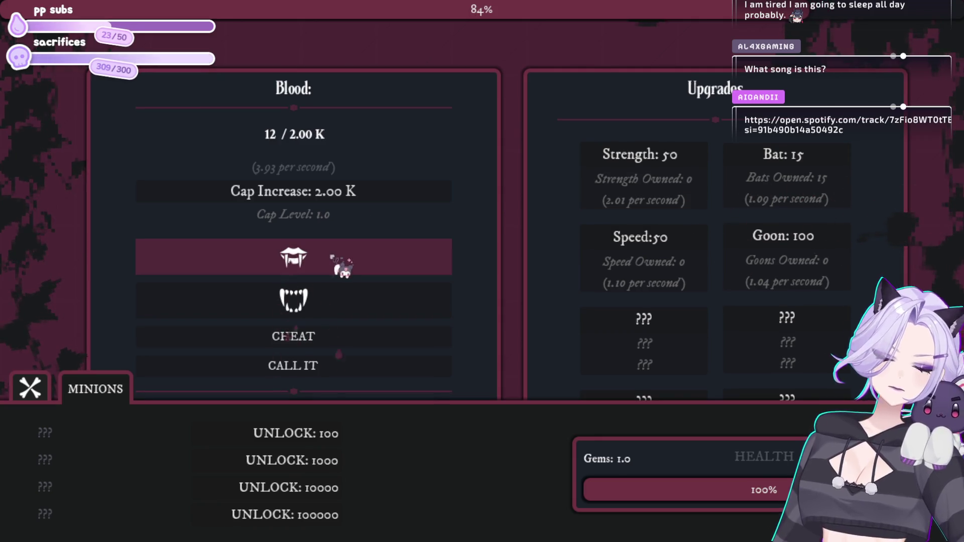
- Harvest more blood and buy a Speed upgrade
click(341, 266)
click(370, 254)
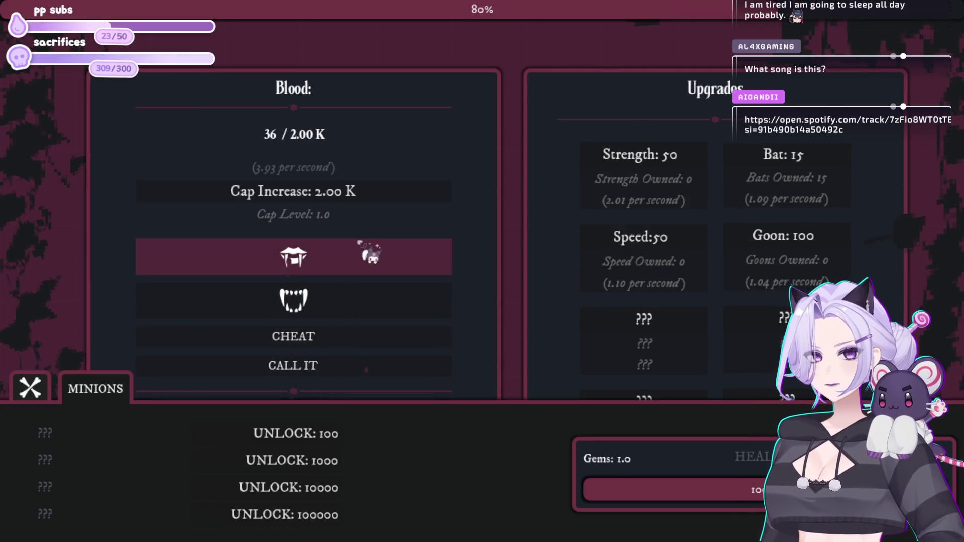
click(358, 241)
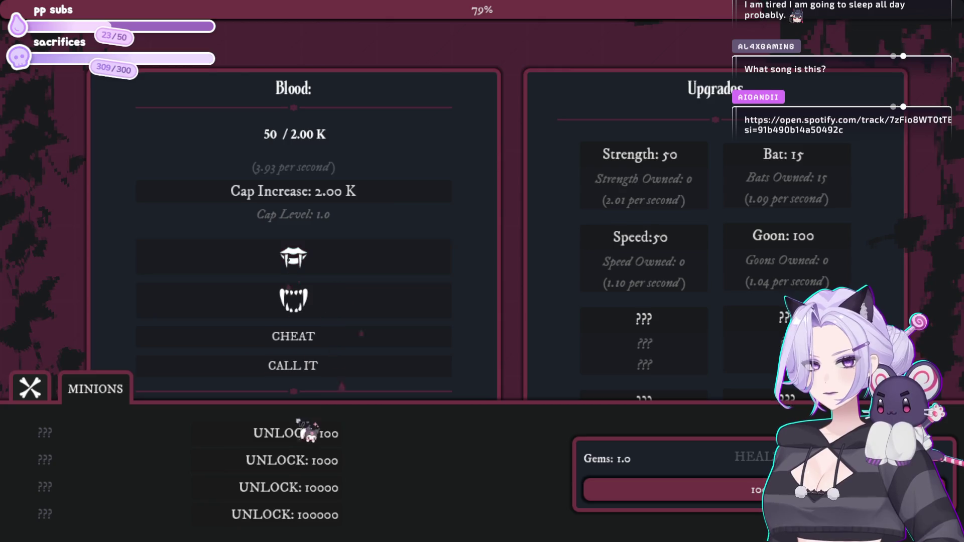
click(355, 265)
click(374, 262)
click(642, 251)
click(409, 259)
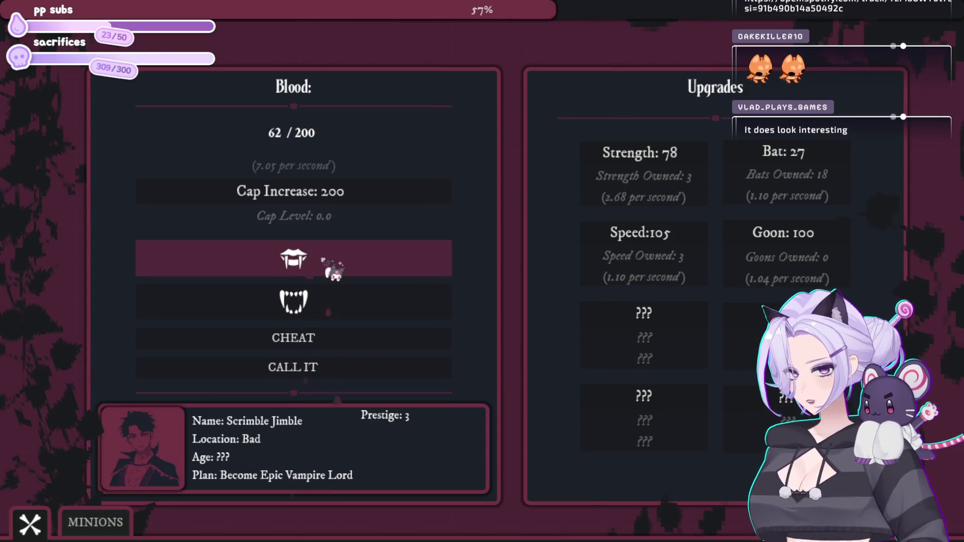
click(323, 261)
click(324, 261)
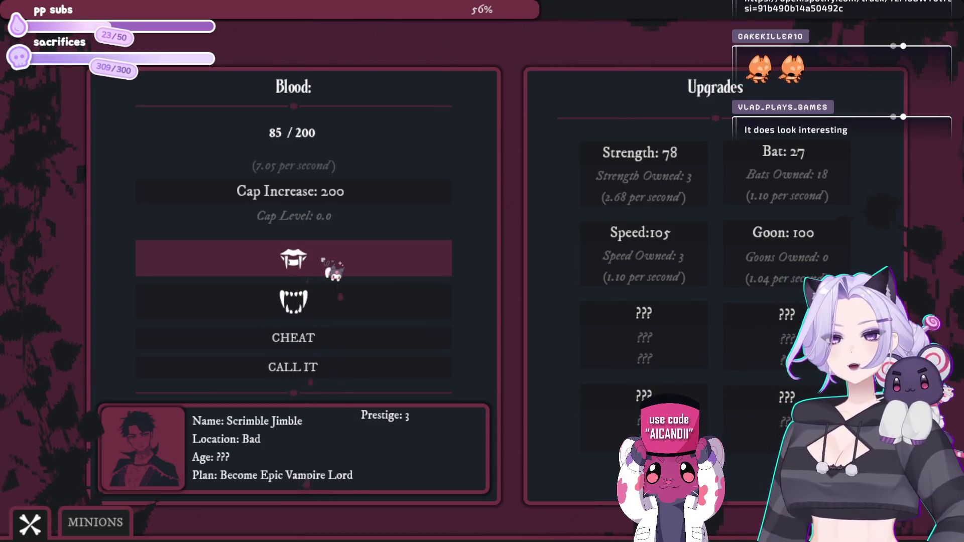
click(324, 261)
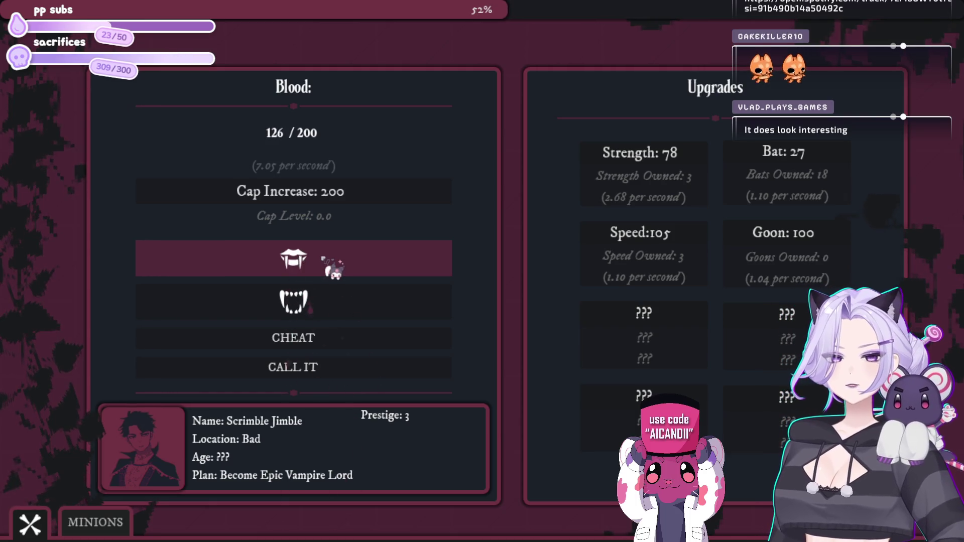
- Buy another Speed upgrade and two more bats, then harvest more blood
click(324, 261)
click(639, 228)
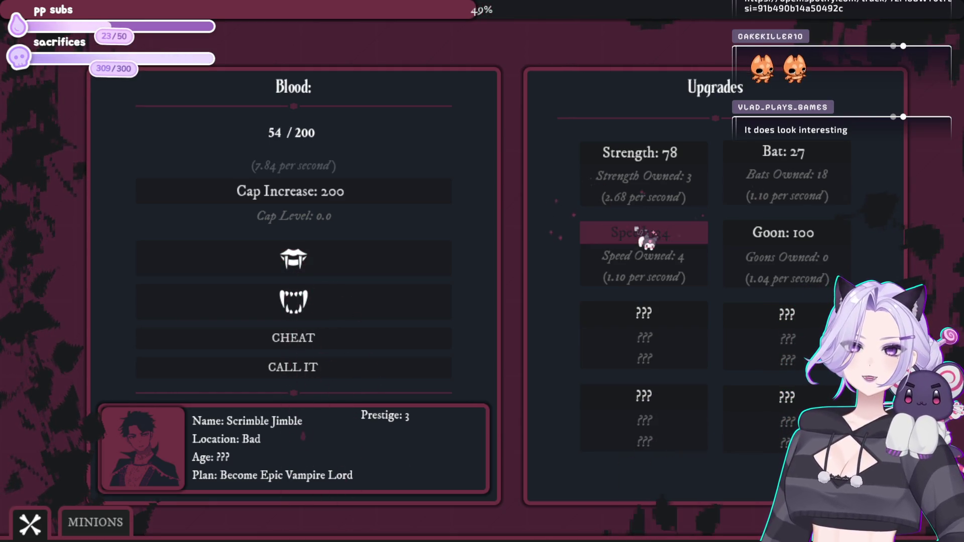
click(835, 152)
click(834, 150)
click(331, 267)
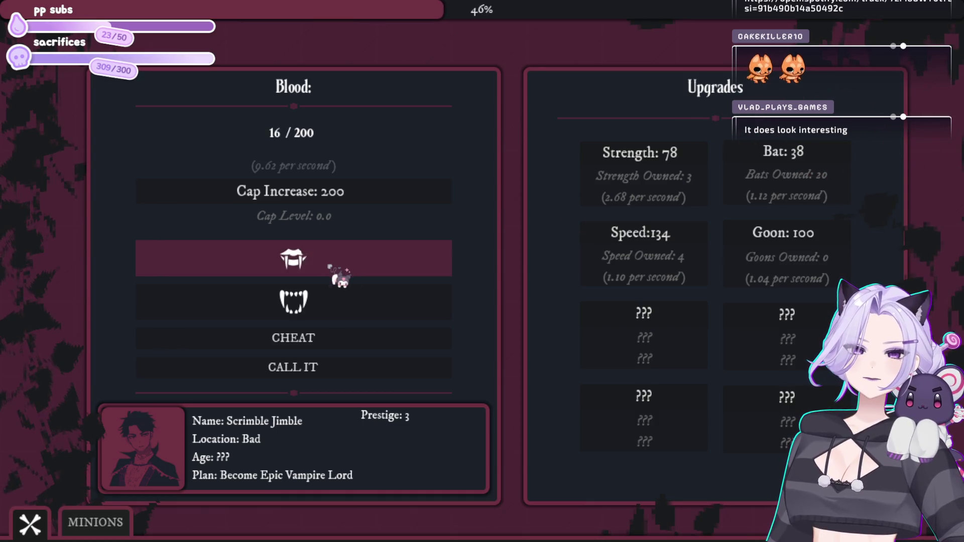
click(326, 263)
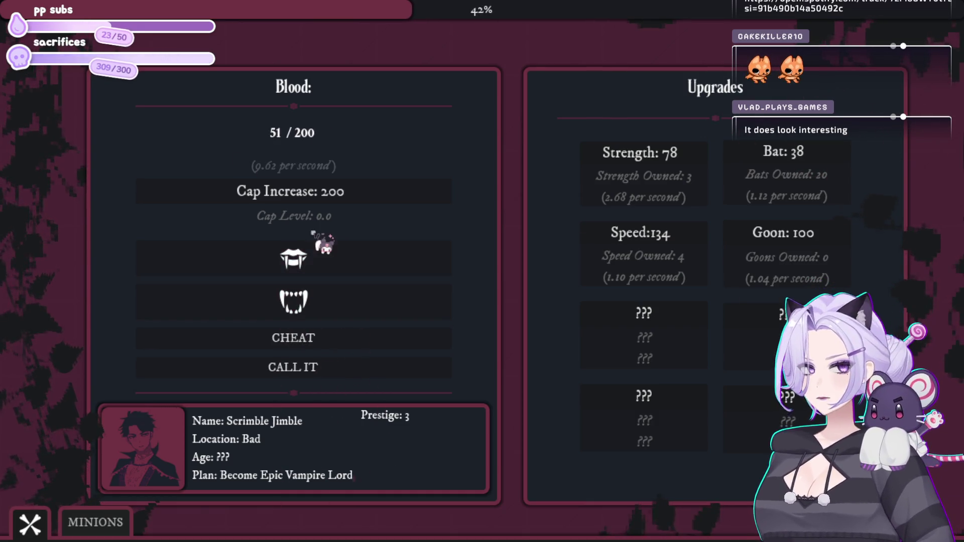
click(317, 259)
click(321, 264)
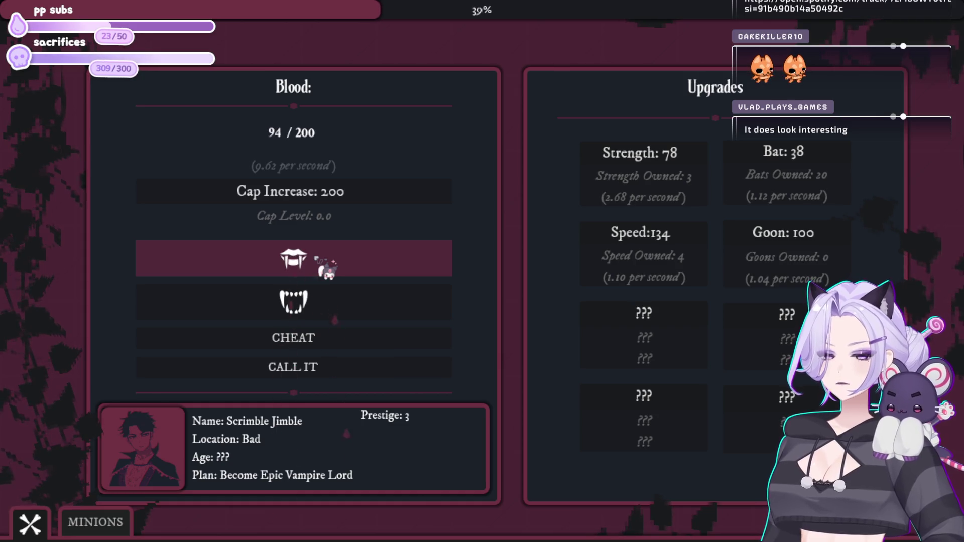
- Buy a Strength upgrade, raise the blood cap to 2.00K and unlock Wayward Soul
click(615, 166)
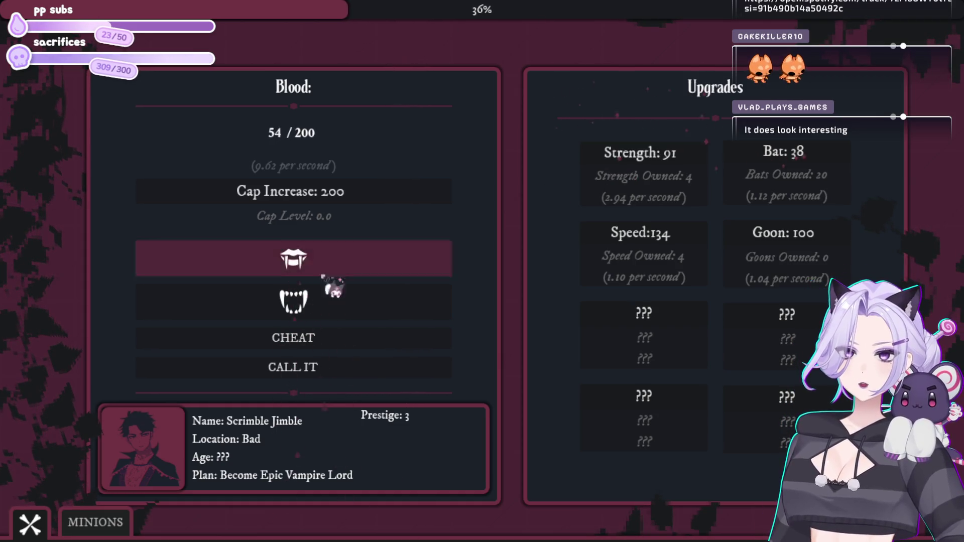
click(96, 522)
click(331, 261)
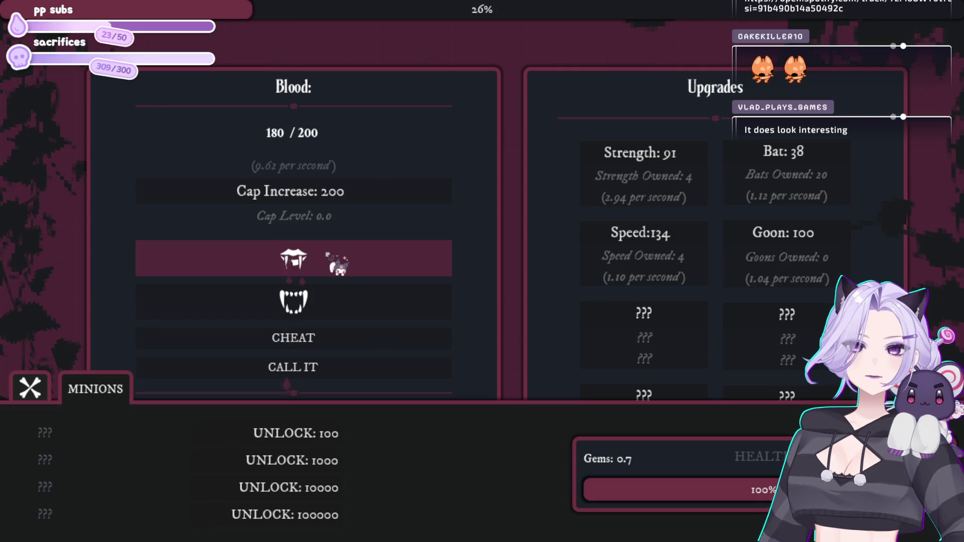
click(391, 191)
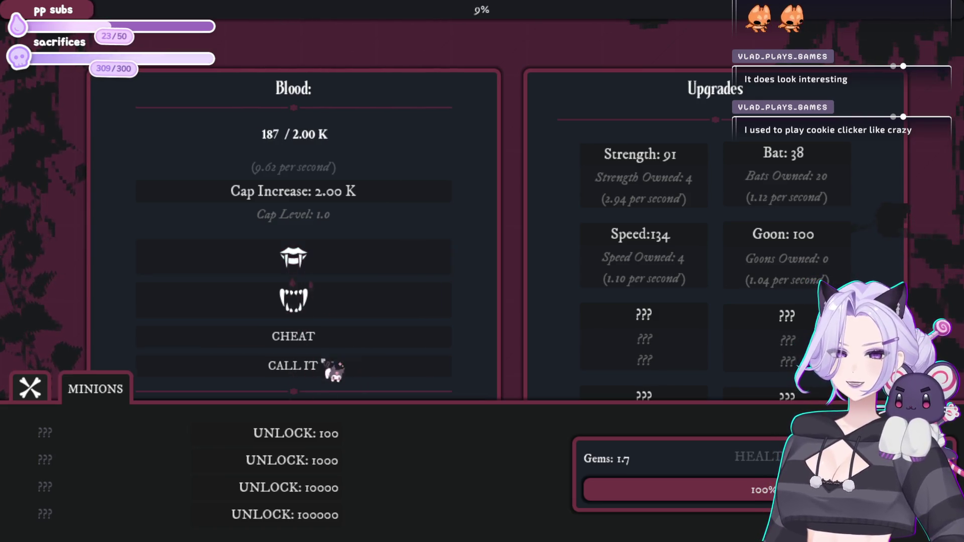
click(301, 434)
- Spend the gems raising Speed and Strength on the prestige screen
click(318, 335)
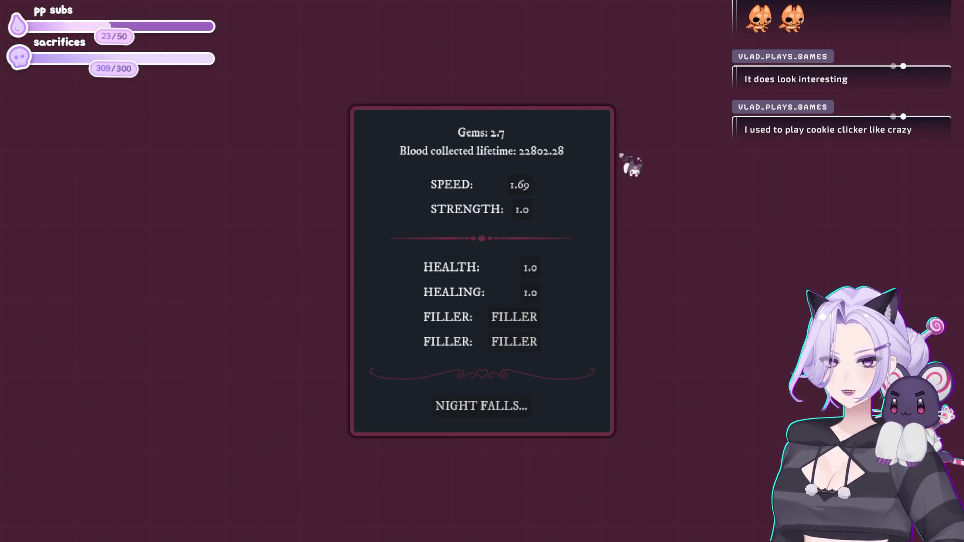
click(525, 208)
click(522, 185)
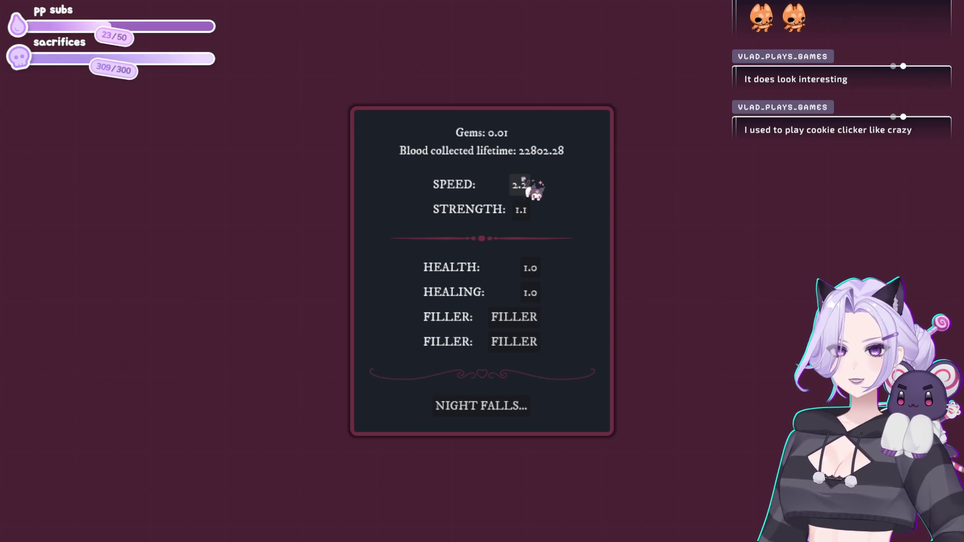
- Begin the Prestige 4 night, harvest blood to 46/200 and show the minions list
click(522, 406)
click(317, 260)
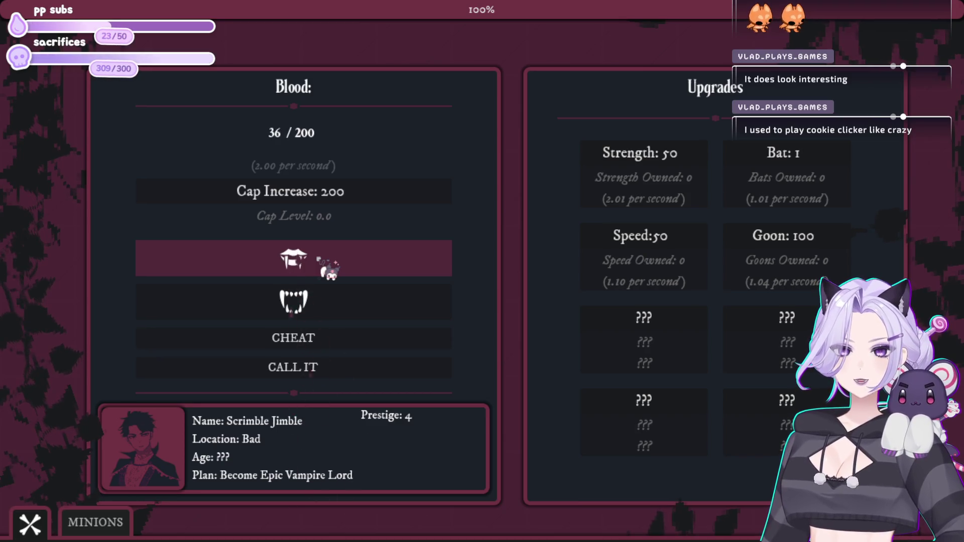
click(317, 259)
click(95, 522)
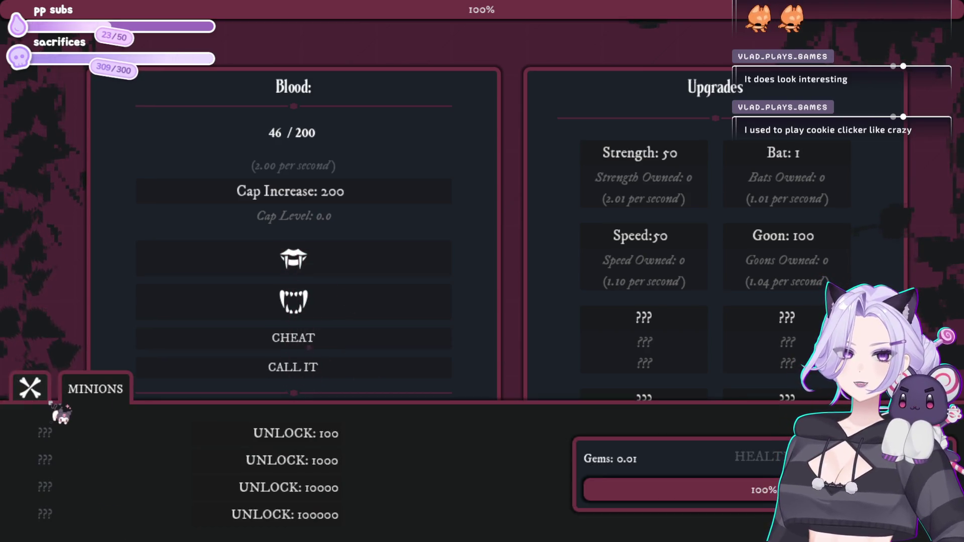
- Check the minions list, then buy seven more Bats
click(30, 388)
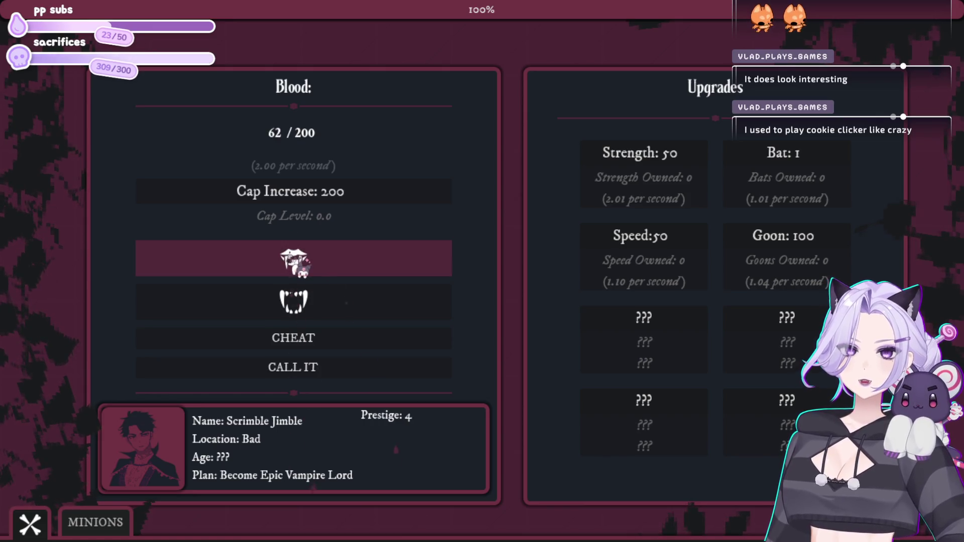
click(123, 522)
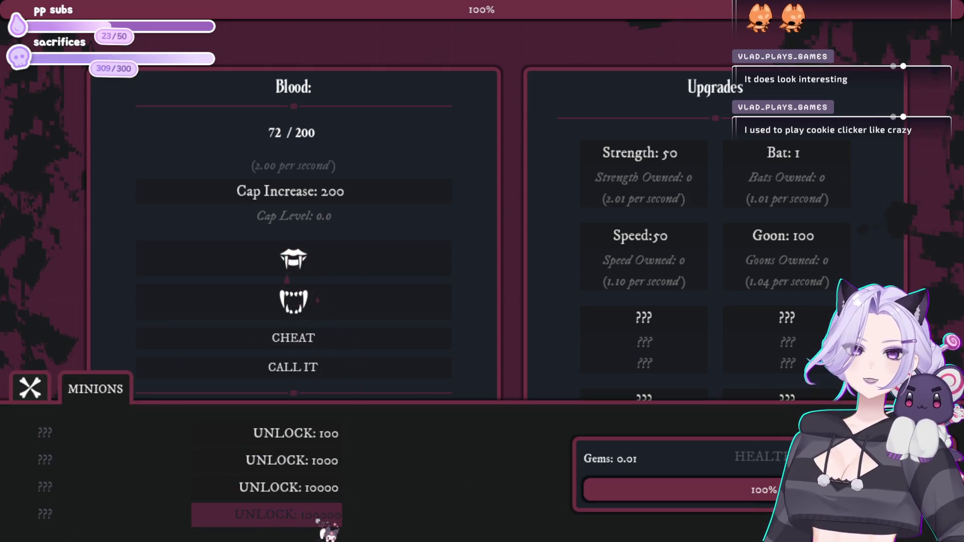
click(106, 387)
click(766, 158)
click(768, 158)
click(767, 159)
click(769, 159)
click(768, 159)
click(769, 160)
click(769, 160)
click(769, 160)
click(768, 160)
click(768, 160)
click(768, 160)
click(768, 159)
click(769, 160)
click(768, 160)
click(768, 159)
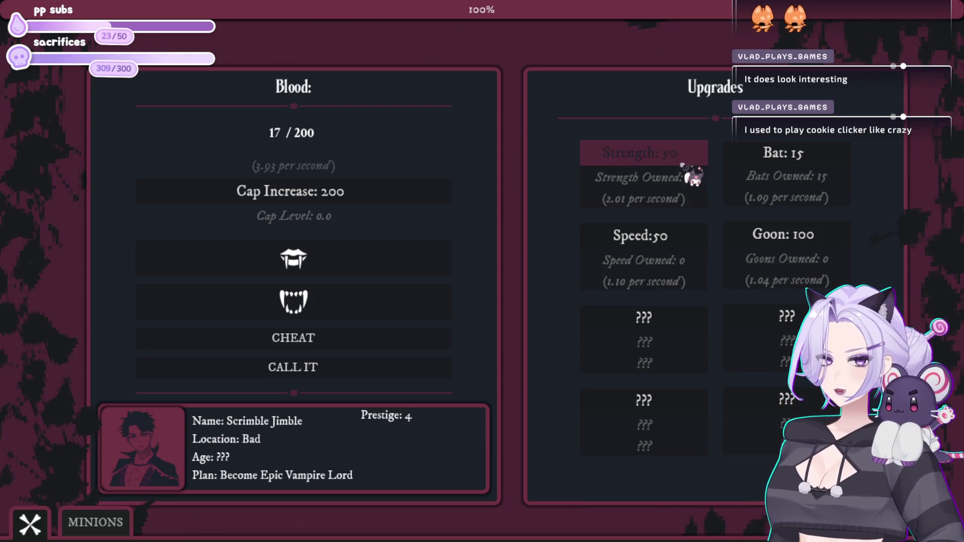
click(809, 162)
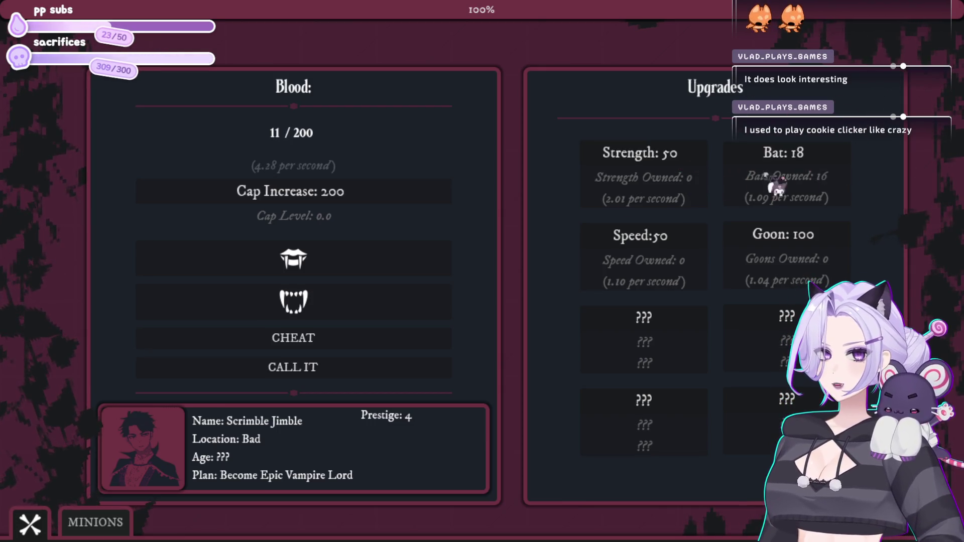
- Farm blood to buy the first Strength upgrade, the first Speed upgrade and two Bats
click(357, 262)
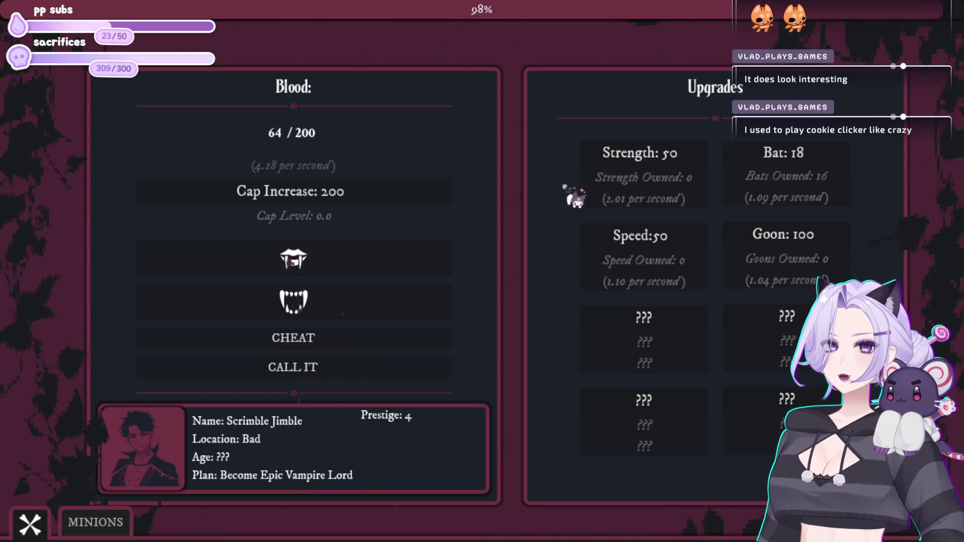
click(662, 164)
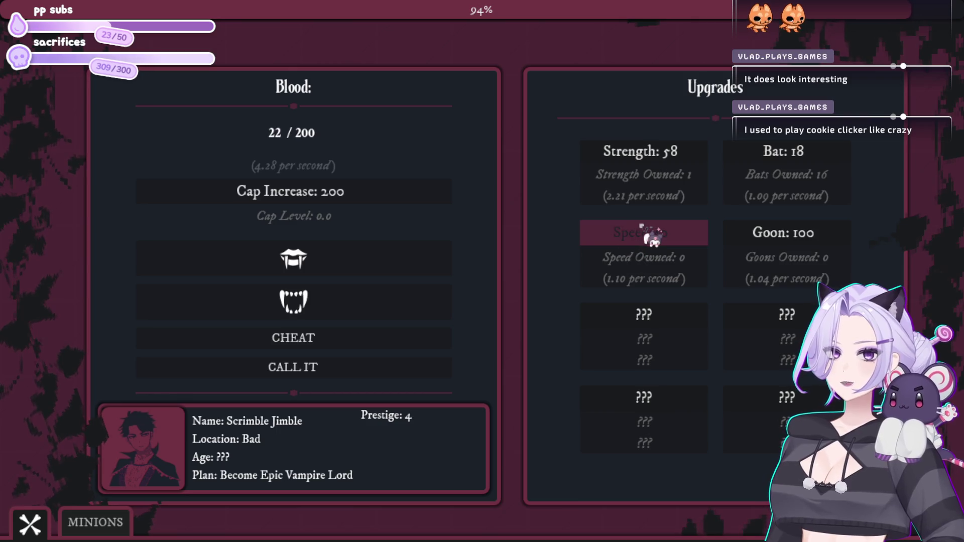
click(359, 272)
click(422, 254)
click(743, 159)
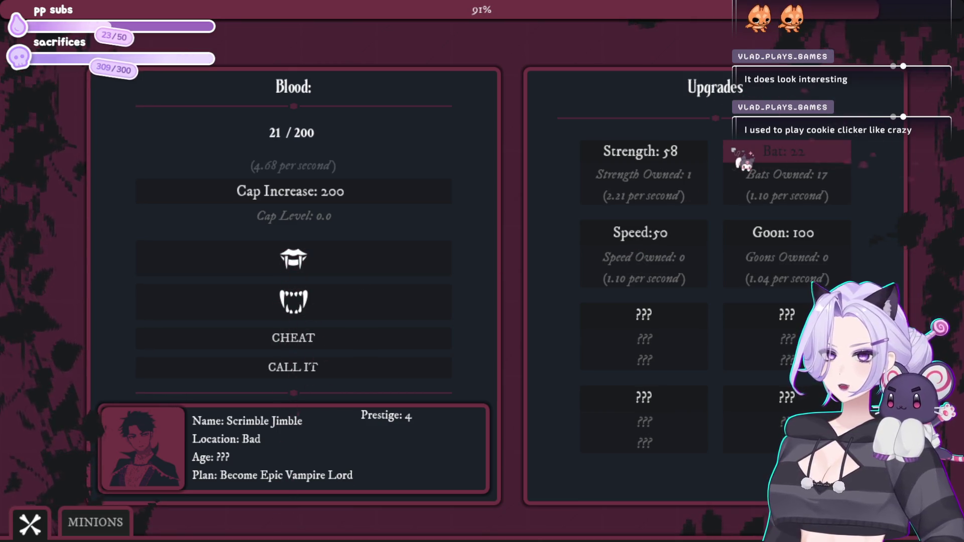
click(397, 260)
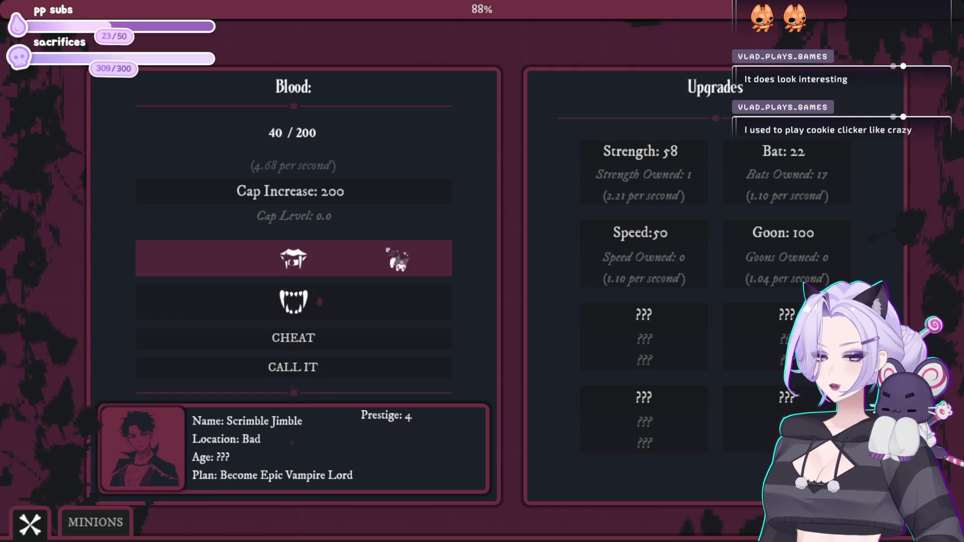
click(398, 260)
click(702, 235)
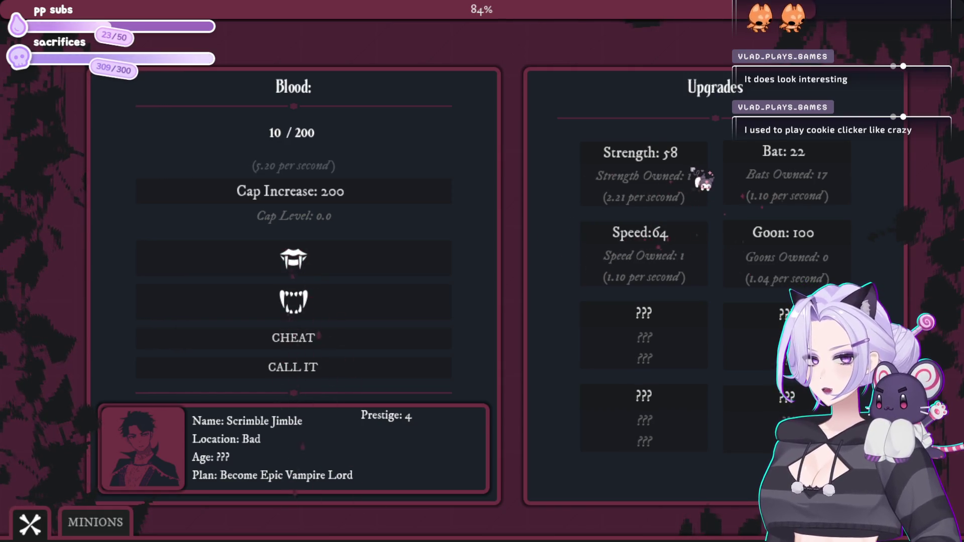
click(833, 167)
click(431, 274)
click(430, 274)
- Farm more blood and buy two more Bats, reaching 22 Bats
click(88, 519)
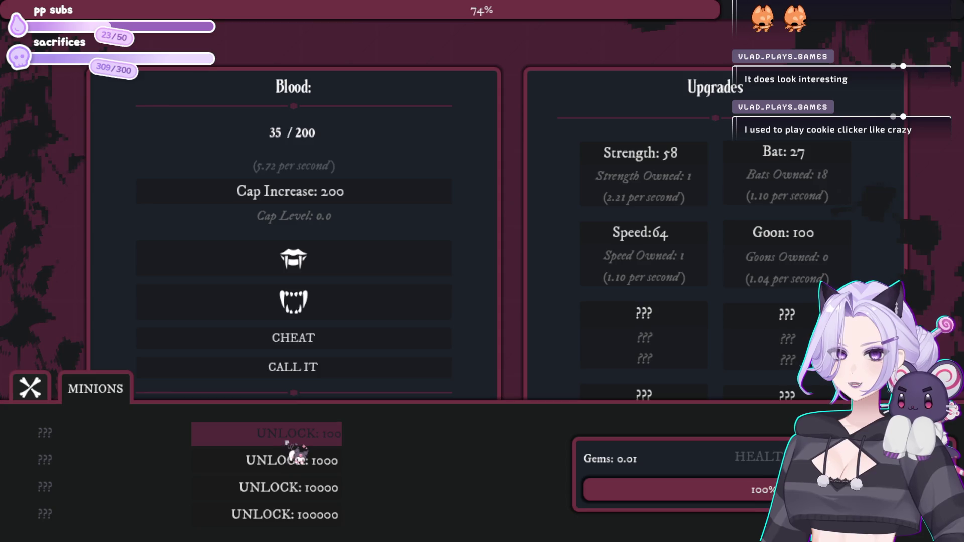
click(30, 389)
click(358, 265)
click(358, 264)
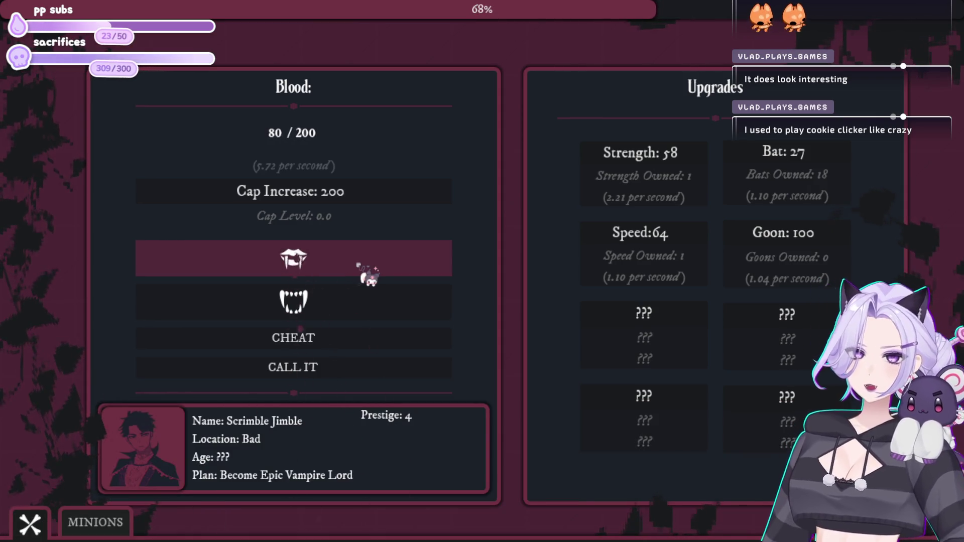
click(358, 264)
click(369, 274)
click(831, 170)
click(831, 171)
click(831, 171)
click(831, 170)
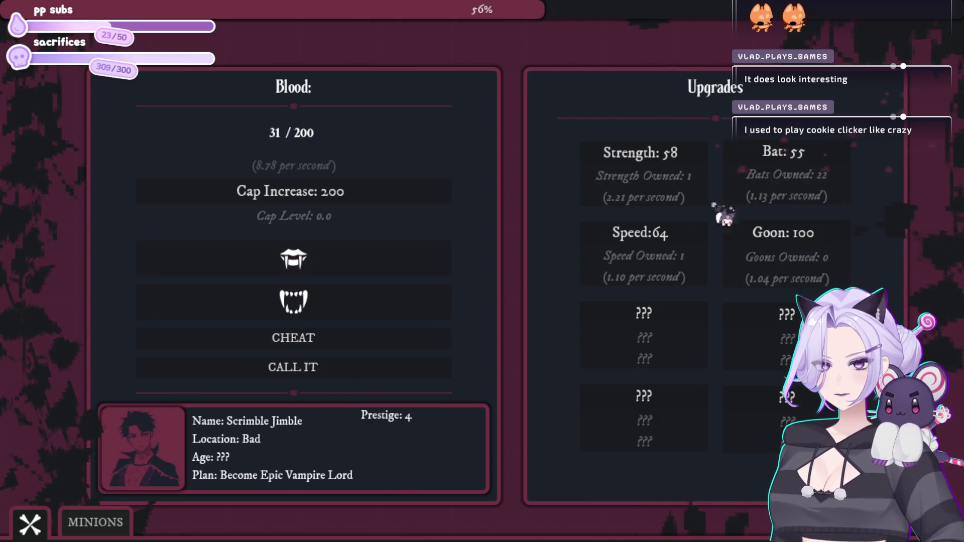
click(331, 258)
click(316, 273)
- Buy a second Speed upgrade, fill blood to 200 and raise the cap to 2.00K
click(651, 236)
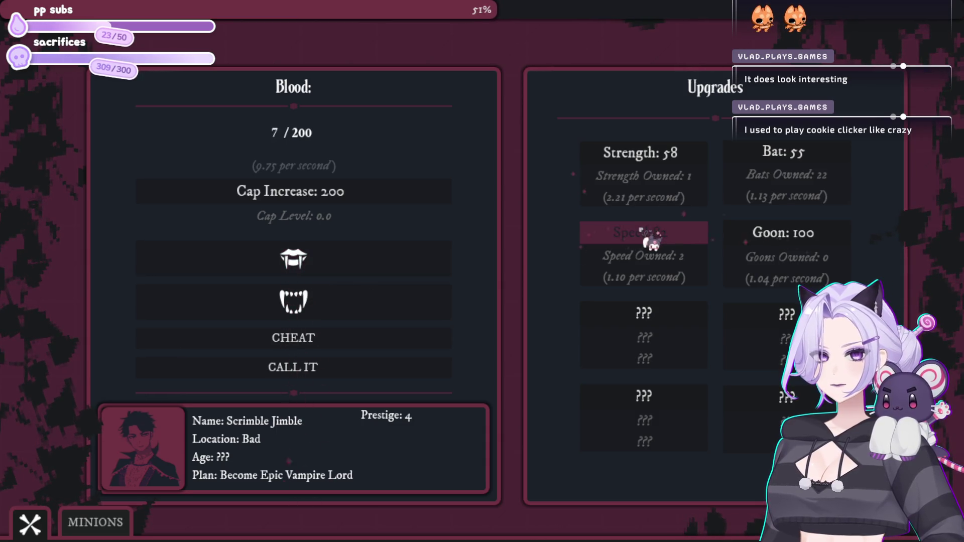
click(342, 261)
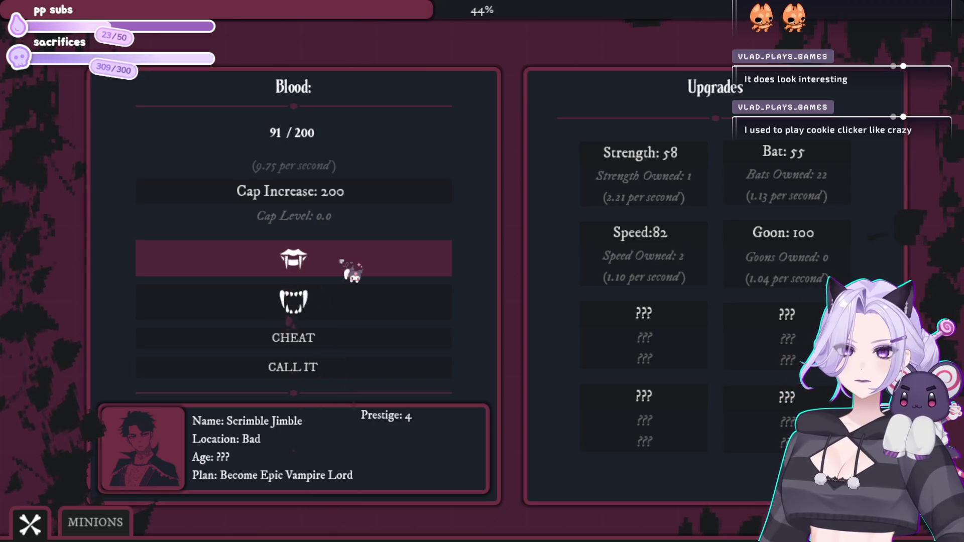
click(342, 258)
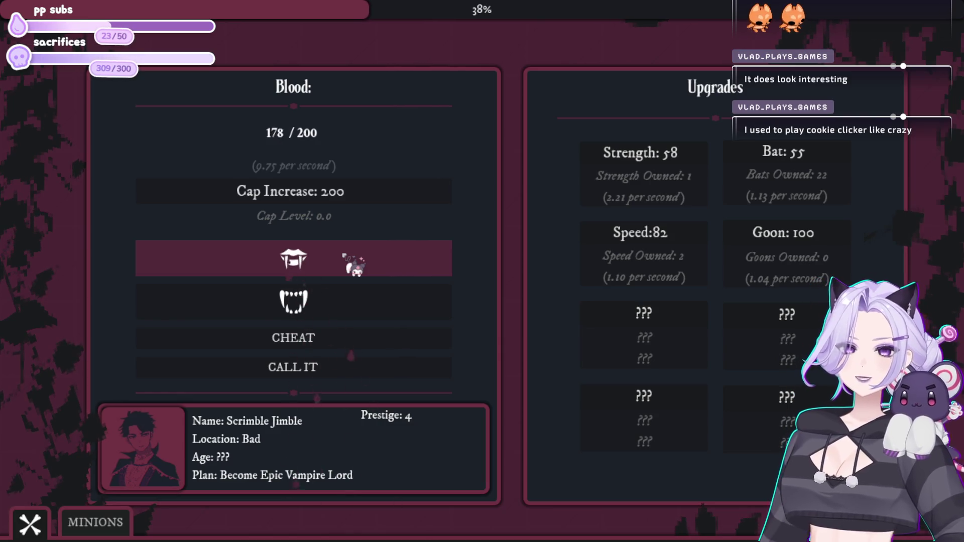
click(343, 258)
click(344, 197)
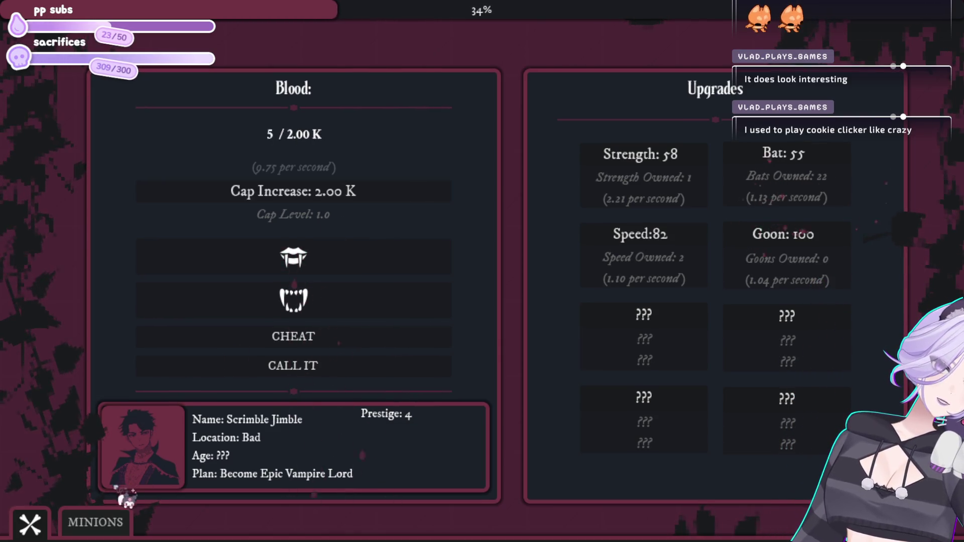
- Open the minions list, buy another Bat and farm blood toward 100
click(108, 517)
click(355, 257)
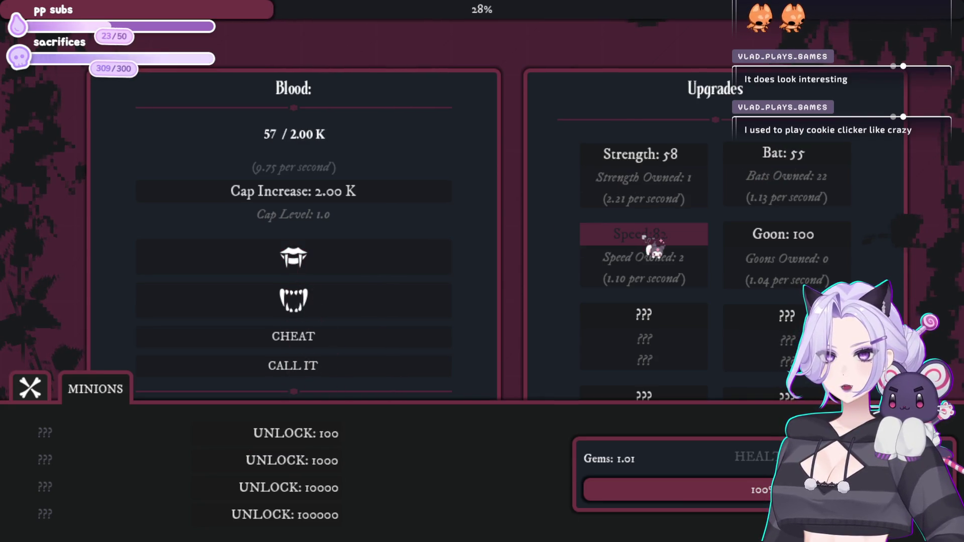
click(779, 155)
click(354, 260)
click(356, 261)
click(356, 261)
click(357, 262)
click(357, 262)
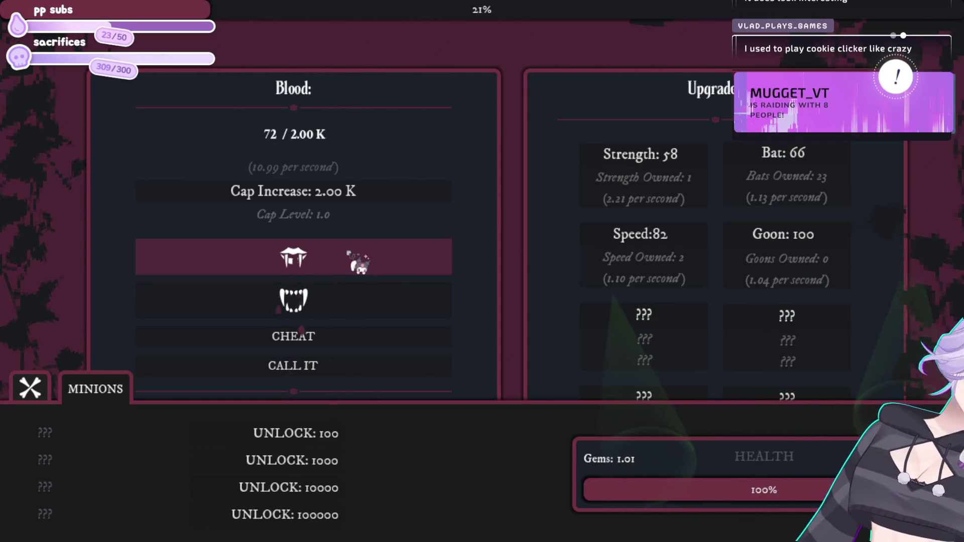
click(358, 263)
click(358, 263)
click(358, 263)
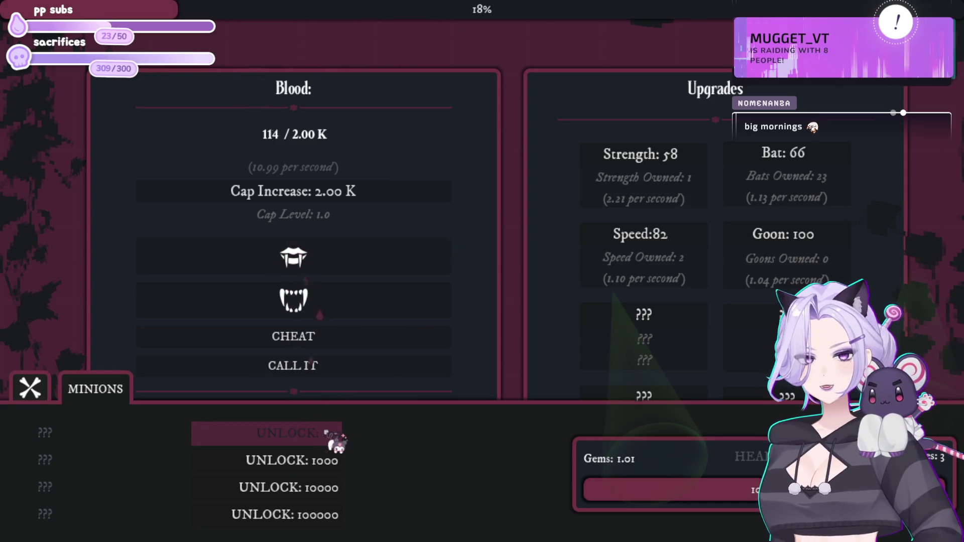
- Unlock Wayward Soul for 100 blood, level it up for another 100, and buy a Bat
click(335, 438)
click(347, 265)
click(347, 267)
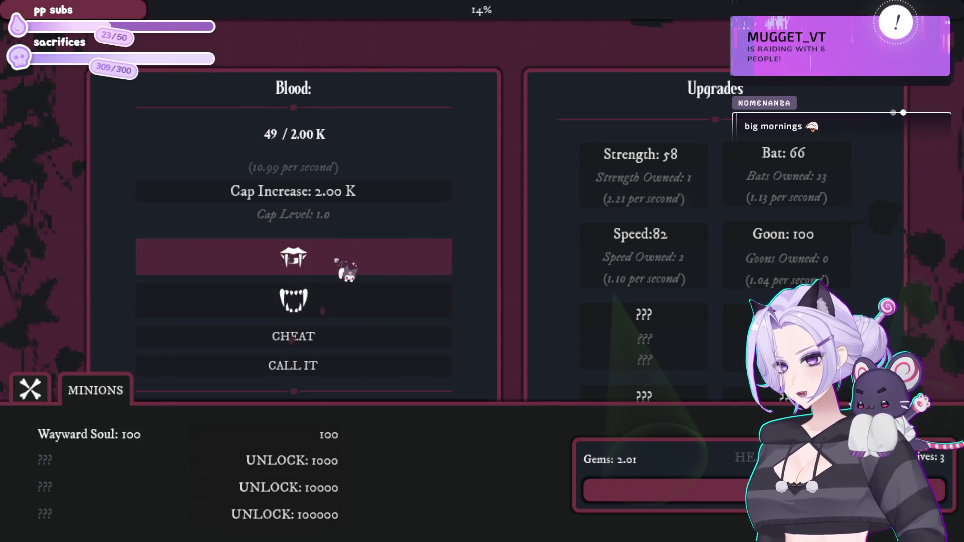
click(347, 270)
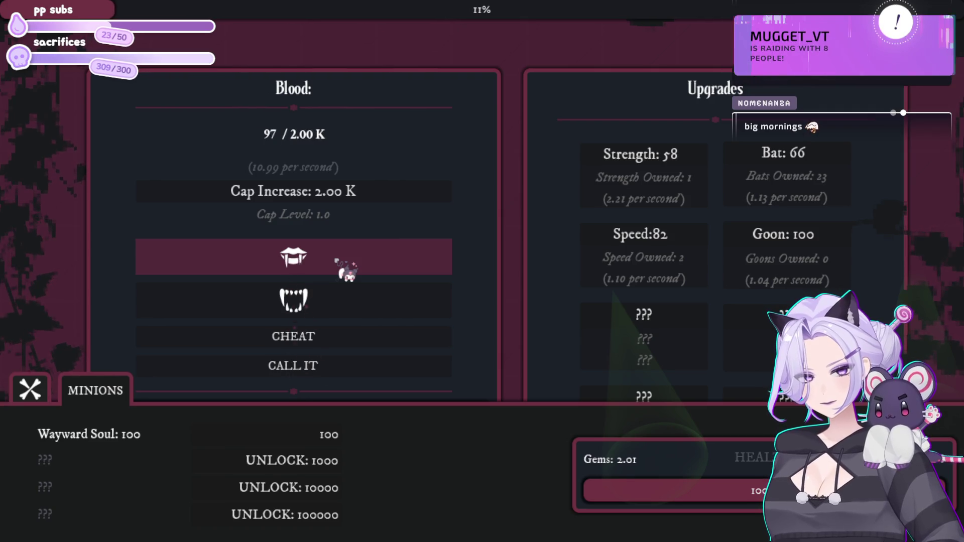
click(347, 270)
click(336, 435)
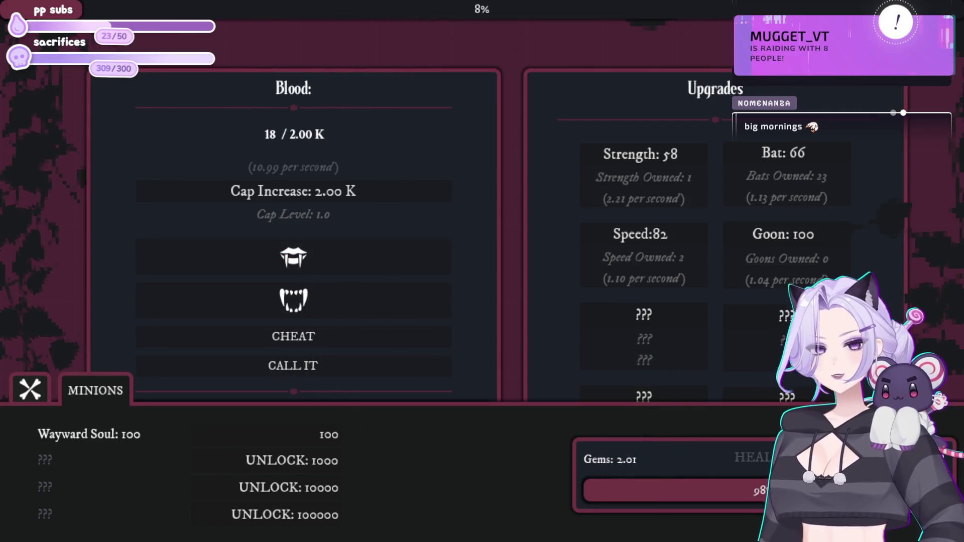
click(345, 274)
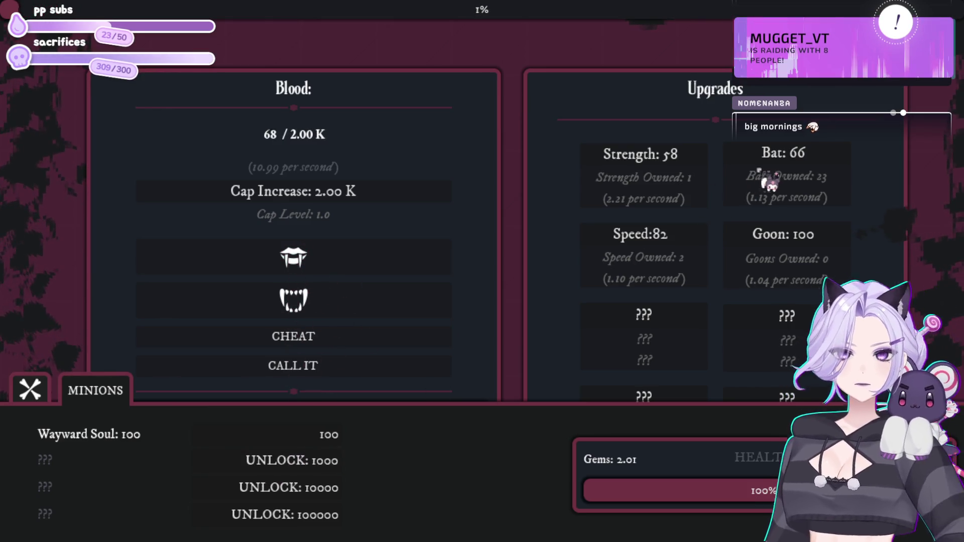
click(778, 161)
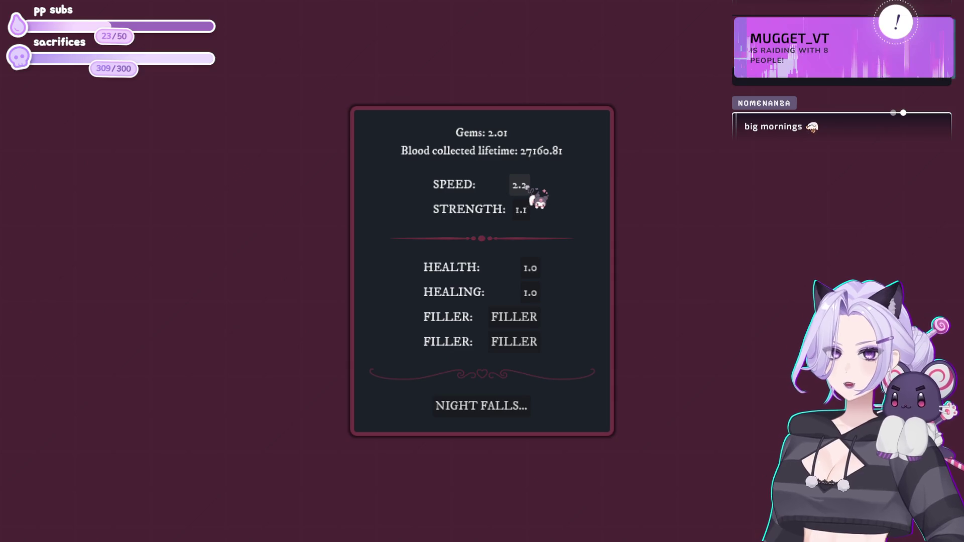
- Spend gems to raise Strength to 1.21 and begin the Prestige 5 night
click(522, 209)
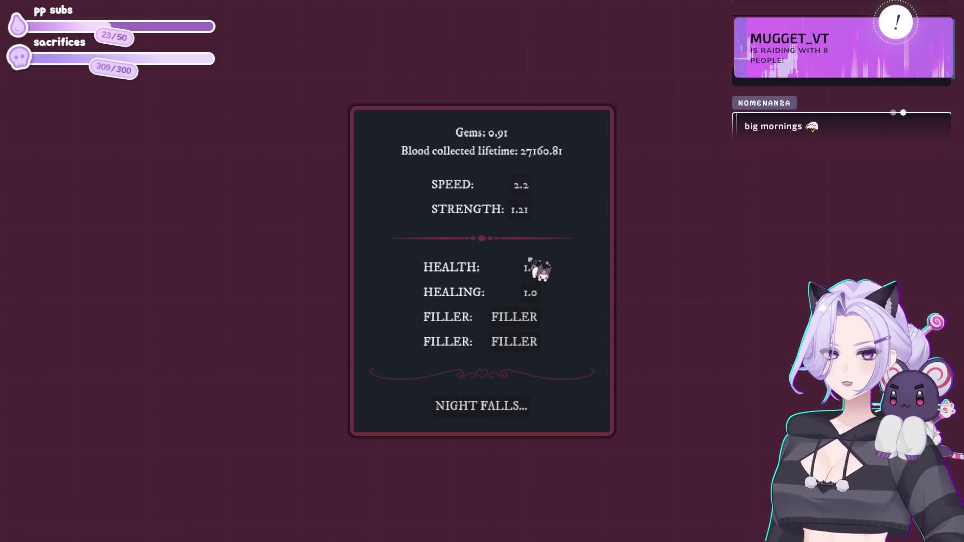
click(533, 397)
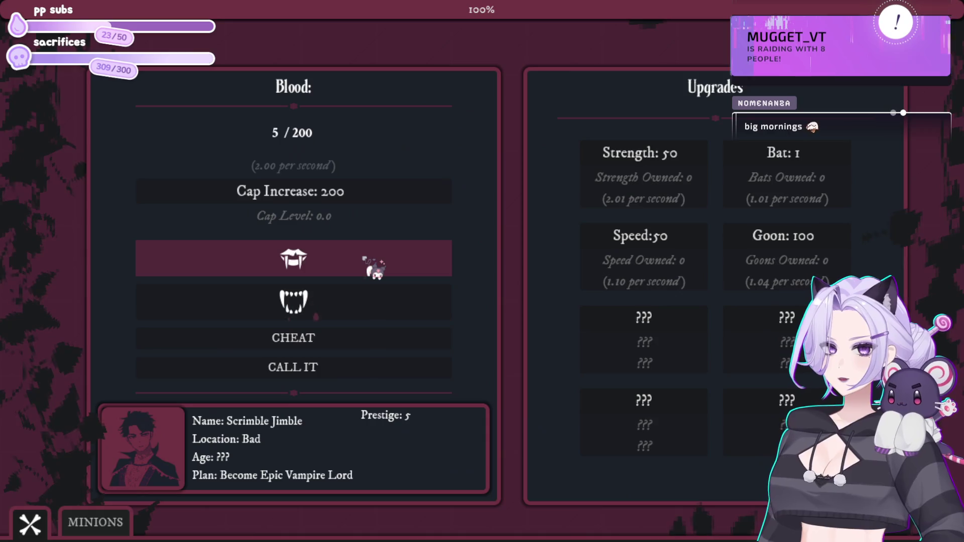
click(365, 259)
- Farm blood, then buy two Bats and Speed upgrades
click(368, 260)
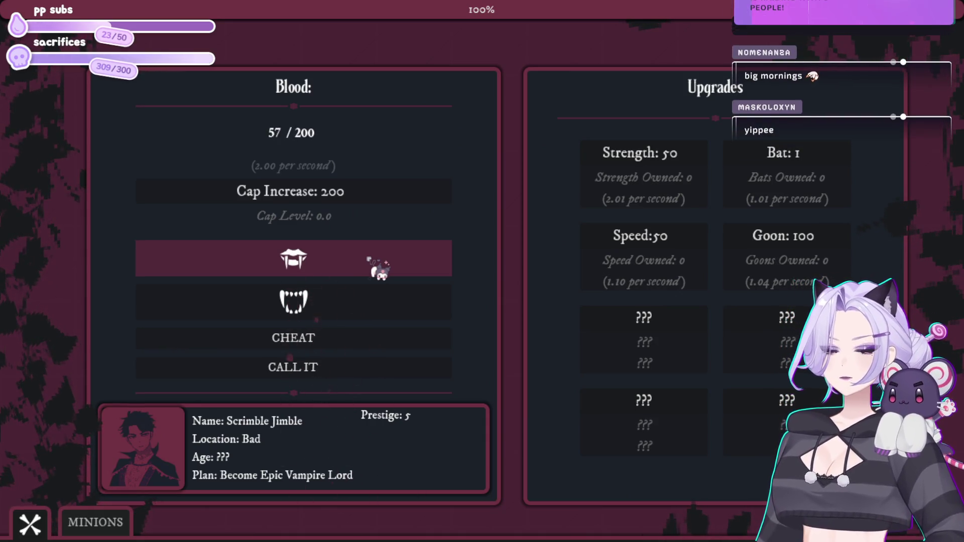
click(369, 260)
click(379, 274)
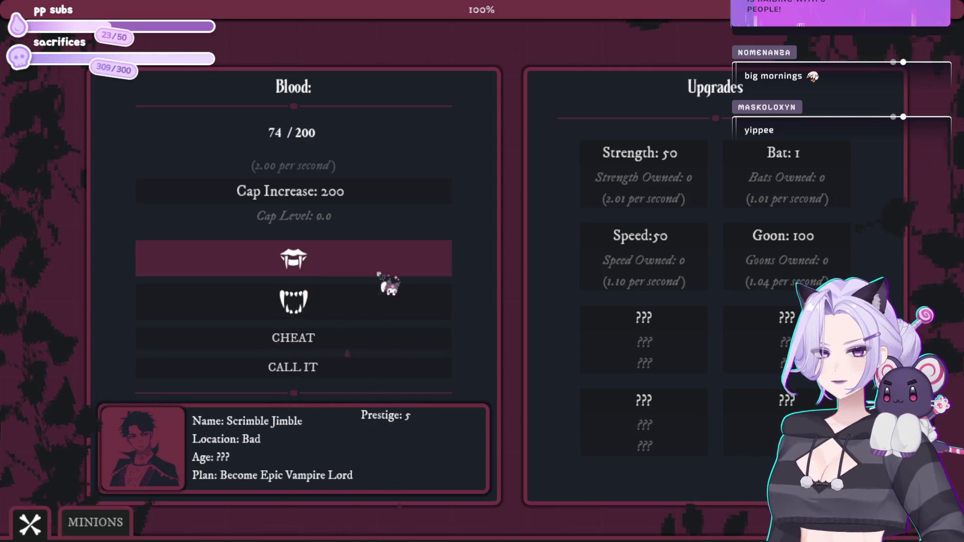
click(379, 275)
click(379, 274)
click(379, 274)
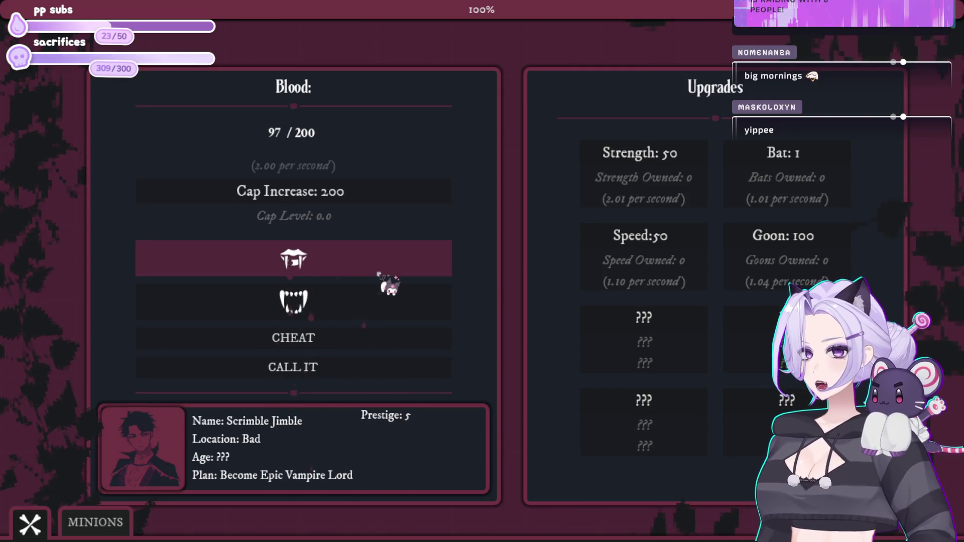
click(379, 274)
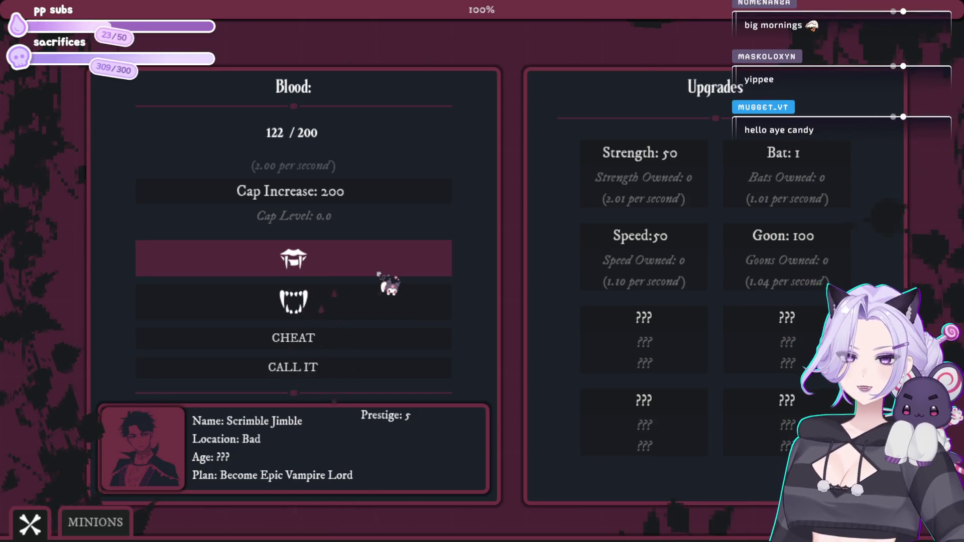
click(380, 274)
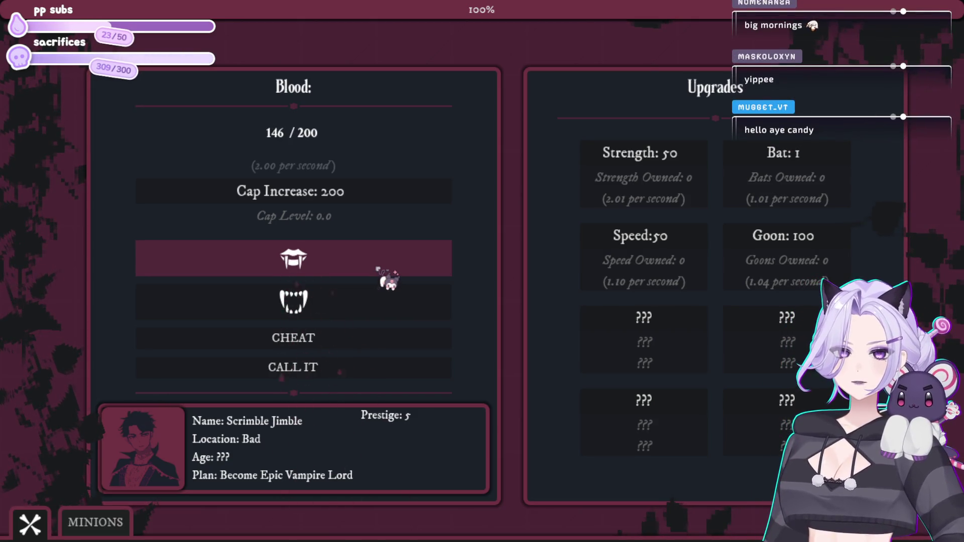
click(769, 154)
click(769, 154)
click(769, 154)
click(769, 155)
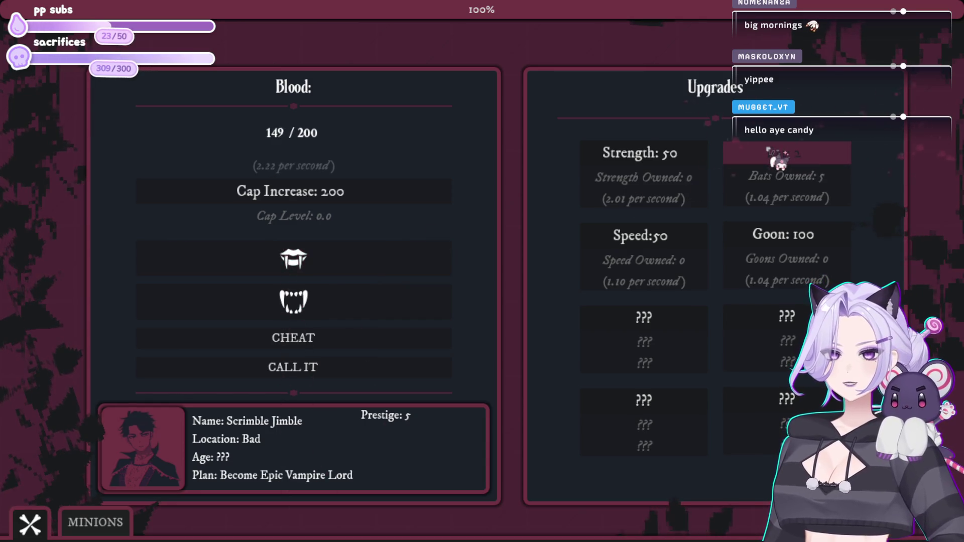
click(769, 154)
click(769, 154)
click(769, 154)
click(769, 154)
click(768, 150)
click(683, 254)
click(683, 253)
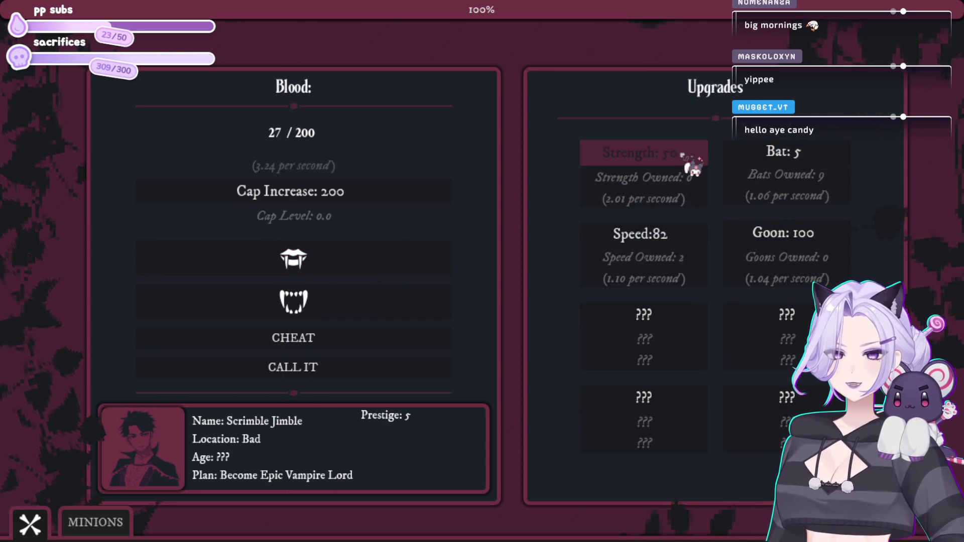
- Open the minions list and buy seven more Bats with farmed blood
click(103, 522)
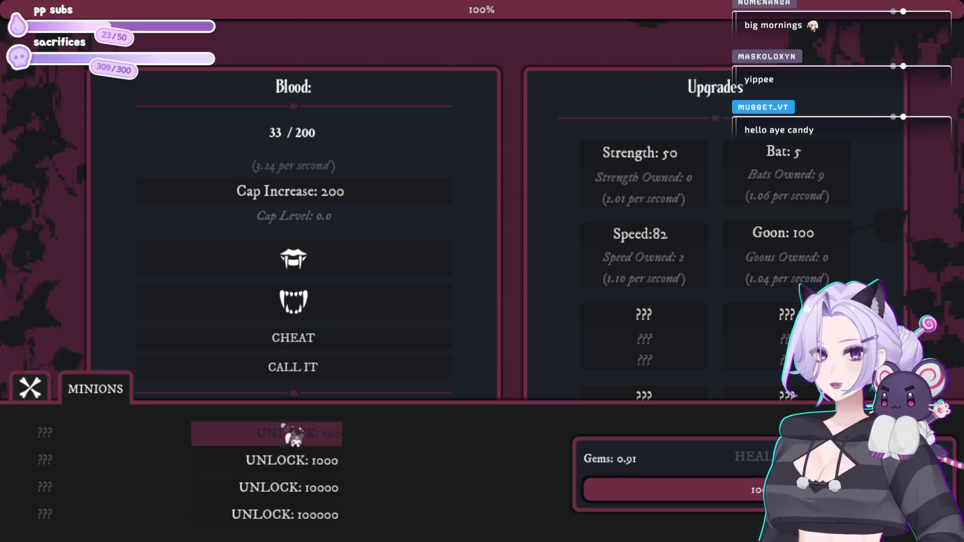
click(338, 264)
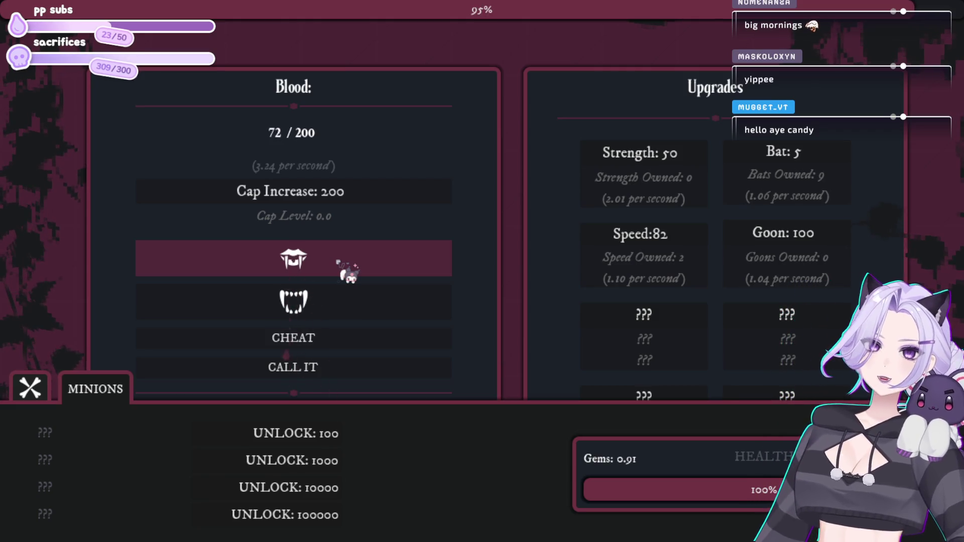
click(774, 155)
click(773, 155)
click(774, 155)
click(774, 155)
click(774, 155)
click(774, 155)
click(774, 155)
click(774, 156)
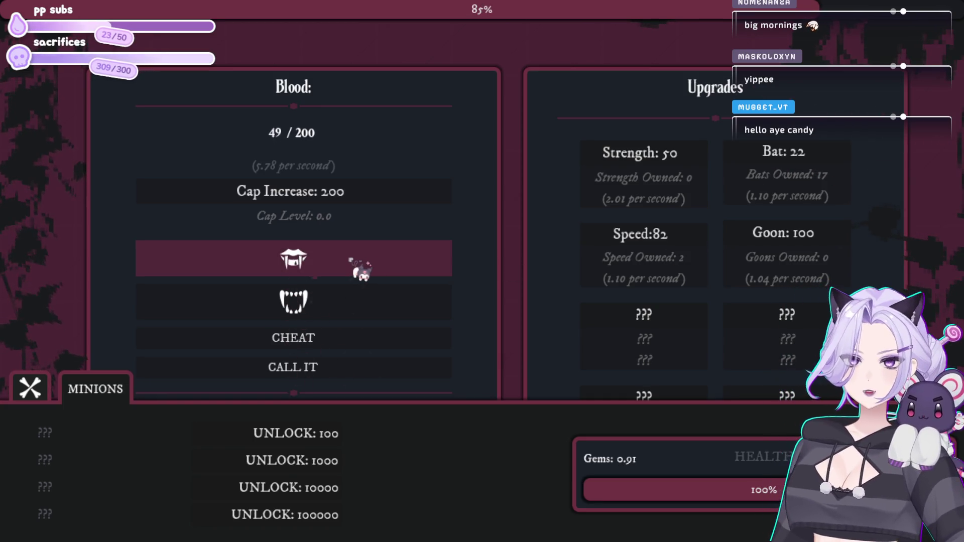
click(361, 270)
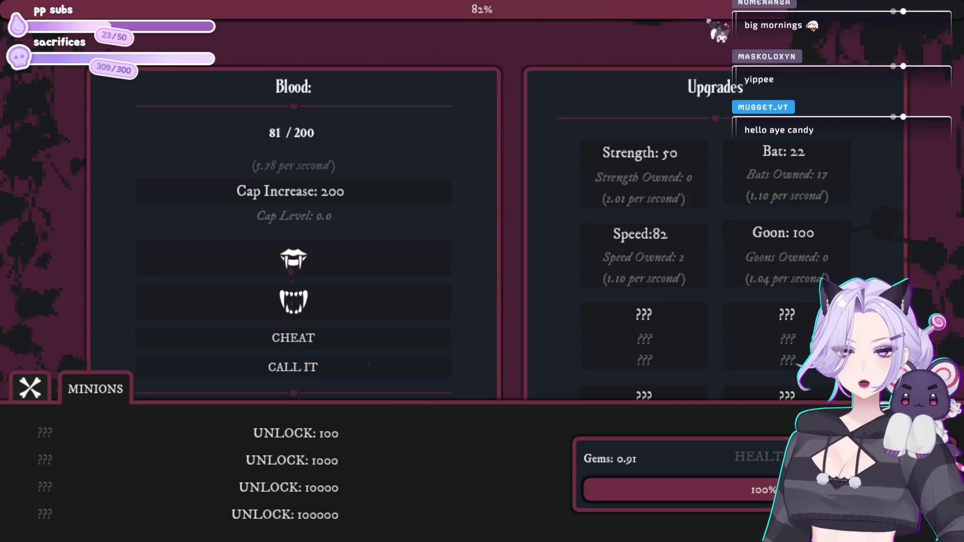
click(357, 259)
click(357, 260)
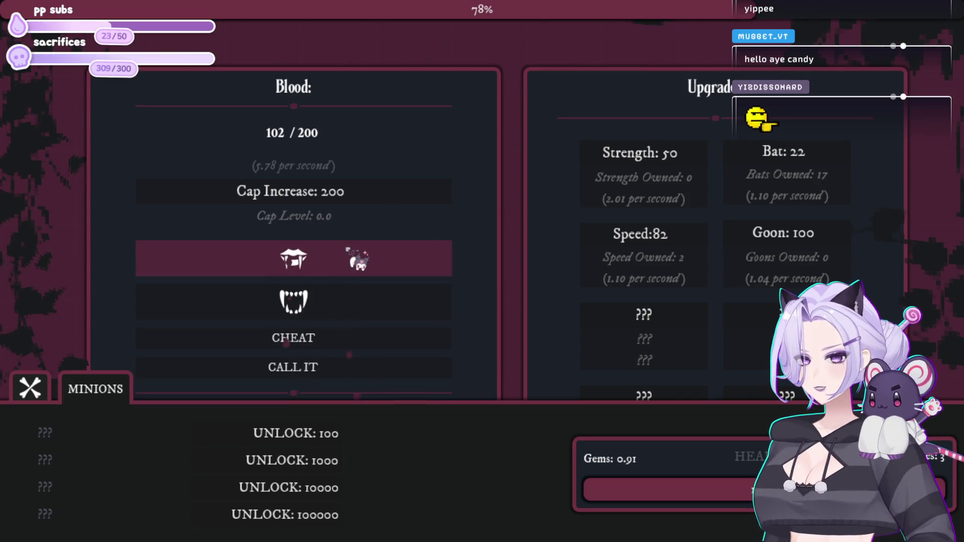
click(357, 259)
click(238, 244)
click(238, 244)
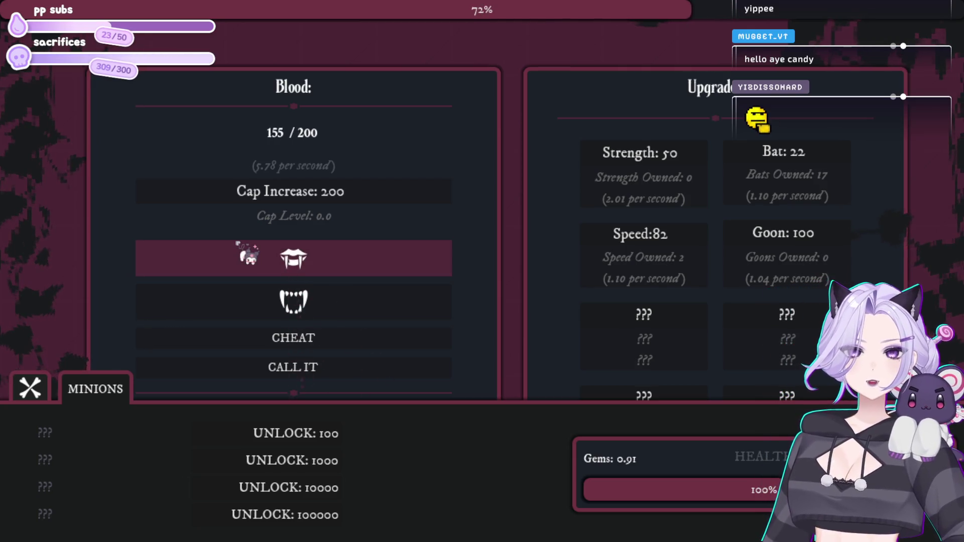
click(813, 156)
click(813, 156)
click(813, 156)
click(814, 156)
click(811, 155)
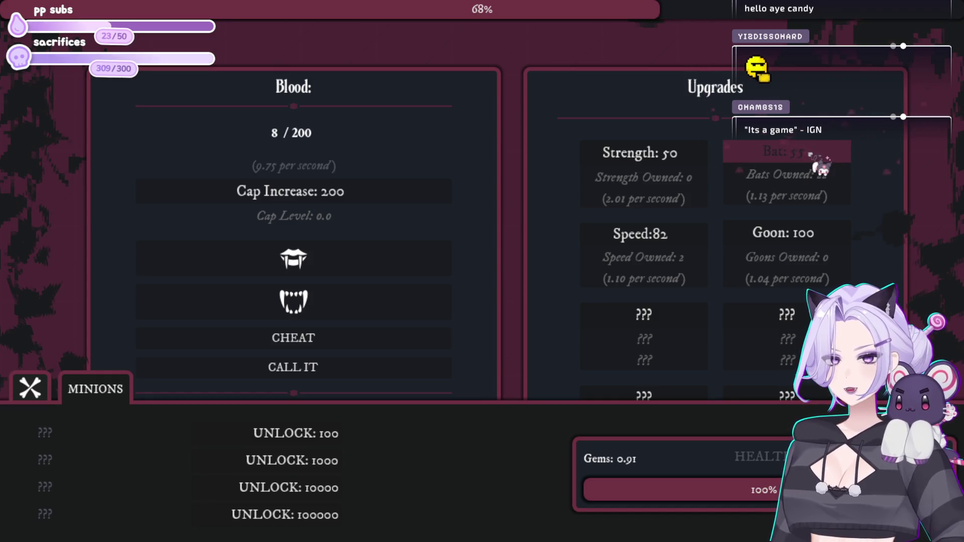
- Farm 100 blood and unlock the Wayward Soul minion
click(330, 265)
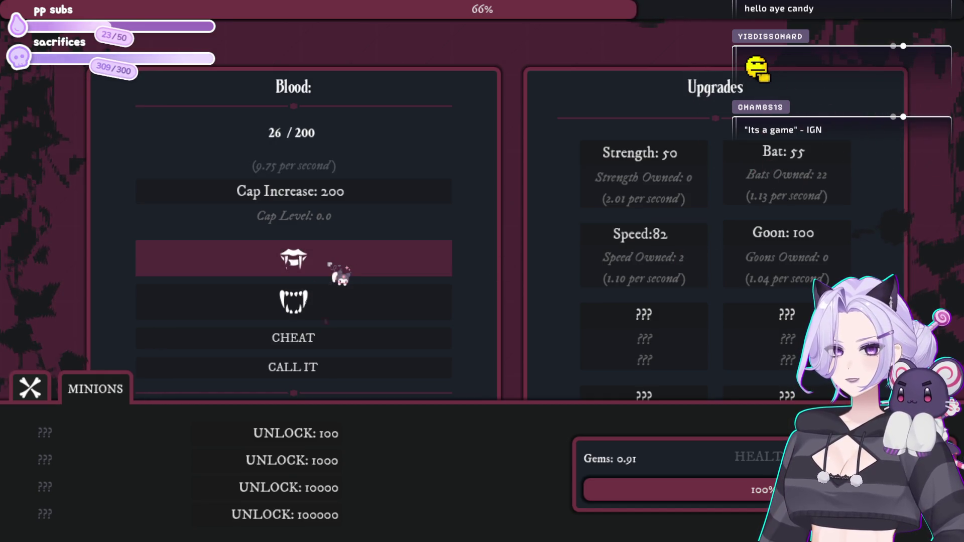
click(330, 264)
click(330, 265)
click(330, 263)
click(332, 261)
click(331, 260)
click(333, 260)
click(314, 441)
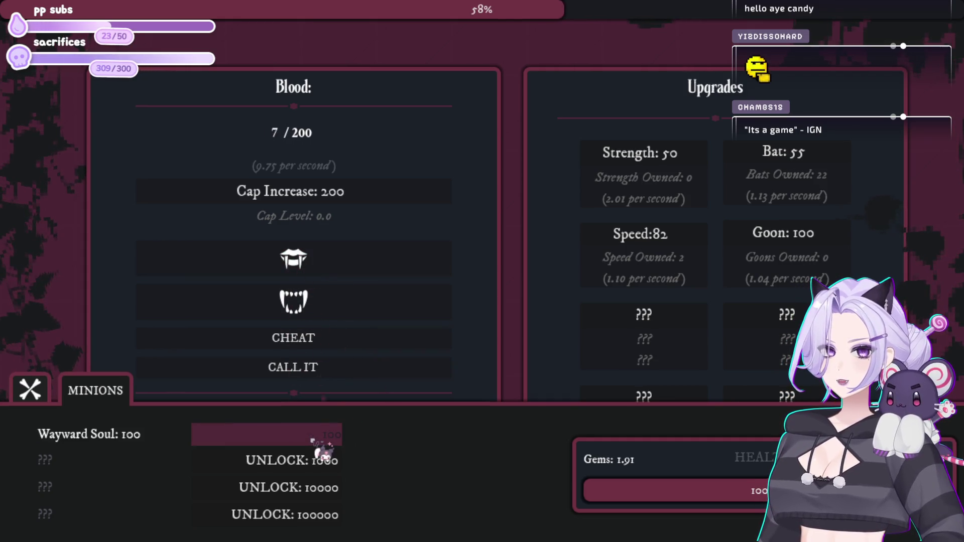
- Farm more blood and buy two more Bats, reaching 24
click(379, 261)
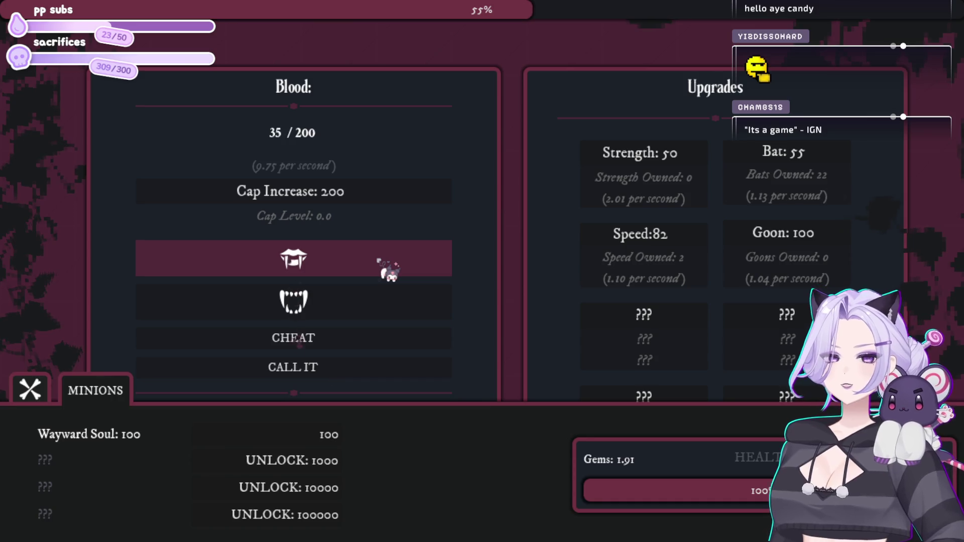
click(380, 263)
click(379, 262)
click(380, 262)
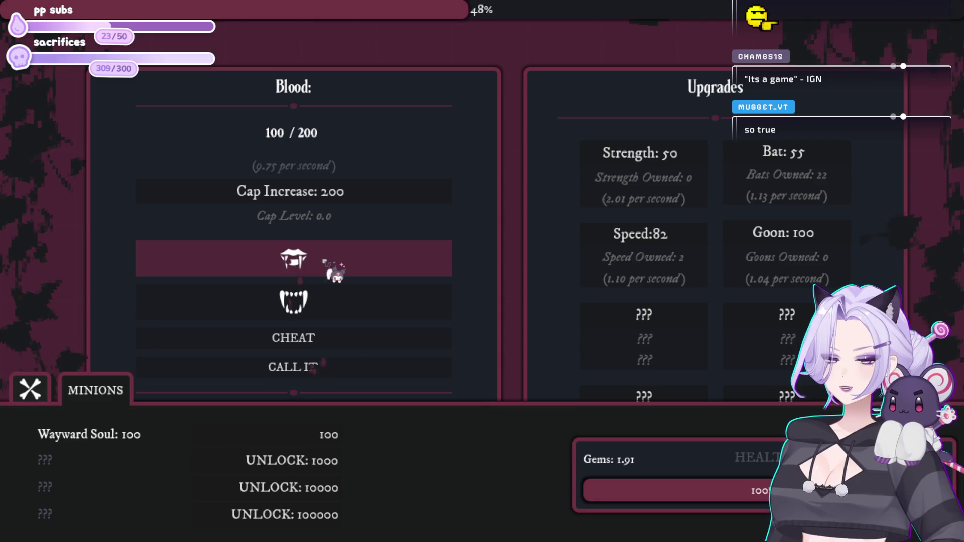
click(326, 264)
click(334, 272)
click(334, 272)
click(334, 272)
click(334, 272)
click(771, 157)
click(771, 157)
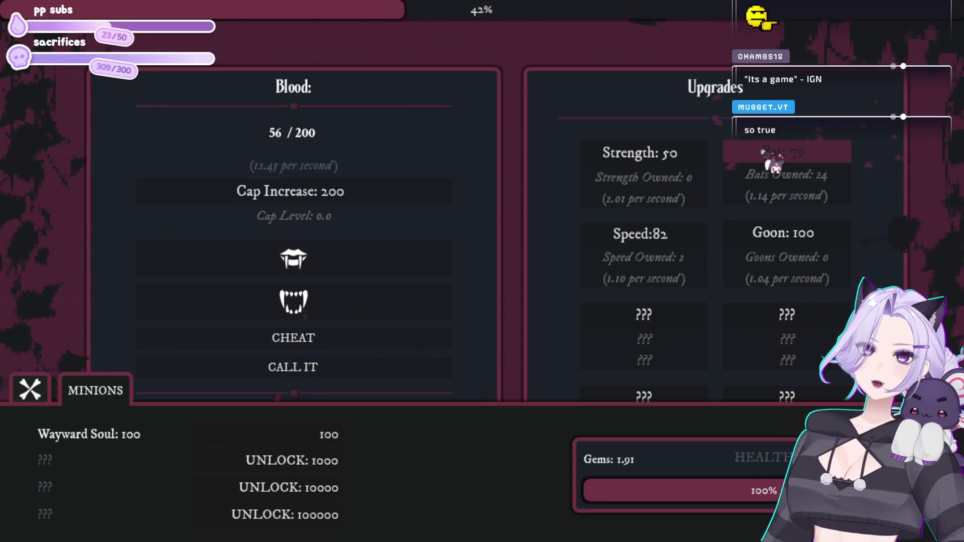
- Collect blood and buy another Wayward Soul for 100 blood
click(342, 266)
click(343, 266)
click(382, 265)
click(382, 266)
click(308, 427)
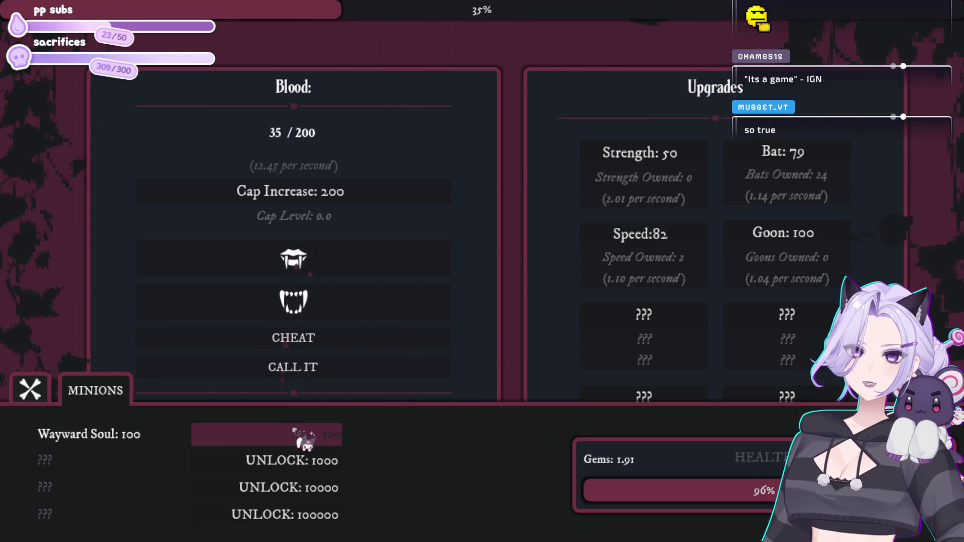
- Buy a third Speed upgrade, fill blood to 200 and buy the cap increase for a gem
click(369, 271)
click(340, 259)
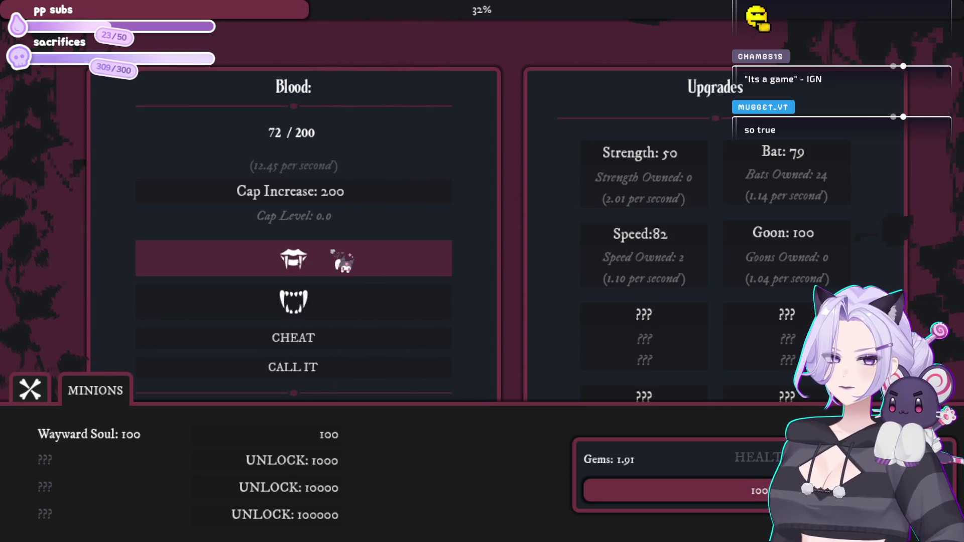
click(341, 260)
click(644, 246)
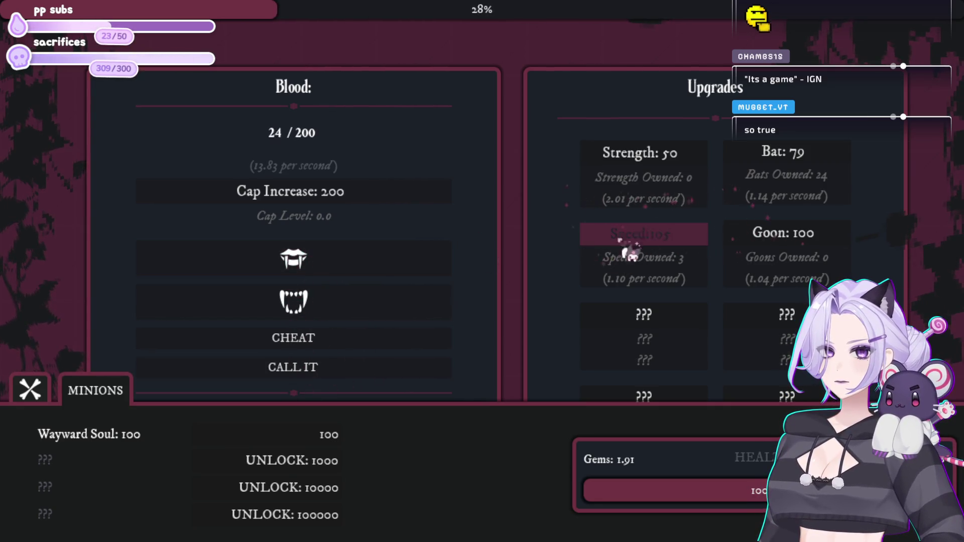
click(344, 263)
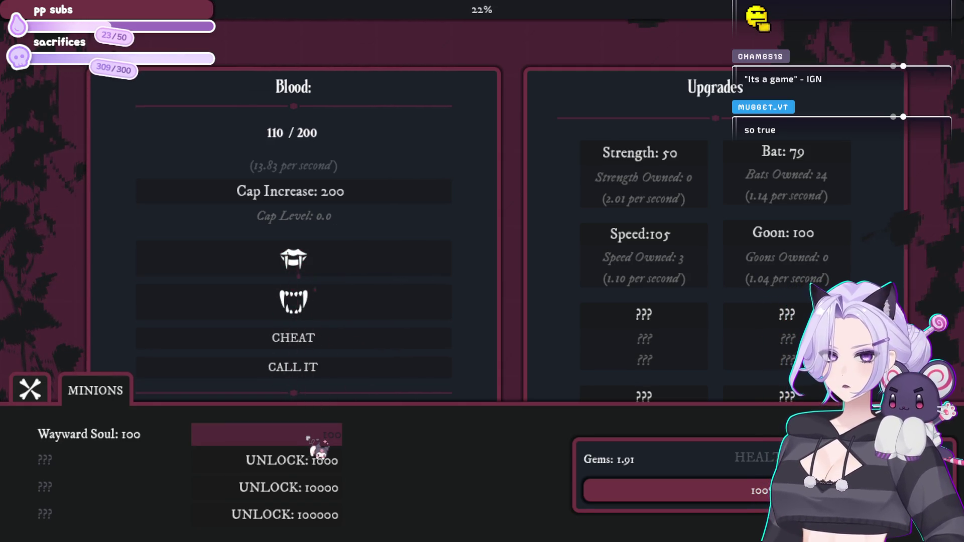
click(346, 270)
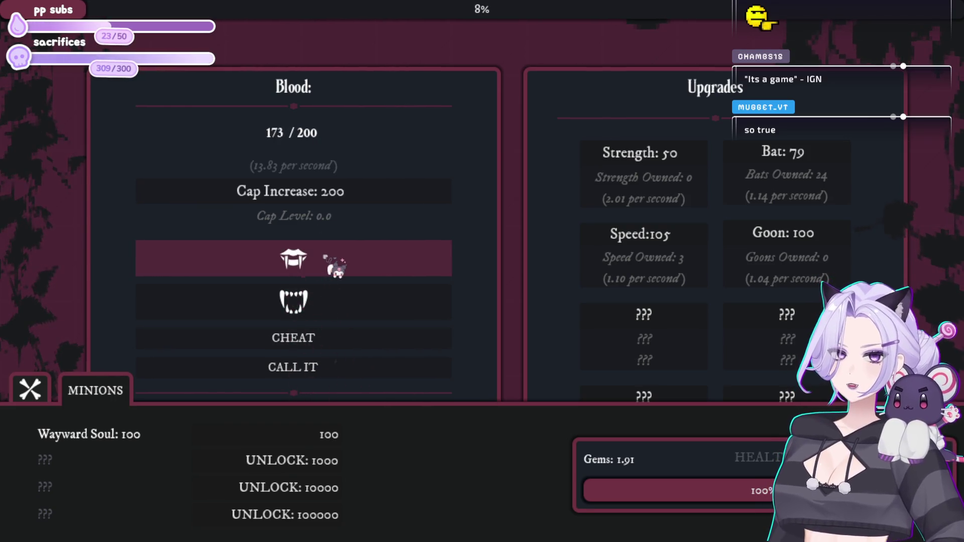
click(333, 201)
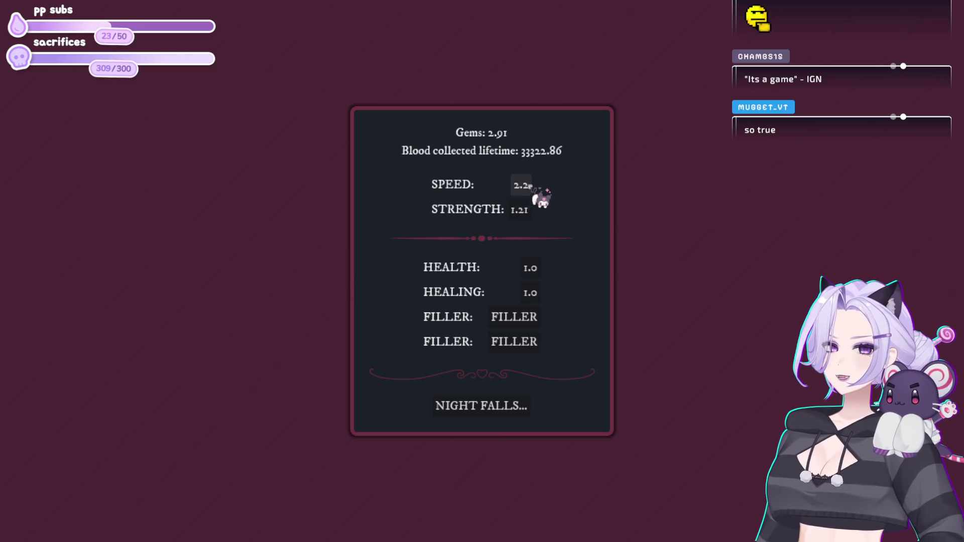
- Spend gems raising Strength to 1.33 and Health to 5.0, then start the Prestige 6 night
click(522, 209)
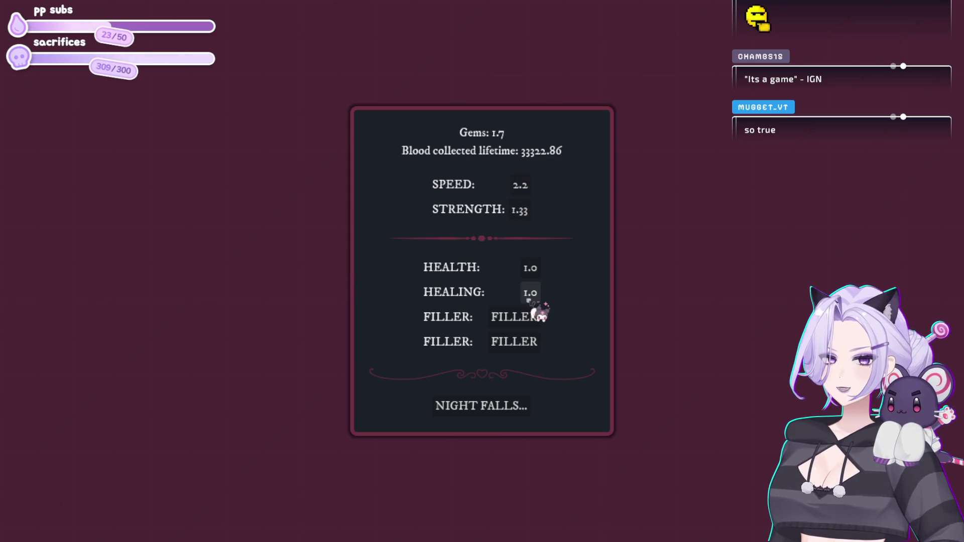
click(530, 268)
click(515, 414)
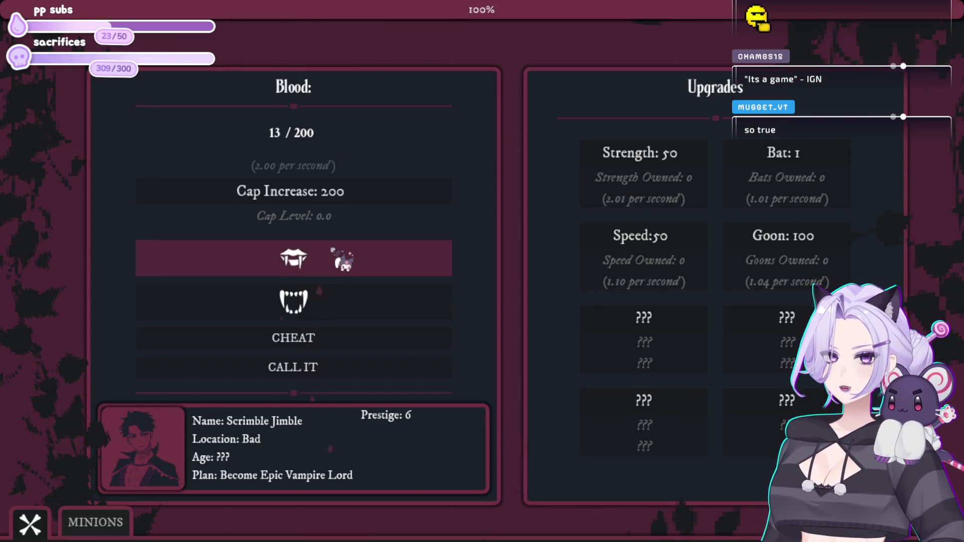
click(95, 522)
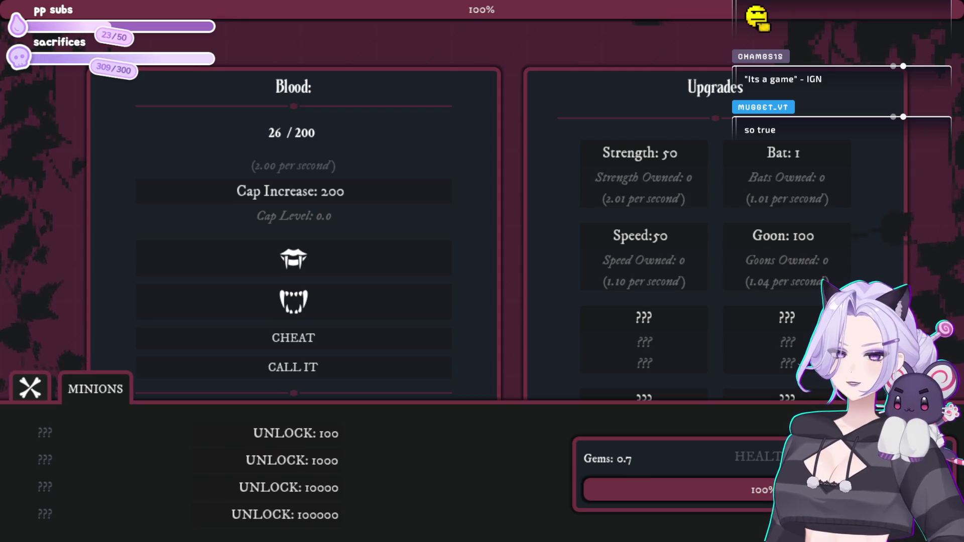
- Close the minions list, bite once, and buy six Bats
click(96, 390)
click(367, 259)
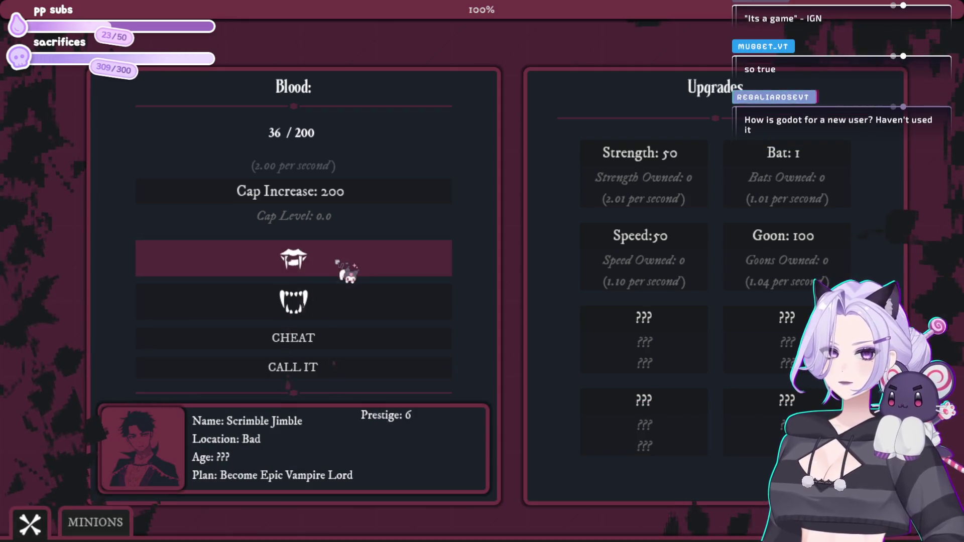
click(818, 160)
click(818, 159)
click(818, 160)
click(819, 159)
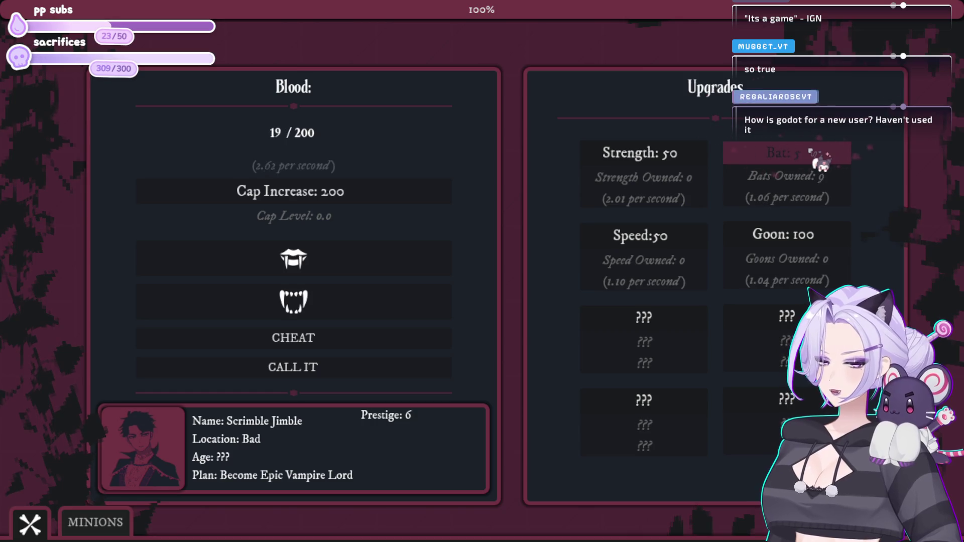
click(819, 160)
click(818, 160)
- Bite for more blood and buy three more Bats
click(369, 265)
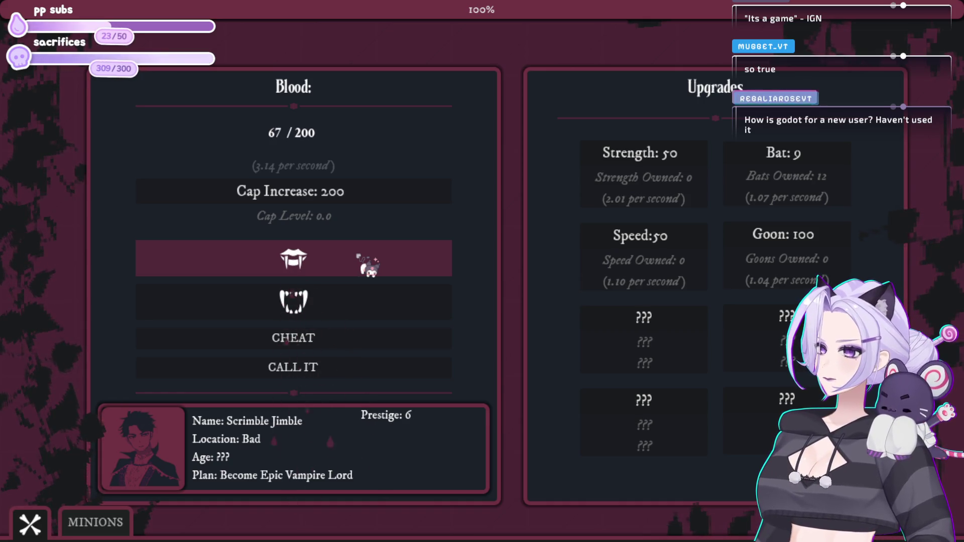
click(368, 268)
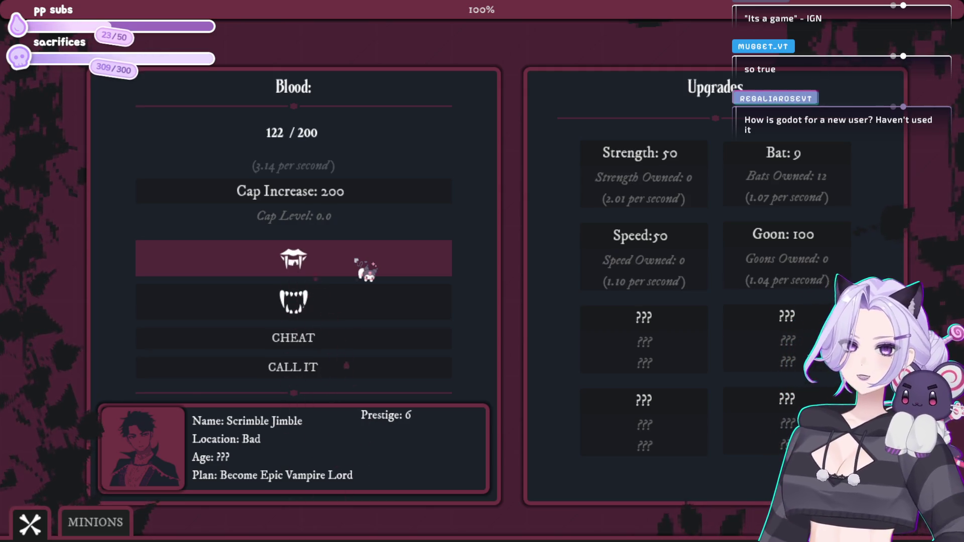
click(791, 161)
click(791, 161)
click(791, 161)
click(791, 161)
click(791, 161)
click(795, 162)
click(796, 162)
- Bite for blood, then check the minions panel and close it
click(310, 269)
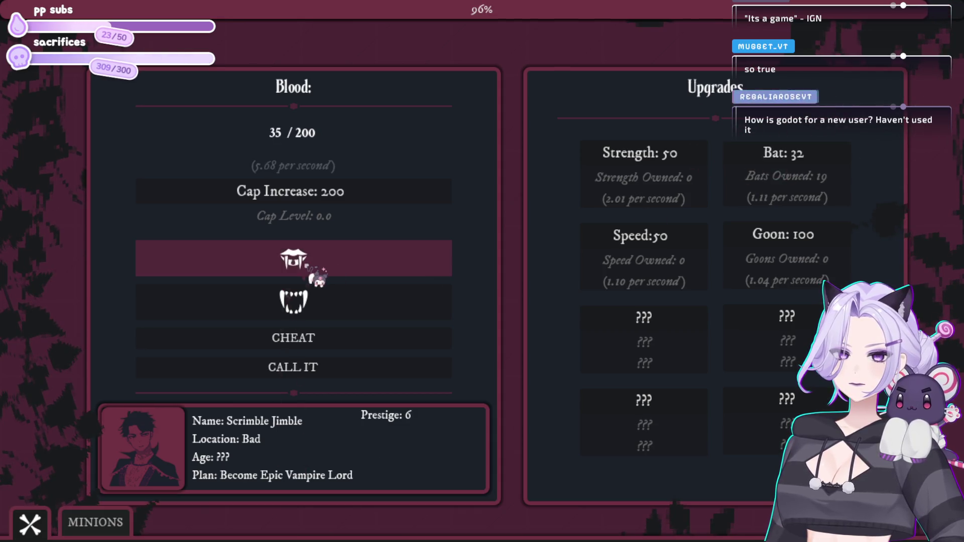
click(307, 292)
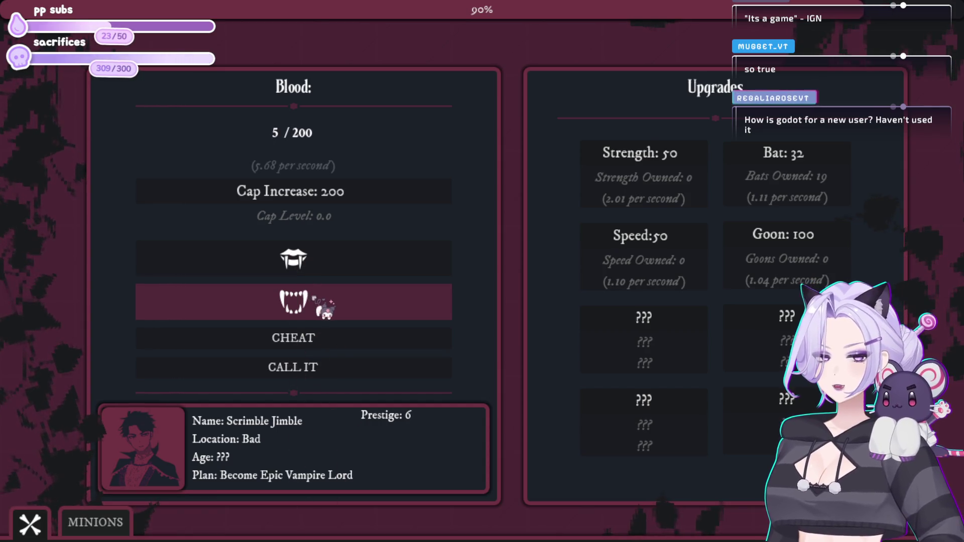
click(342, 277)
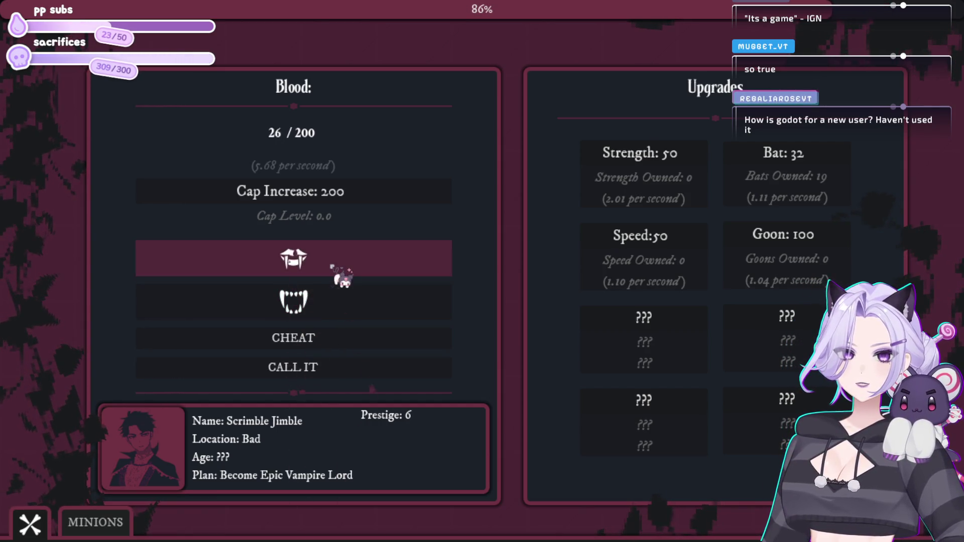
click(342, 277)
click(113, 523)
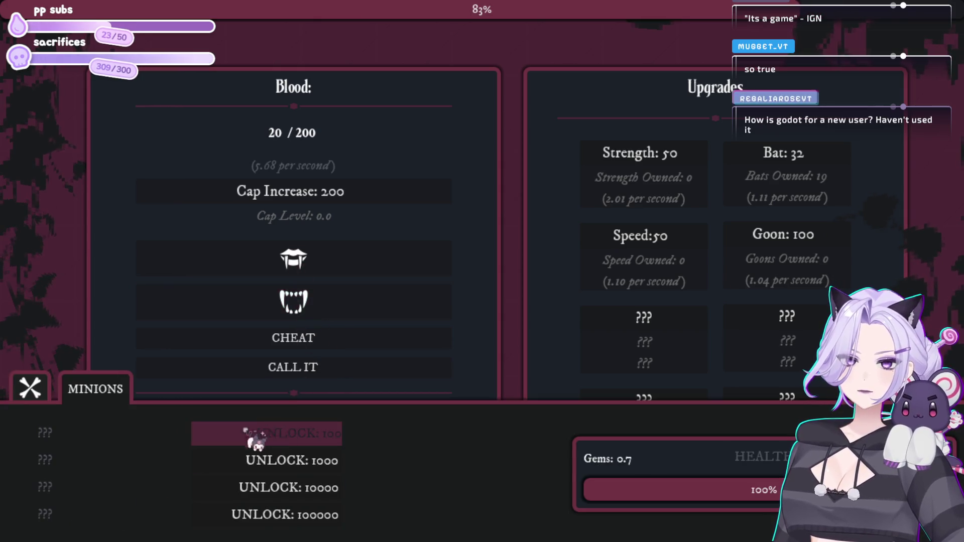
click(65, 394)
- Bite until blood reaches 200, then raise the blood cap to 2.00K
click(292, 309)
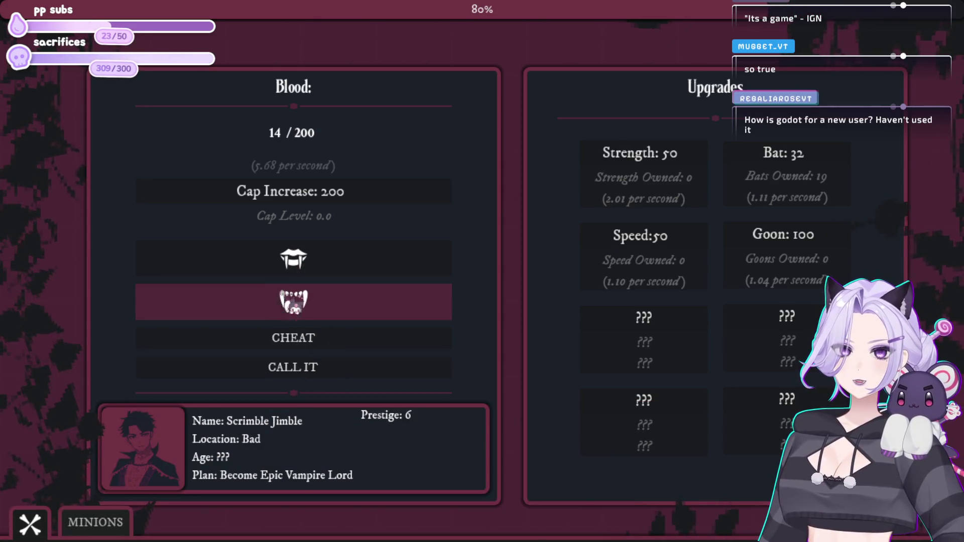
click(322, 257)
click(329, 262)
click(329, 262)
click(329, 265)
click(329, 265)
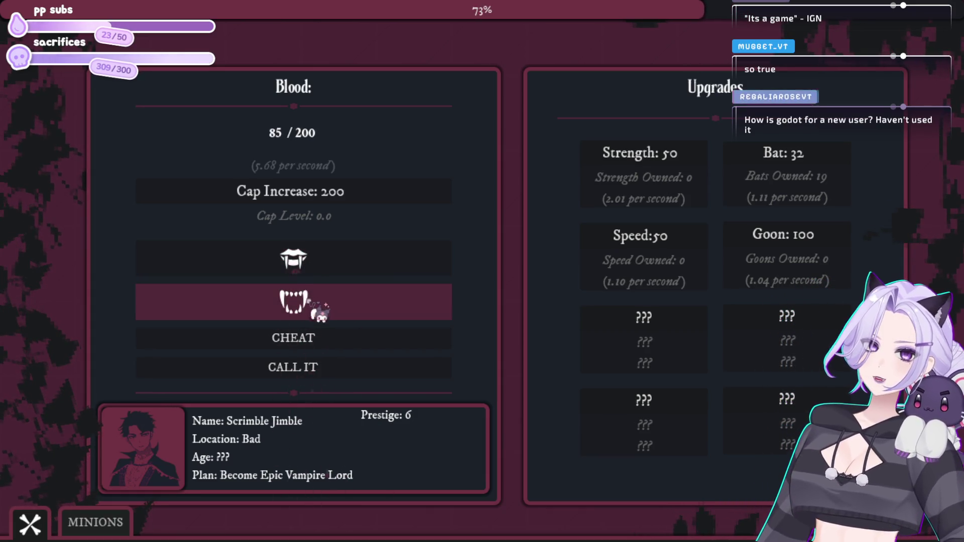
click(336, 259)
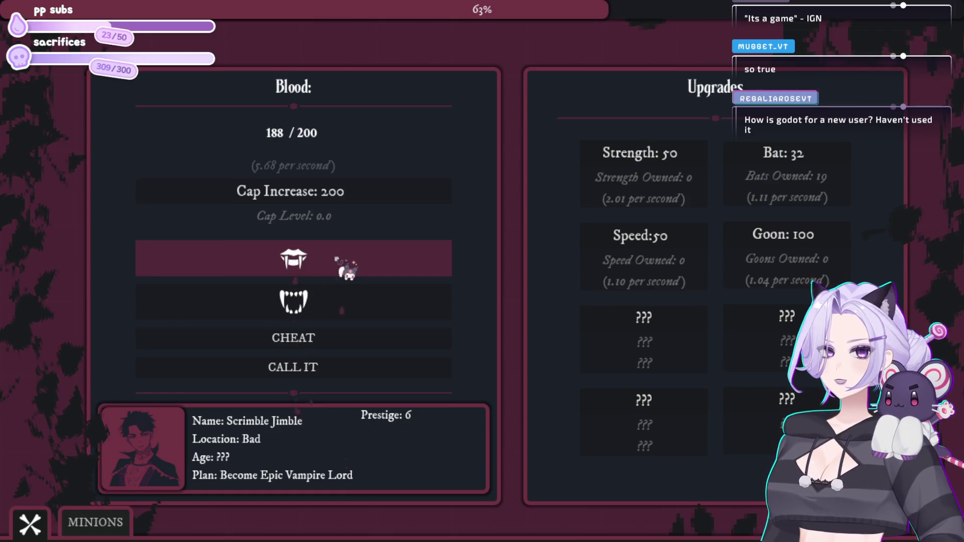
click(321, 195)
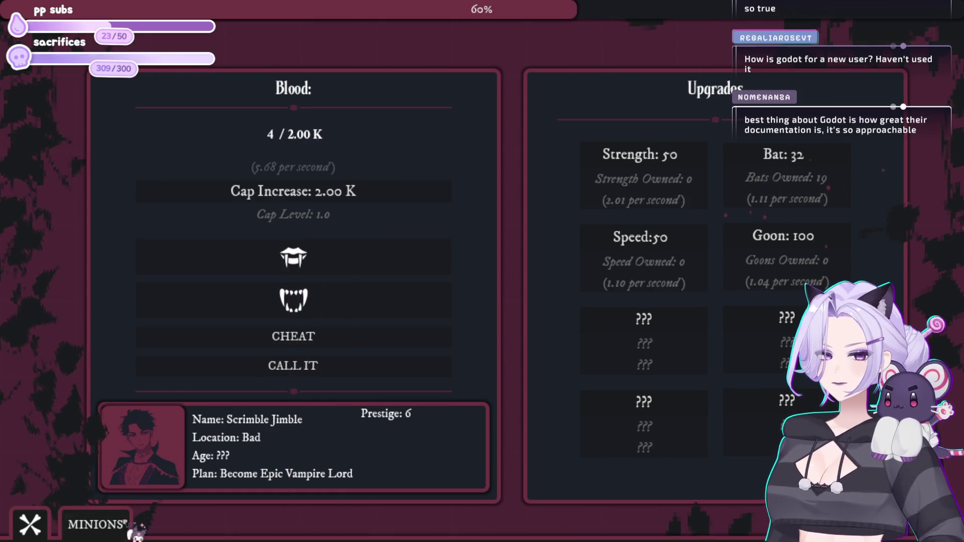
- Open the minions panel, bite for blood, and buy two more Bats
click(120, 525)
click(350, 274)
click(342, 263)
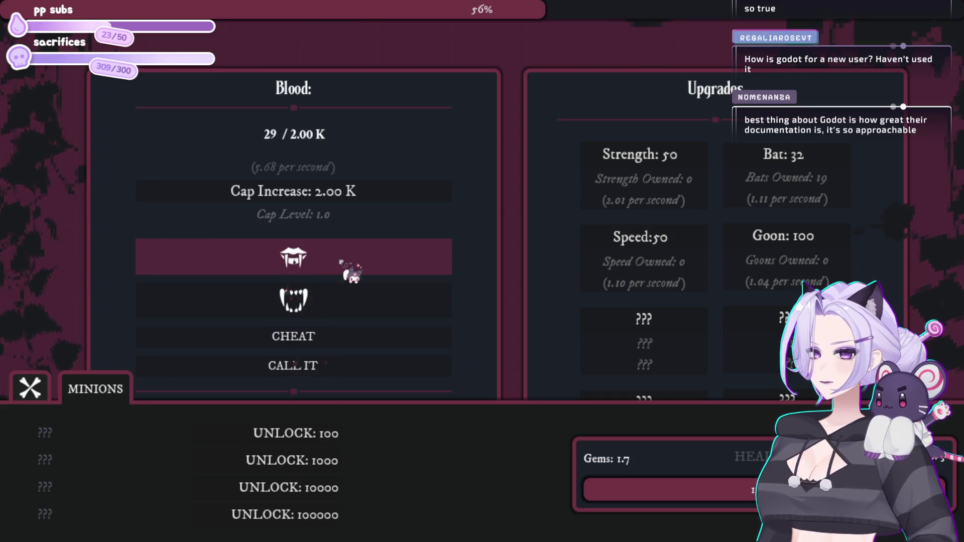
click(784, 158)
click(767, 147)
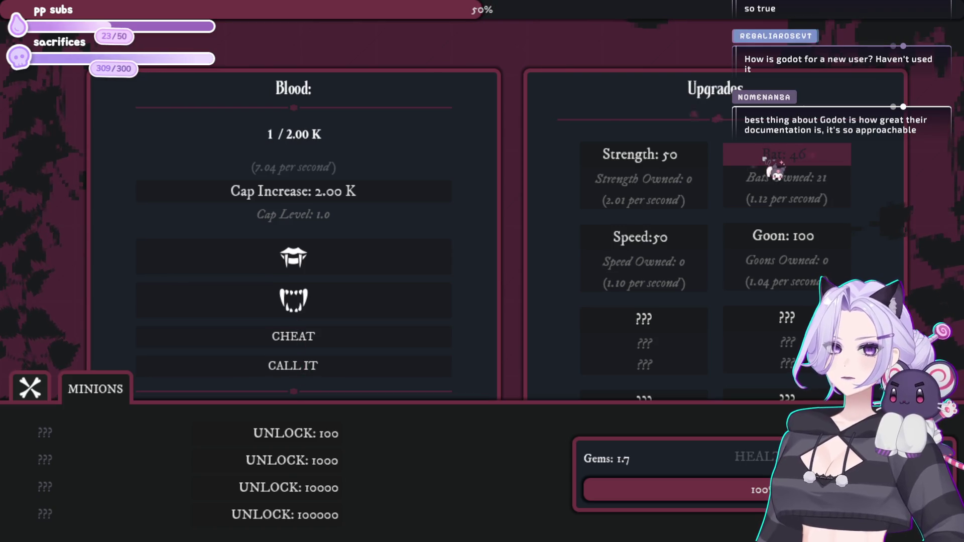
- Bite for blood and unlock the Wayward Soul minion for 100
click(361, 269)
click(360, 261)
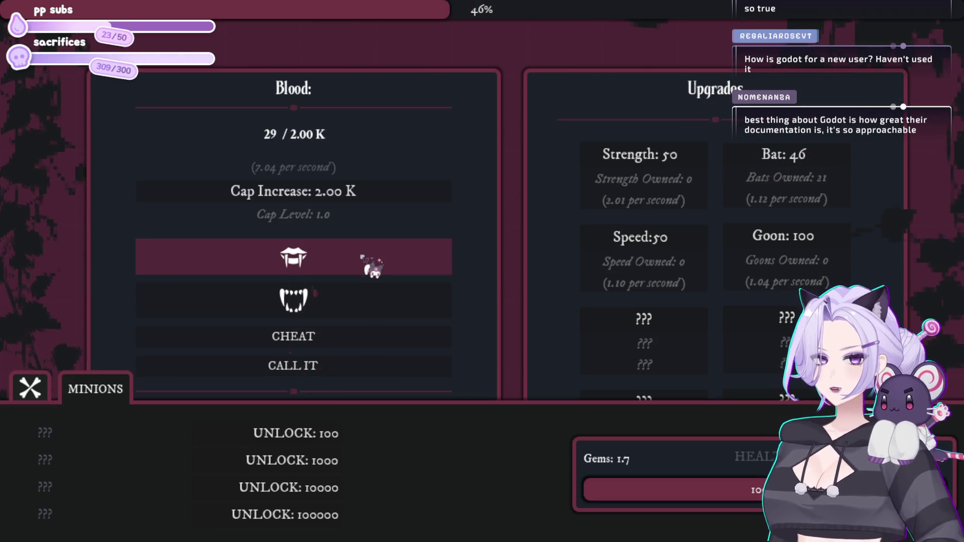
click(362, 259)
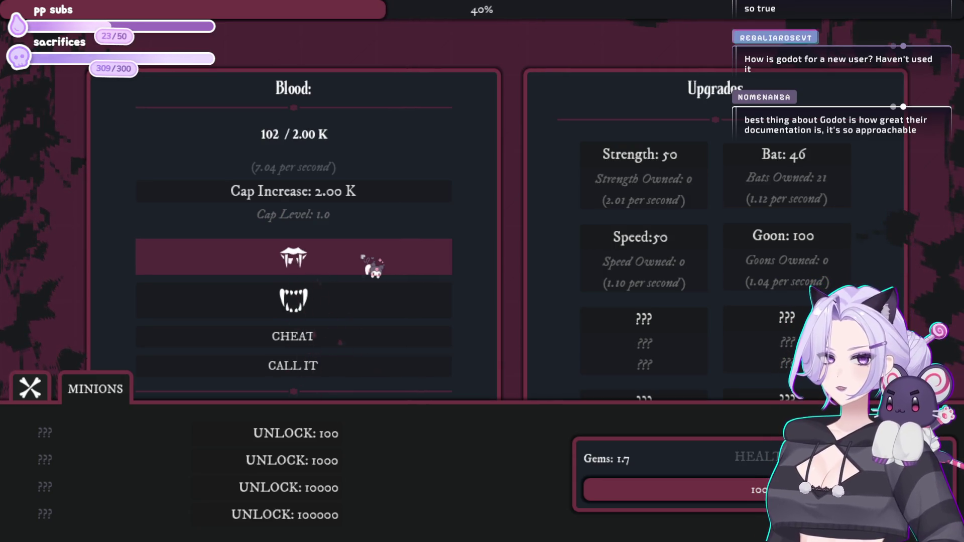
click(317, 433)
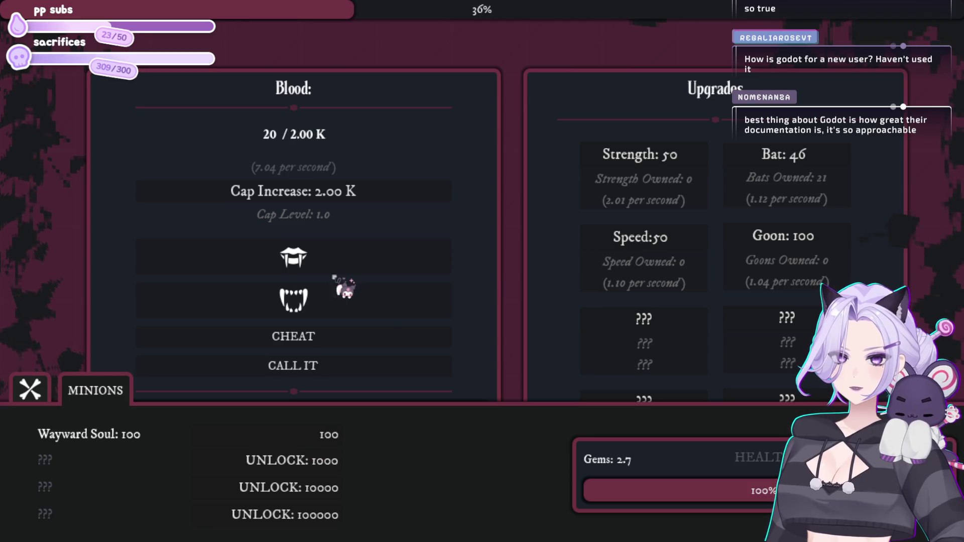
- Keep biting and spend the blood on the Wayward Soul minion, ending the night
click(335, 260)
click(335, 260)
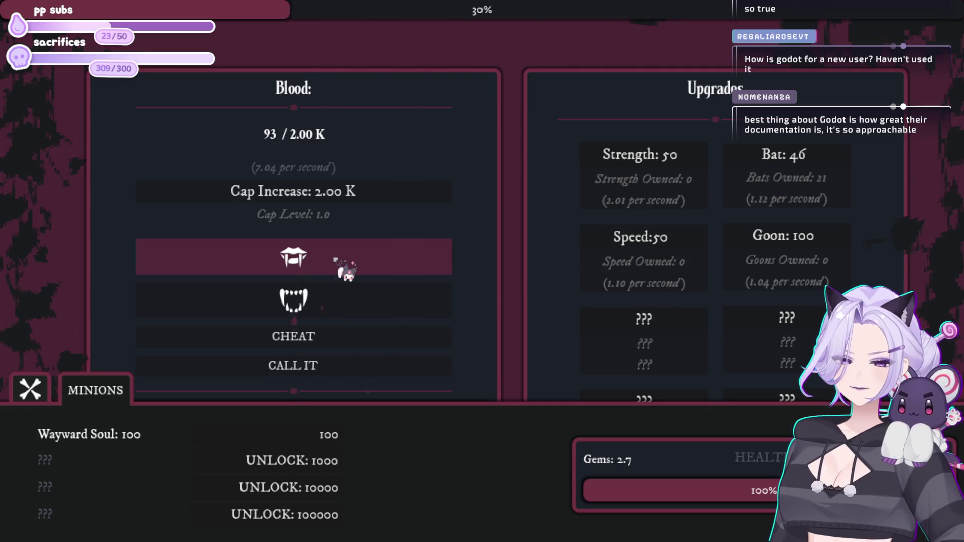
click(335, 260)
click(336, 260)
click(337, 260)
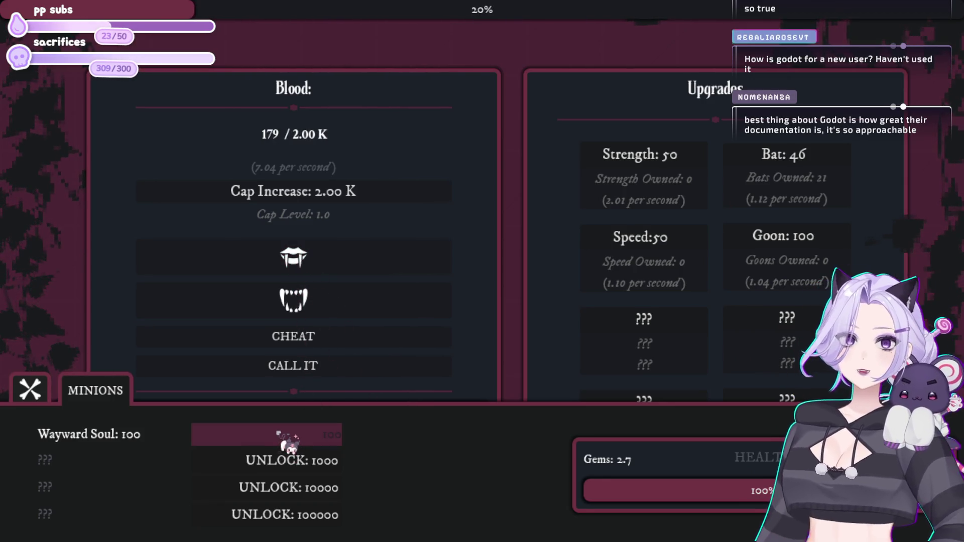
click(345, 255)
click(302, 442)
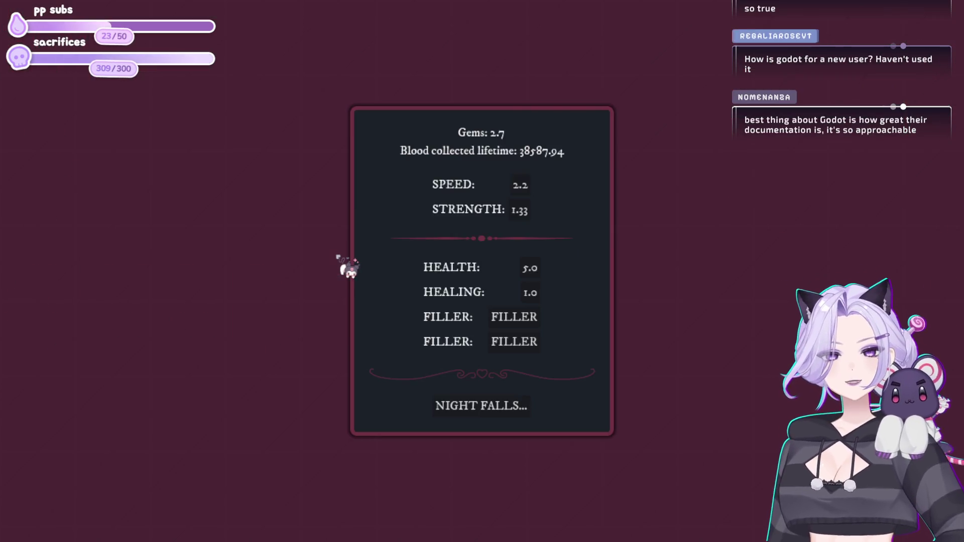
- Raise Speed to 2.86 with gems, start the Prestige 7 night, and bite for blood
click(521, 186)
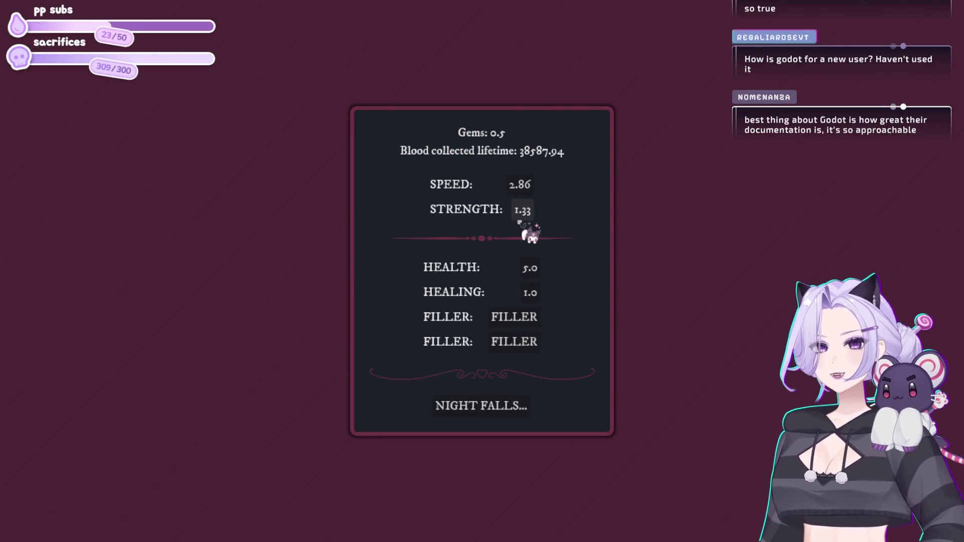
click(490, 409)
click(354, 266)
click(354, 266)
click(355, 266)
click(355, 267)
- Buy Bats repeatedly to reach 11 bats
click(748, 161)
click(748, 159)
click(748, 160)
click(747, 161)
click(747, 161)
click(740, 167)
click(738, 170)
click(738, 169)
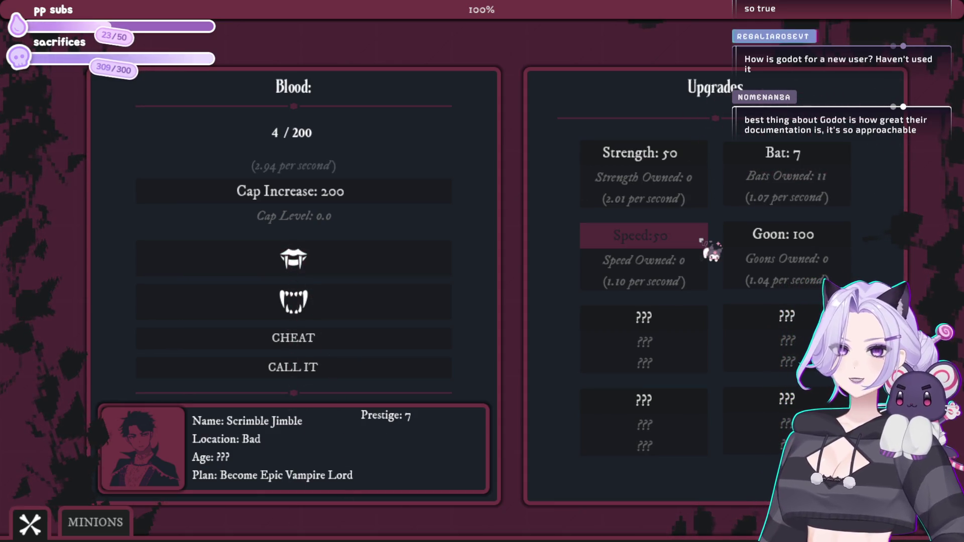
- Bite once and buy three more Bats
click(333, 264)
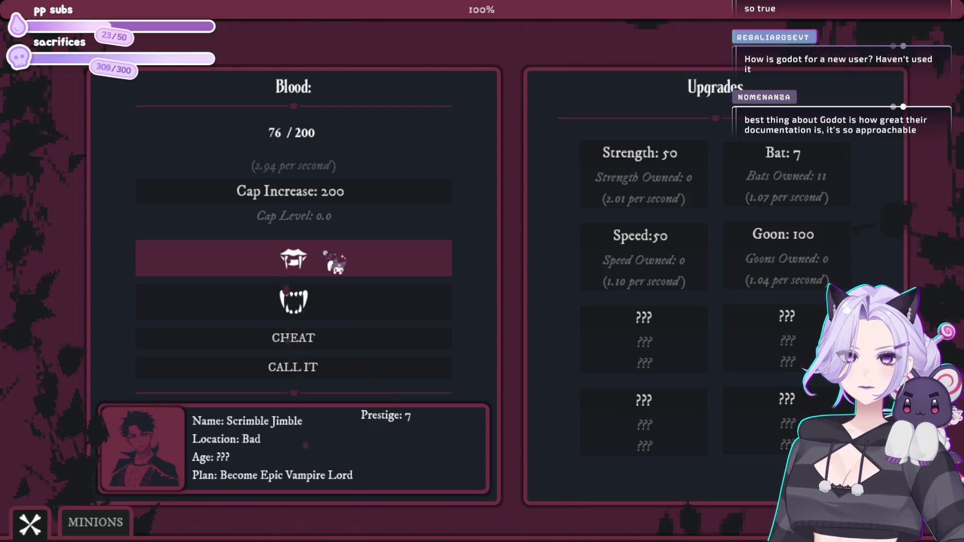
click(804, 171)
click(803, 171)
click(806, 170)
click(806, 170)
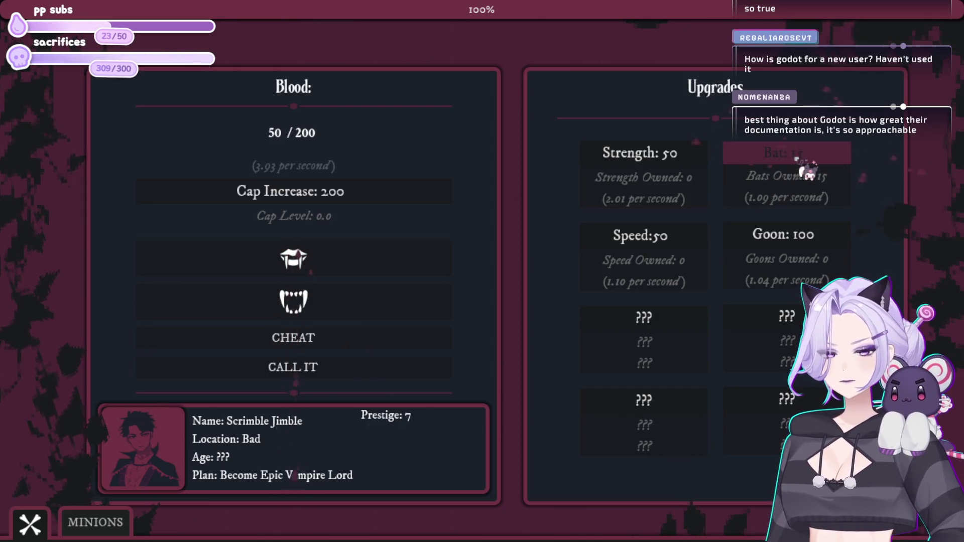
click(808, 171)
click(809, 170)
- Bite for blood and buy two Strength upgrades
click(388, 271)
click(390, 272)
click(390, 271)
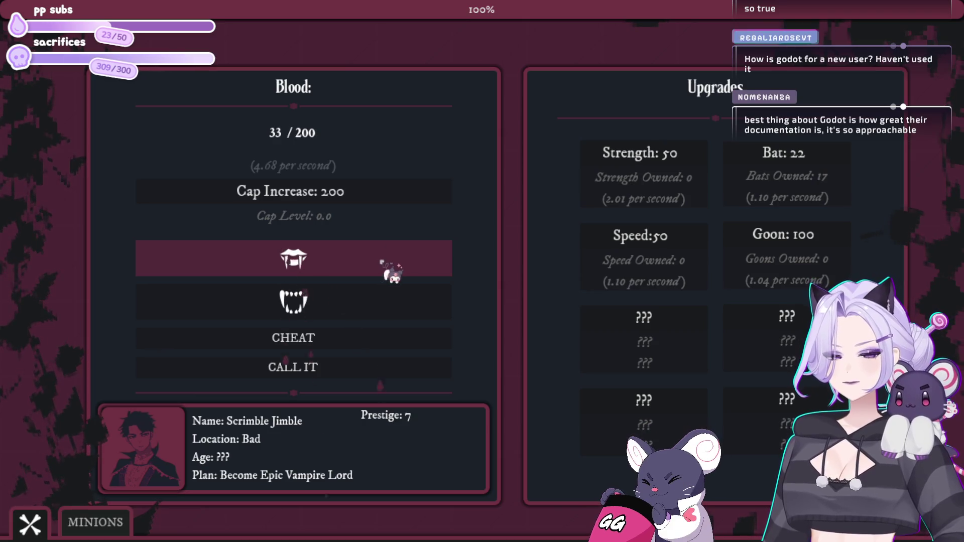
click(391, 269)
click(392, 270)
click(391, 269)
click(392, 270)
click(392, 270)
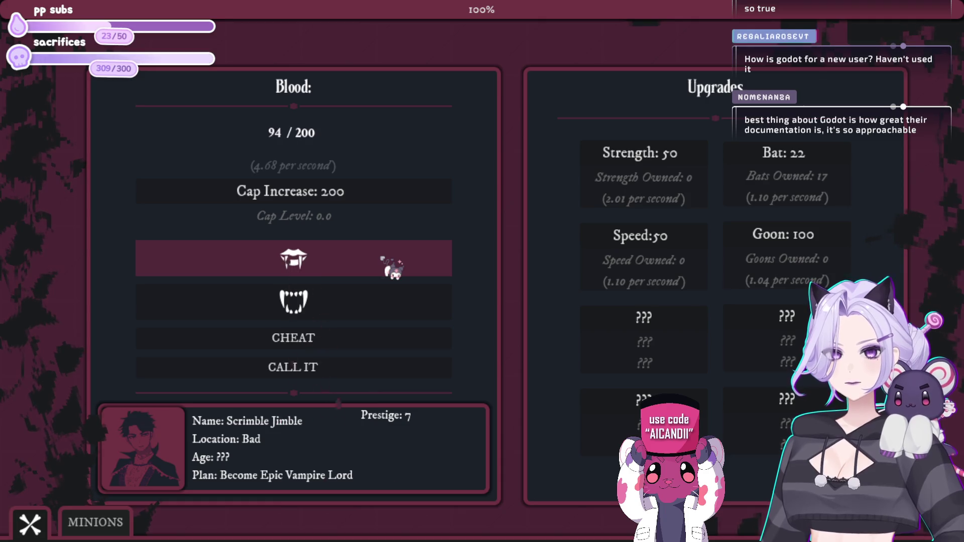
click(362, 261)
click(693, 157)
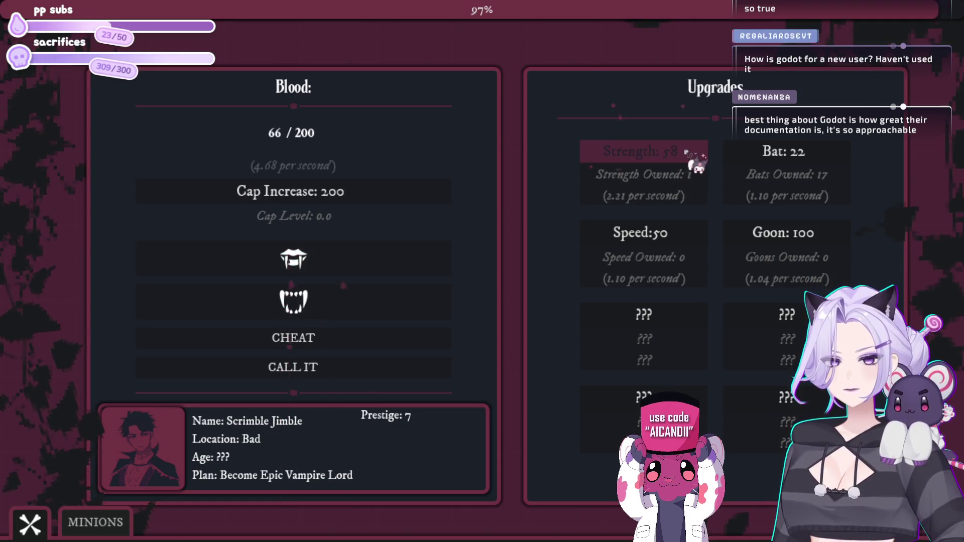
click(686, 193)
- Bite for blood, buy a Speed upgrade and two more Bats
click(296, 271)
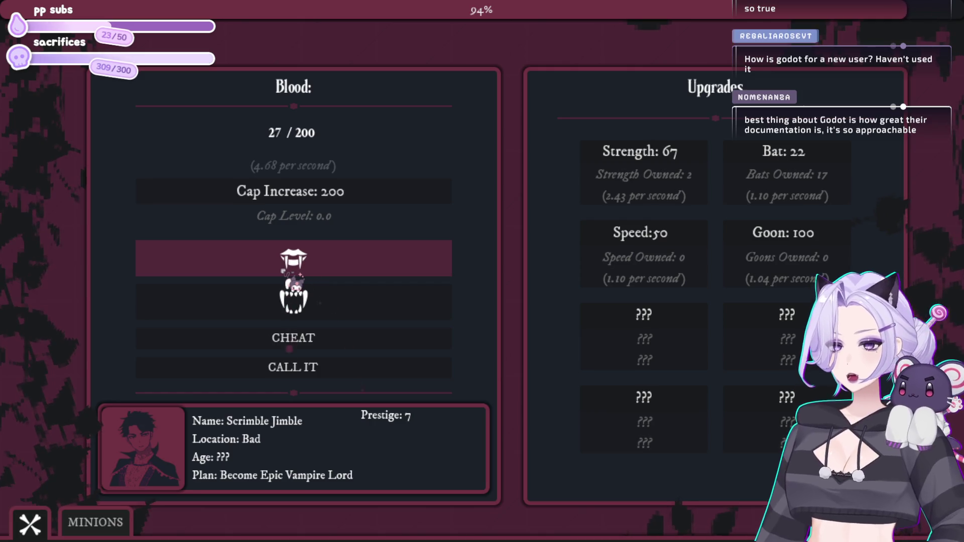
click(295, 274)
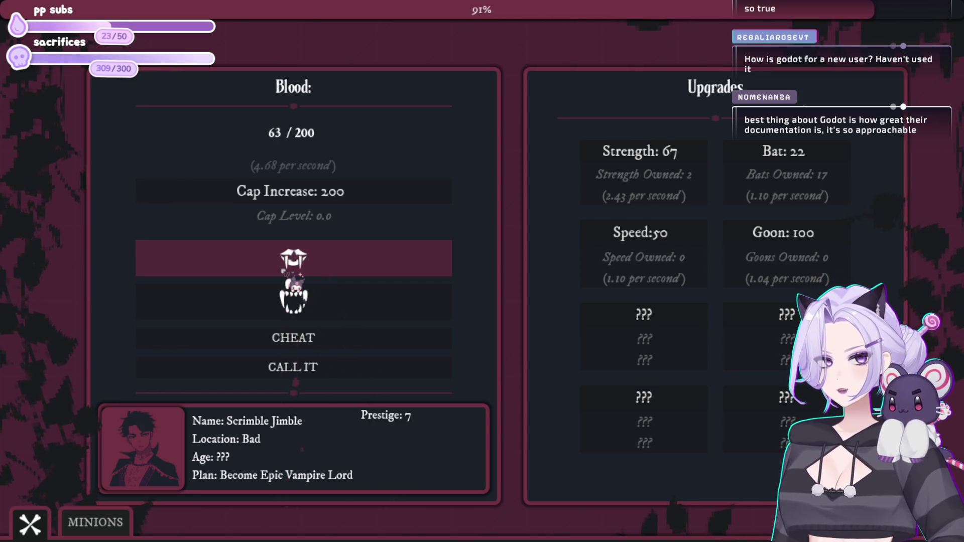
click(302, 273)
click(329, 273)
click(329, 274)
click(603, 248)
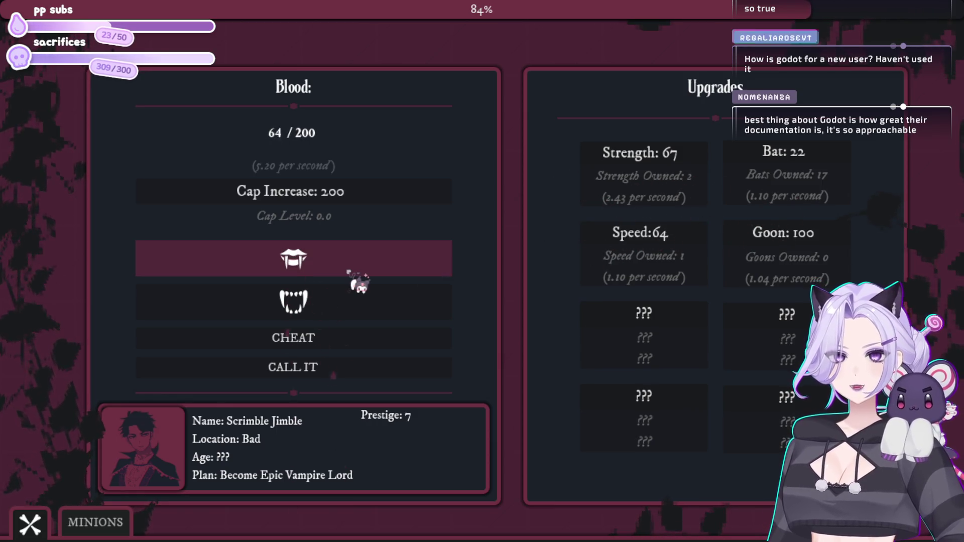
click(848, 161)
click(849, 161)
click(849, 160)
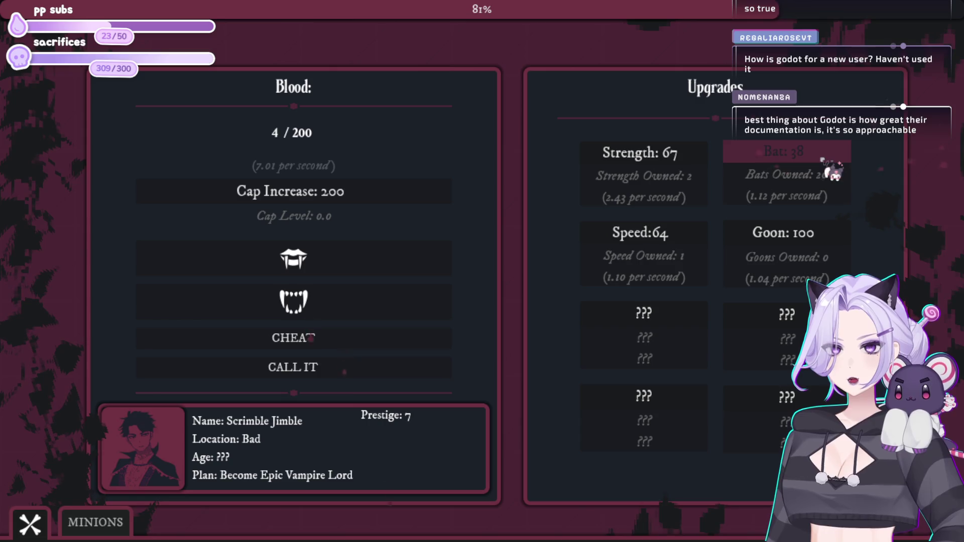
- Bite for blood and buy a second Speed upgrade
click(327, 275)
click(329, 274)
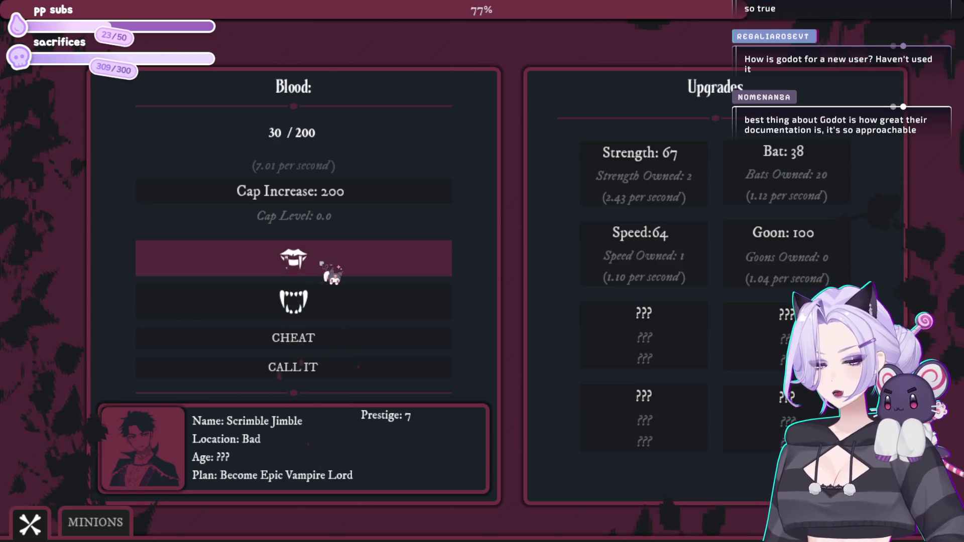
click(329, 274)
click(357, 267)
click(699, 248)
- Bite repeatedly to build up the blood pool
click(407, 266)
click(408, 266)
click(401, 266)
click(397, 267)
click(396, 267)
click(393, 258)
click(347, 301)
click(344, 305)
click(327, 257)
click(327, 257)
click(327, 257)
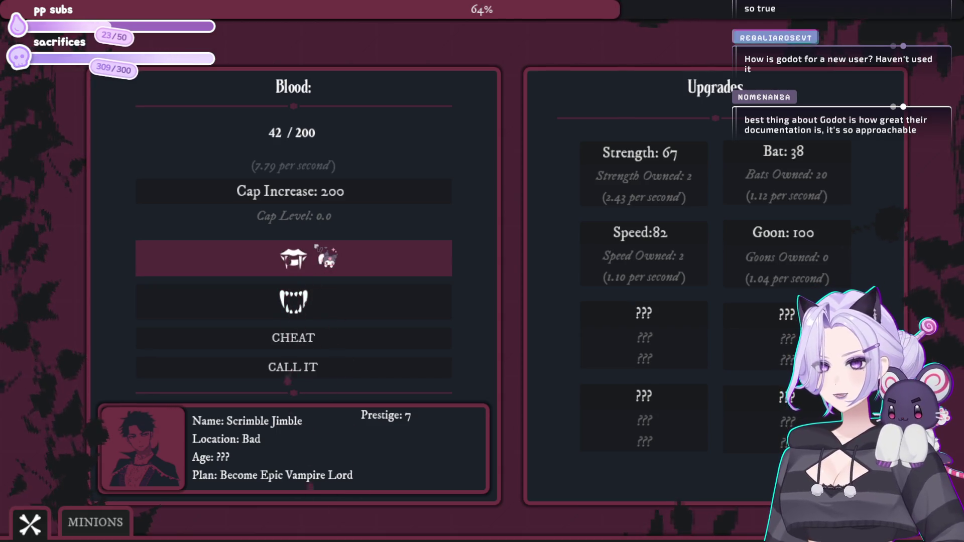
click(327, 257)
click(326, 258)
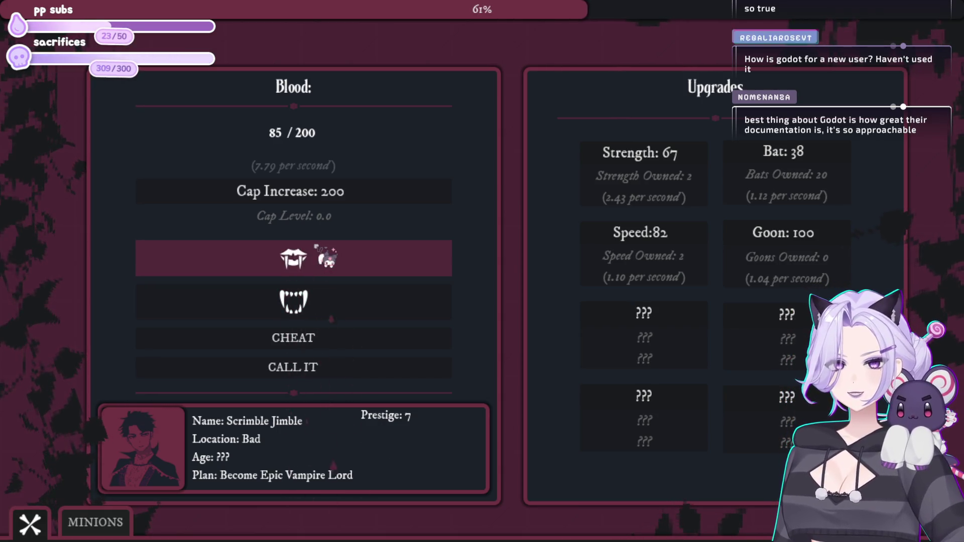
- Unlock the Wayward Soul minion, then keep biting toward the 200 cap
click(98, 520)
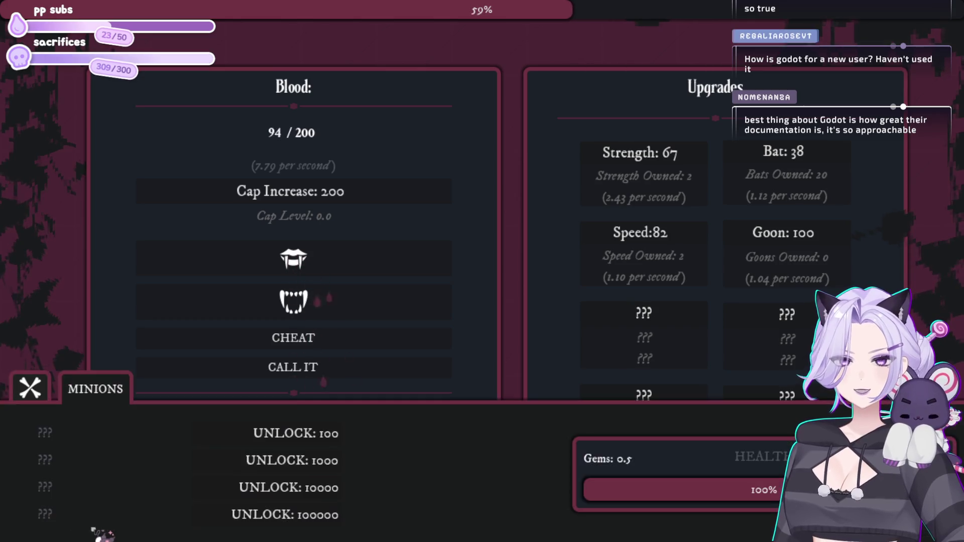
click(336, 440)
click(50, 388)
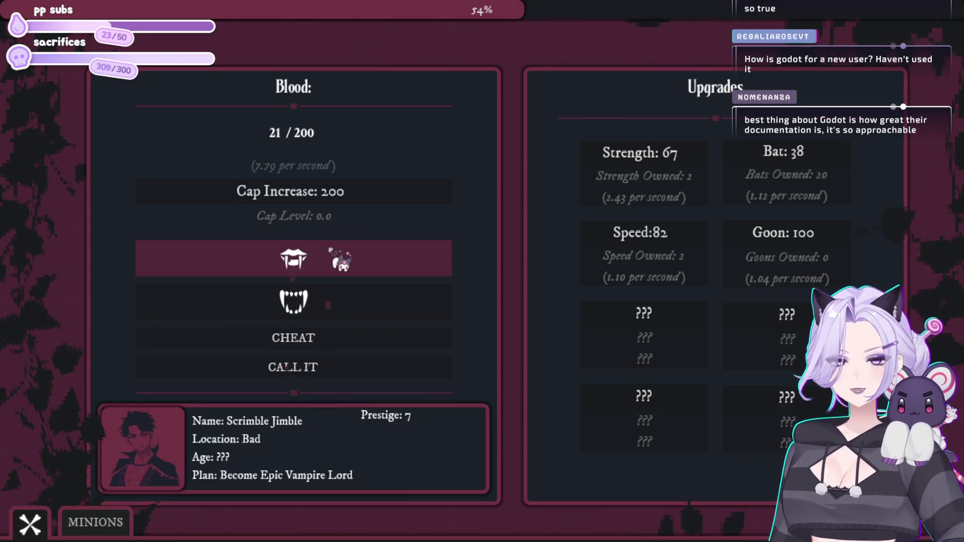
click(341, 259)
click(311, 272)
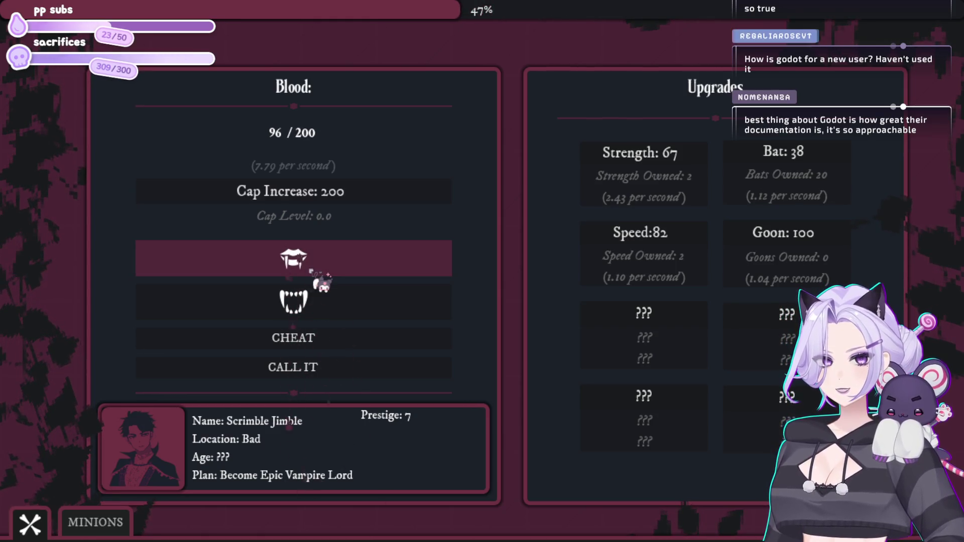
click(311, 271)
click(311, 272)
click(311, 271)
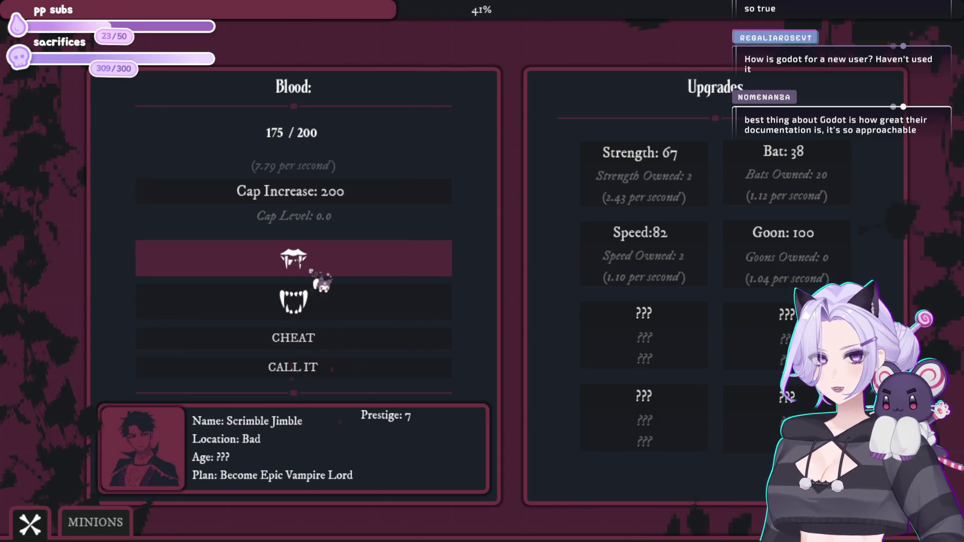
- Raise the blood cap to 2.00K and bite repeatedly for blood
click(331, 204)
click(314, 268)
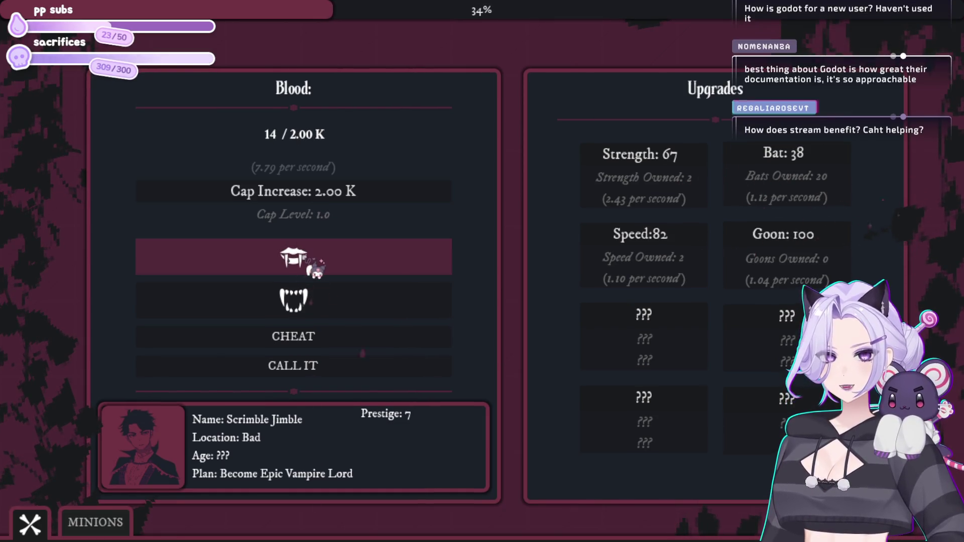
click(316, 270)
click(316, 270)
click(315, 270)
click(315, 270)
click(315, 270)
click(315, 271)
click(315, 270)
click(315, 270)
click(315, 271)
- Check the minions list, bite for blood, and buy two more Bats
click(95, 522)
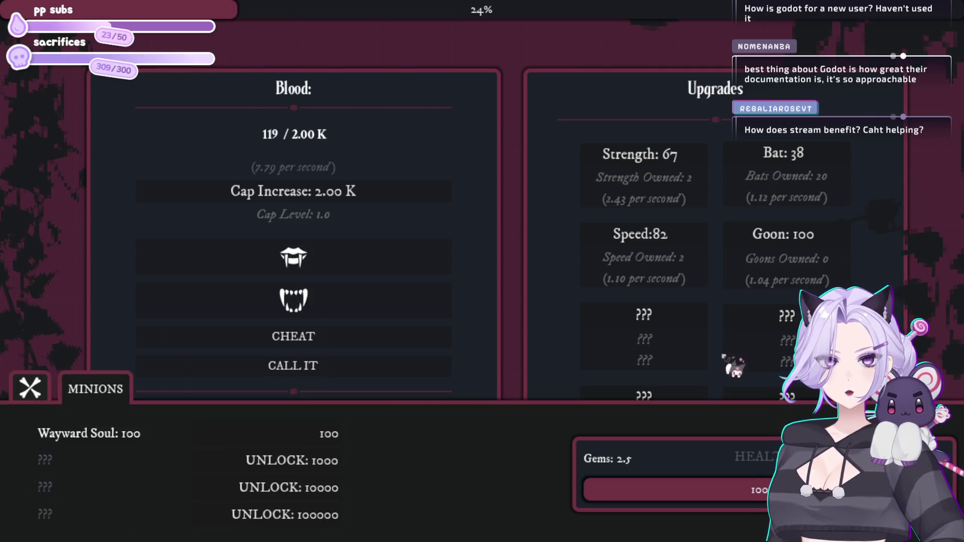
click(30, 388)
click(361, 269)
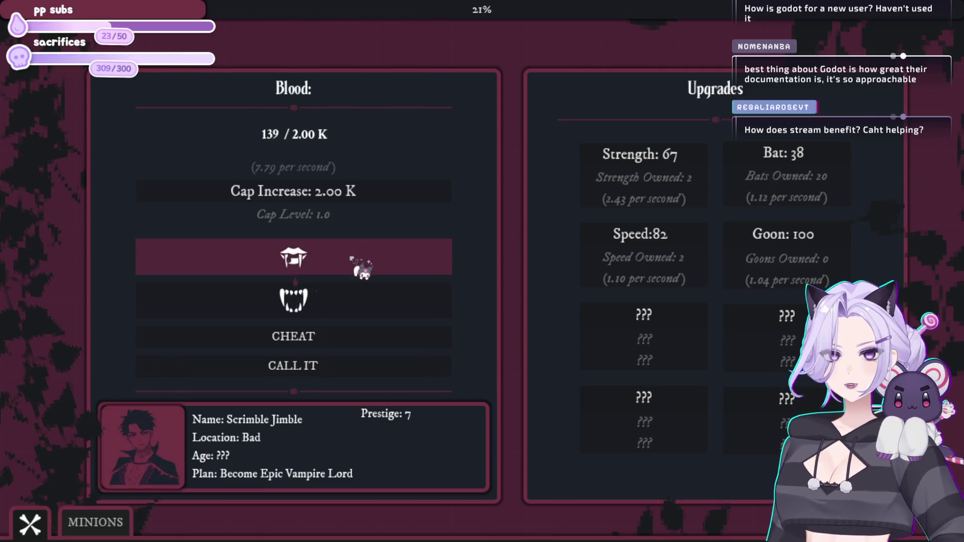
click(361, 269)
click(362, 269)
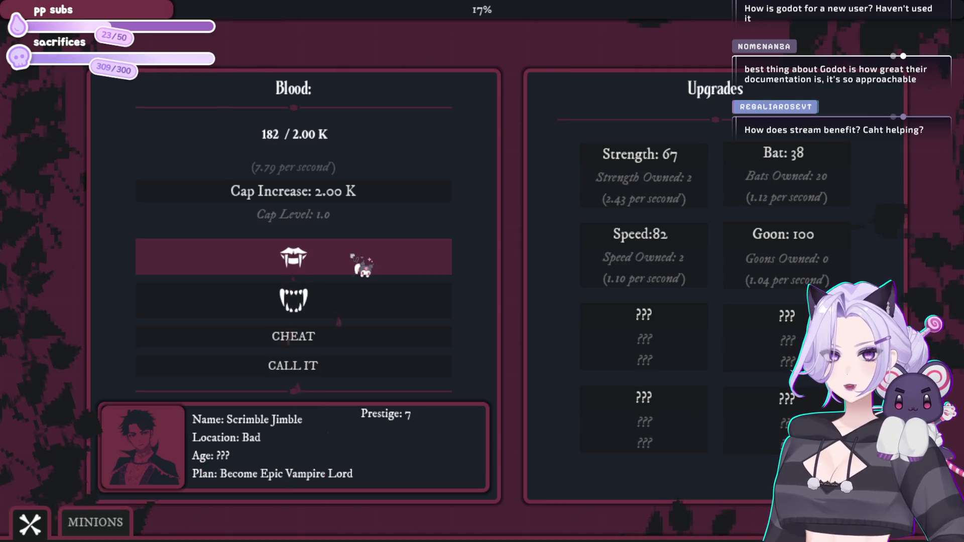
click(783, 173)
click(783, 174)
click(783, 174)
- Open the minions list, bite for more blood, and hire a Wayward Soul
click(95, 525)
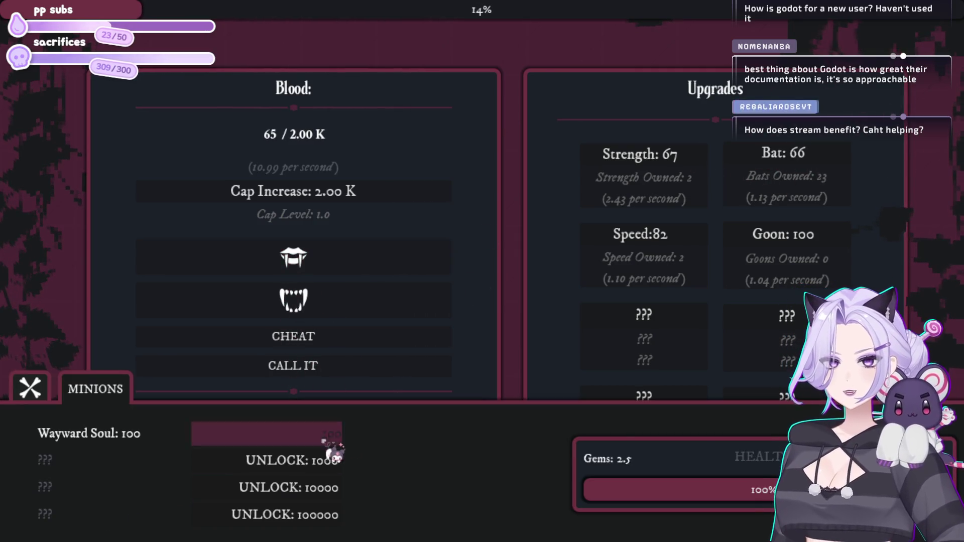
click(372, 263)
click(371, 268)
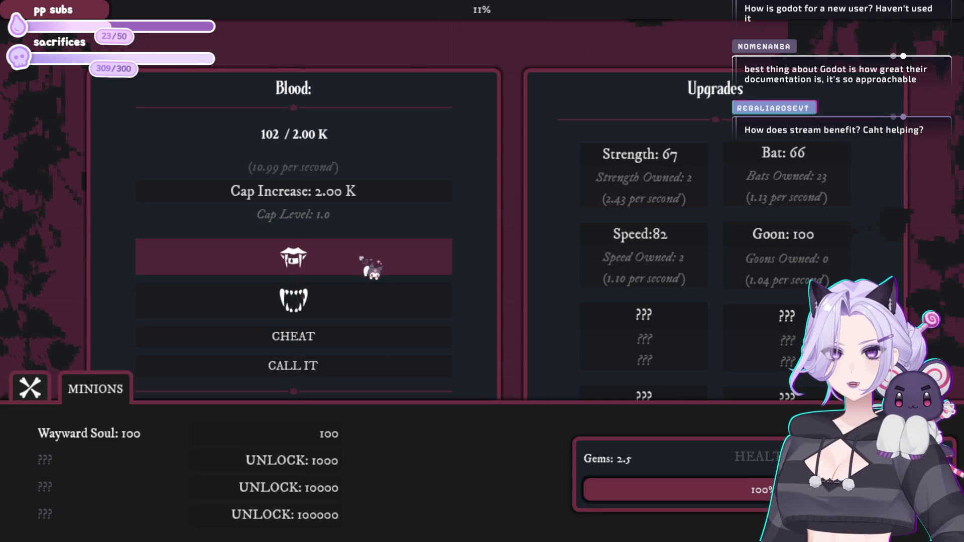
click(334, 306)
click(348, 265)
click(342, 258)
click(334, 436)
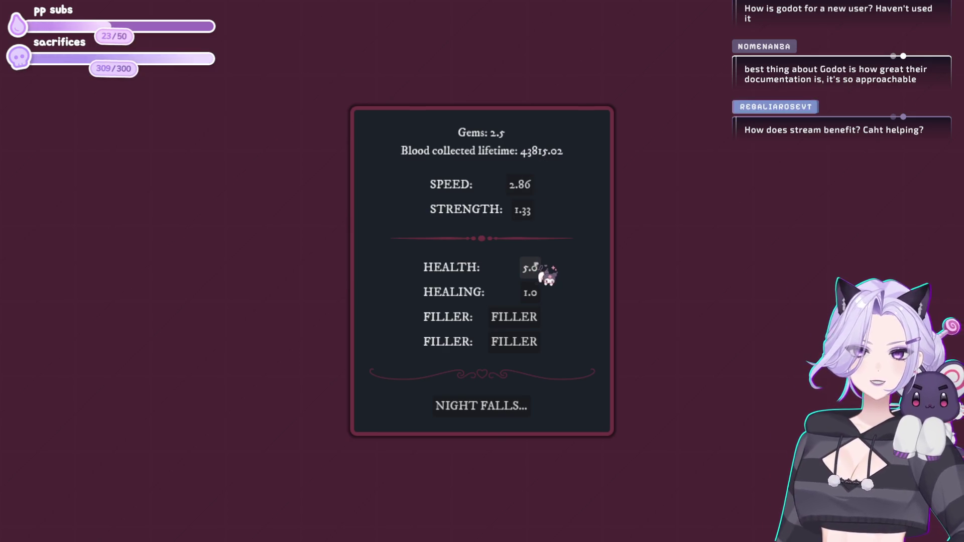
- Raise Strength to 1.46 with gems and begin the Prestige 8 night
click(525, 211)
click(483, 405)
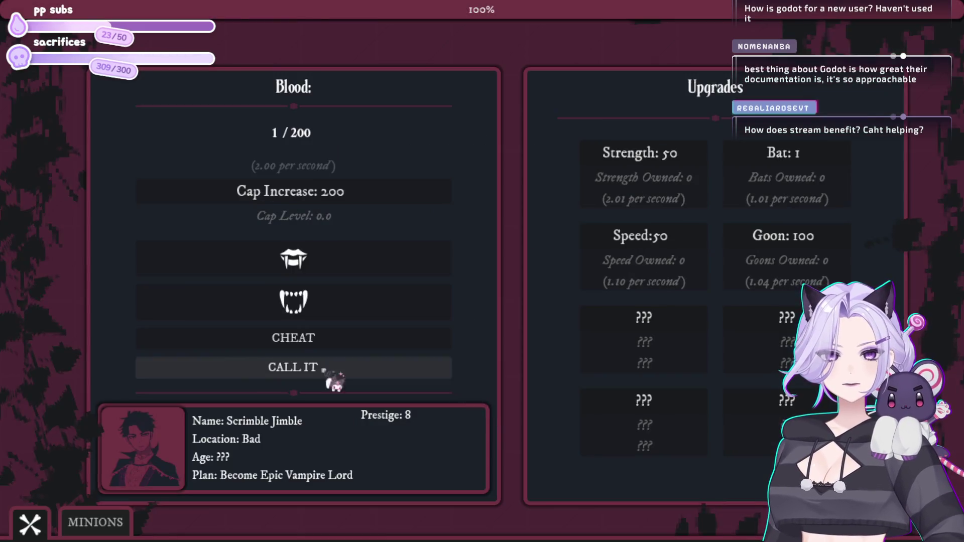
- Bite repeatedly to gather blood for the first purchases
click(289, 263)
click(291, 265)
click(306, 271)
click(313, 266)
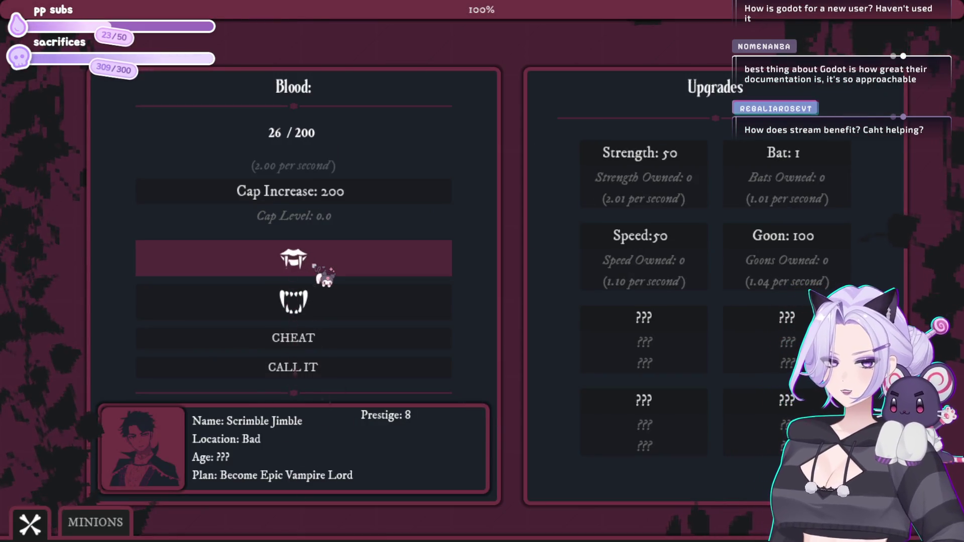
click(313, 267)
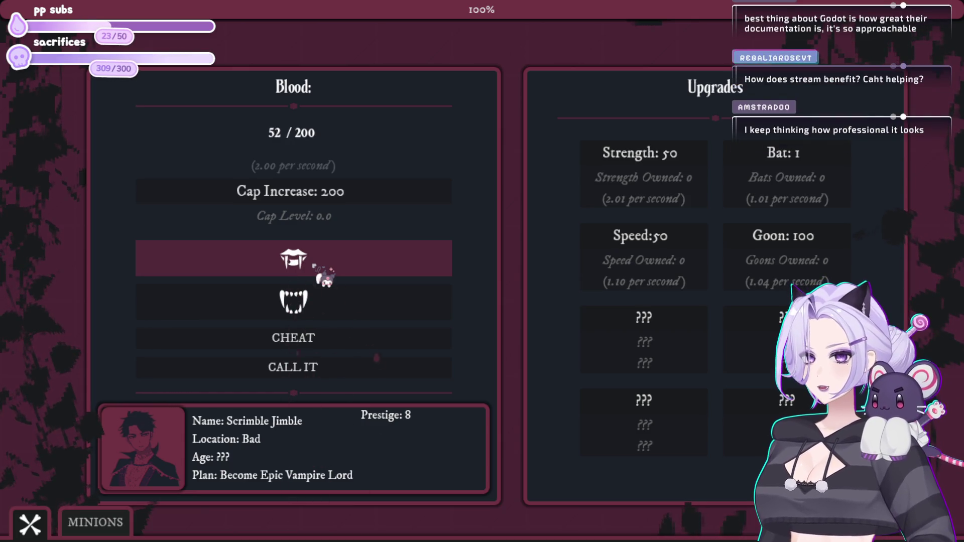
click(336, 257)
click(354, 261)
click(366, 268)
click(374, 269)
- Buy a batch of bats to raise blood income
click(804, 170)
click(809, 171)
click(818, 172)
click(826, 173)
click(828, 173)
click(829, 173)
click(828, 173)
click(829, 173)
click(827, 173)
click(826, 173)
click(826, 173)
- Bite for more blood and buy the first Speed upgrade
click(378, 260)
click(378, 260)
click(378, 260)
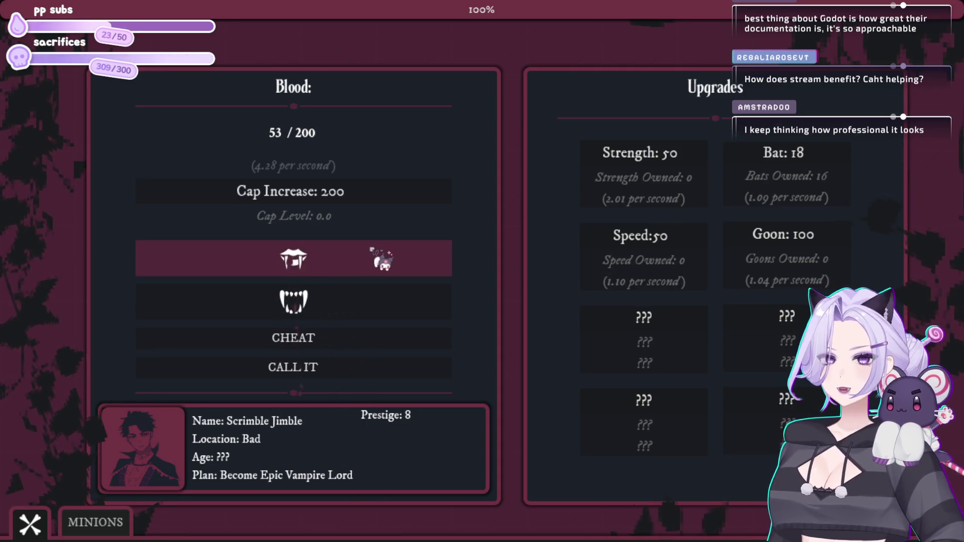
click(397, 257)
click(643, 246)
click(343, 271)
click(343, 273)
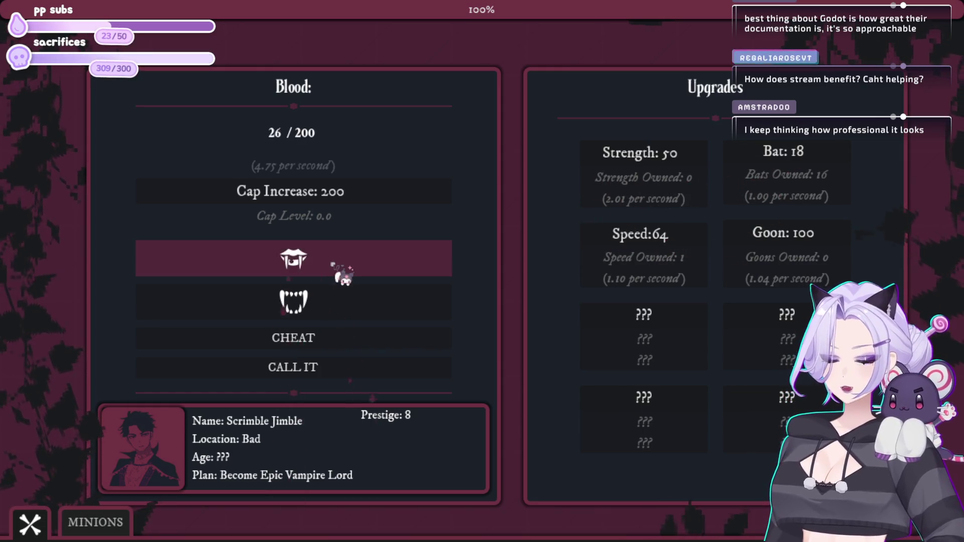
click(343, 273)
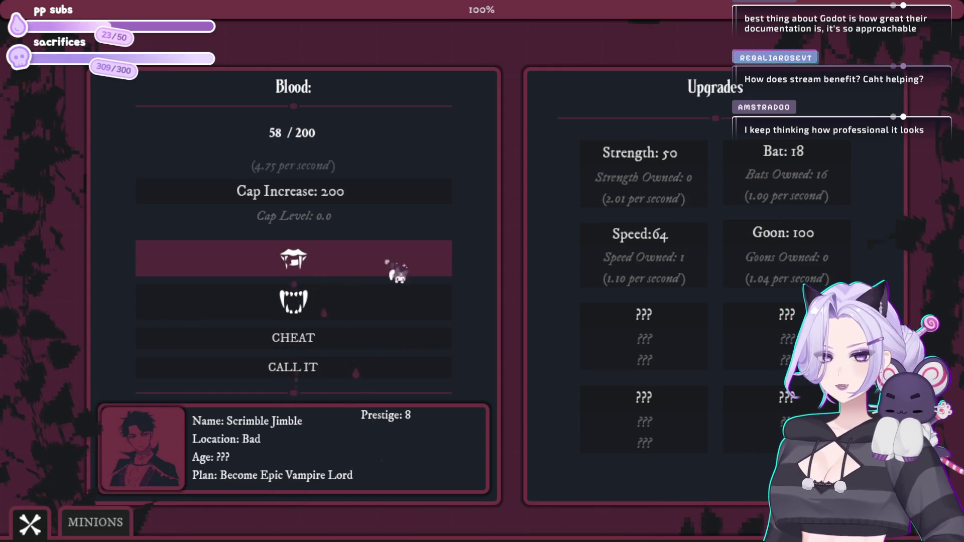
- Buy three more bats, biting for blood in between
click(818, 171)
click(818, 171)
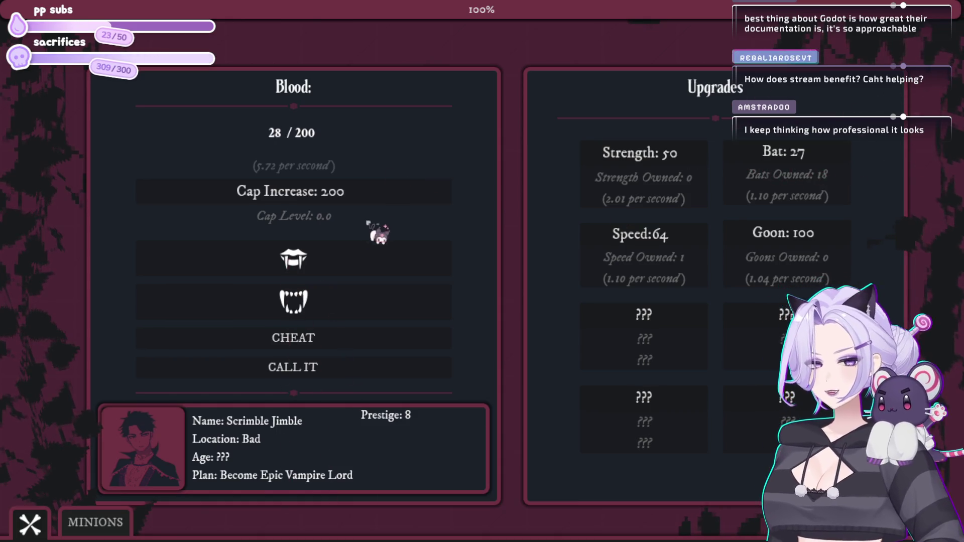
click(351, 261)
click(343, 271)
click(341, 268)
click(341, 269)
click(341, 269)
click(783, 171)
click(783, 171)
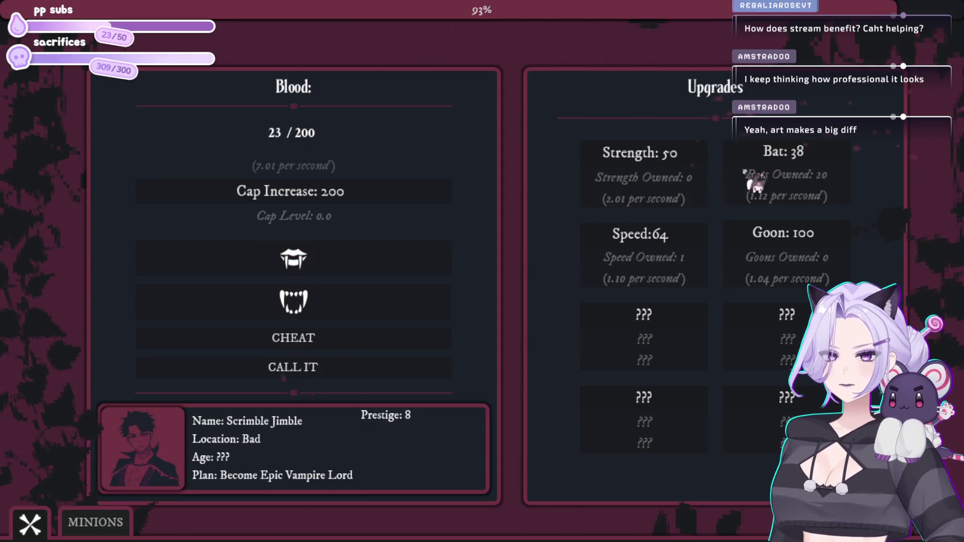
- Bite for blood and buy the first Goon
click(373, 248)
click(378, 245)
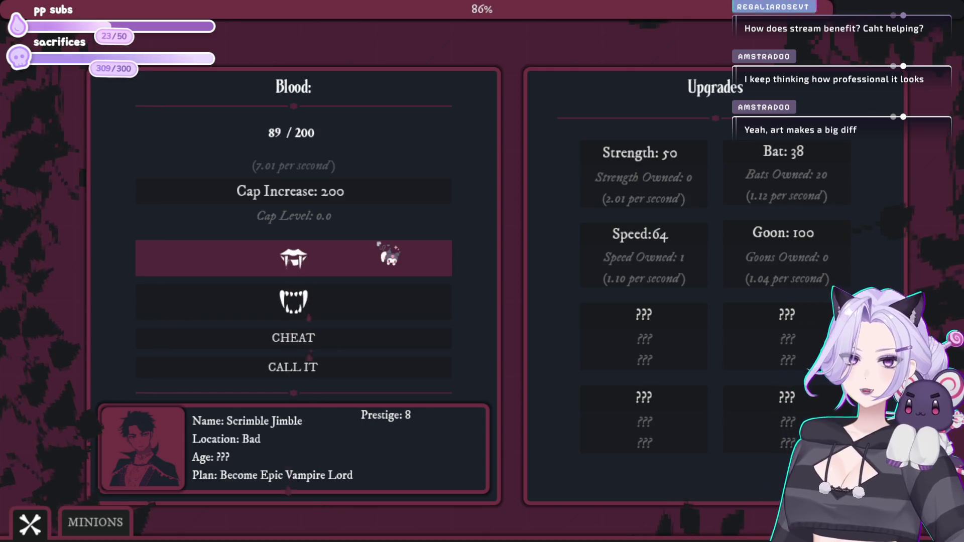
click(377, 245)
click(784, 241)
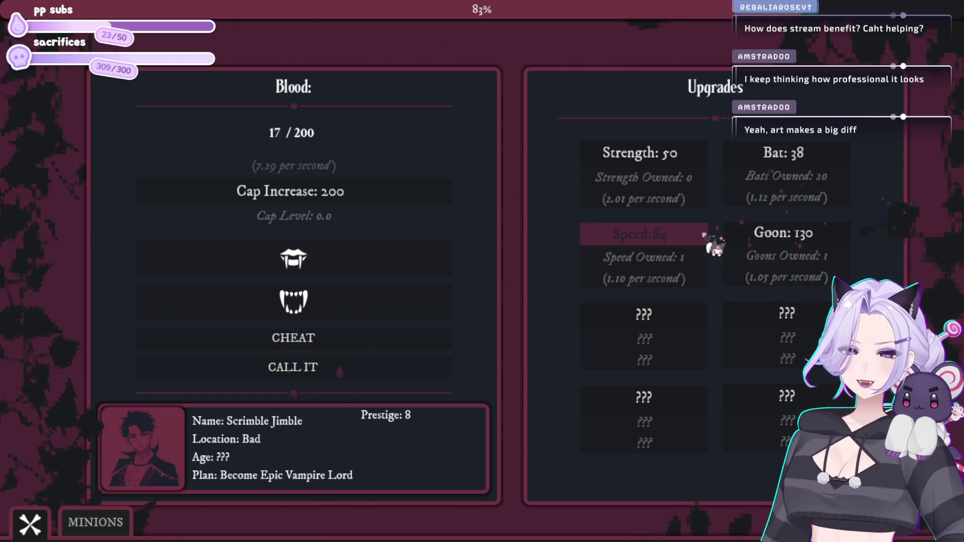
- Fill blood to 200/200 and bring Speed to 3 upgrades, reaching 20 bats
click(332, 271)
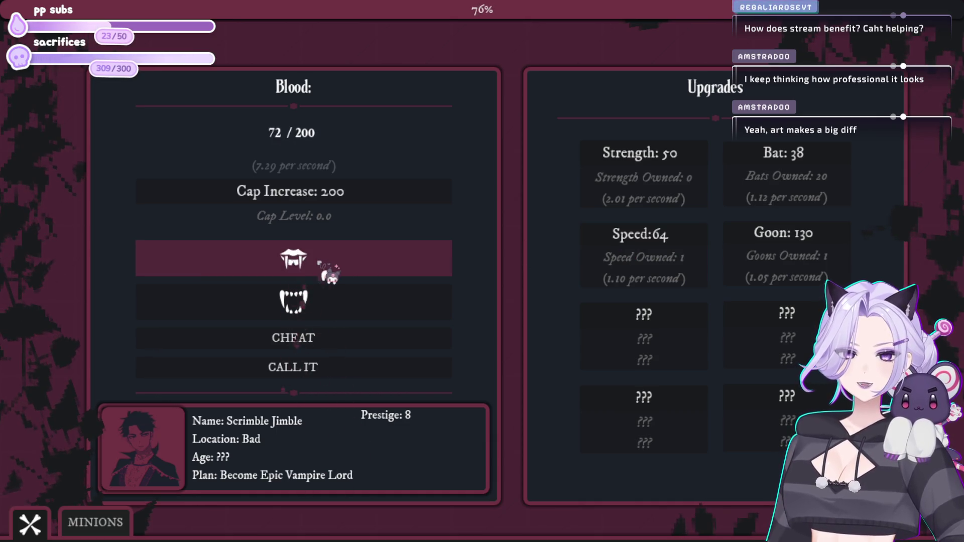
click(326, 272)
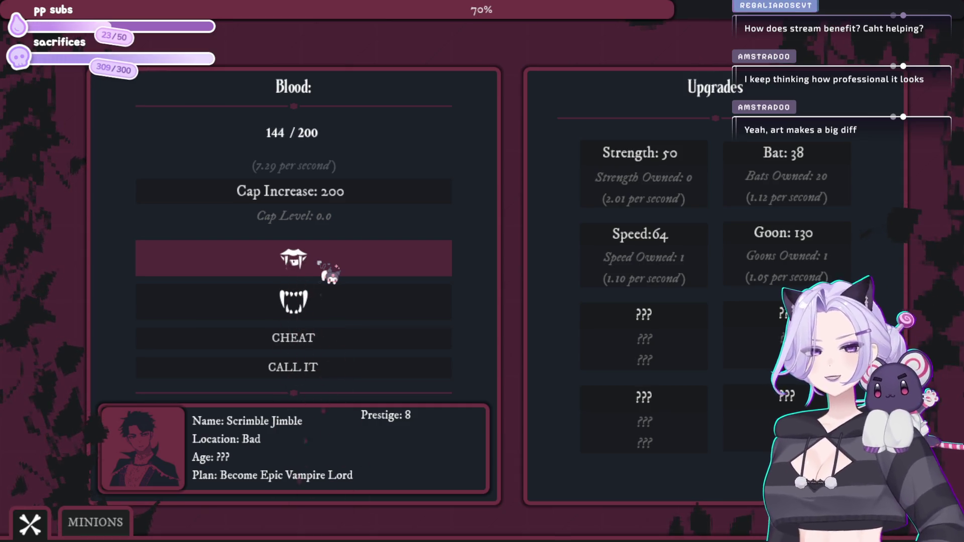
click(351, 271)
click(377, 268)
click(381, 269)
click(693, 257)
click(695, 256)
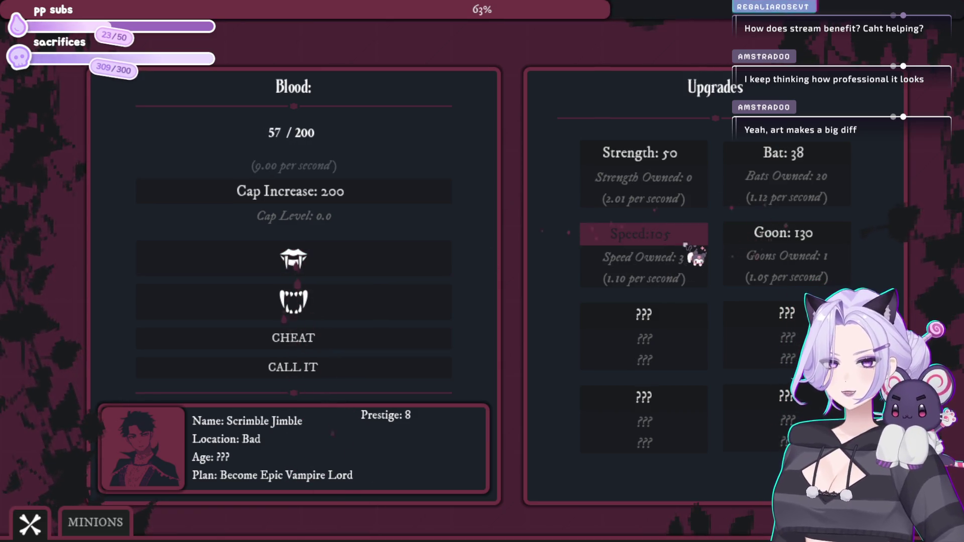
click(355, 262)
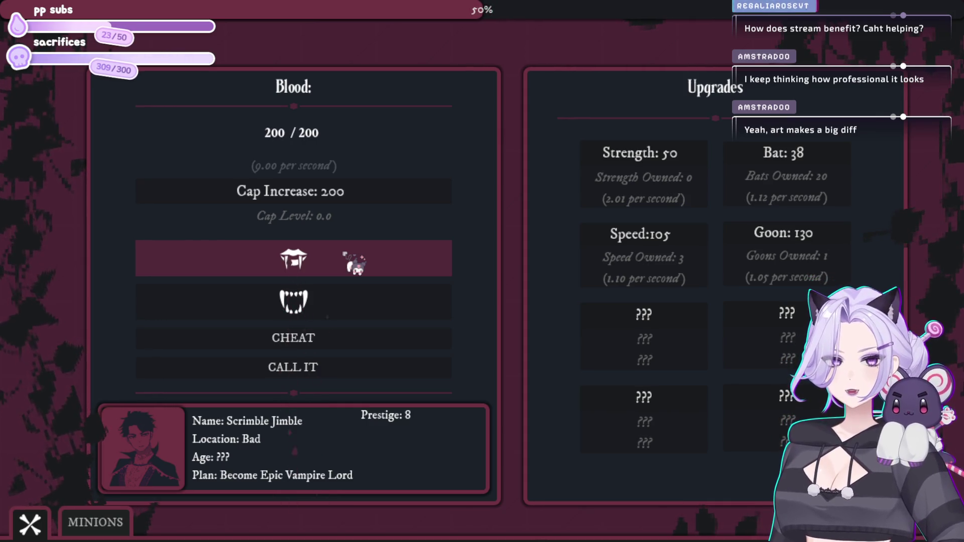
- Raise the blood cap to 2.00K, bite for blood, and buy a fourth Speed upgrade
click(364, 196)
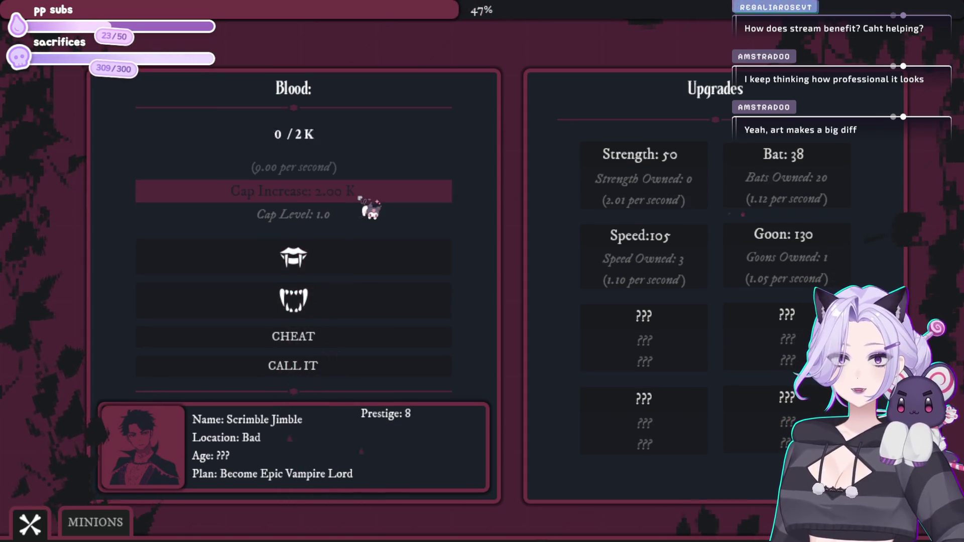
click(339, 274)
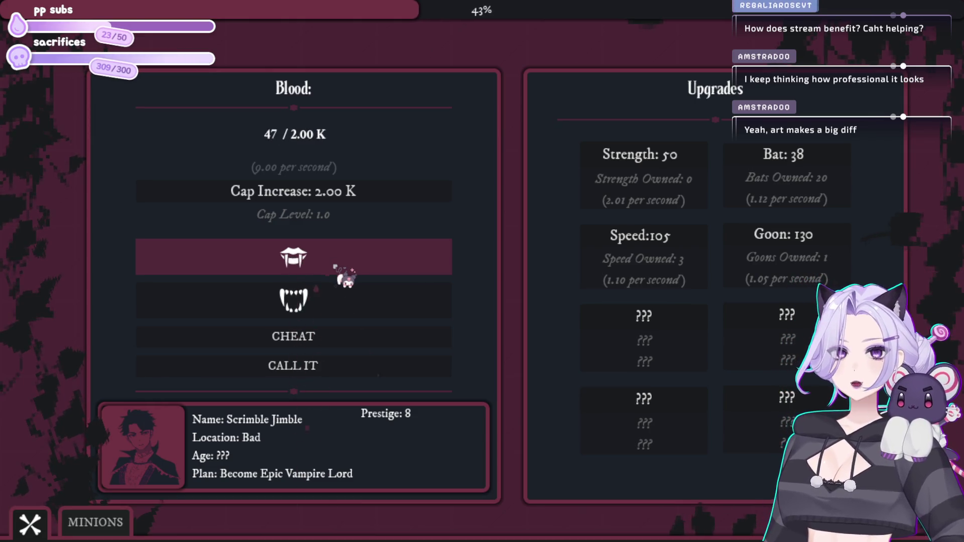
click(339, 273)
click(338, 272)
click(338, 272)
click(337, 270)
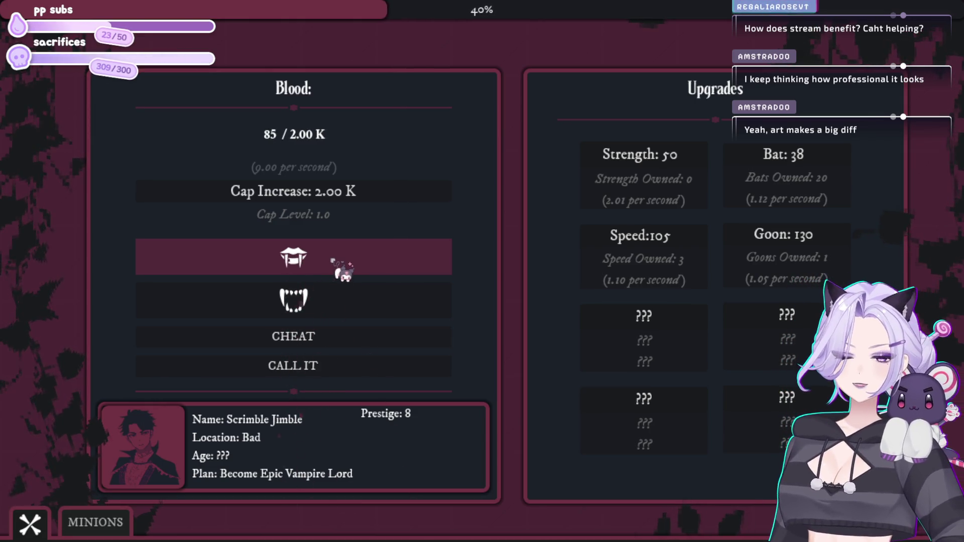
click(336, 268)
click(337, 269)
click(336, 268)
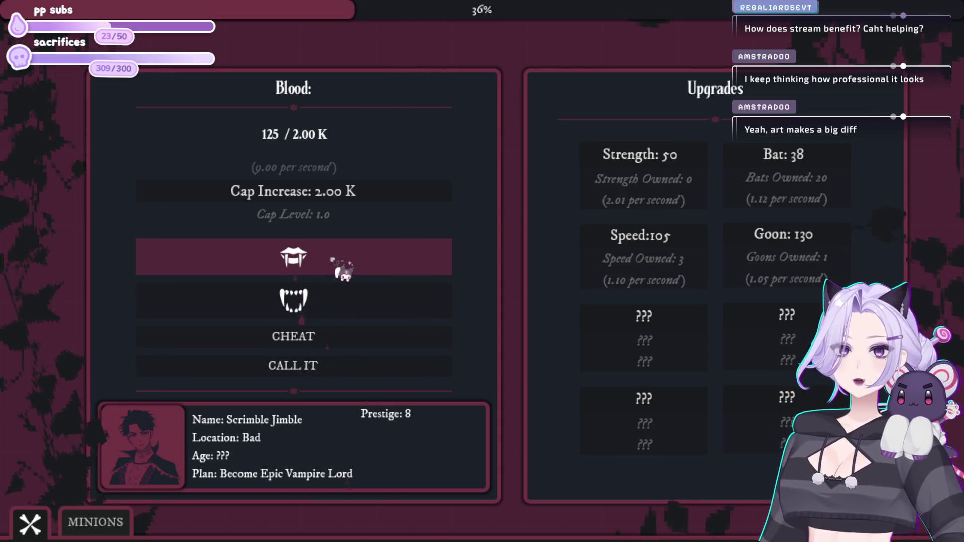
click(645, 267)
click(333, 273)
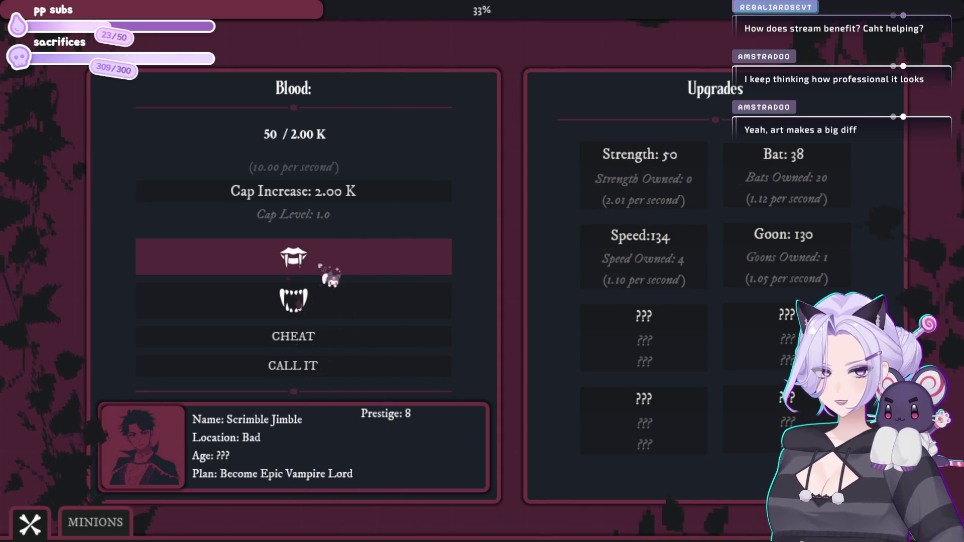
- Unlock the Wayward Soul minion, buy two more, and buy another bat
click(100, 522)
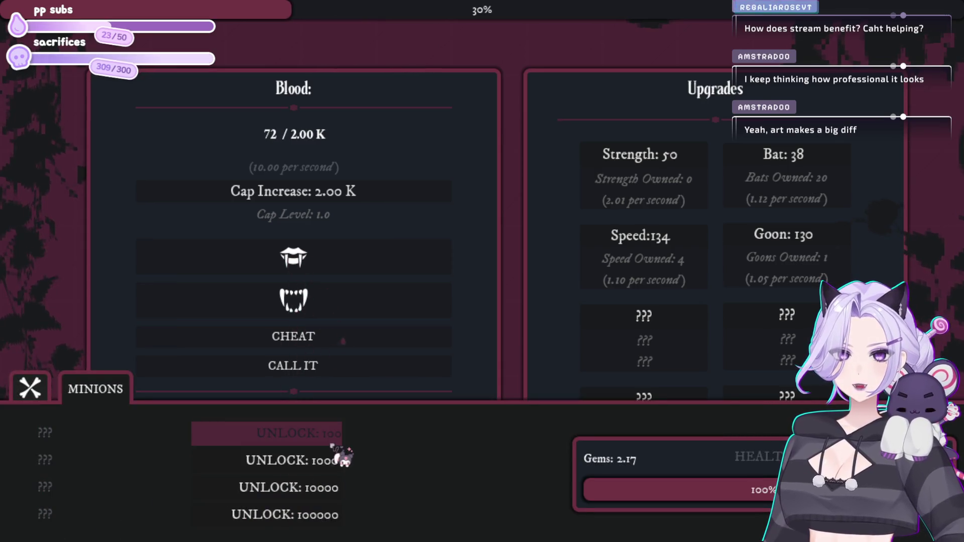
click(341, 260)
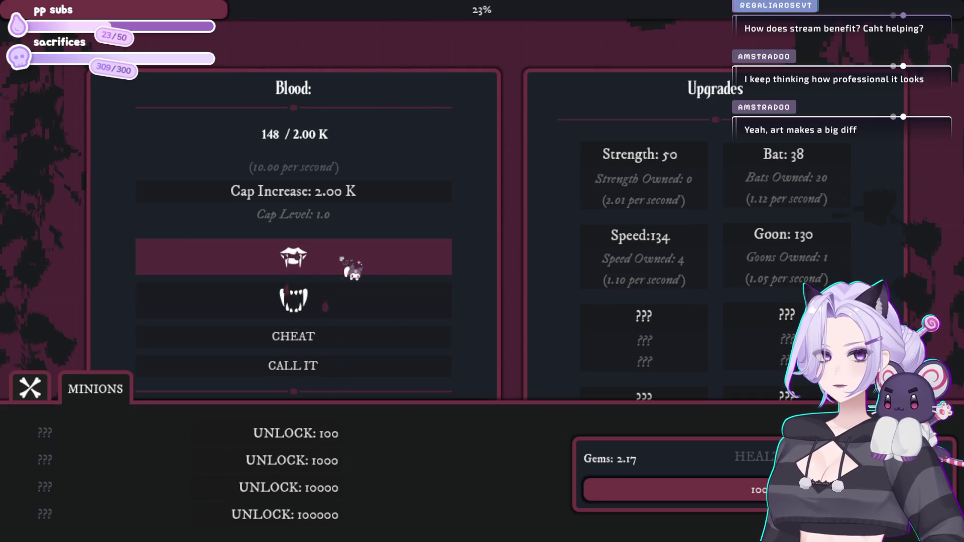
click(297, 442)
click(351, 257)
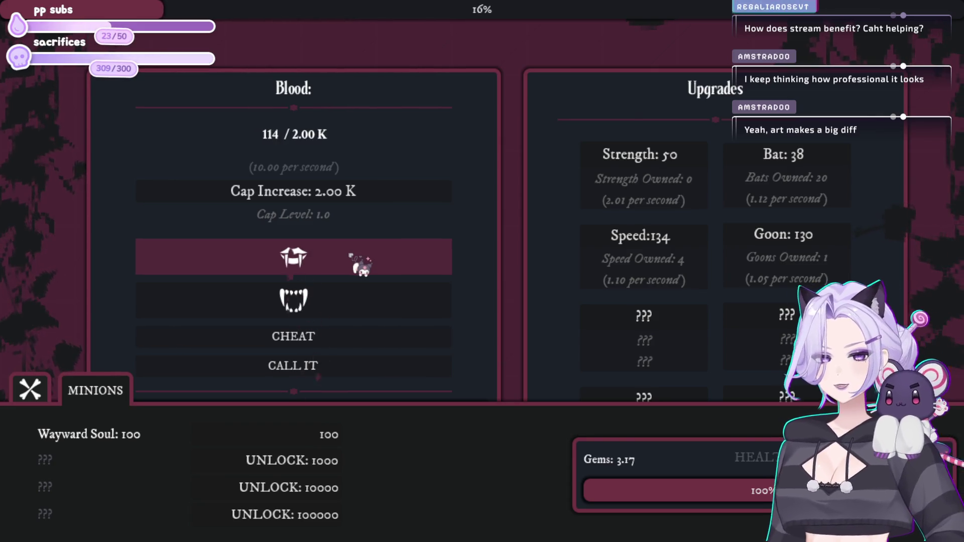
click(321, 434)
click(778, 174)
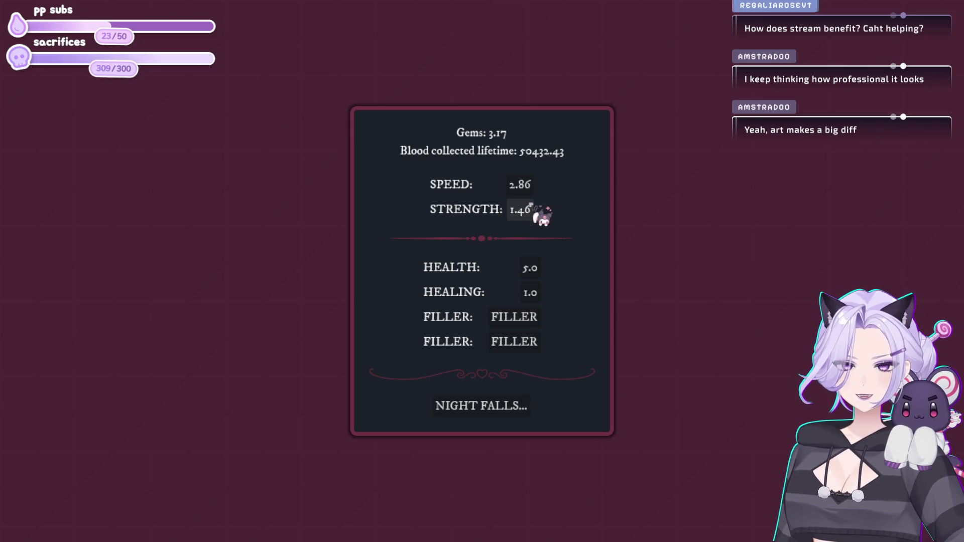
- Spend the earned gems on Speed and start a new night at Prestige 0
click(522, 185)
click(490, 405)
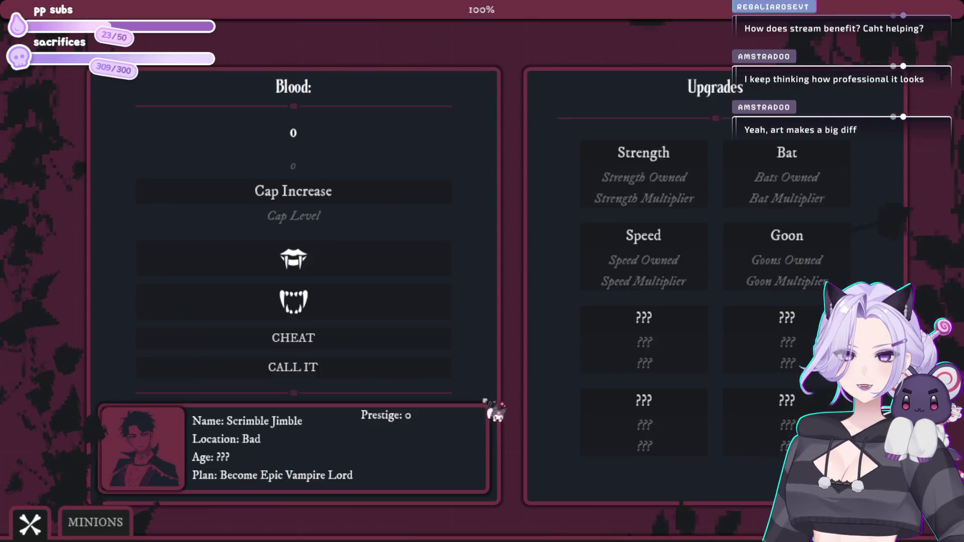
- Bite repeatedly to gather the first blood of the new night
click(329, 258)
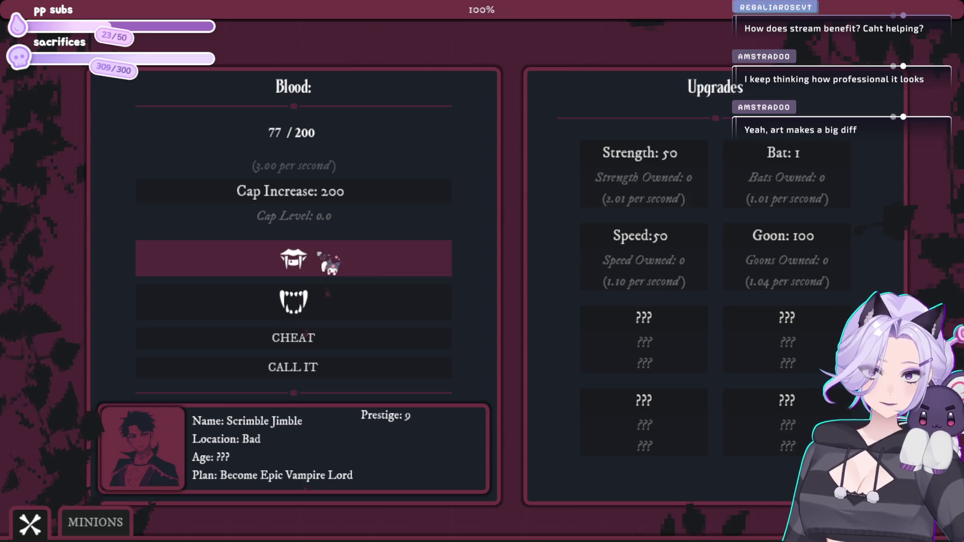
click(328, 262)
click(329, 262)
click(328, 262)
click(329, 262)
click(329, 262)
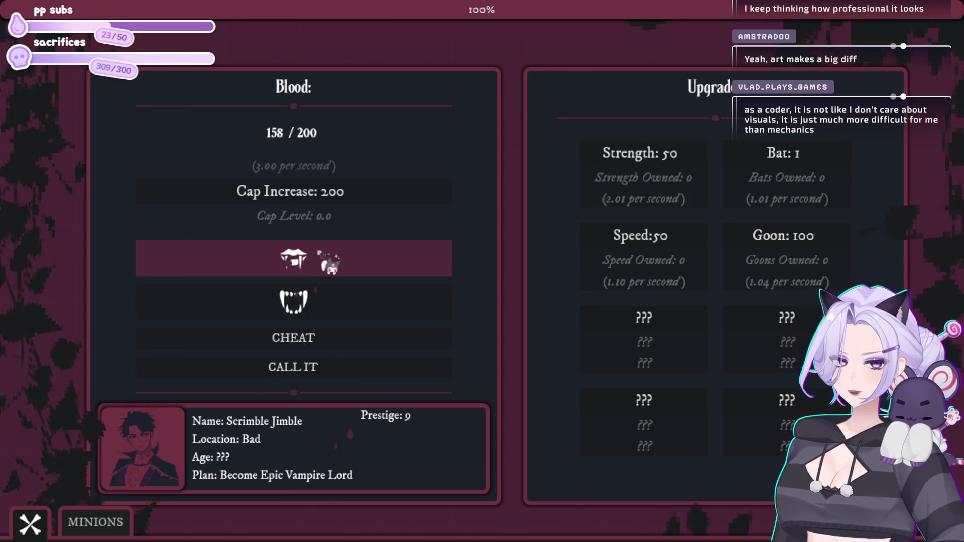
- Buy a batch of bats with the collected blood
click(753, 153)
click(753, 153)
click(754, 153)
click(753, 153)
click(756, 160)
click(756, 160)
click(756, 160)
click(753, 158)
click(754, 158)
click(753, 158)
click(753, 158)
click(753, 158)
click(753, 158)
click(753, 158)
click(753, 158)
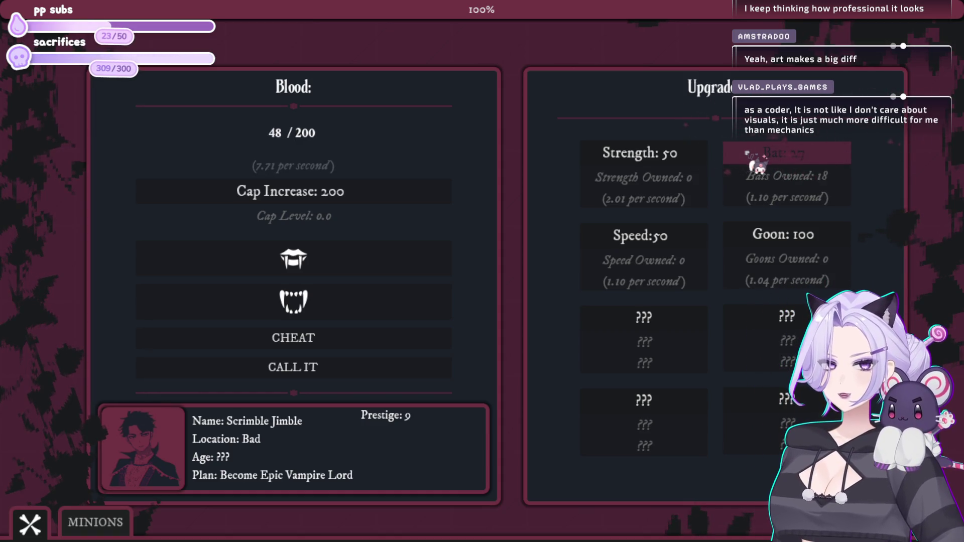
click(755, 160)
- Bite for blood and buy the first two Speed upgrades
click(377, 261)
click(379, 262)
click(660, 240)
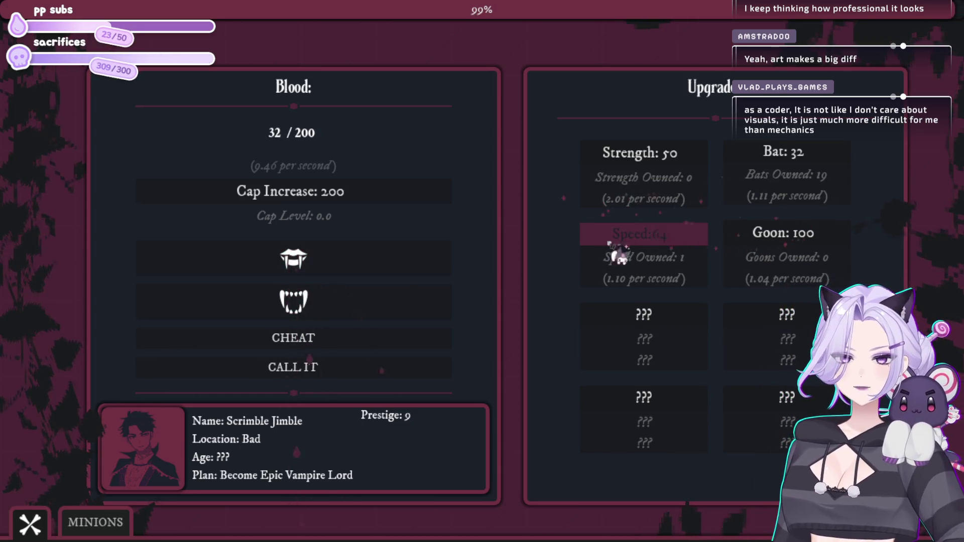
click(398, 279)
click(689, 252)
click(376, 257)
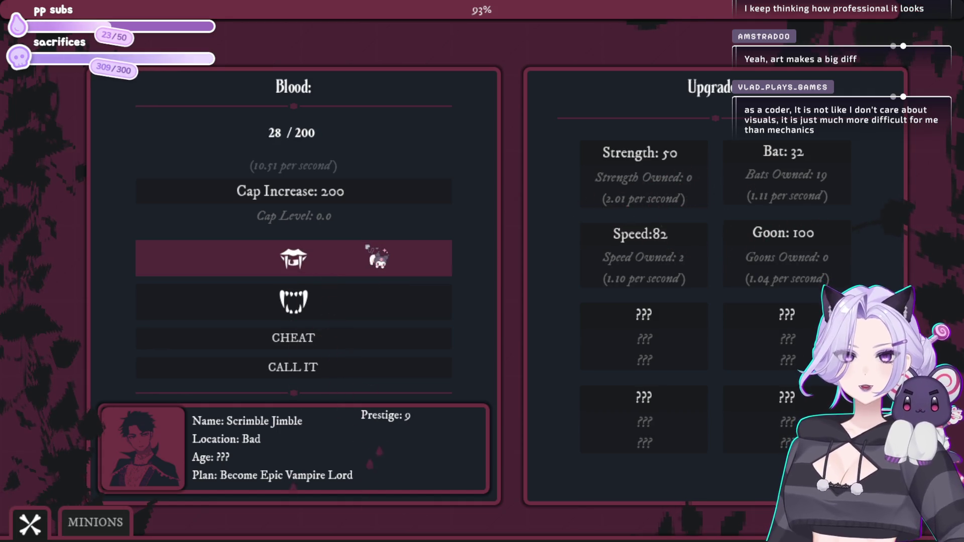
click(377, 257)
- Buy another bat and bring Speed to four upgrades
click(816, 186)
click(335, 274)
click(334, 276)
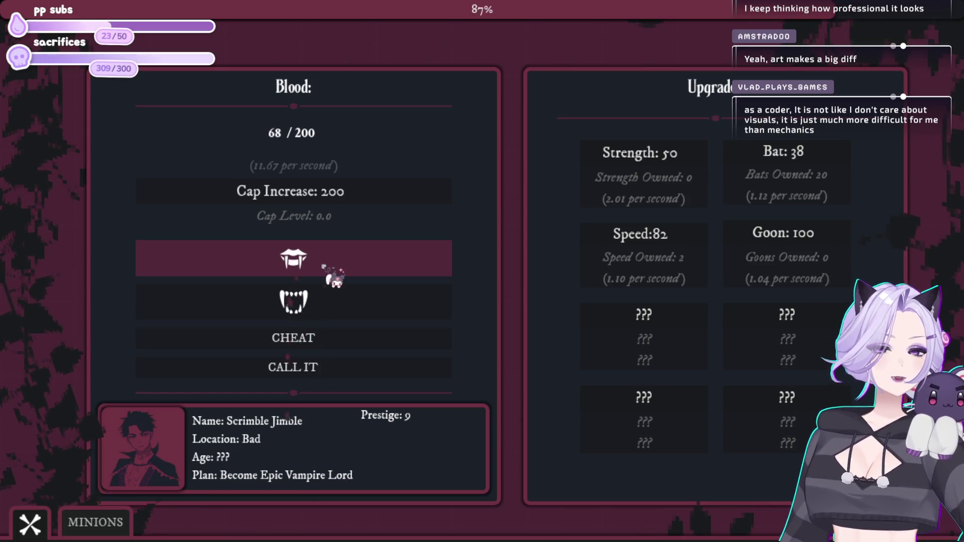
click(334, 276)
click(692, 242)
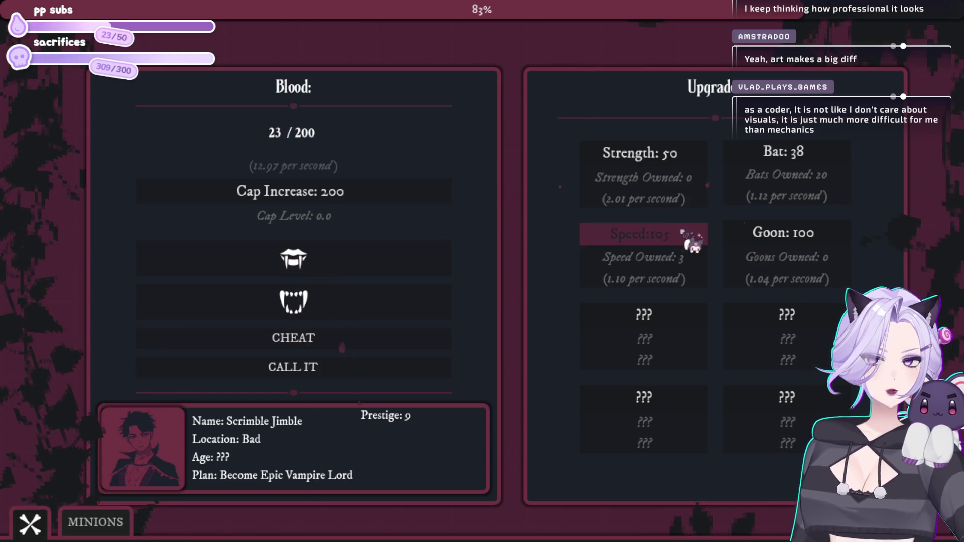
click(386, 271)
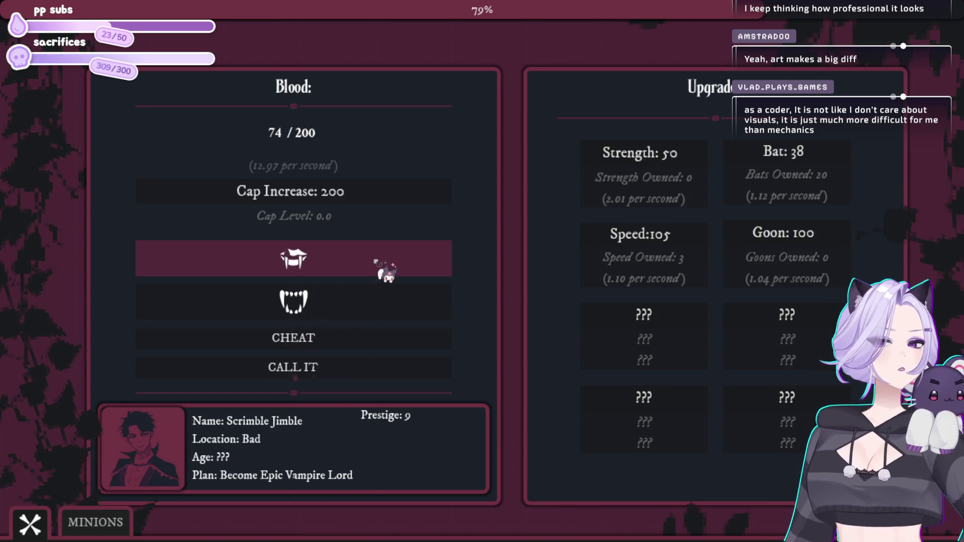
click(386, 271)
click(661, 248)
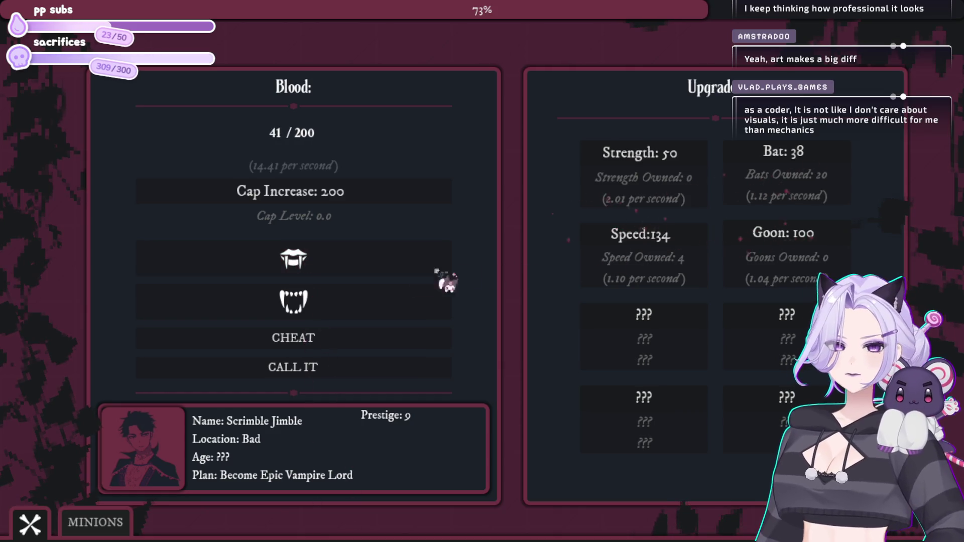
- Buy three more bats and the first Strength upgrade
click(371, 266)
click(743, 146)
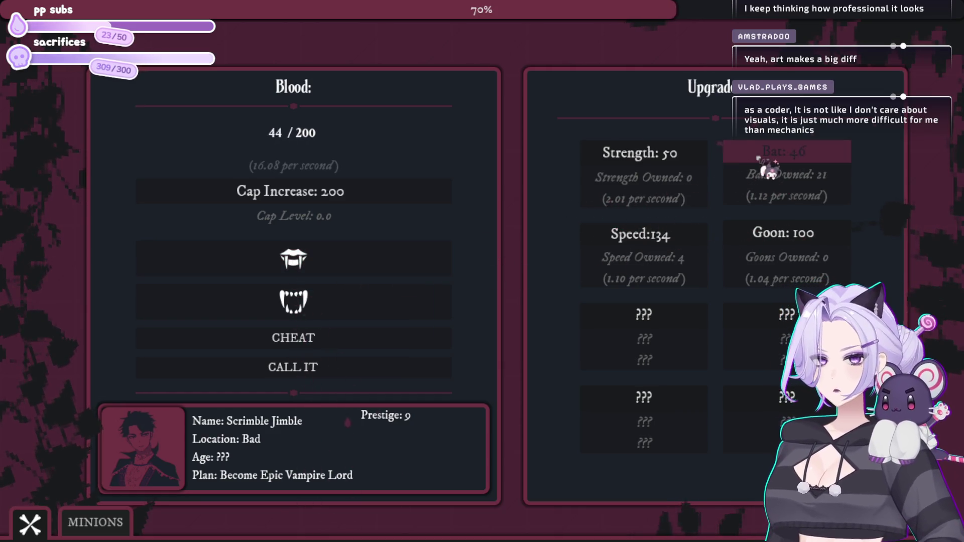
click(742, 146)
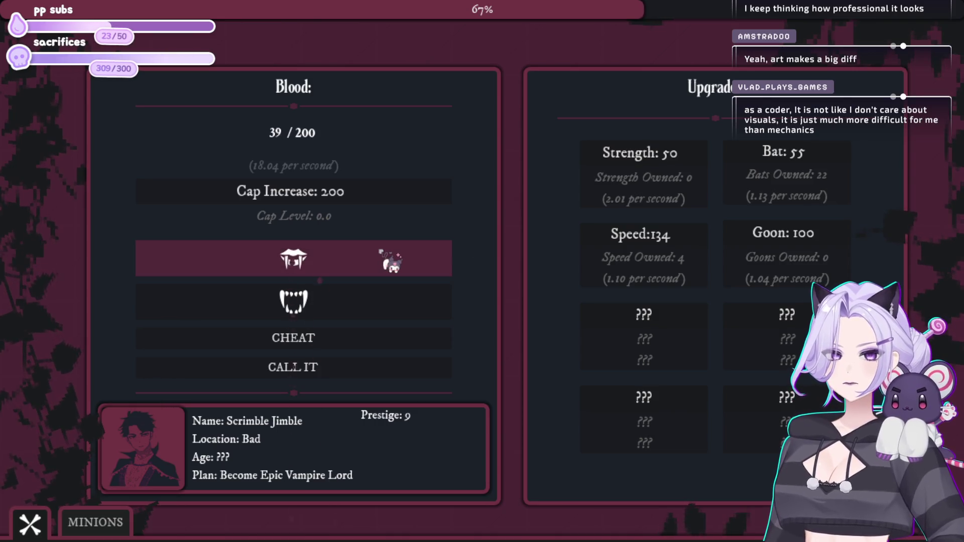
click(738, 146)
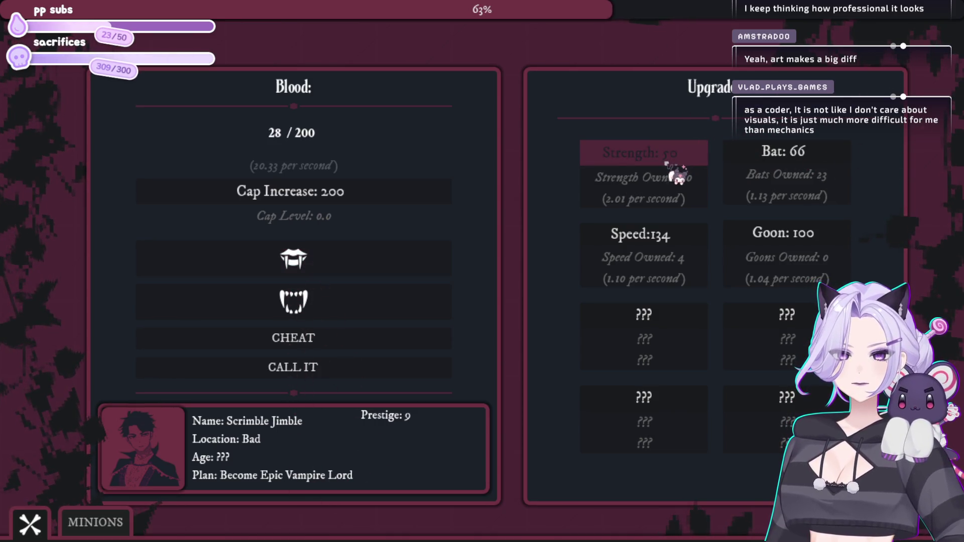
click(683, 153)
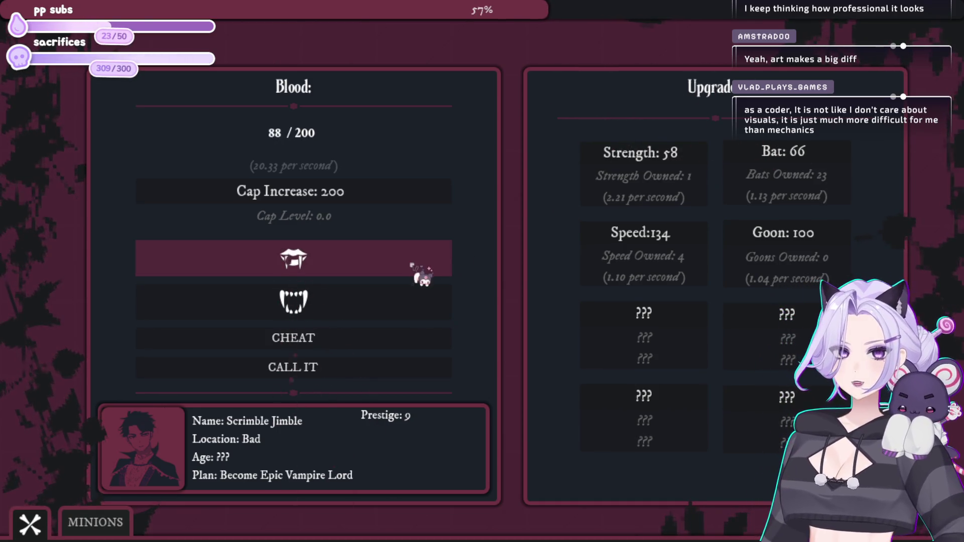
- Unlock the Wayward Soul minion from the minions list and buy another bat
click(97, 522)
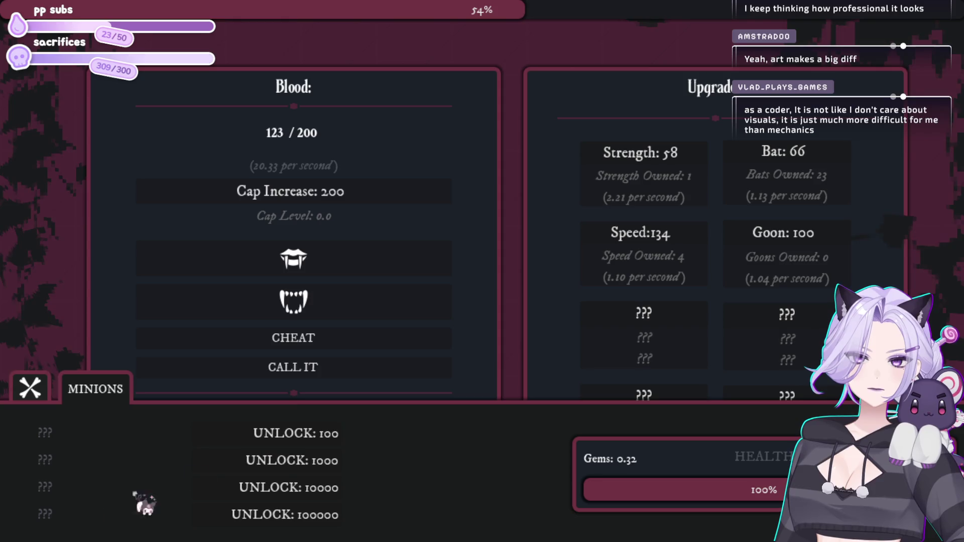
click(321, 435)
click(314, 307)
click(330, 264)
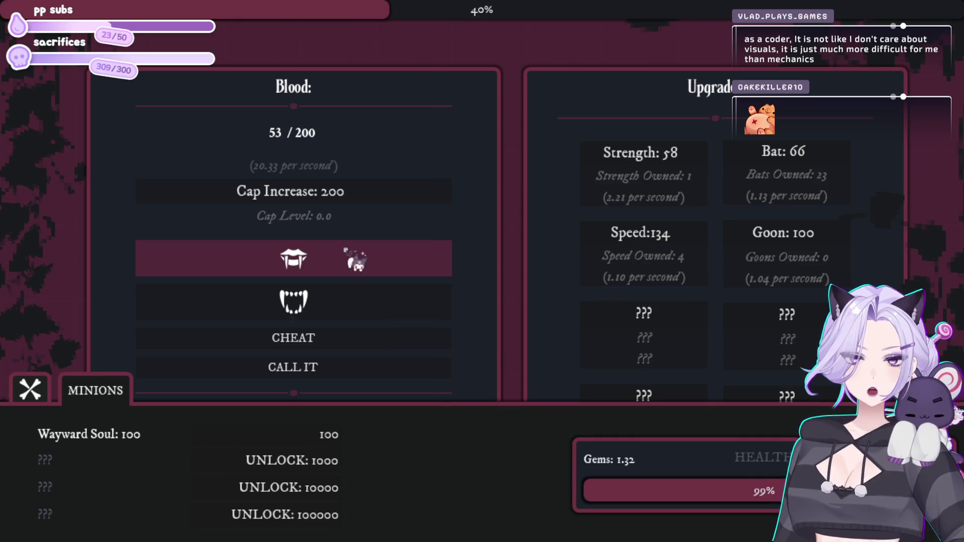
click(802, 153)
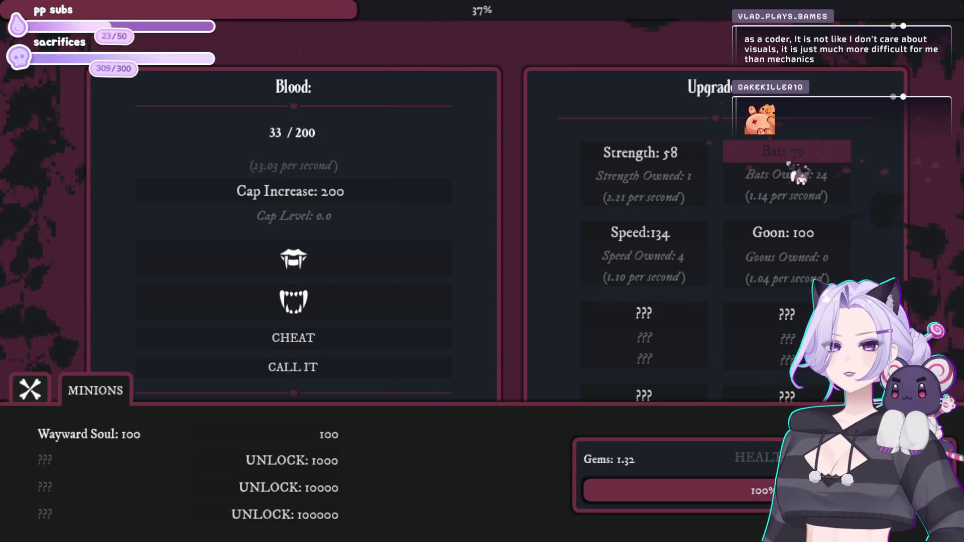
click(30, 389)
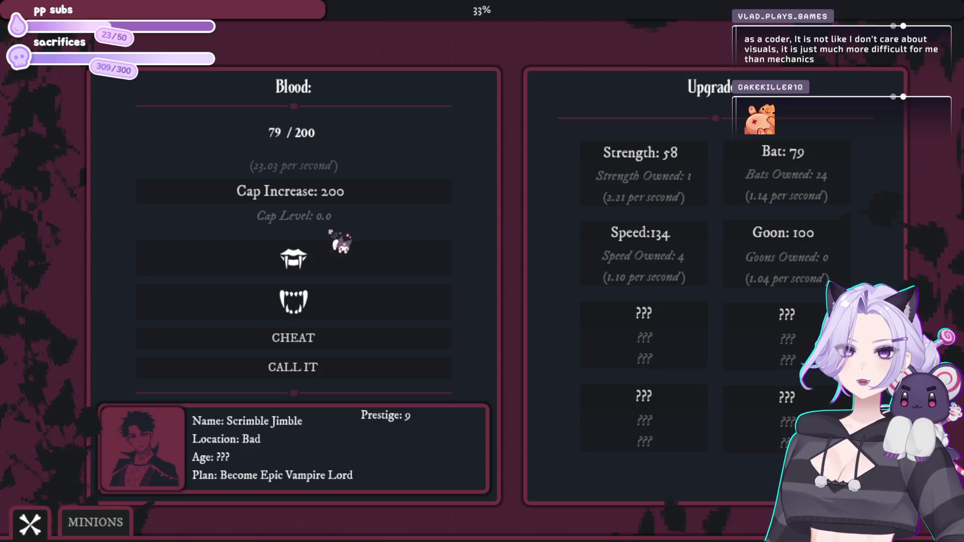
- Fill blood to the 200 cap and raise the cap to 2.00 K
click(335, 266)
click(334, 269)
click(334, 268)
click(335, 272)
click(335, 274)
click(336, 274)
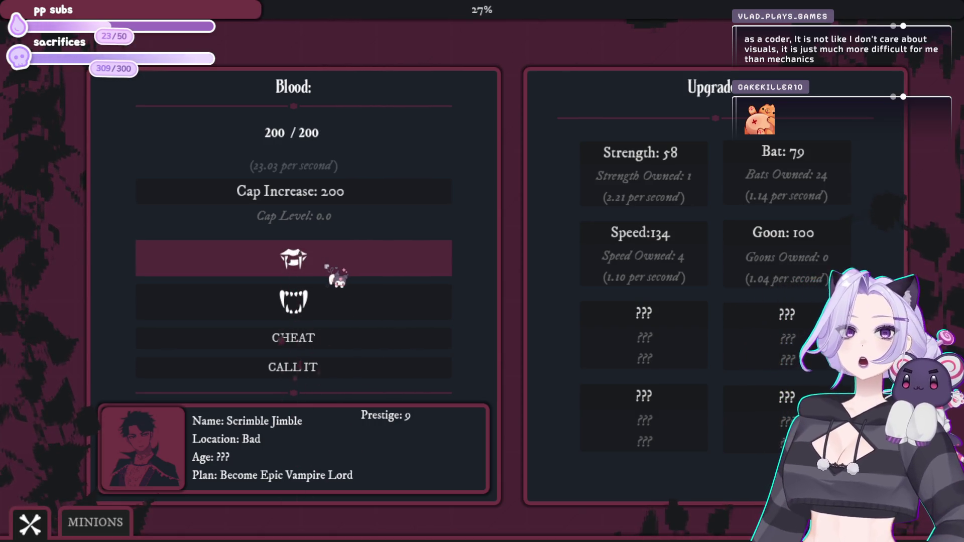
click(358, 199)
- Keep biting for blood and buy four more bats
click(363, 251)
click(354, 252)
click(359, 260)
click(360, 260)
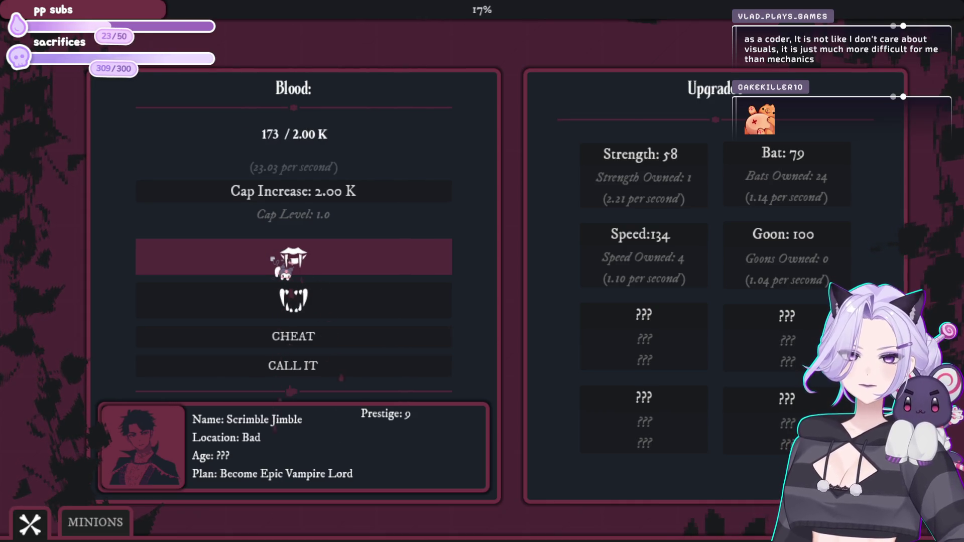
click(836, 166)
click(831, 165)
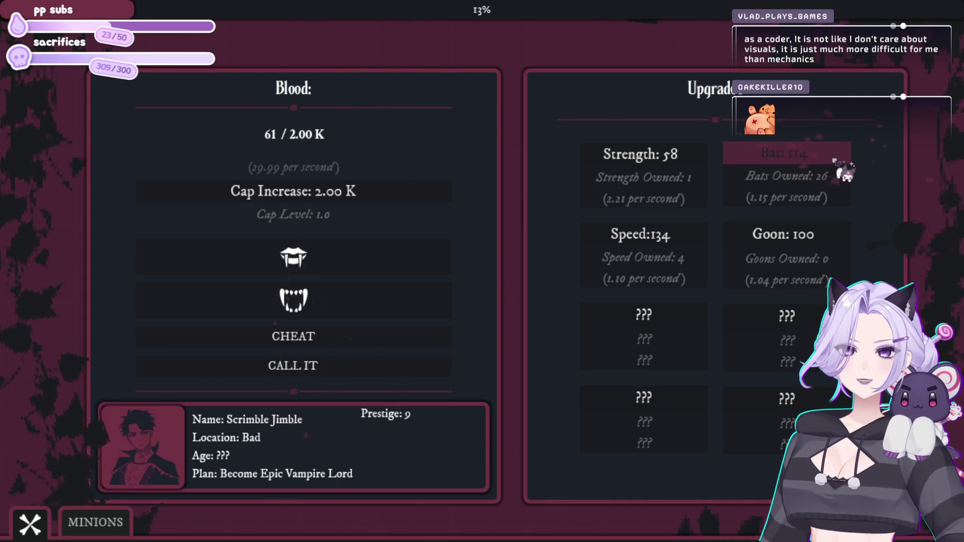
click(395, 266)
click(395, 266)
click(397, 266)
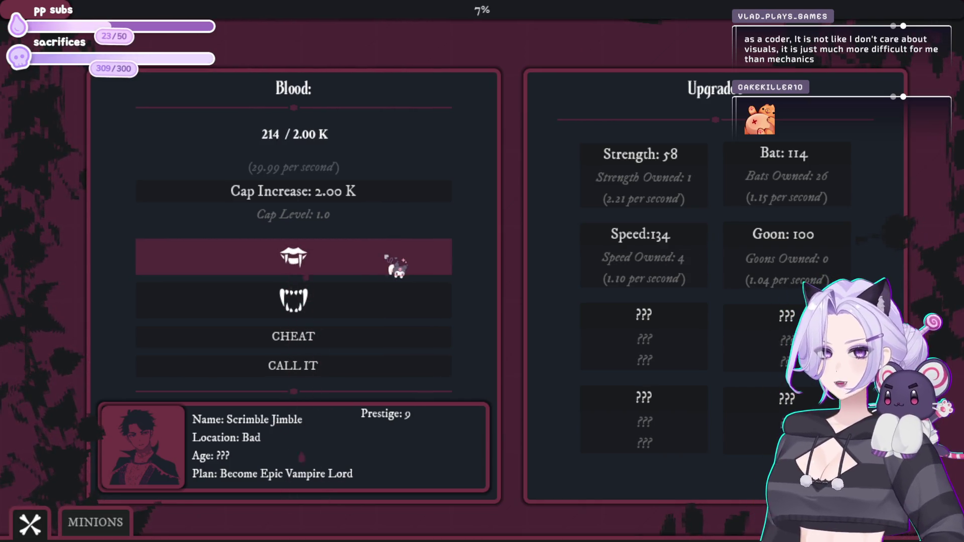
click(784, 166)
click(783, 165)
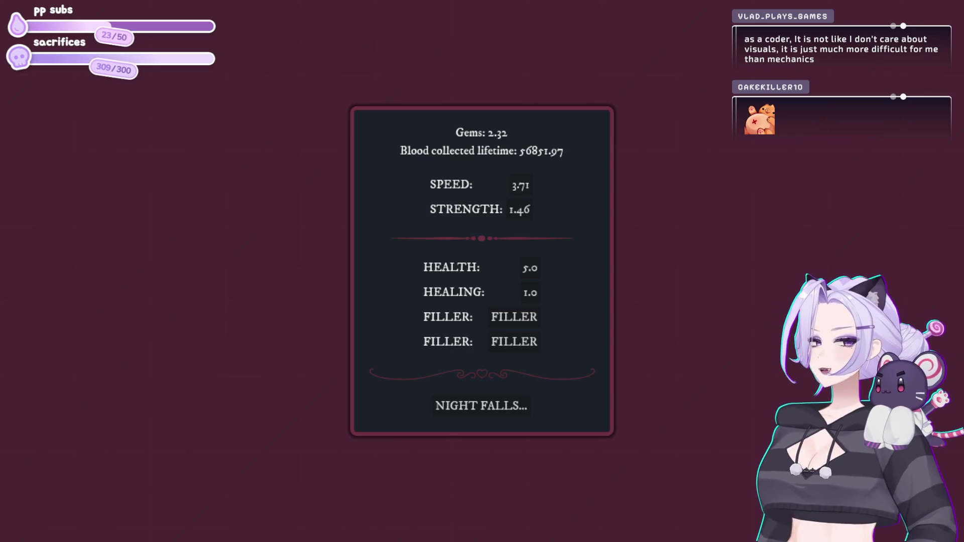
- Spend the gems raising Strength above 1.46 and start the Prestige 10 night
click(522, 210)
click(502, 405)
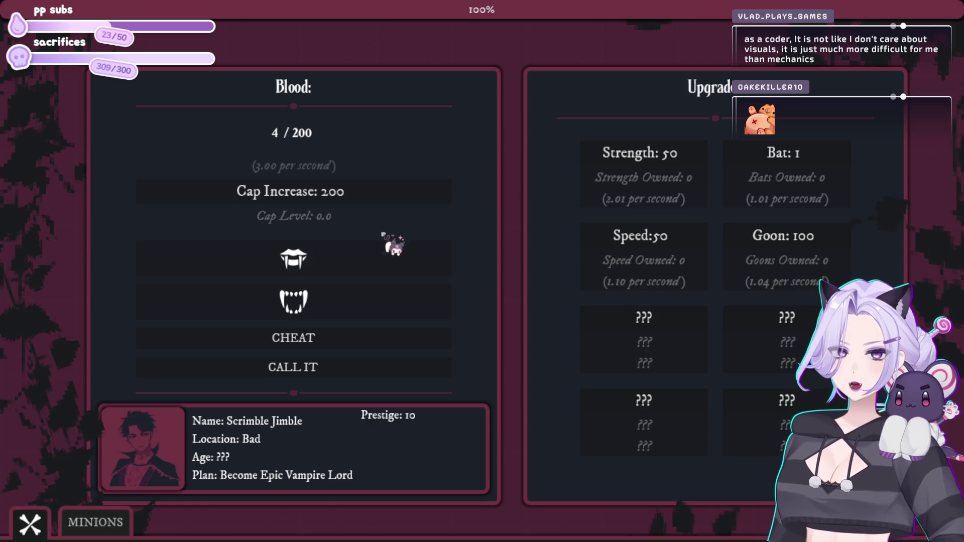
- Bite the fangs repeatedly to gather starting blood
click(370, 250)
click(370, 250)
click(371, 250)
click(373, 251)
click(374, 252)
click(375, 253)
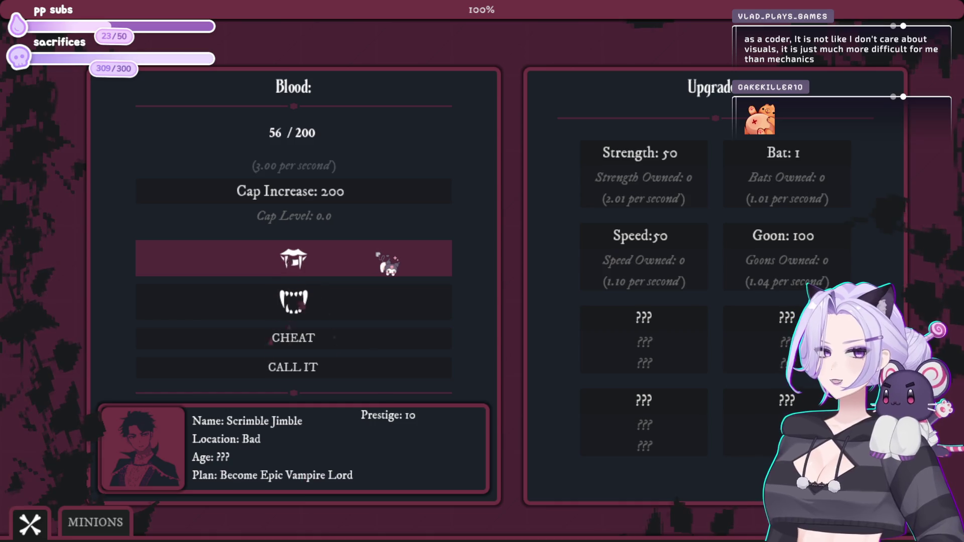
- Spend the collected blood on six more Bats
click(836, 165)
click(834, 167)
click(833, 169)
click(834, 169)
click(833, 168)
click(834, 169)
click(833, 169)
click(834, 168)
click(833, 169)
click(833, 168)
click(834, 168)
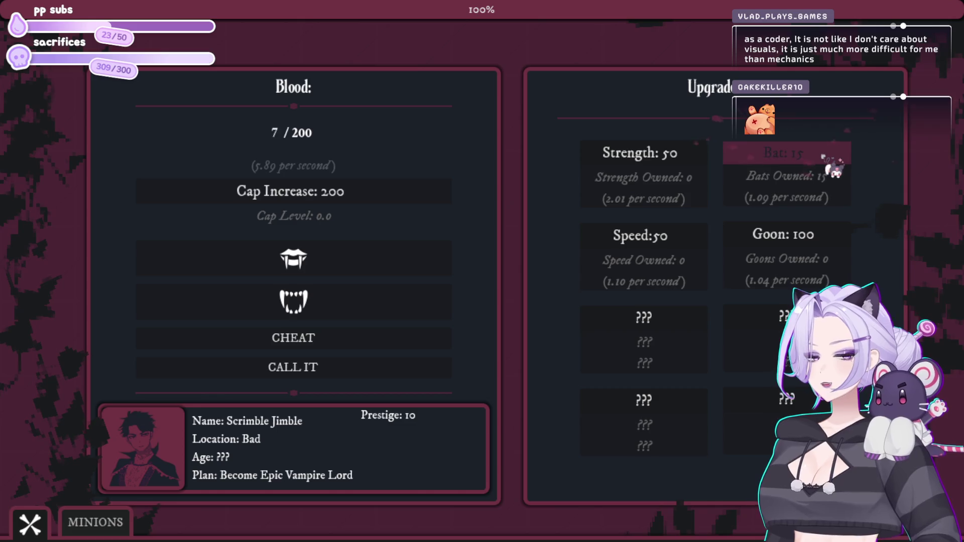
- Bite for more blood, then buy the first Speed upgrade, first Strength upgrade and another Bat
click(409, 271)
click(407, 269)
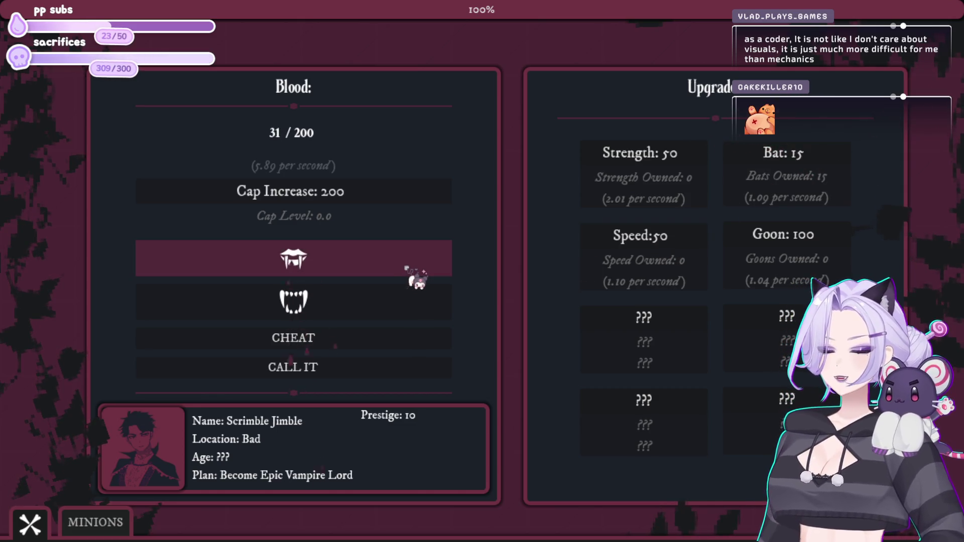
click(411, 270)
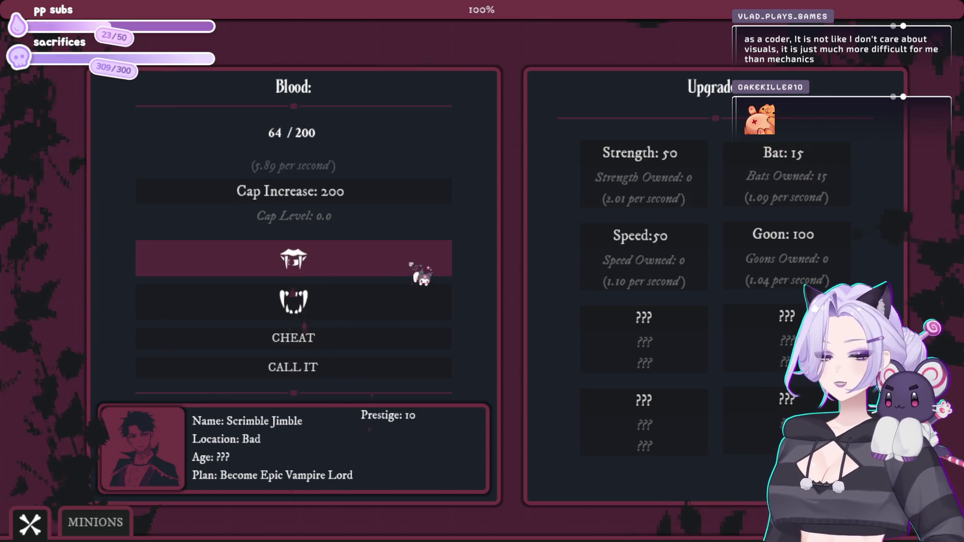
click(637, 236)
click(449, 262)
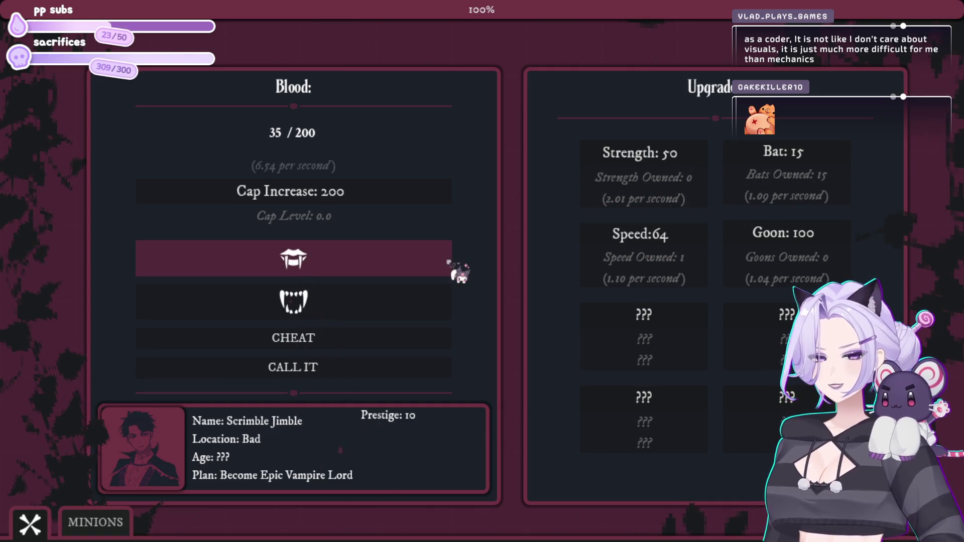
click(449, 262)
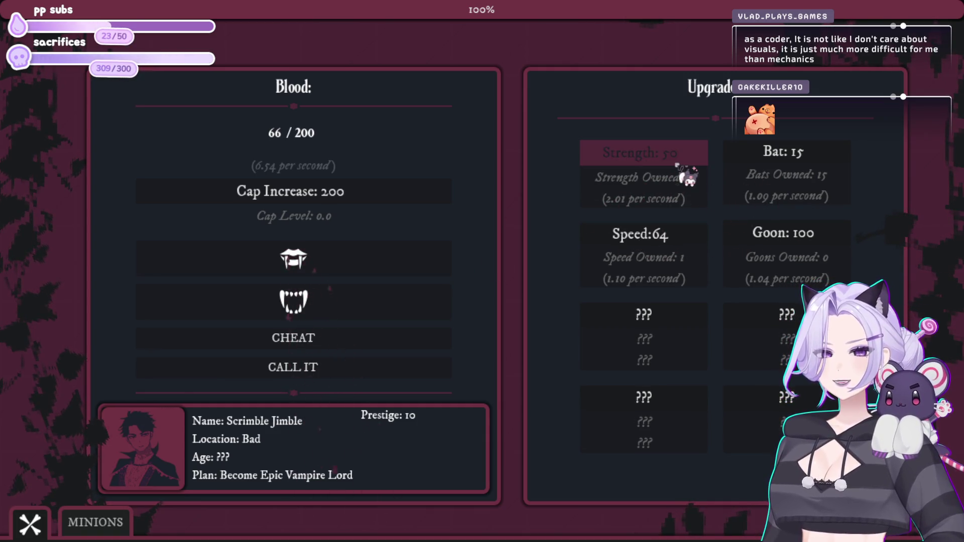
click(635, 181)
- Fill blood by biting and raise the blood cap to 2.00K
click(785, 156)
click(357, 264)
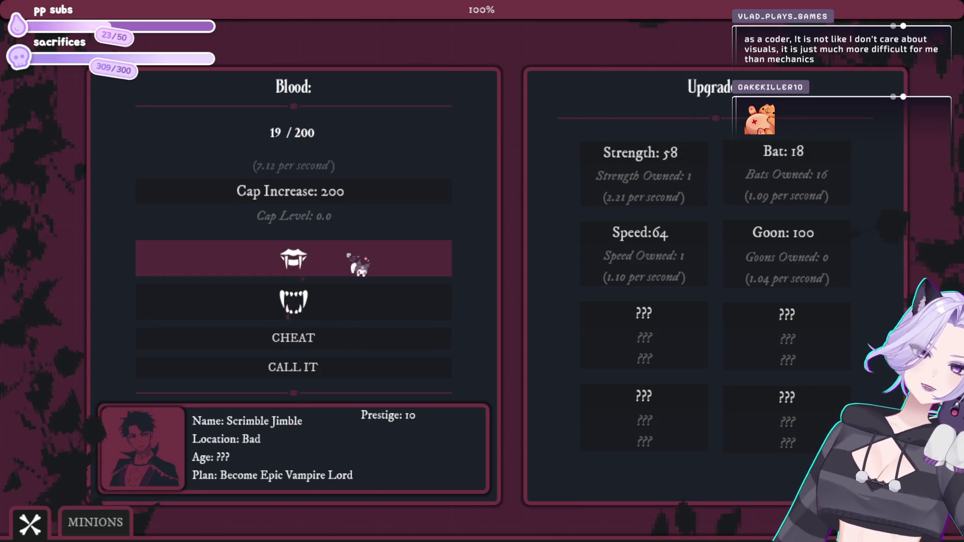
click(358, 265)
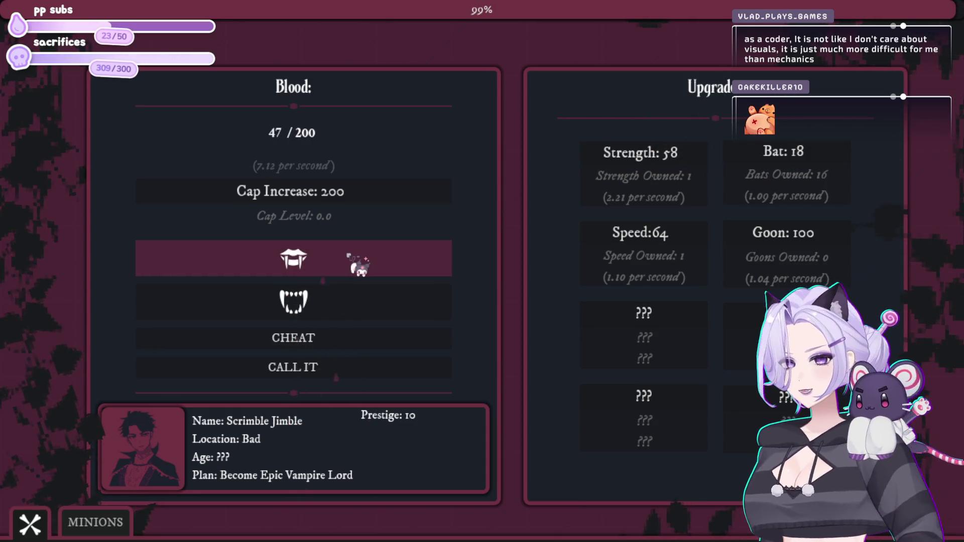
click(357, 265)
click(357, 267)
click(357, 268)
click(356, 267)
click(356, 267)
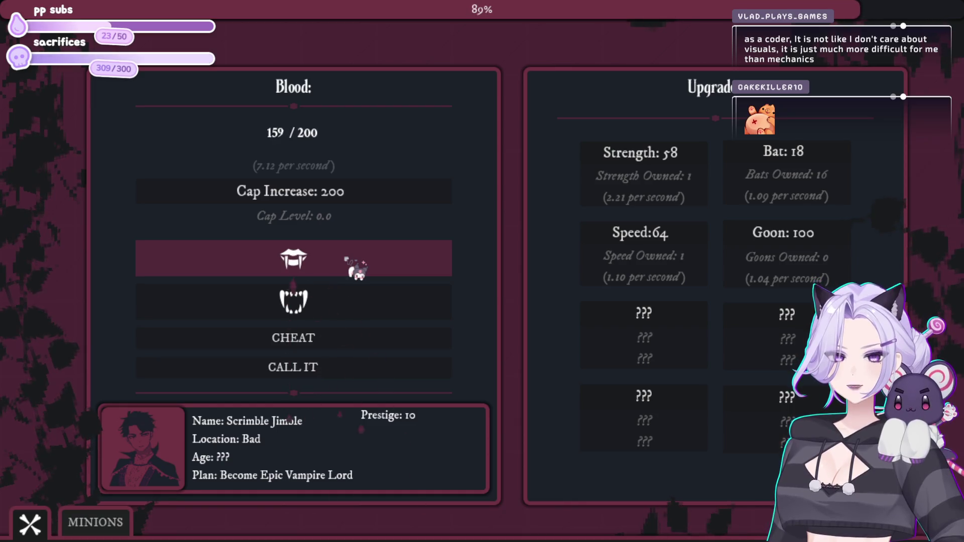
click(357, 267)
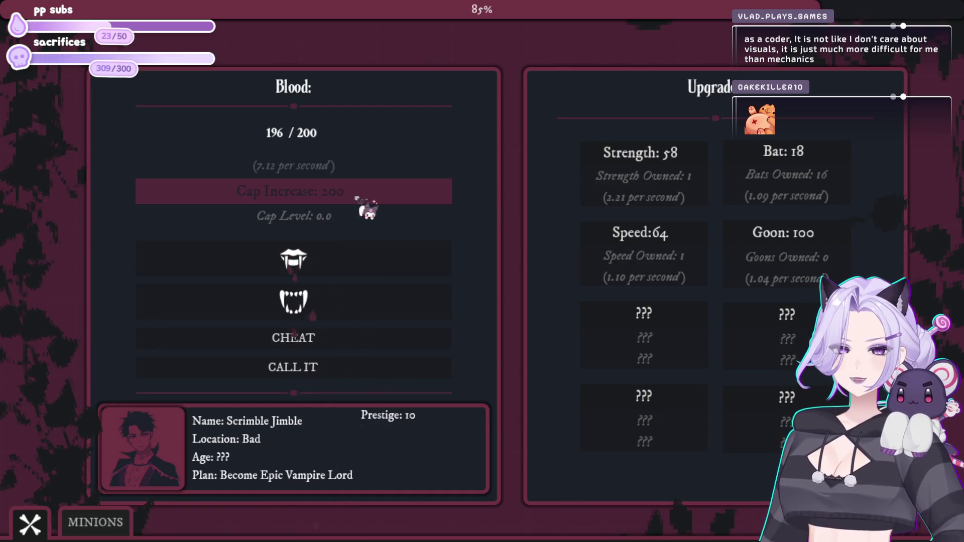
click(356, 197)
click(301, 271)
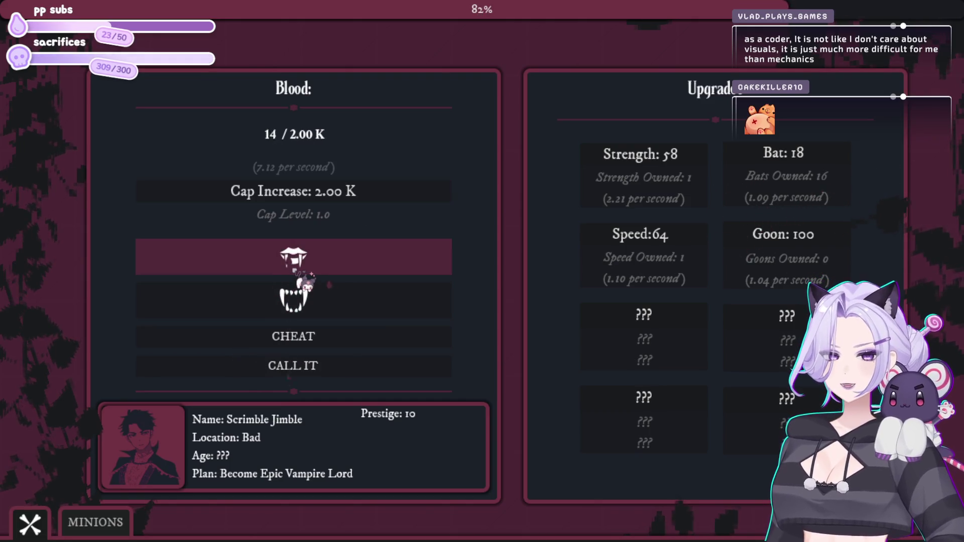
- Buy two more Bats and another Speed upgrade, biting for blood in between
click(309, 271)
click(793, 155)
click(793, 155)
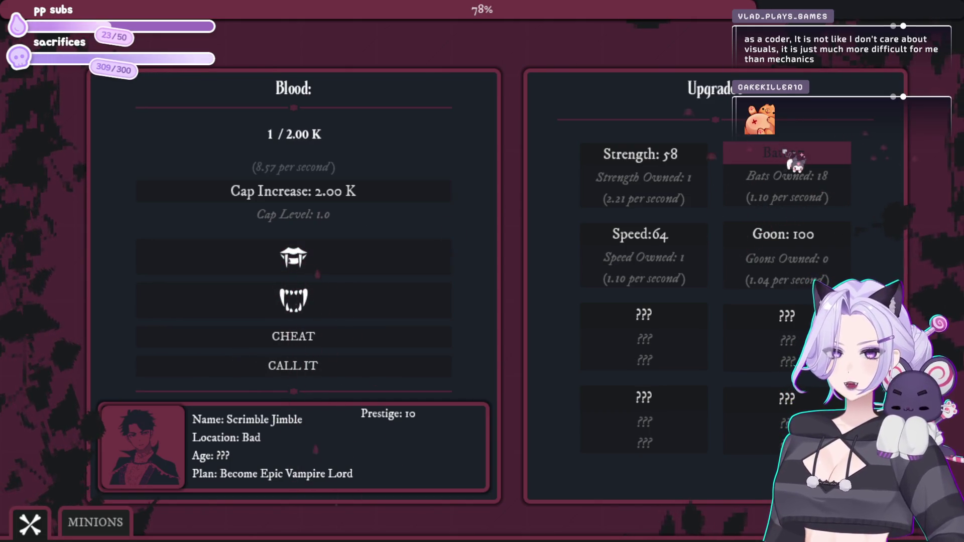
click(365, 259)
click(365, 258)
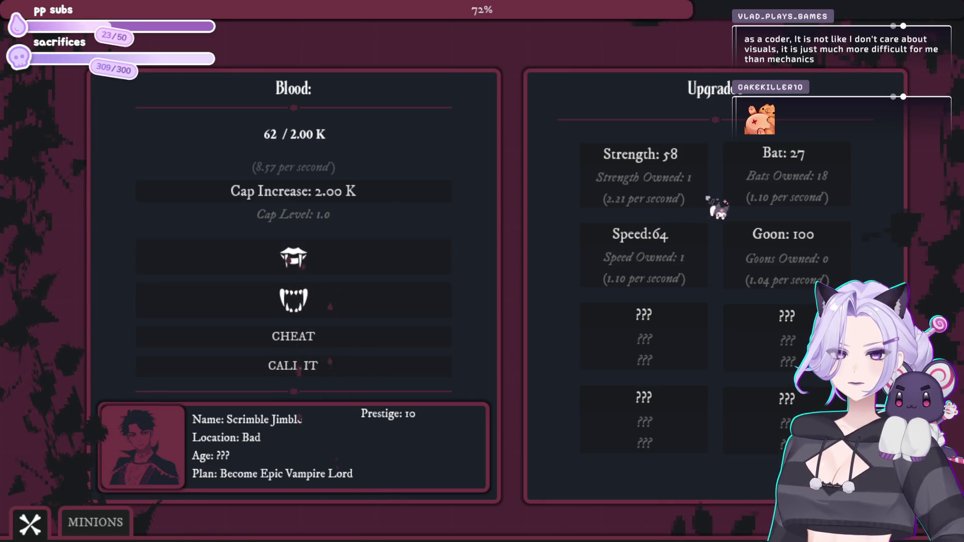
click(695, 243)
click(426, 265)
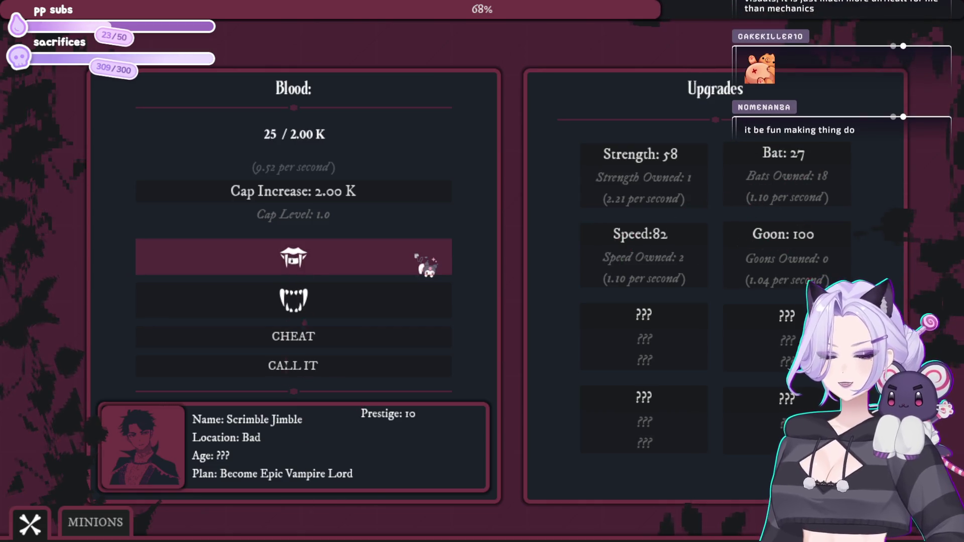
click(425, 265)
- Buy another Bat, a Speed upgrade and one more Bat, topping up blood by biting
click(758, 157)
click(757, 157)
click(351, 248)
click(352, 249)
click(352, 249)
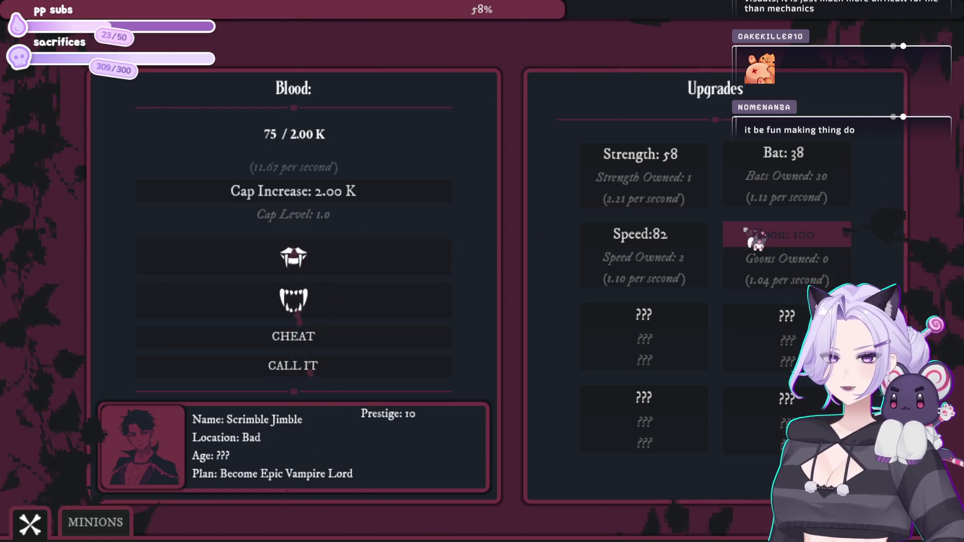
click(650, 252)
click(411, 253)
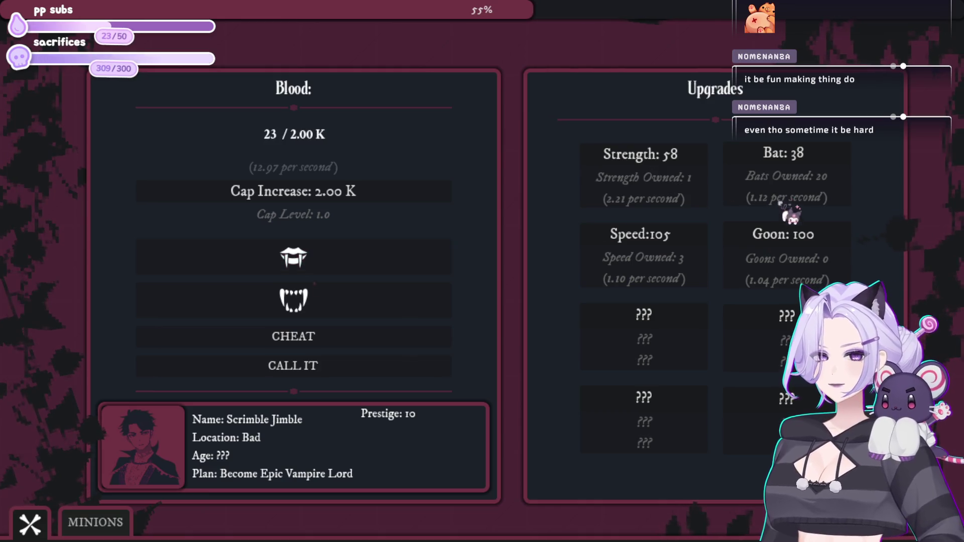
click(786, 170)
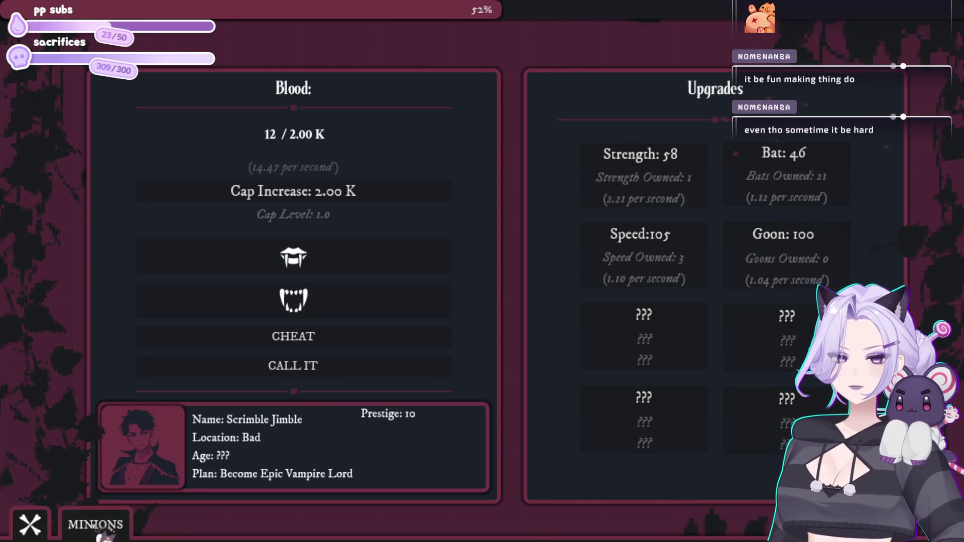
- Unlock the Wayward Soul minion for 100 blood from the Minions list
click(95, 525)
click(353, 271)
click(354, 273)
click(354, 272)
click(354, 273)
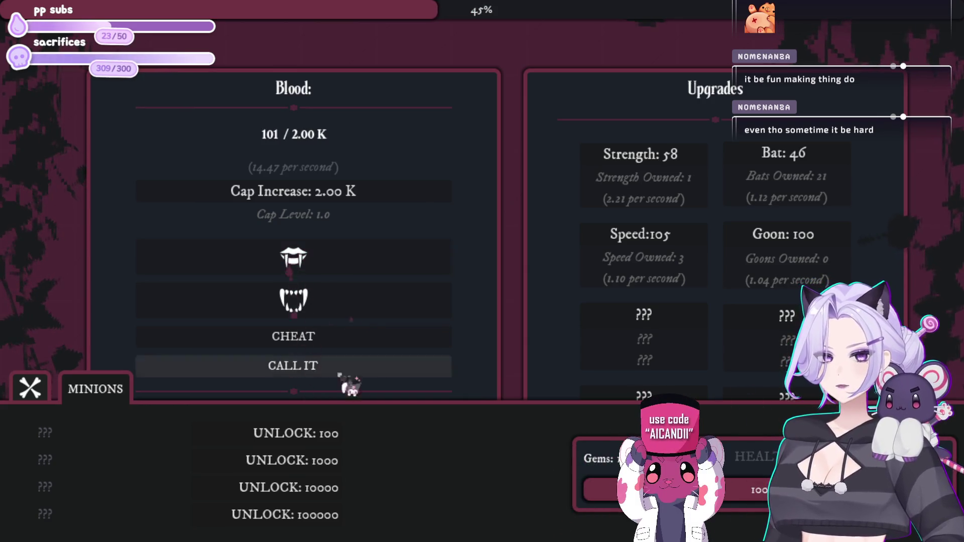
click(316, 437)
- Buy a second Wayward Soul and another Bat, biting for blood
click(358, 266)
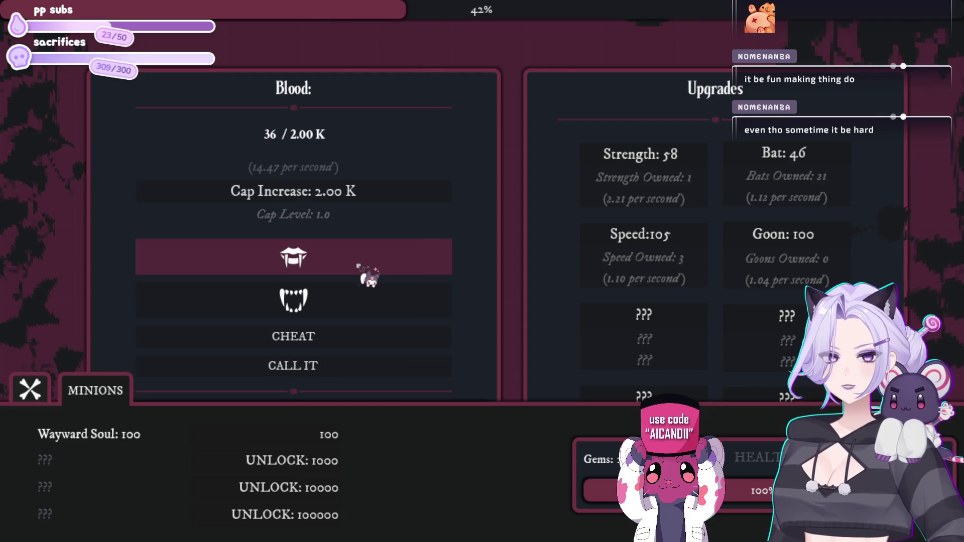
click(367, 267)
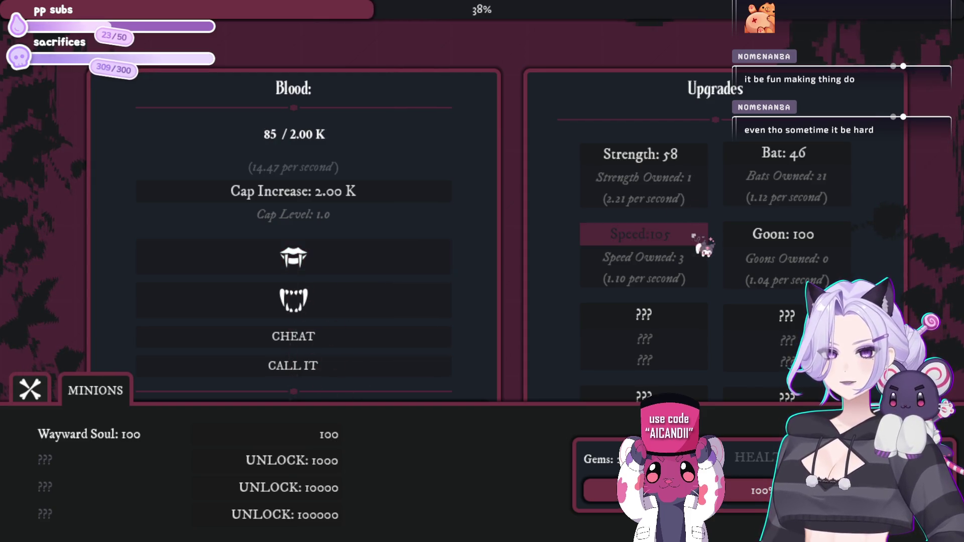
click(372, 254)
click(351, 438)
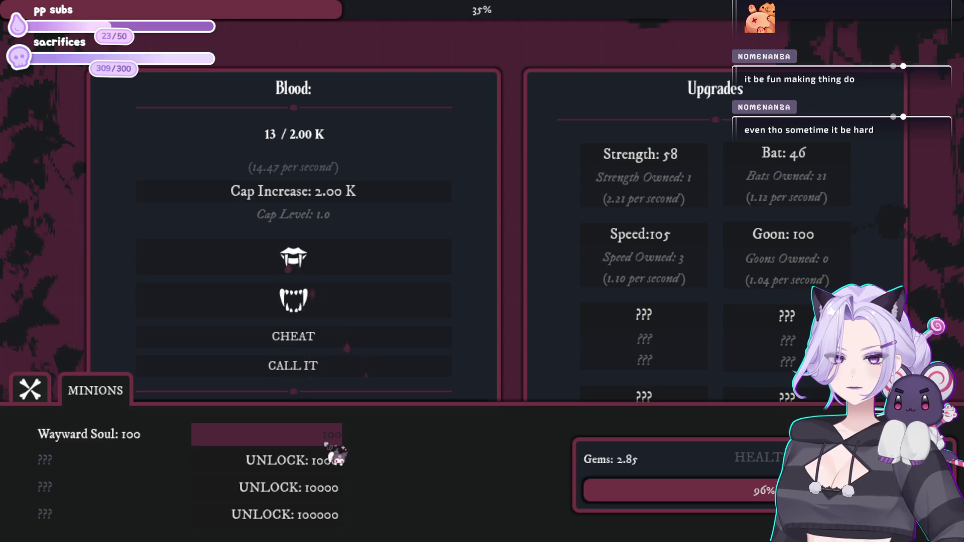
click(791, 155)
click(345, 265)
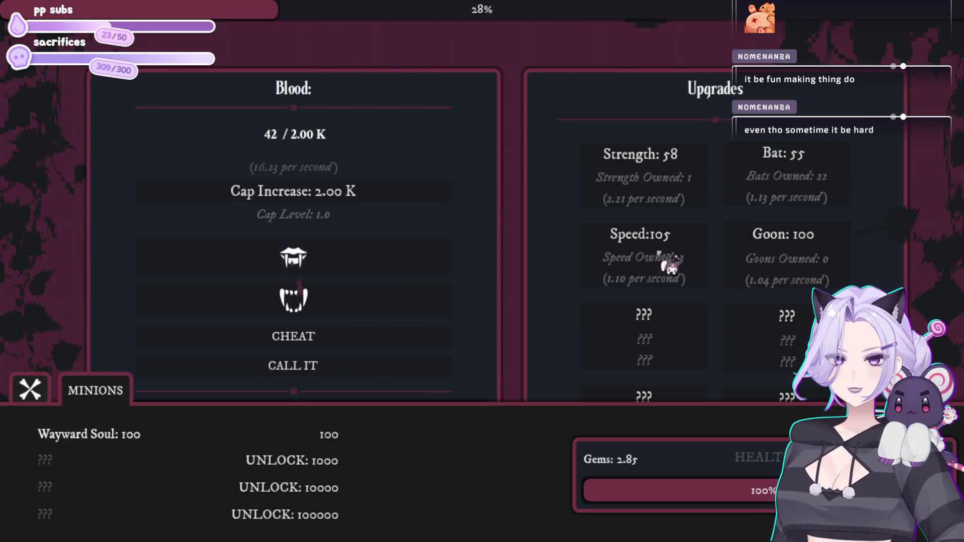
click(385, 256)
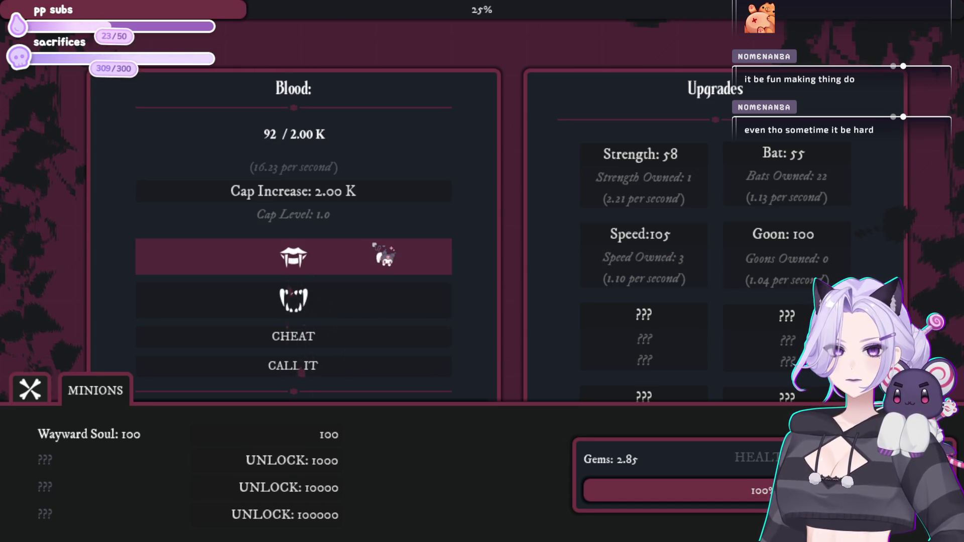
- Buy another Speed upgrade and bite to rebuild blood
click(653, 246)
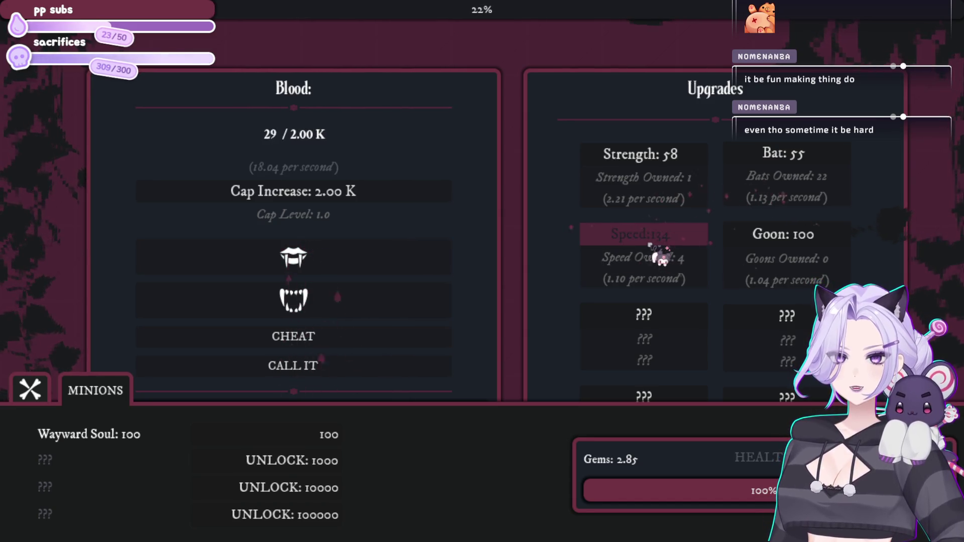
click(415, 260)
click(416, 259)
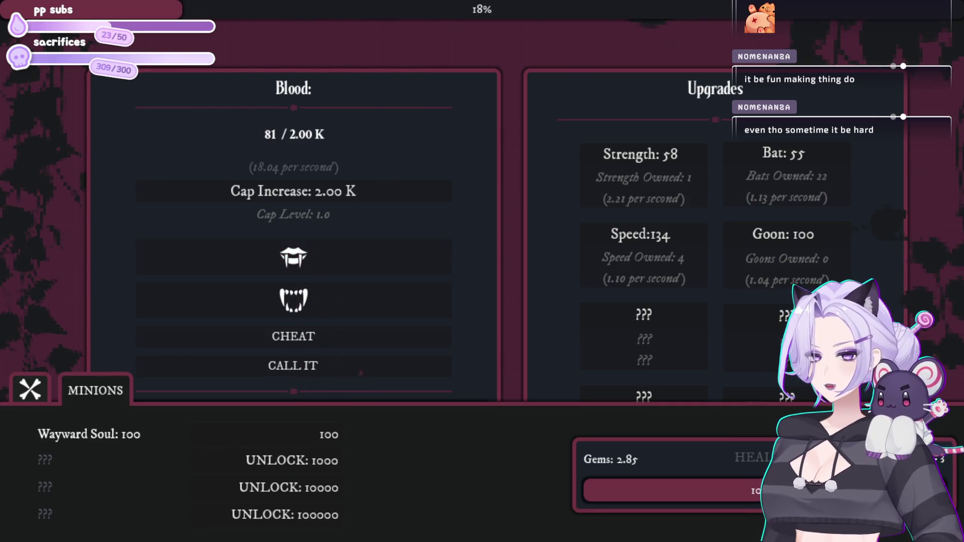
click(310, 269)
click(312, 267)
click(317, 267)
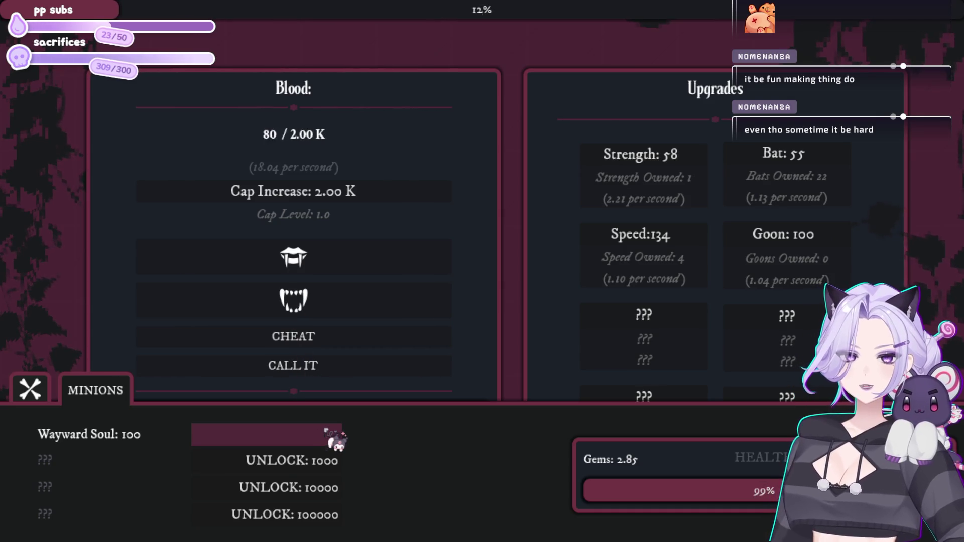
- Buy two more Bats and another Wayward Soul, reaching 23.03 blood per second
click(387, 272)
click(820, 164)
click(820, 164)
click(379, 262)
click(371, 269)
click(366, 270)
click(356, 273)
click(336, 437)
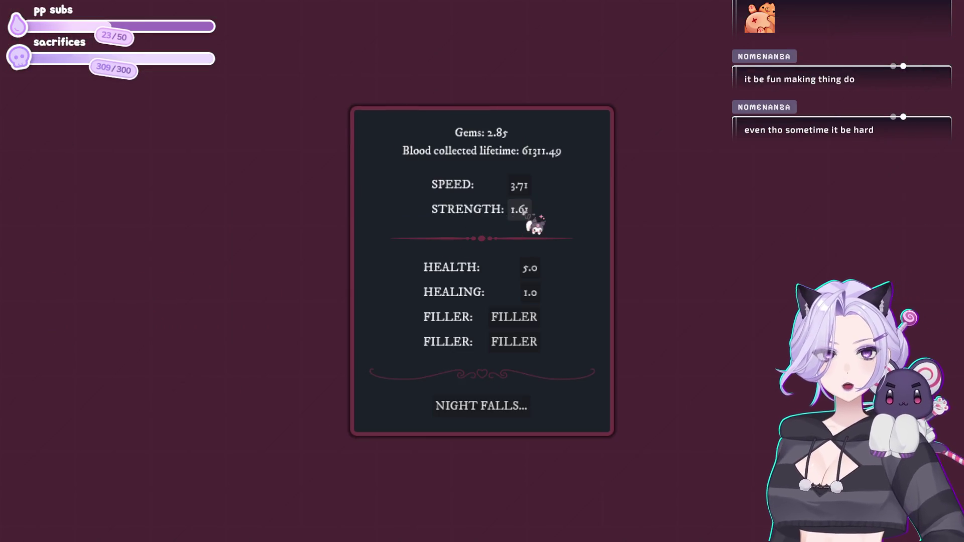
- Spend gems to raise Strength to 1.77, start the Prestige 11 night, and buy three Bats
click(532, 209)
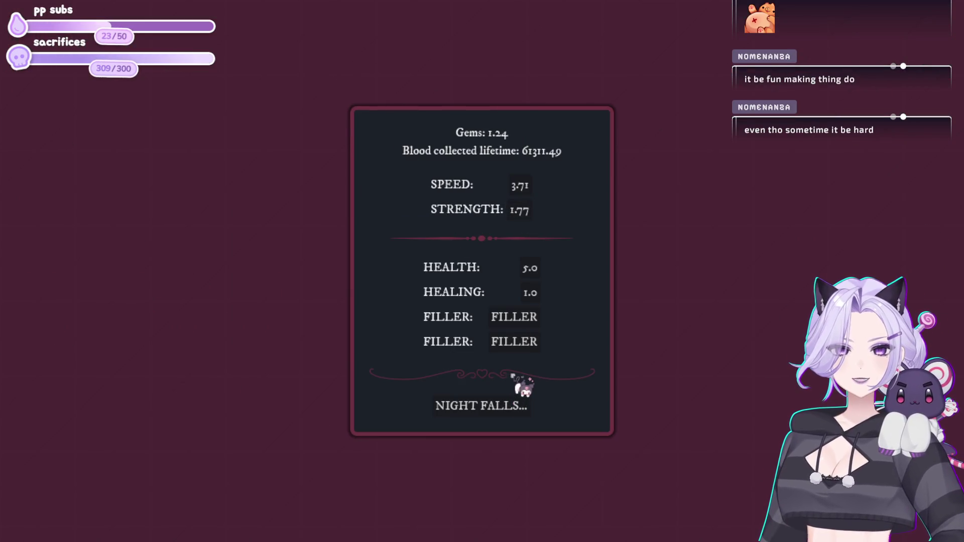
click(522, 404)
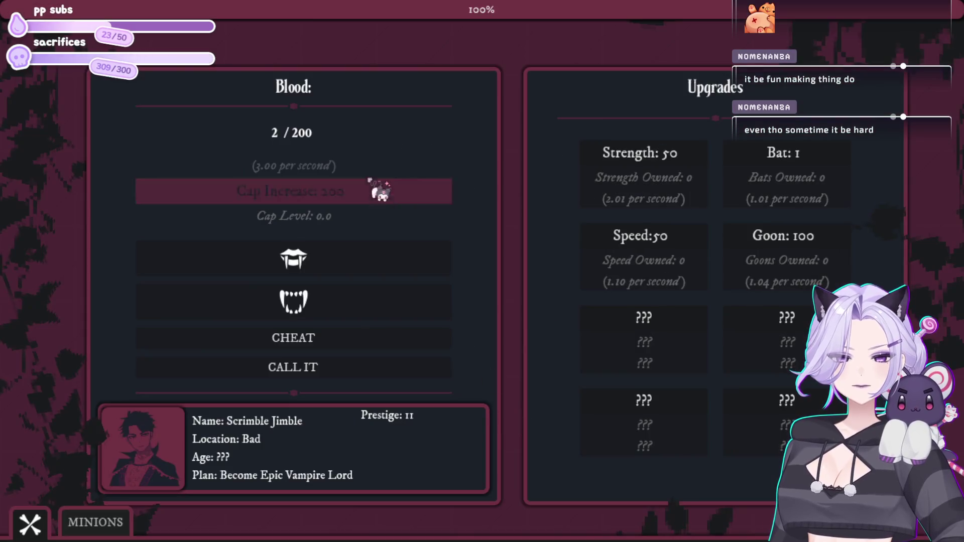
click(816, 162)
click(817, 161)
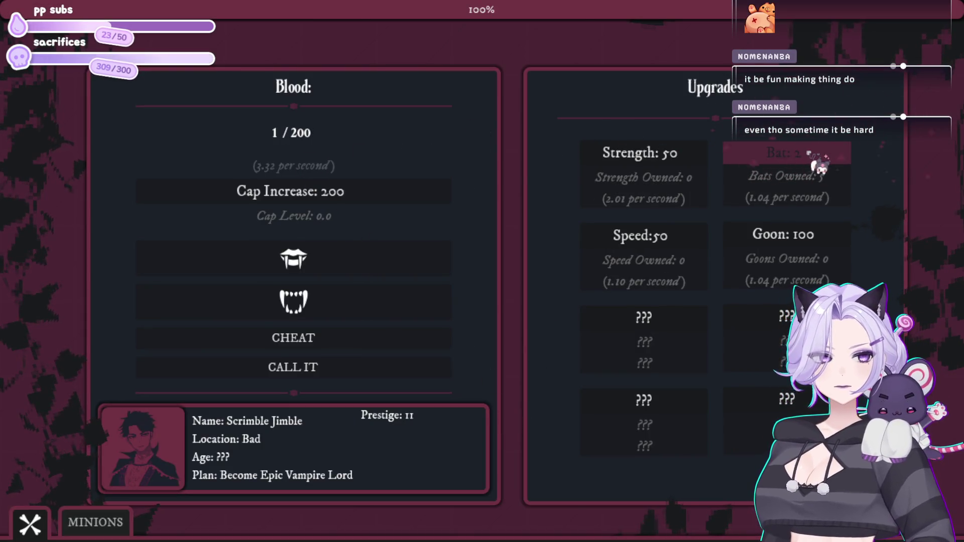
click(809, 153)
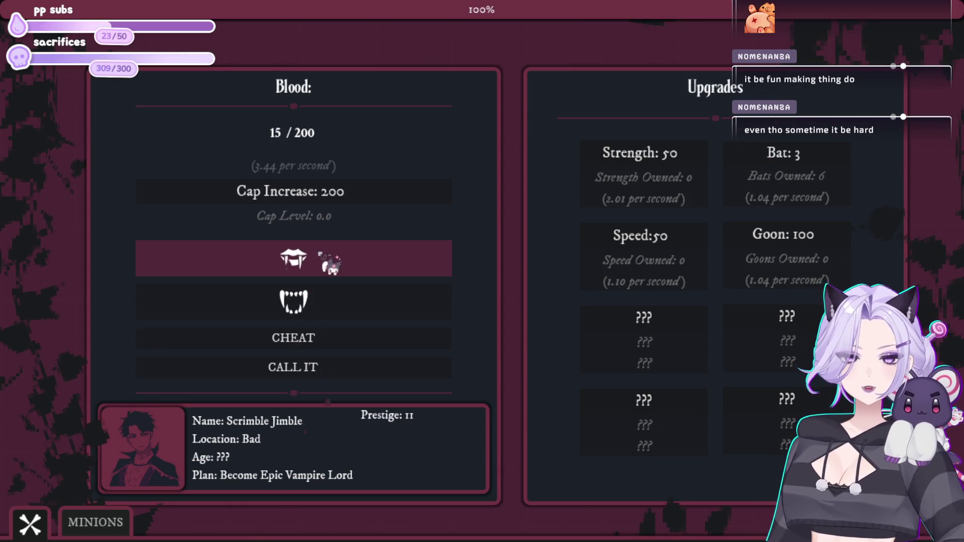
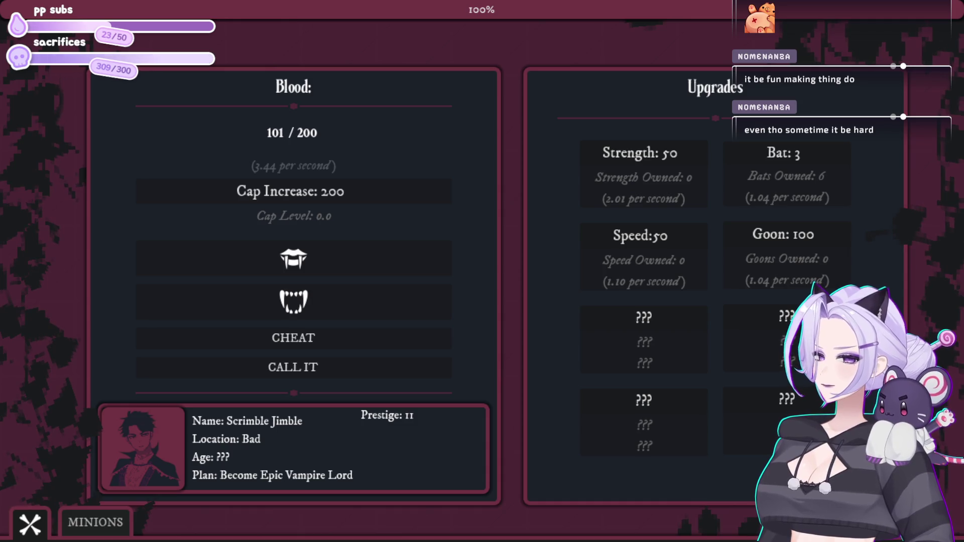
- Buy a Goon upgrade, then bite several times for extra blood
click(785, 233)
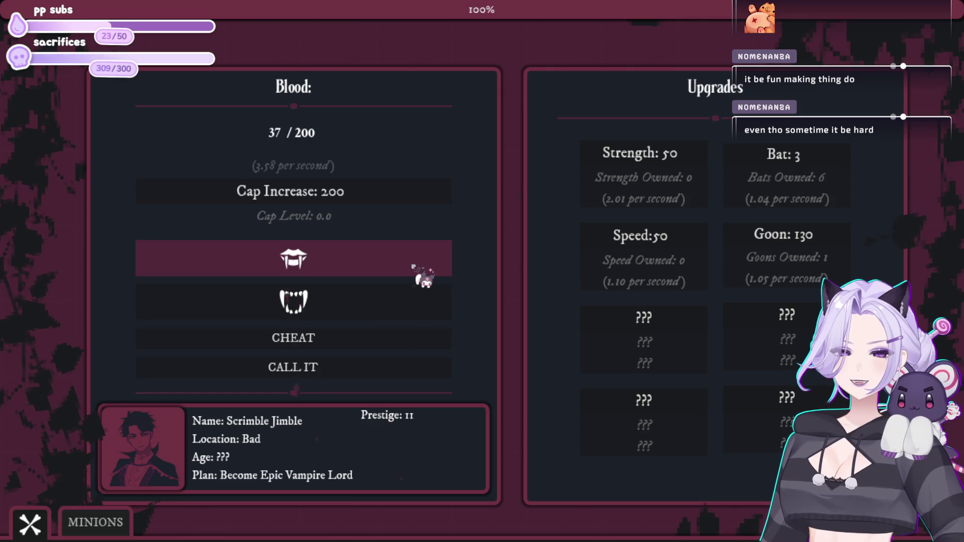
click(426, 274)
click(426, 267)
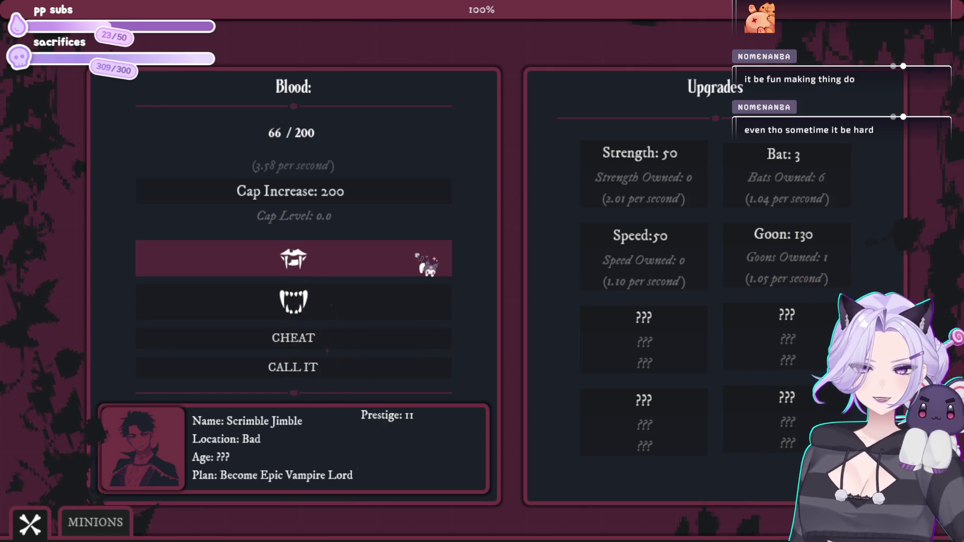
click(427, 266)
click(381, 271)
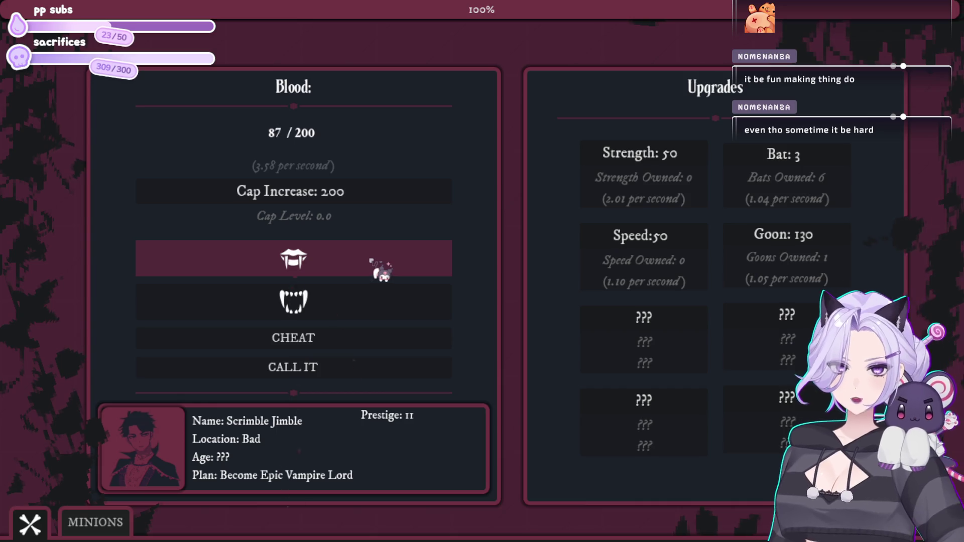
click(381, 269)
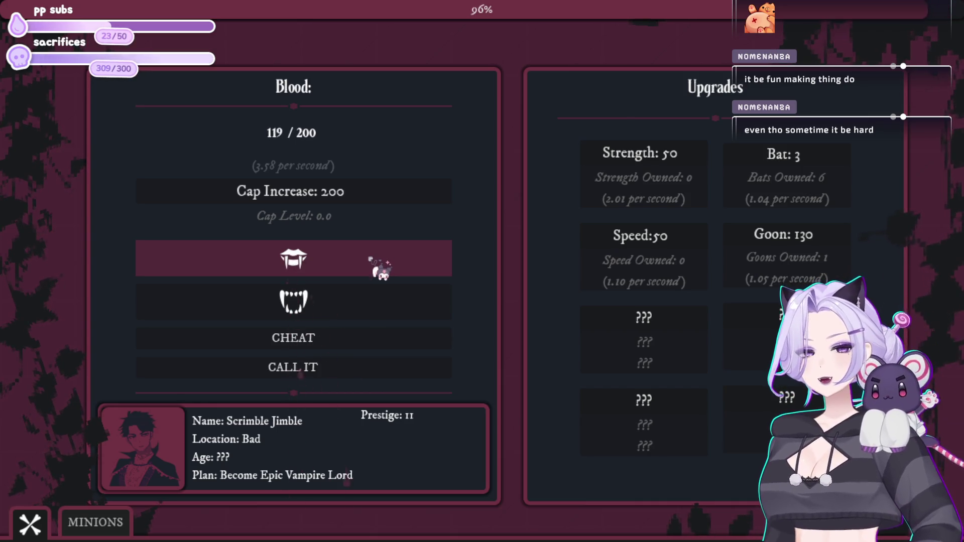
- Buy two Speed upgrades and keep biting to gather more blood
click(623, 240)
click(624, 241)
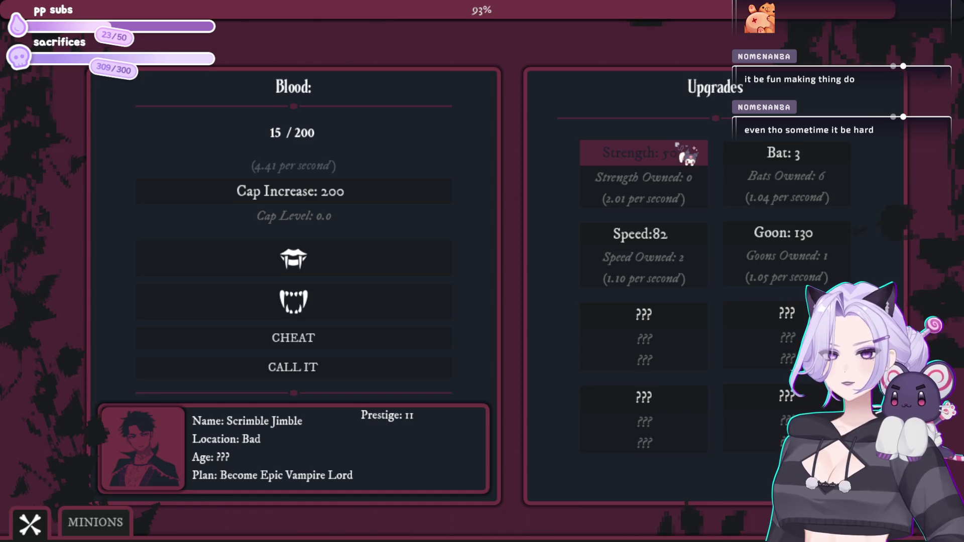
click(336, 255)
click(339, 257)
click(341, 259)
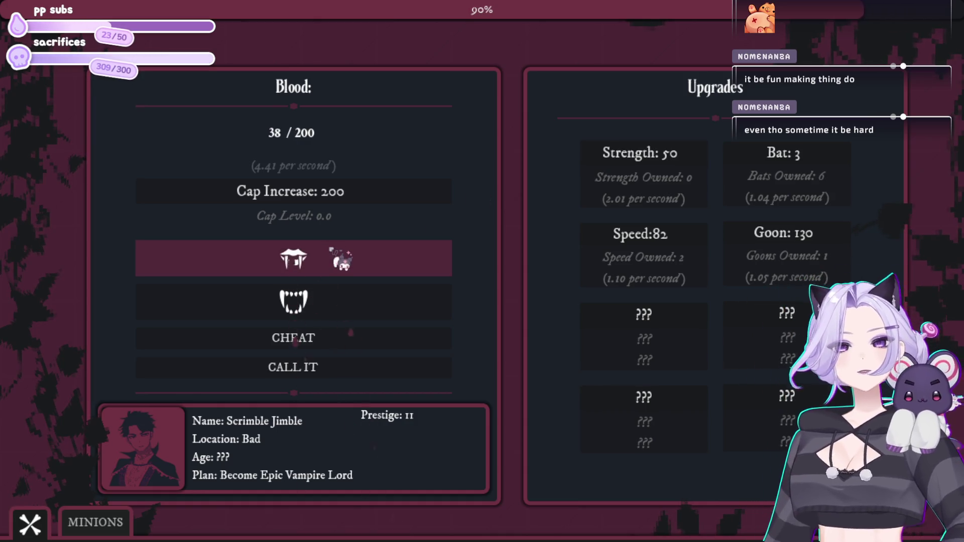
click(337, 253)
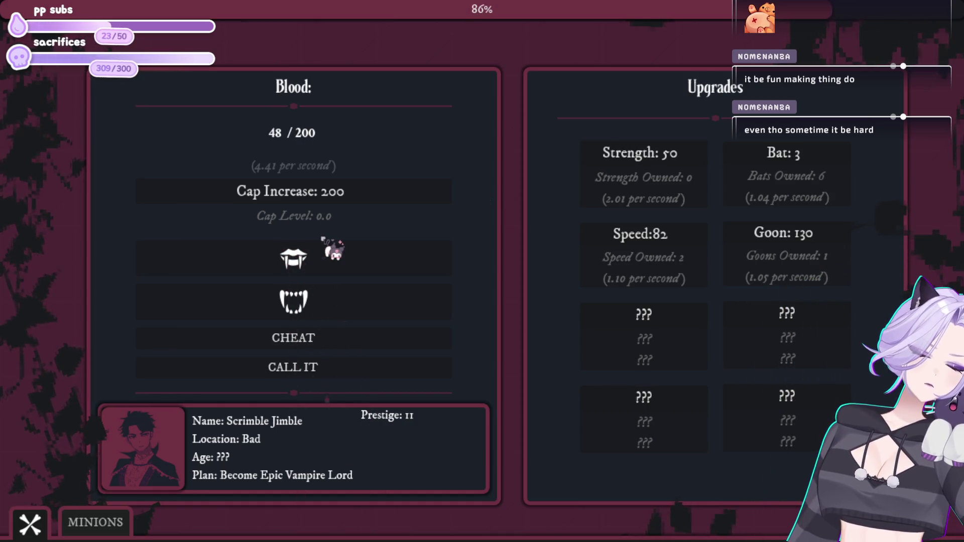
click(336, 258)
click(336, 258)
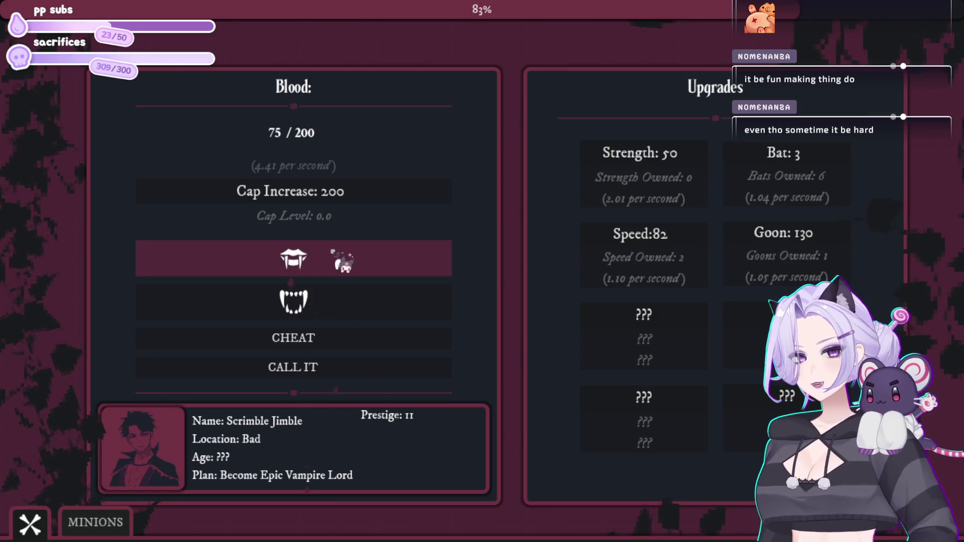
- Buy bats repeatedly until the count reaches 17
click(822, 157)
click(822, 159)
click(822, 160)
click(823, 159)
click(823, 160)
click(823, 160)
click(823, 160)
click(822, 160)
click(823, 160)
click(823, 159)
click(823, 160)
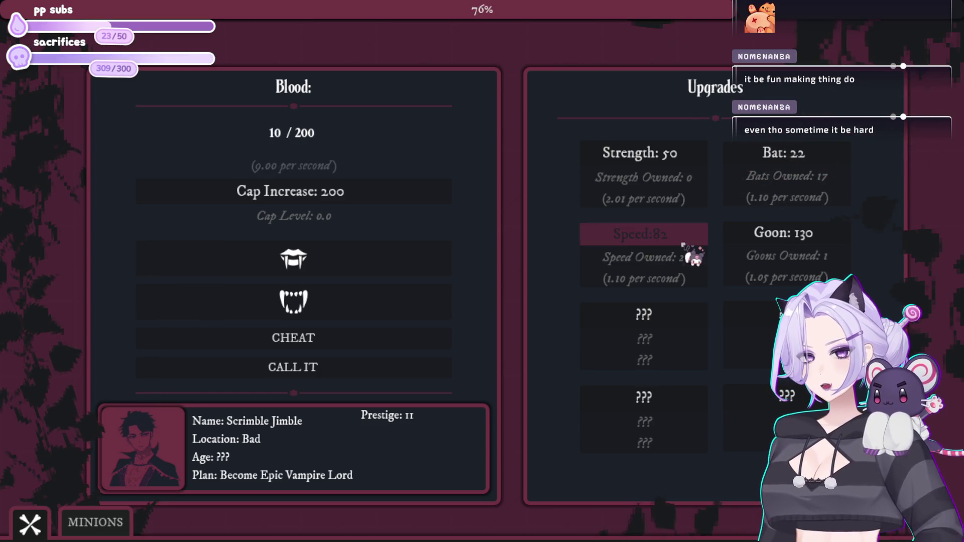
- Buy a third Speed upgrade, bite for more blood, and bring up the Minions panel
click(337, 261)
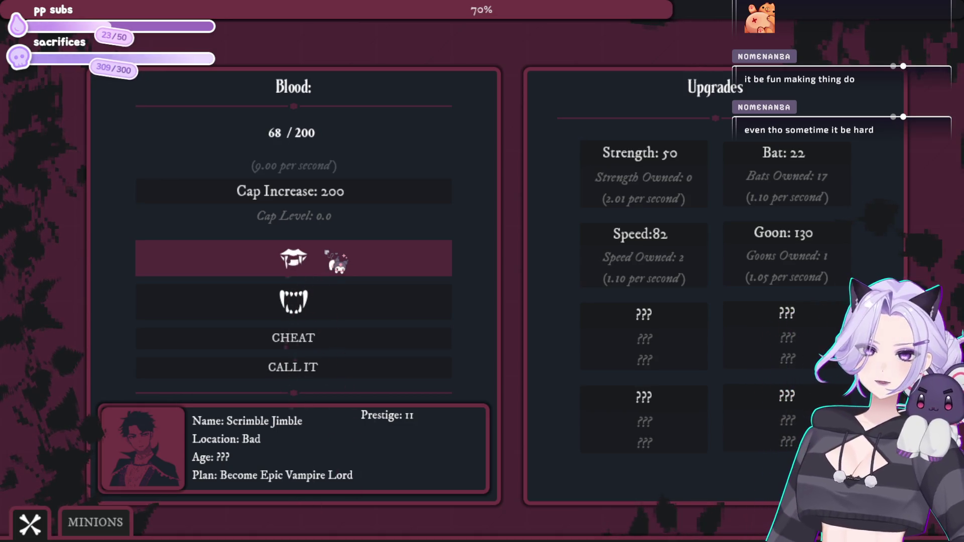
click(637, 240)
click(329, 256)
click(328, 256)
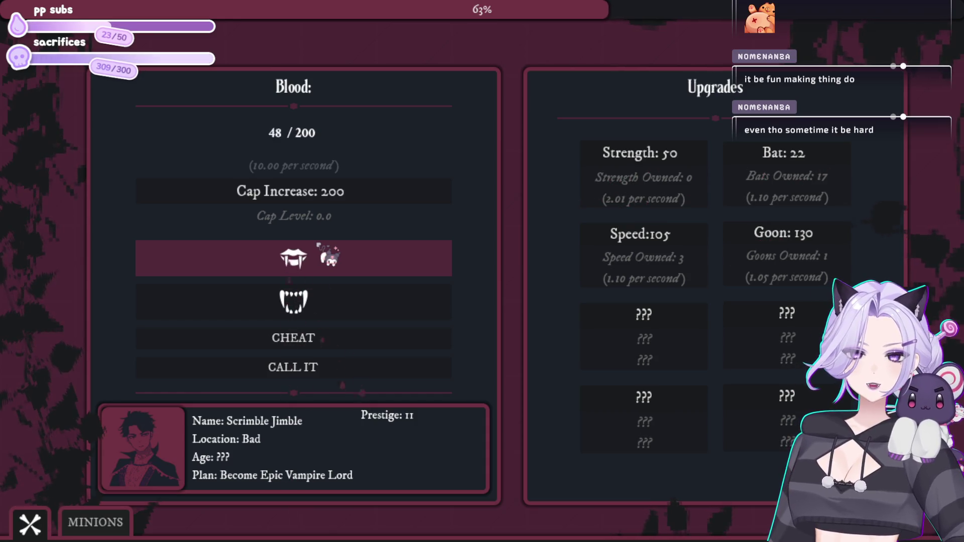
click(329, 256)
click(329, 256)
click(121, 525)
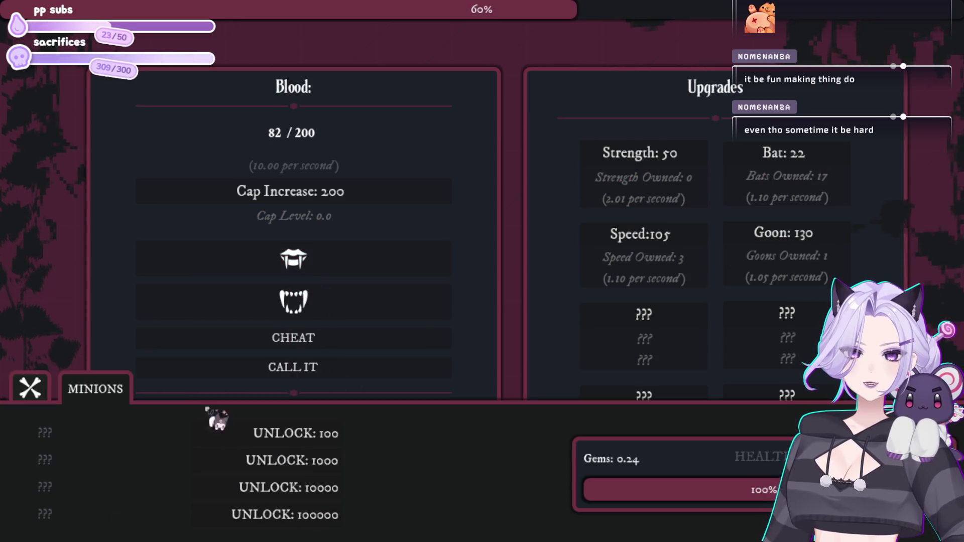
- Raise the blood cap to 2.00K and keep biting for blood
click(357, 266)
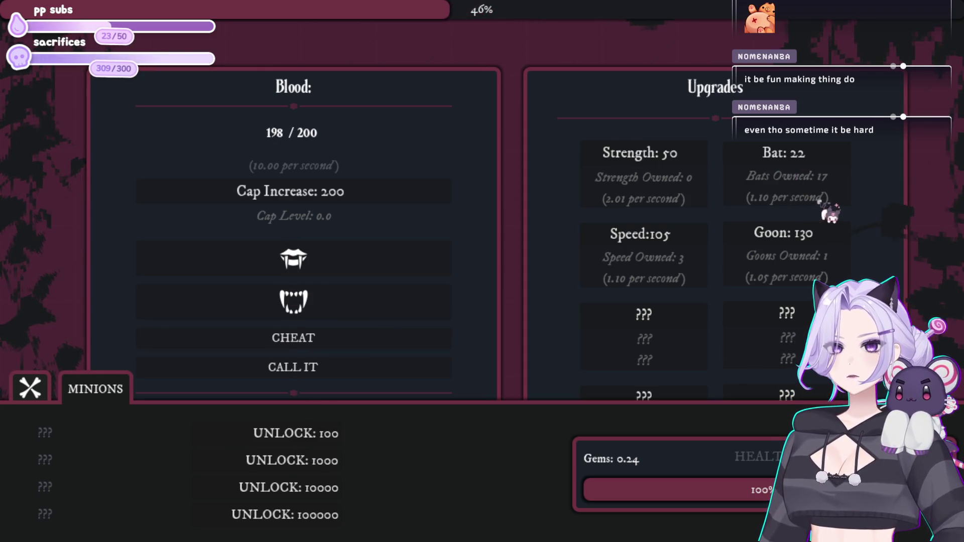
click(337, 199)
click(318, 270)
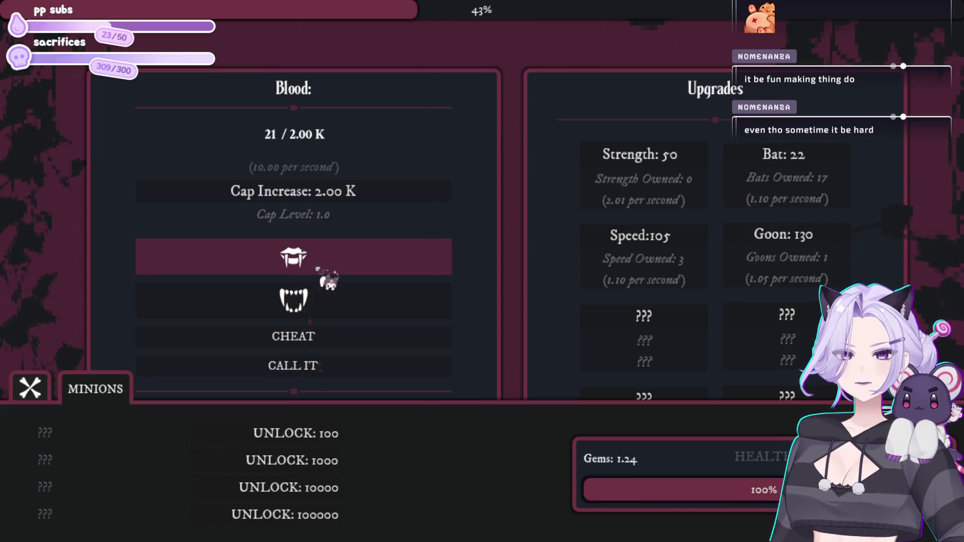
click(318, 270)
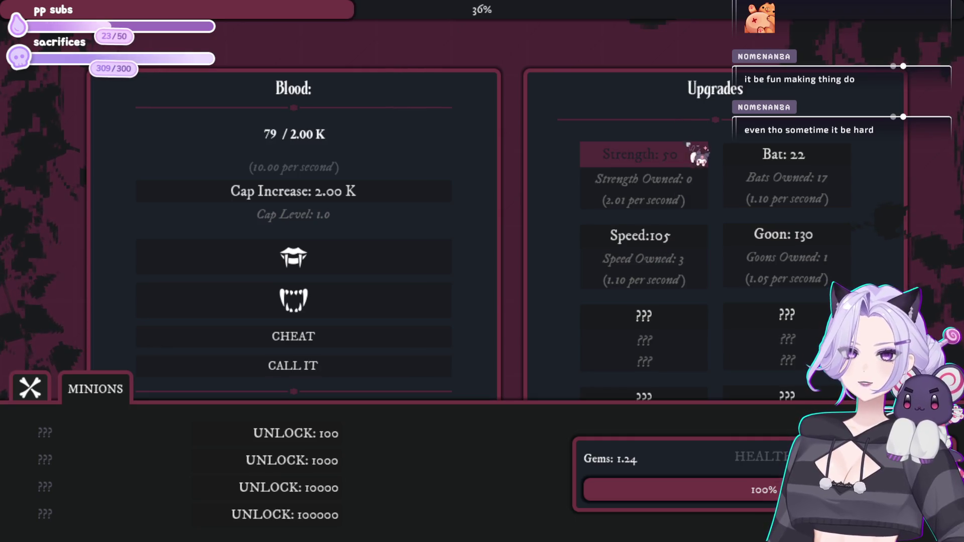
- Buy a Strength upgrade and two more bats, biting between purchases
click(652, 189)
click(319, 269)
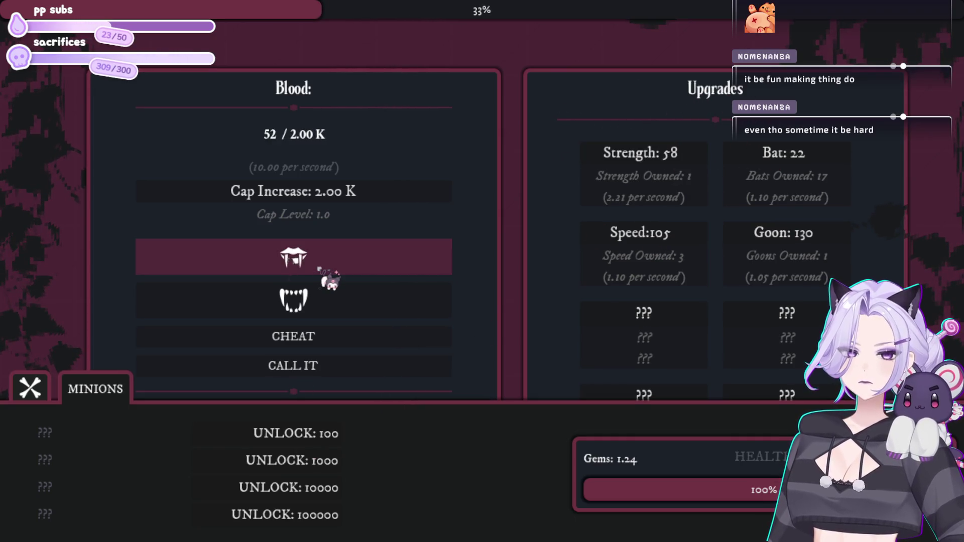
click(320, 270)
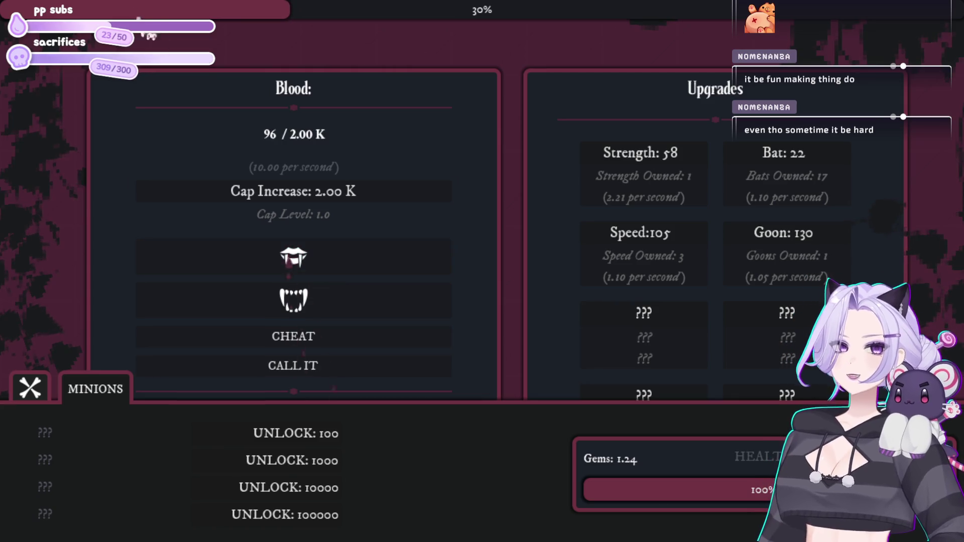
click(402, 257)
click(424, 256)
click(803, 176)
click(803, 176)
click(803, 176)
click(803, 176)
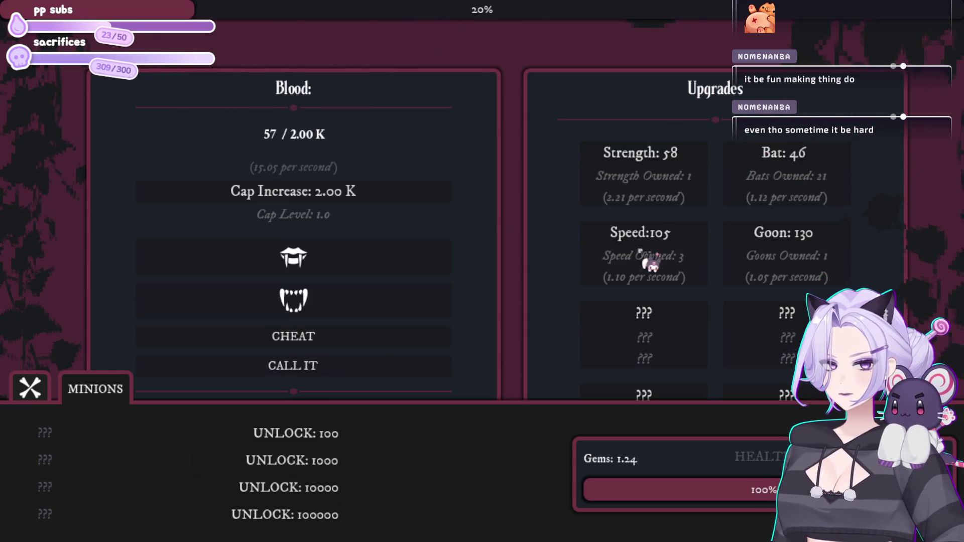
click(342, 255)
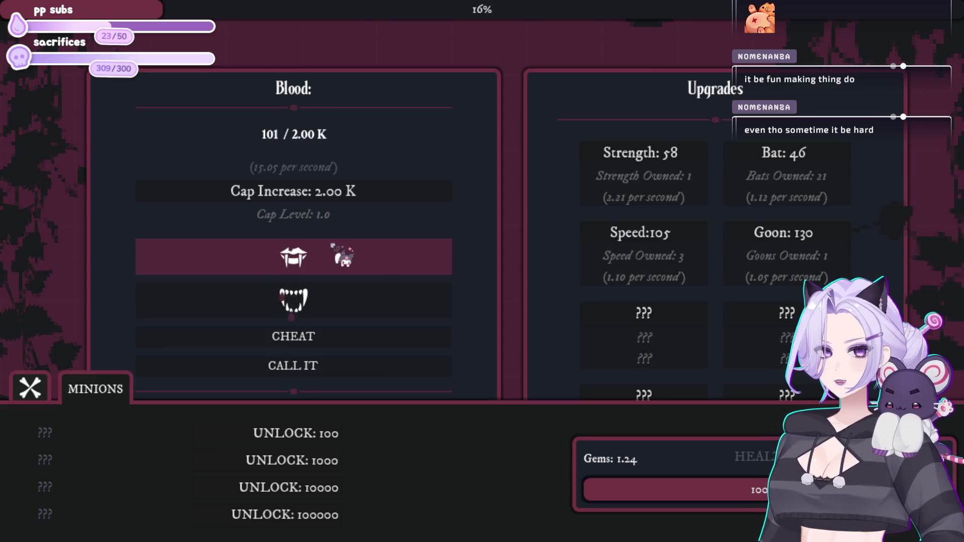
- Unlock the Wayward Soul minion for 100 blood and buy another
click(329, 441)
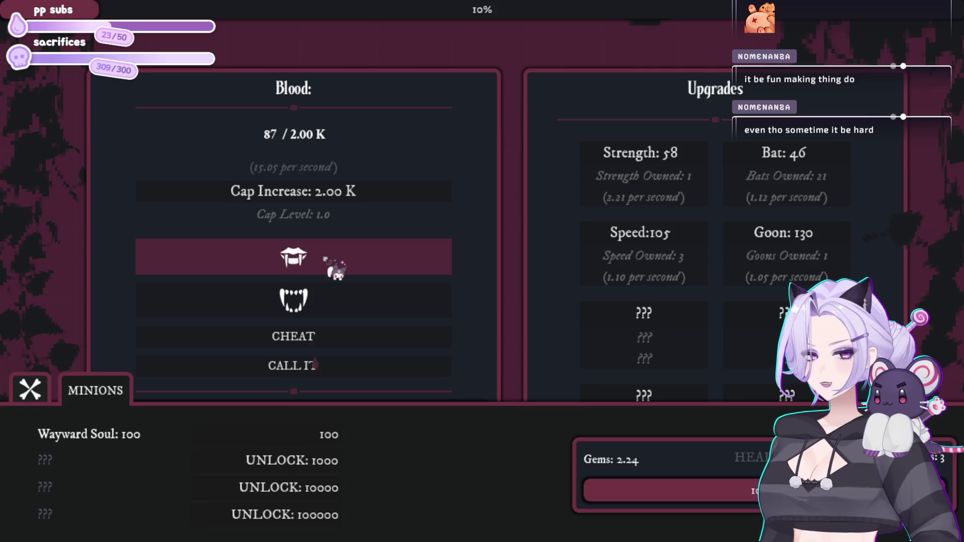
click(328, 432)
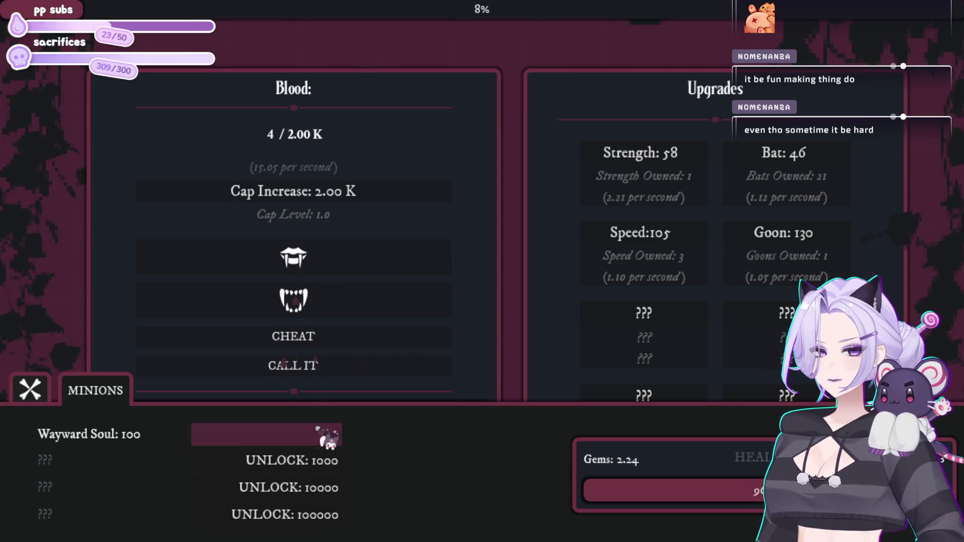
click(334, 271)
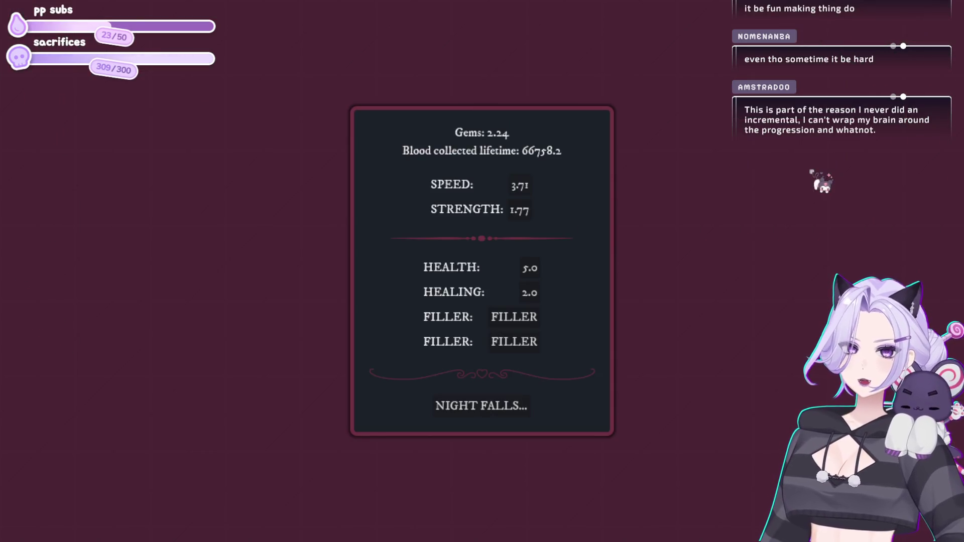
- Spend gems on Strength, start the next night, and bite for blood
click(522, 213)
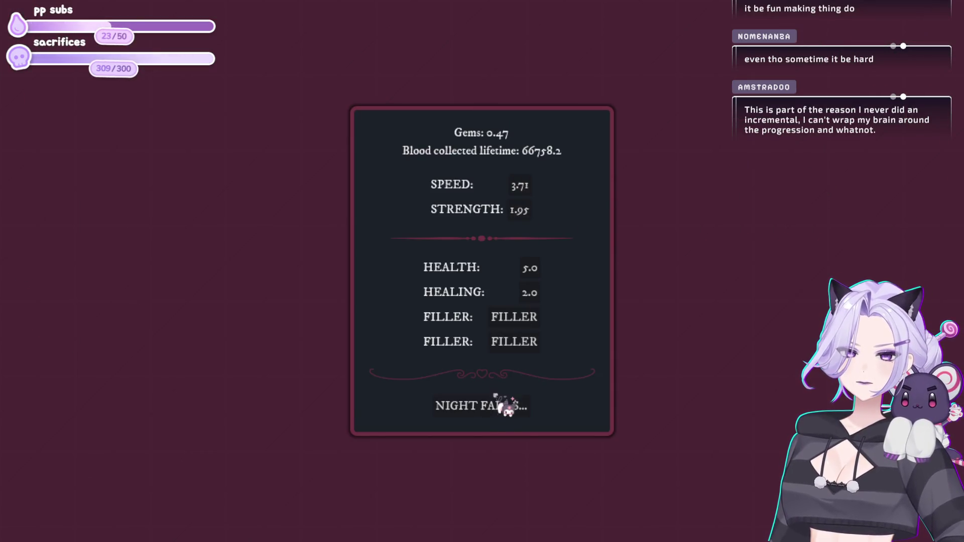
click(505, 401)
click(366, 271)
click(358, 269)
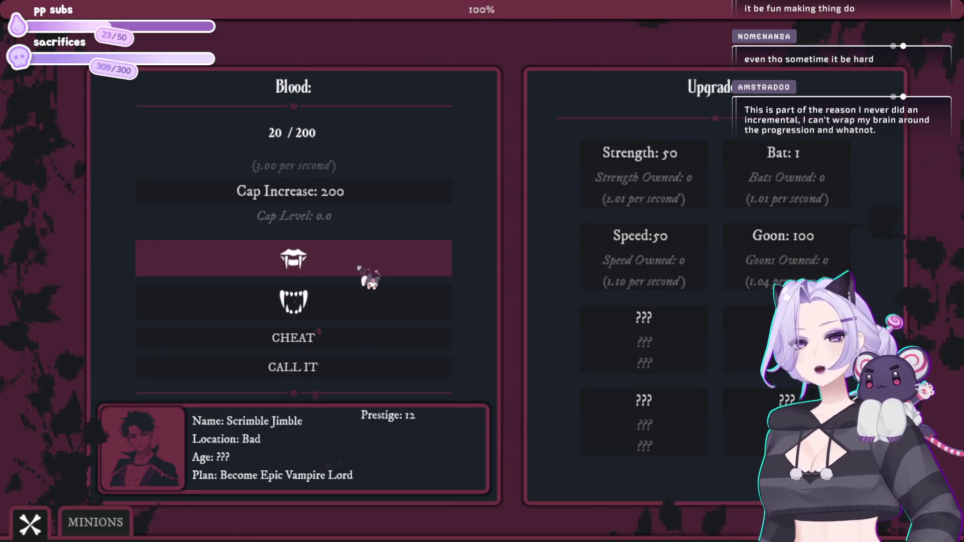
click(363, 269)
click(363, 268)
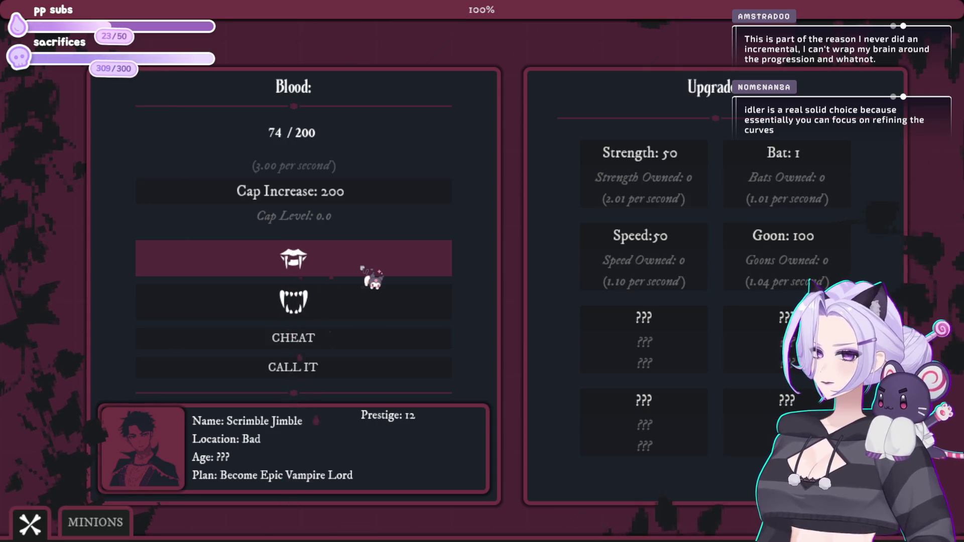
click(362, 269)
click(363, 268)
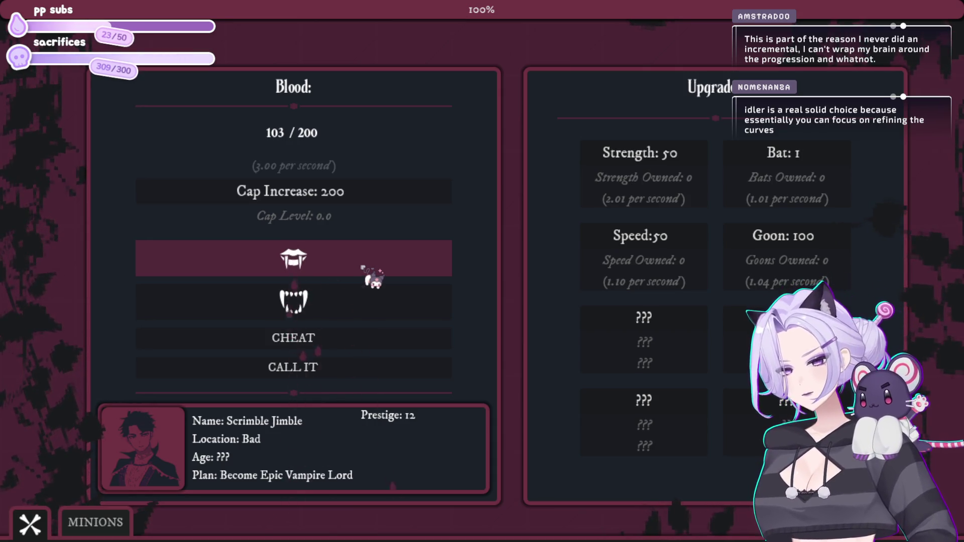
click(363, 269)
click(363, 268)
click(362, 269)
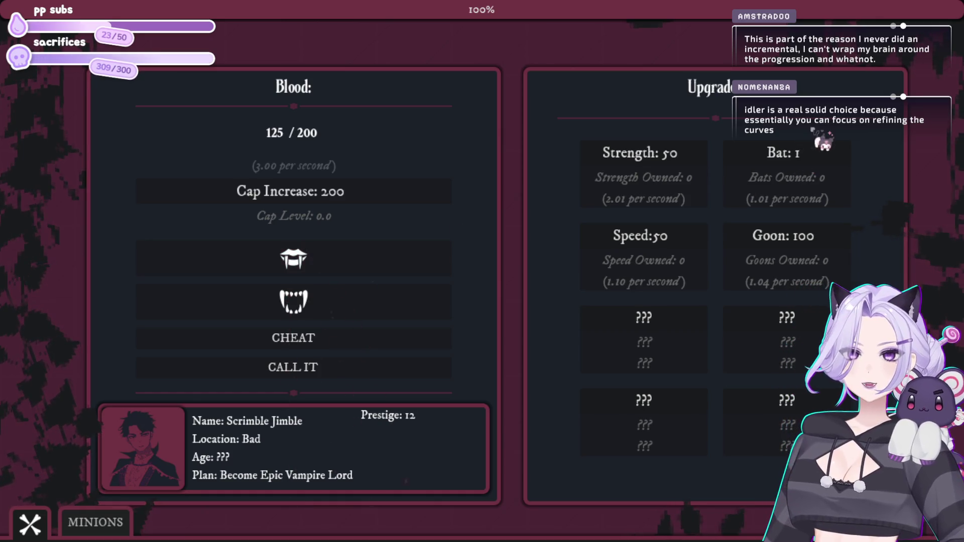
- Buy a batch of seven bats
click(812, 156)
click(812, 156)
click(811, 155)
click(812, 156)
click(811, 155)
click(812, 156)
click(812, 156)
click(812, 156)
click(812, 156)
click(812, 156)
click(811, 156)
click(812, 156)
click(812, 155)
click(812, 156)
click(812, 156)
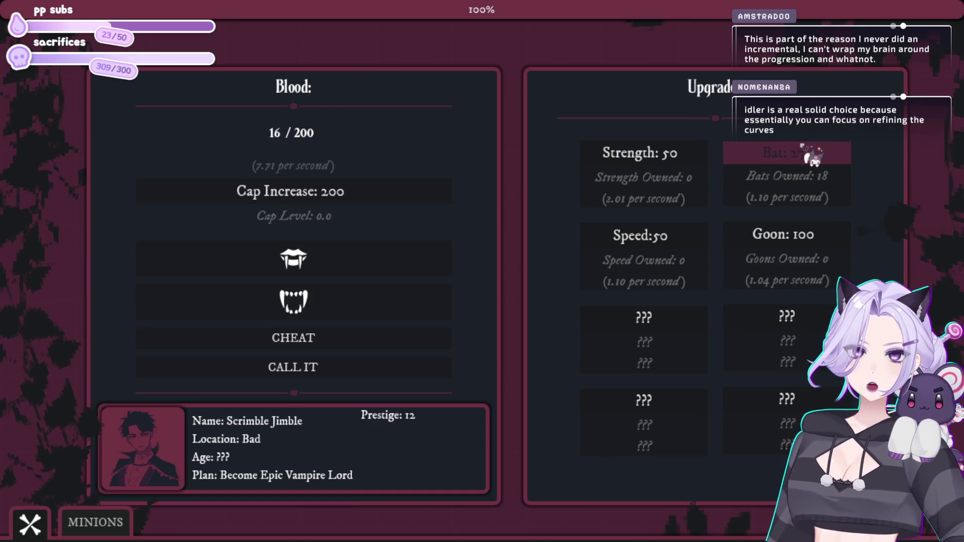
- Bite for more blood and buy two Speed upgrades
click(385, 274)
click(387, 273)
click(388, 263)
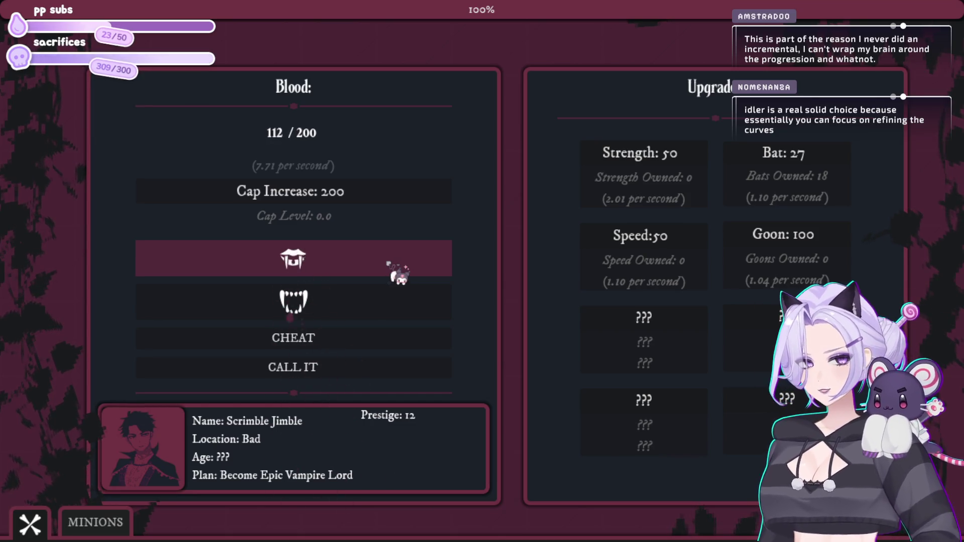
click(388, 263)
click(703, 248)
click(703, 248)
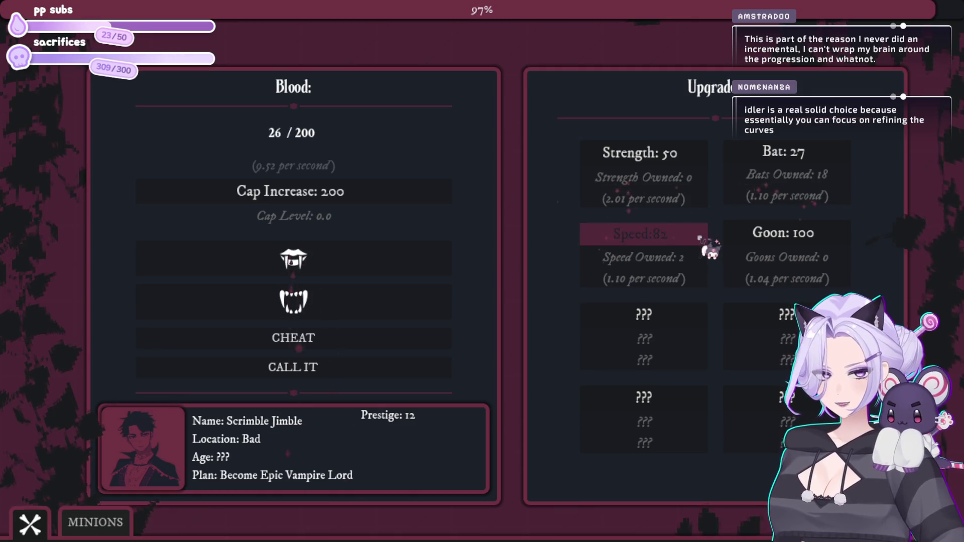
click(393, 273)
click(336, 278)
- Buy a Strength upgrade and the first Goon, then bring up the Minions panel
click(339, 268)
click(625, 160)
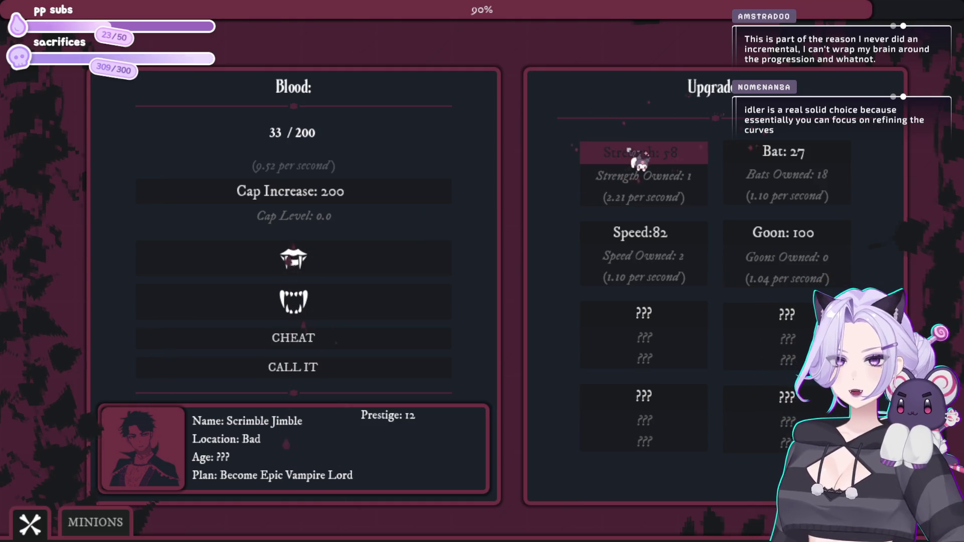
click(316, 265)
click(316, 265)
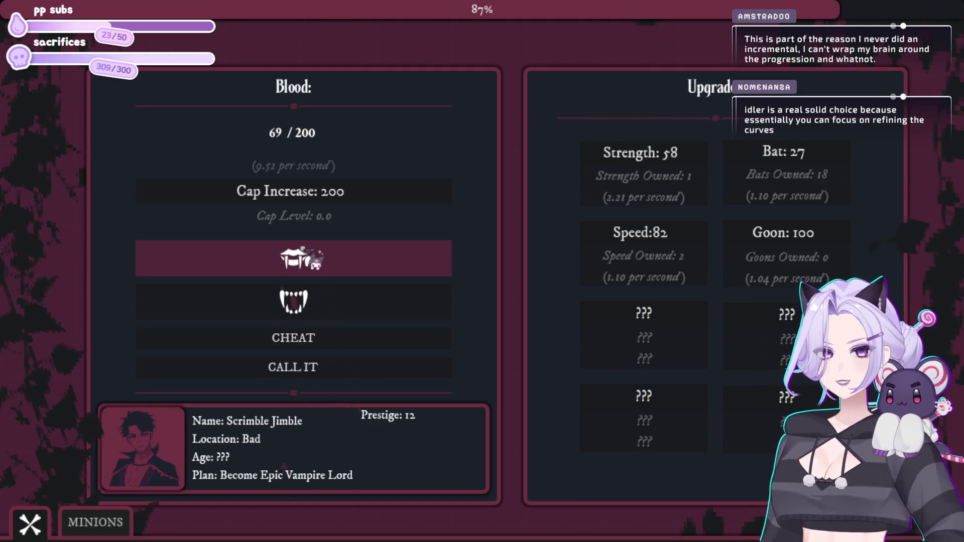
click(837, 231)
click(320, 261)
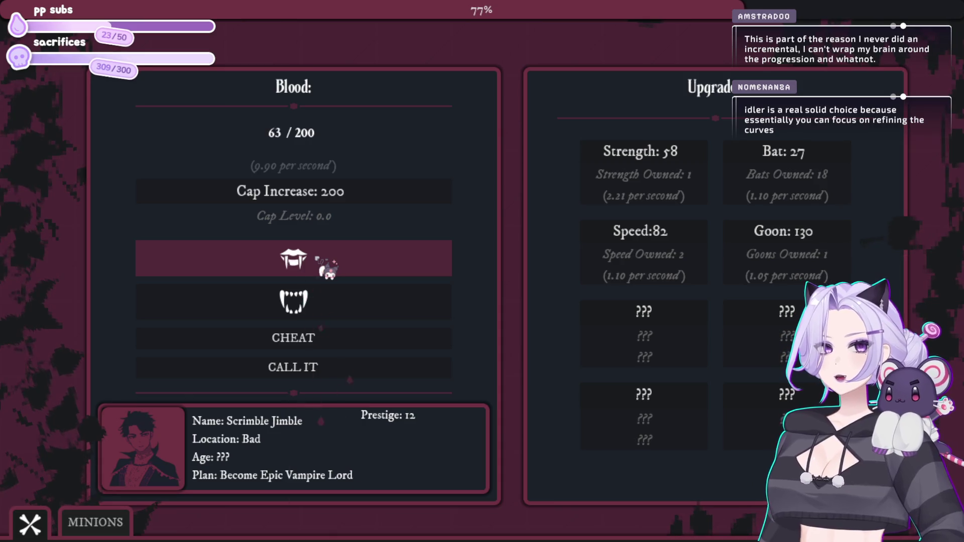
click(327, 269)
click(123, 520)
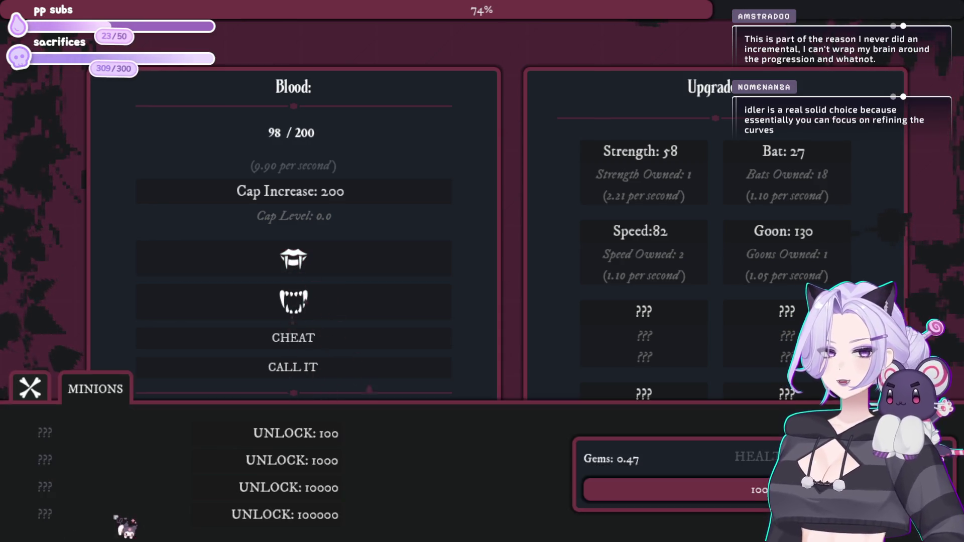
- Unlock the Wayward Soul minion for 100 blood, then bite repeatedly
click(320, 266)
click(318, 435)
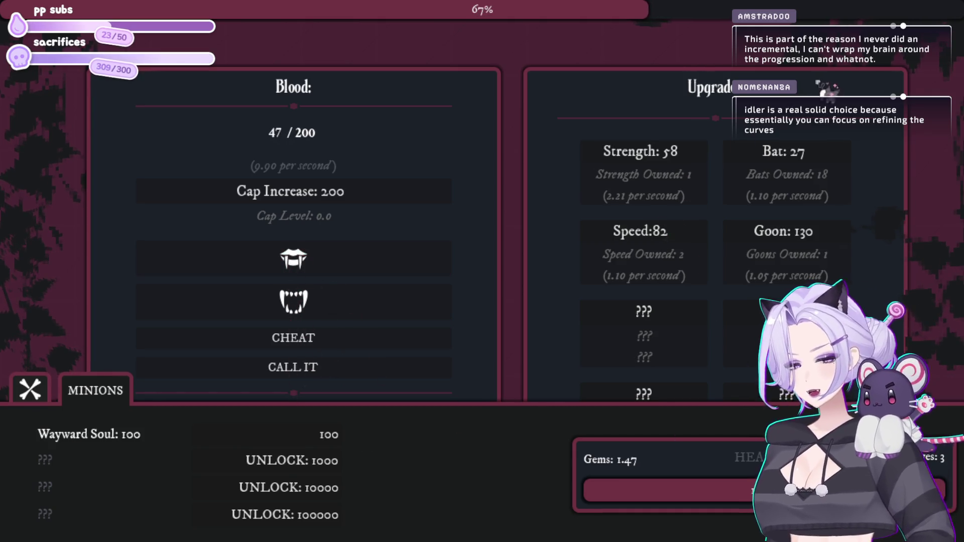
click(386, 251)
click(386, 265)
click(386, 264)
click(386, 265)
click(386, 266)
click(386, 265)
click(386, 266)
click(386, 265)
click(386, 266)
click(387, 266)
click(386, 266)
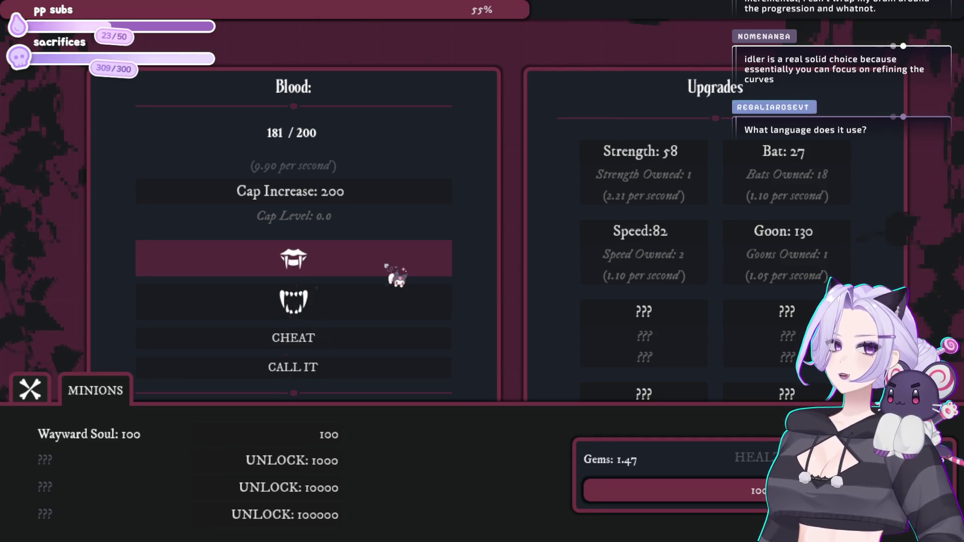
- Raise the blood cap to 2.00K and keep biting for blood
click(341, 201)
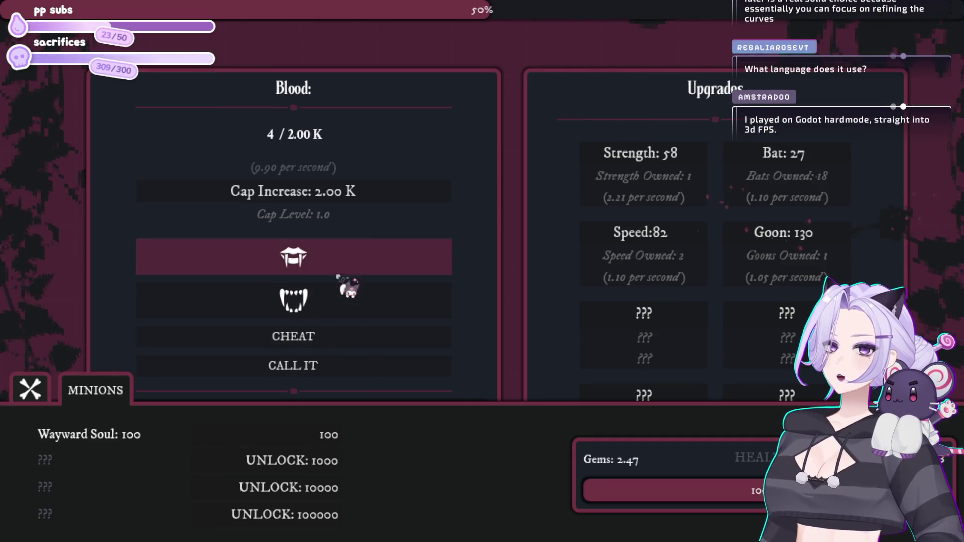
click(341, 274)
click(341, 274)
click(342, 274)
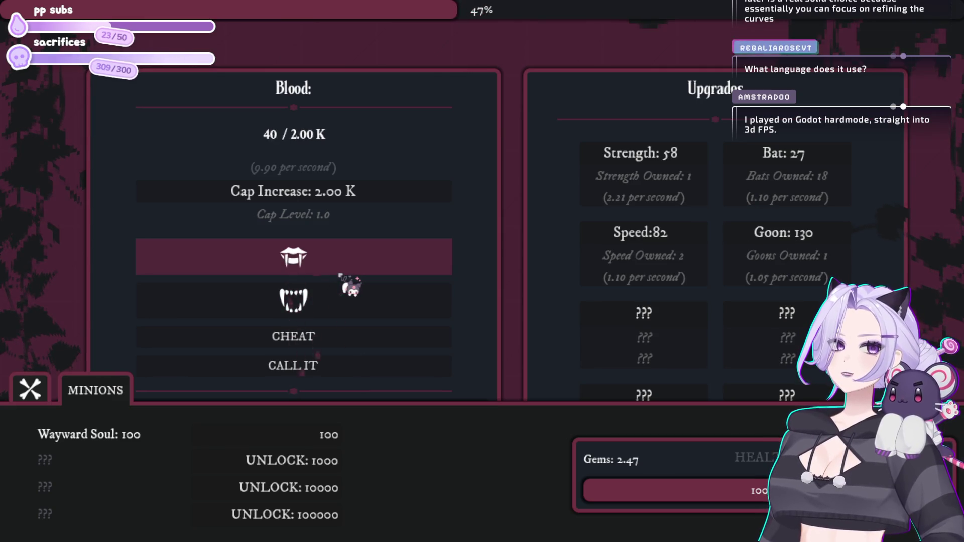
click(341, 275)
click(341, 275)
click(341, 275)
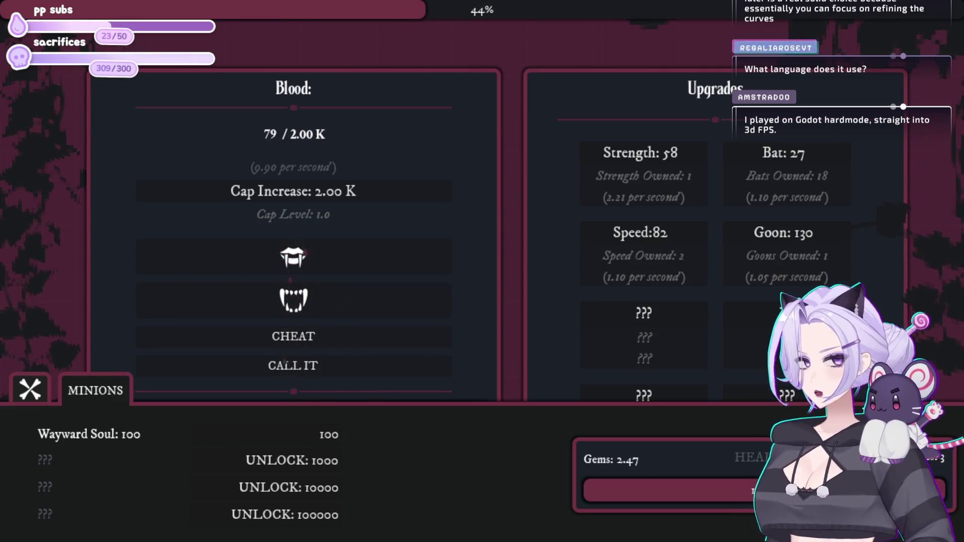
click(281, 264)
click(258, 265)
click(256, 266)
- Buy Strength, Speed and another Bat upgrade, then bite until the night ends
click(281, 268)
click(773, 160)
click(774, 160)
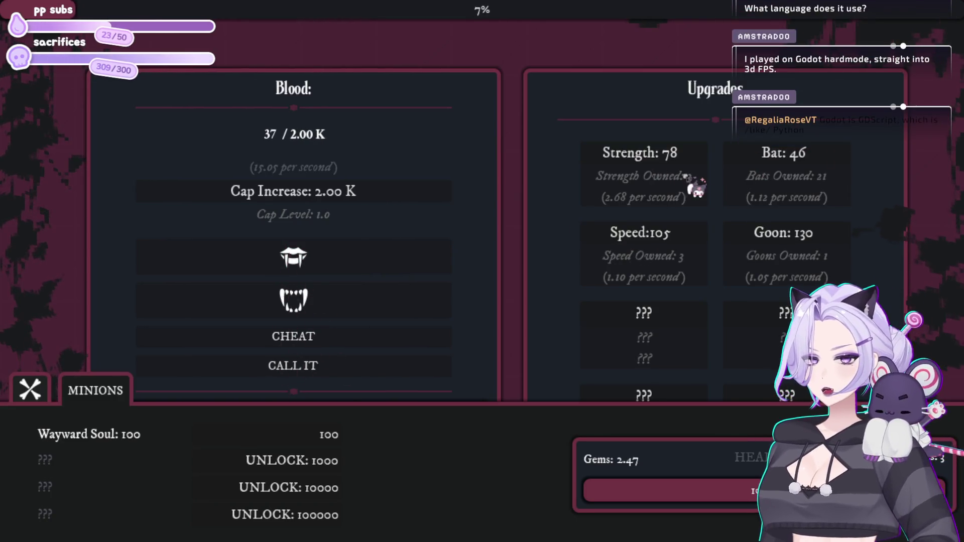
click(318, 272)
click(318, 271)
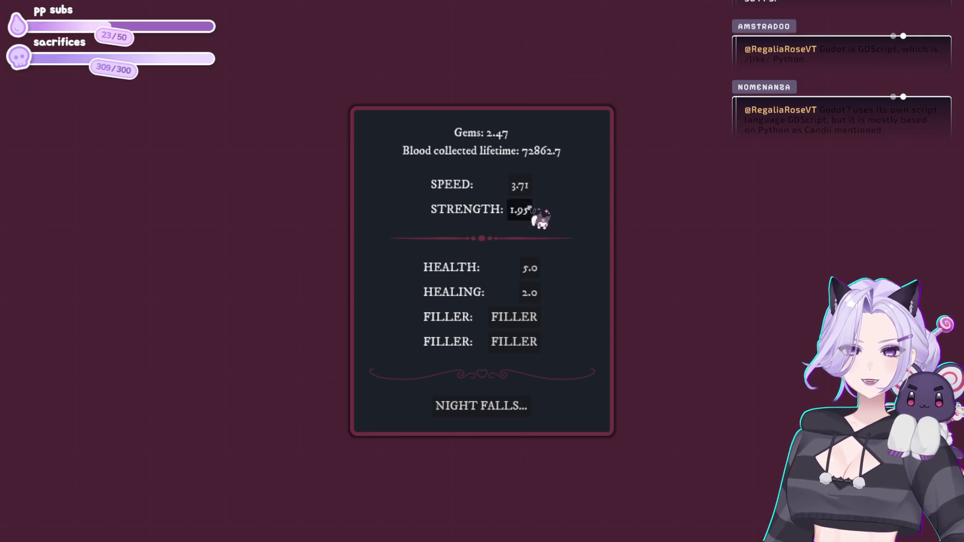
- Start the prestige-13 night, buy the first Speed upgrade, and buy Bats until blood runs out
click(490, 407)
click(273, 247)
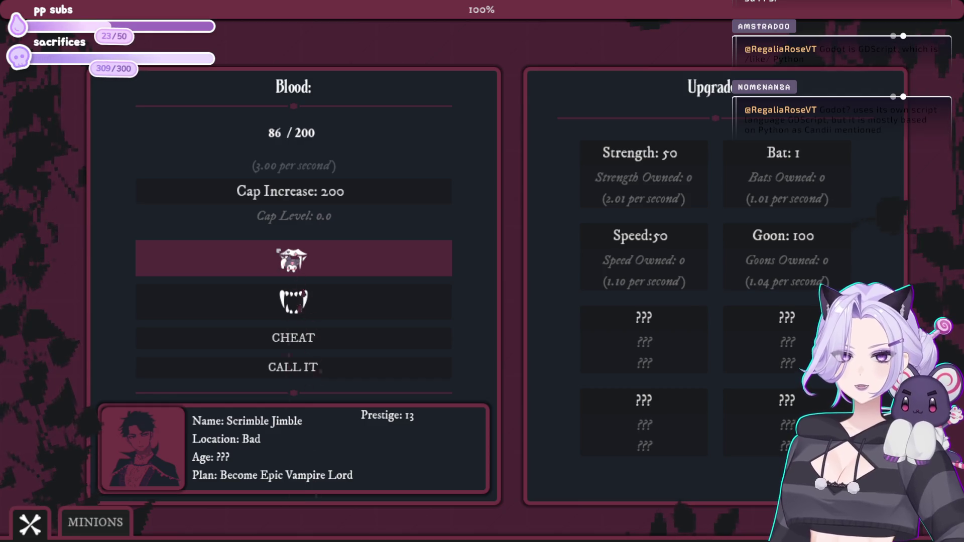
click(806, 155)
click(695, 241)
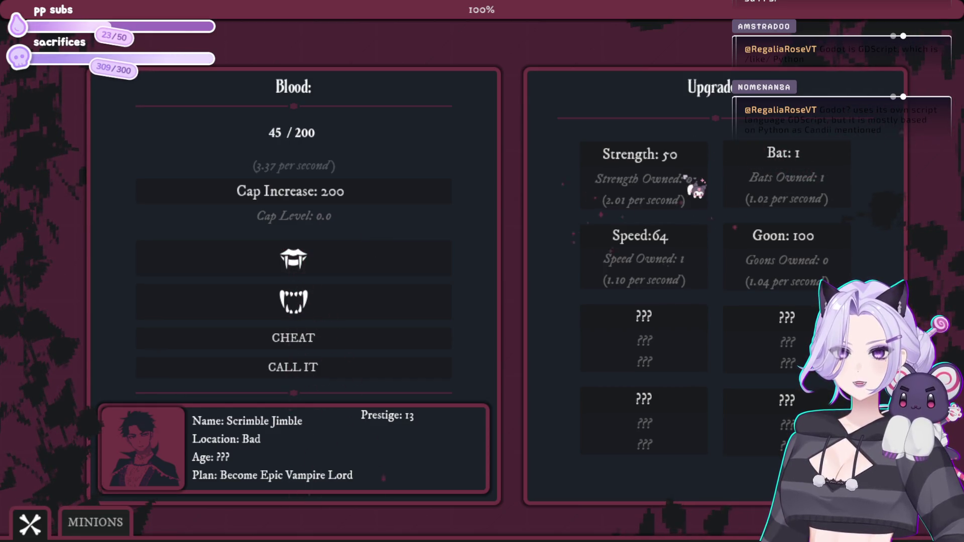
click(798, 155)
click(798, 155)
click(798, 156)
click(798, 155)
click(798, 156)
click(798, 156)
click(798, 157)
click(794, 155)
click(793, 155)
click(793, 155)
click(794, 154)
click(794, 154)
click(793, 155)
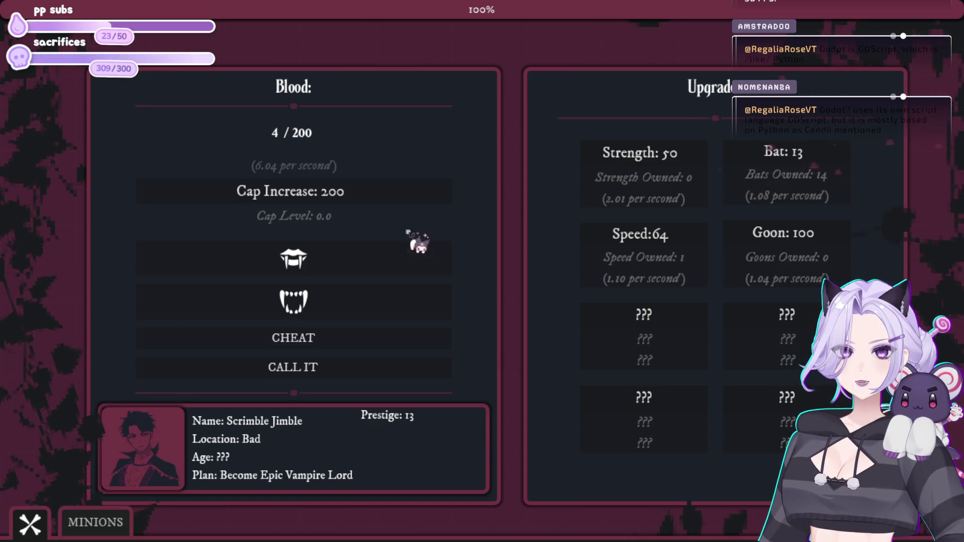
- Bite for extra blood and raise the blood cap to 2.00K
click(372, 251)
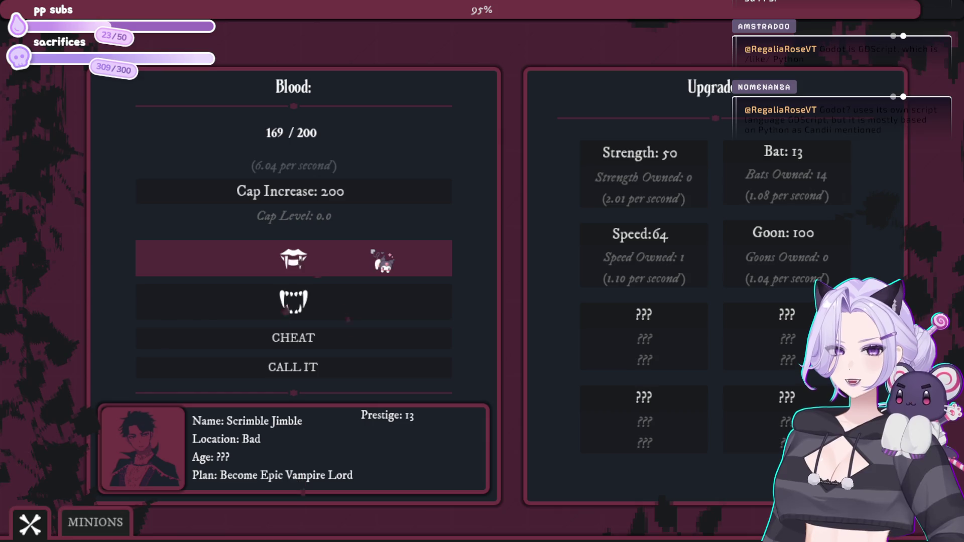
click(383, 261)
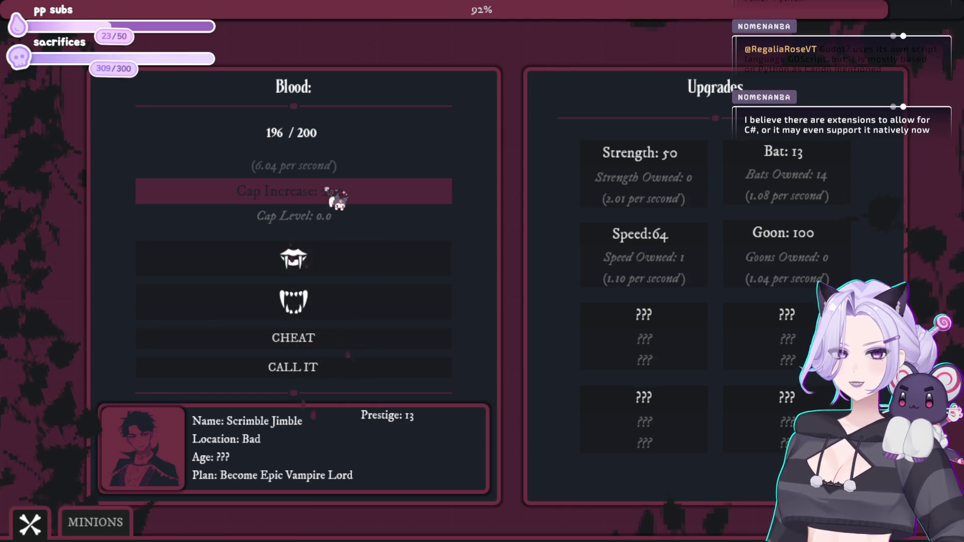
click(335, 198)
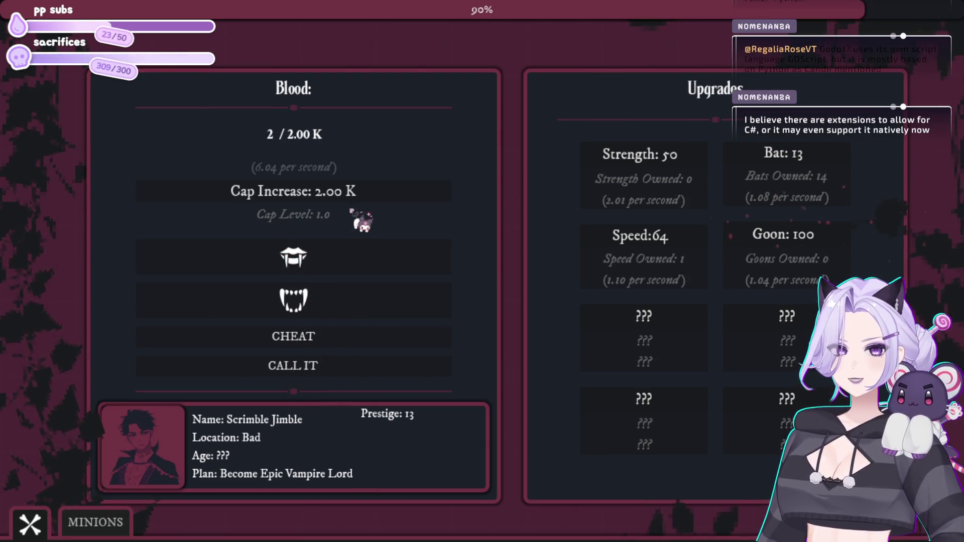
click(366, 258)
click(367, 258)
click(367, 258)
click(367, 259)
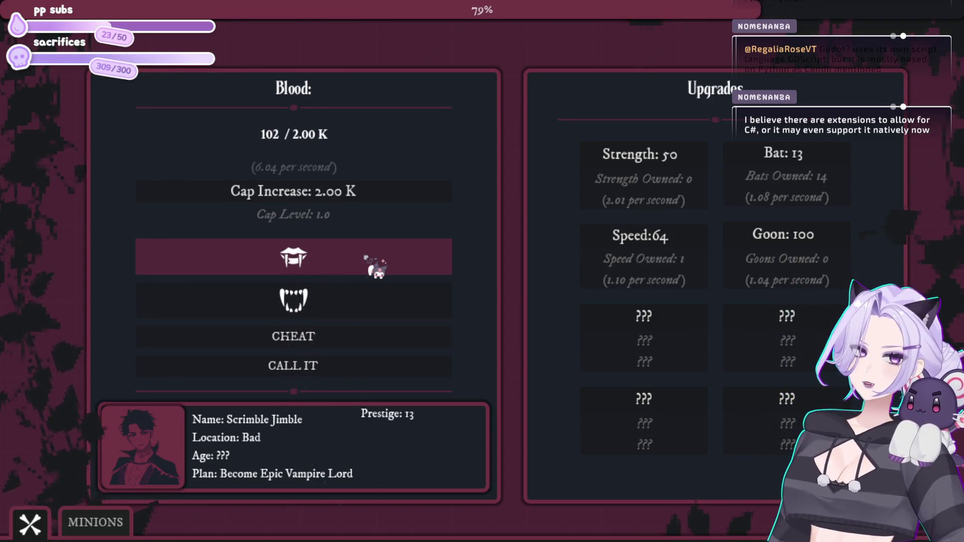
click(366, 258)
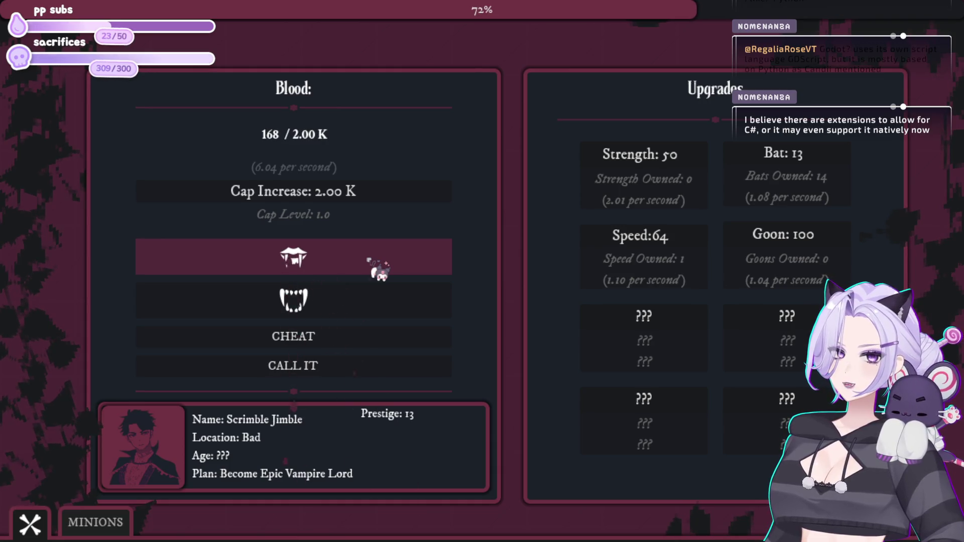
- Buy the first and second Goons while biting for blood
click(793, 251)
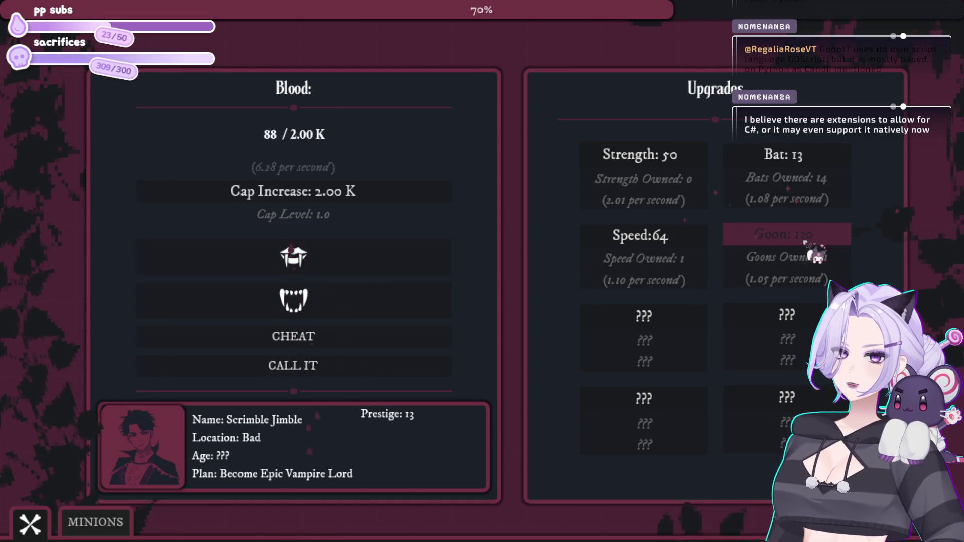
click(261, 242)
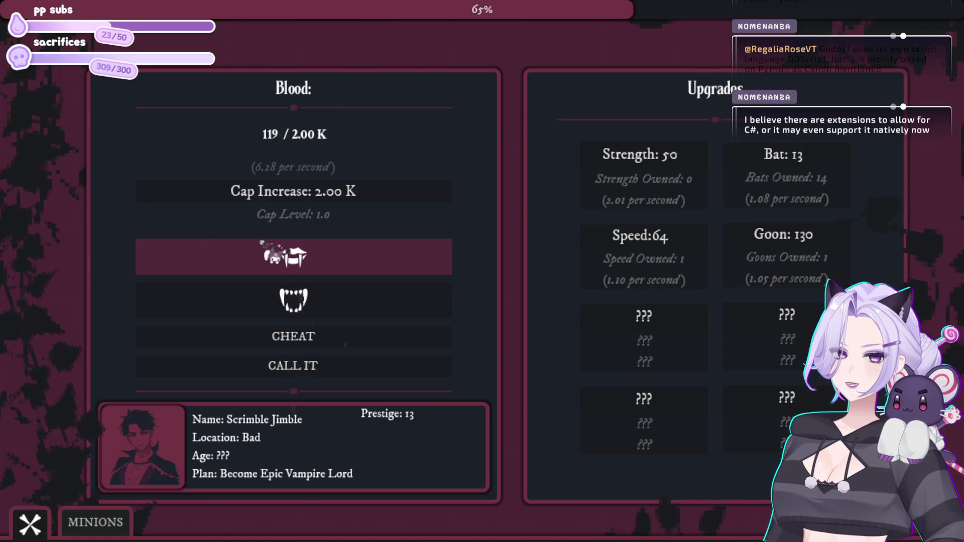
click(798, 240)
click(258, 271)
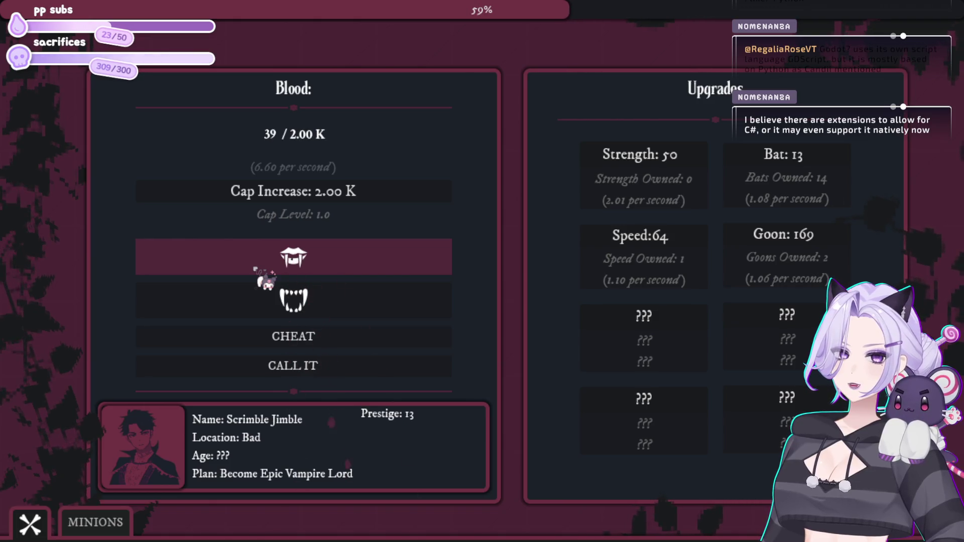
click(256, 270)
click(255, 269)
click(256, 270)
click(255, 270)
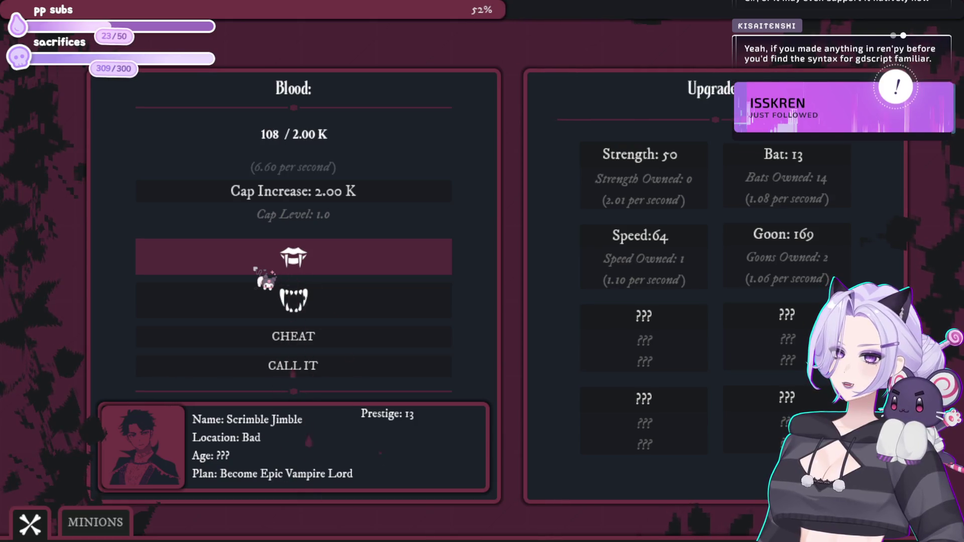
click(256, 270)
- Bite repeatedly and spend the gathered blood on three more Bats
click(256, 270)
click(255, 270)
click(256, 270)
click(255, 270)
click(256, 270)
click(256, 270)
click(255, 270)
click(256, 270)
click(256, 270)
click(810, 159)
click(810, 159)
click(810, 159)
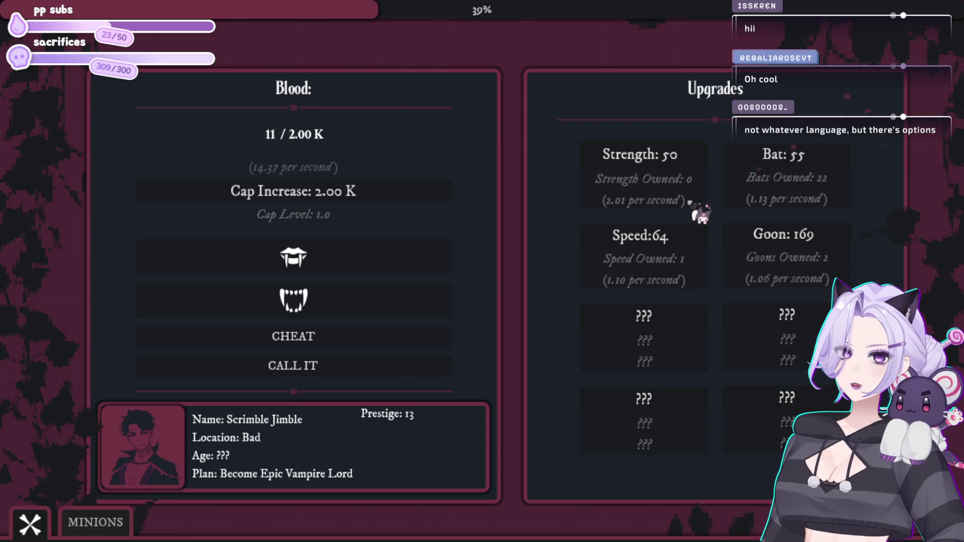
- Buy a second Speed upgrade, then unlock Wayward Soul for 100 blood in Minions
click(271, 261)
click(276, 266)
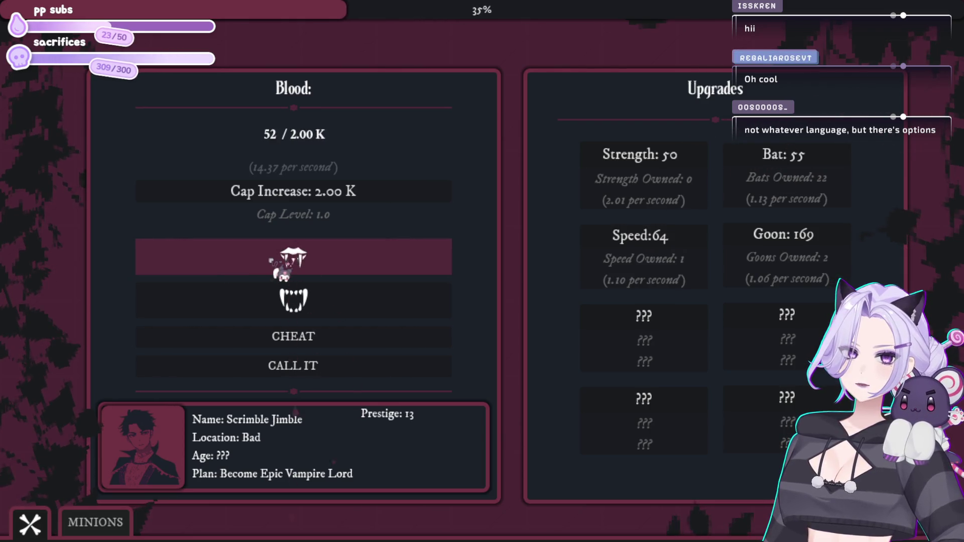
click(695, 261)
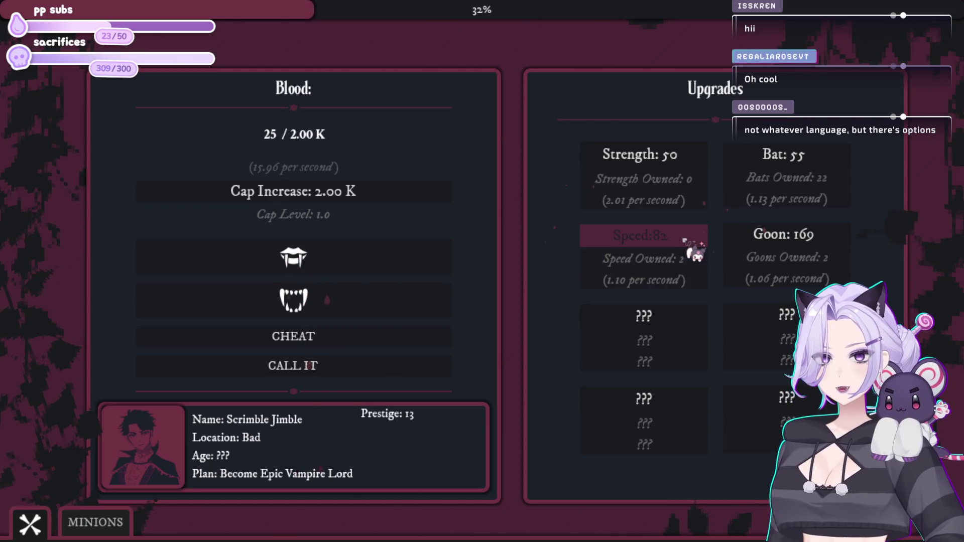
click(361, 260)
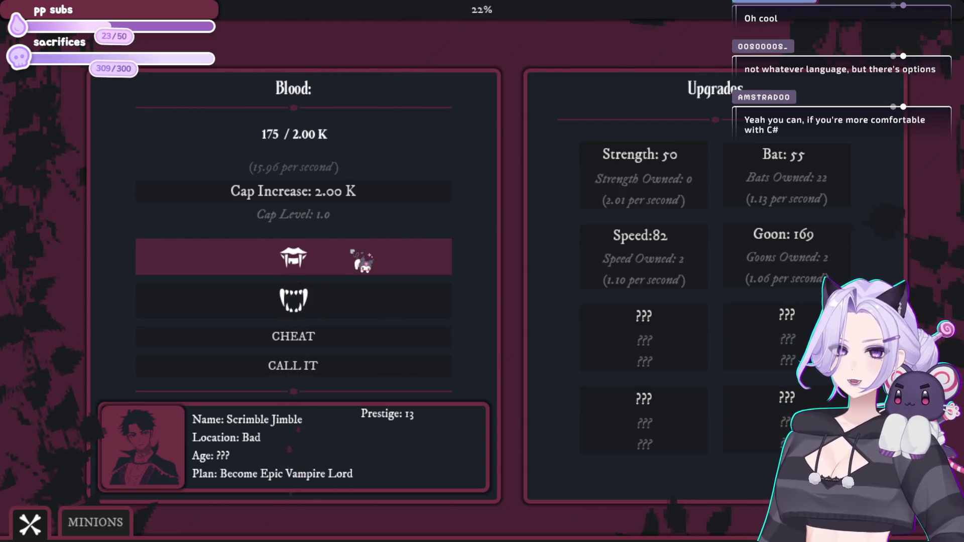
click(112, 520)
click(298, 441)
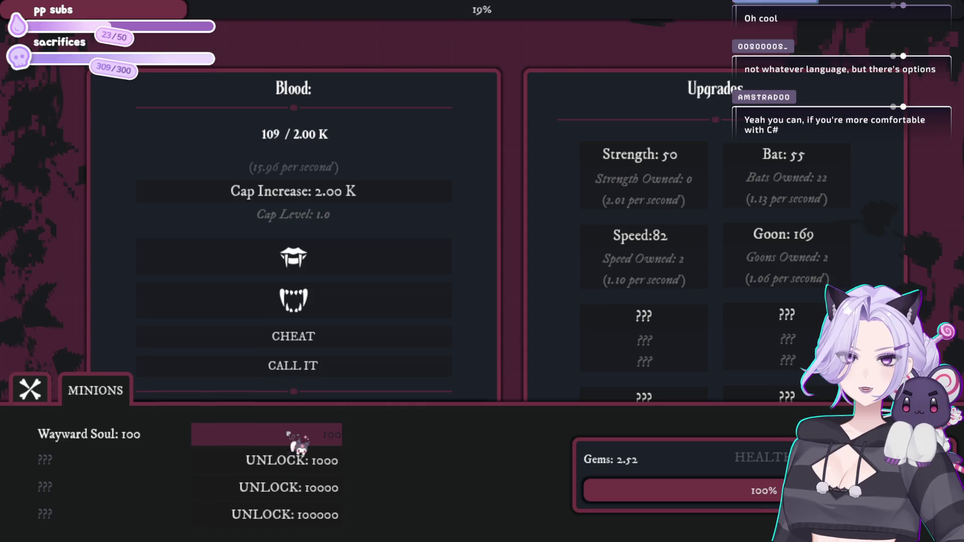
- Buy another Wayward Soul for 100 blood and one more Bat before the night ends
click(348, 272)
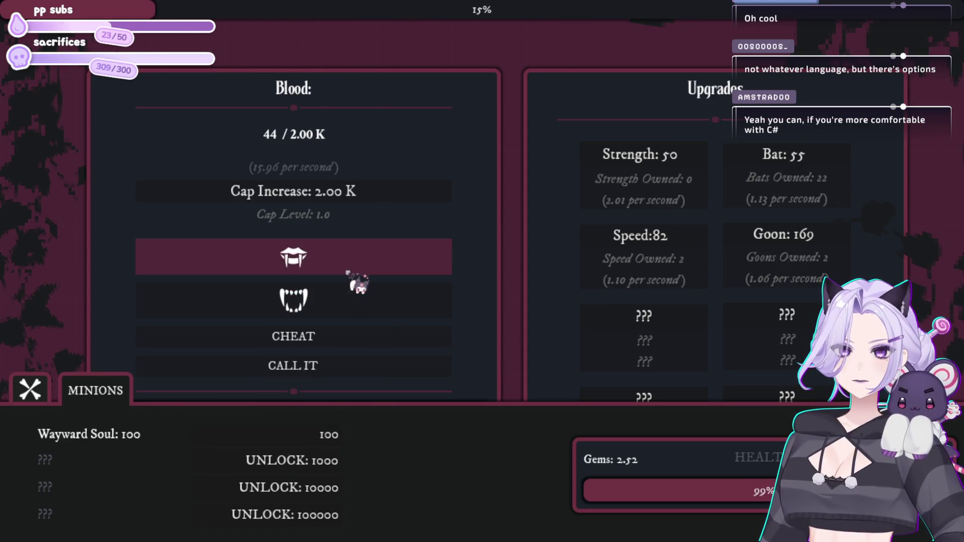
click(309, 437)
click(341, 269)
click(340, 268)
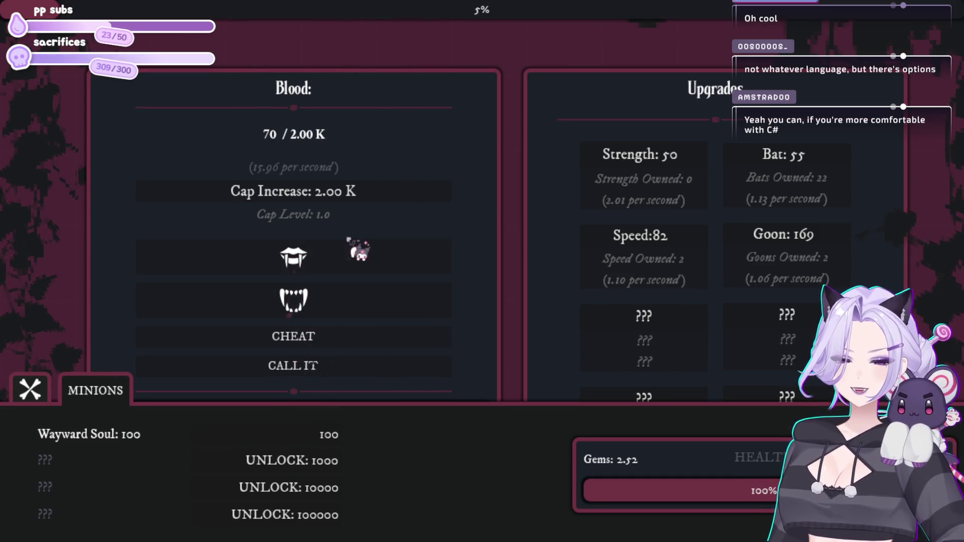
click(786, 171)
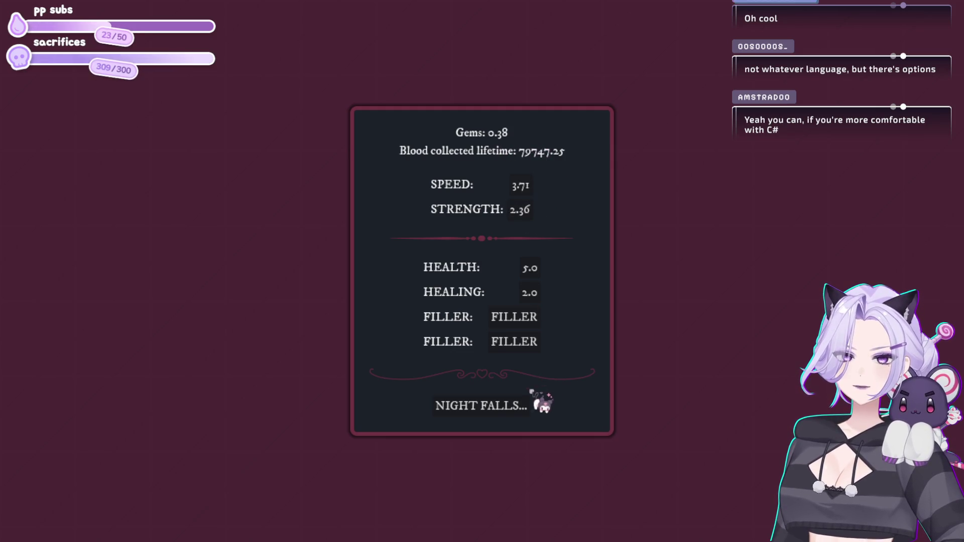
- Start the prestige-14 night and buy a first batch of Bats
click(522, 405)
click(318, 255)
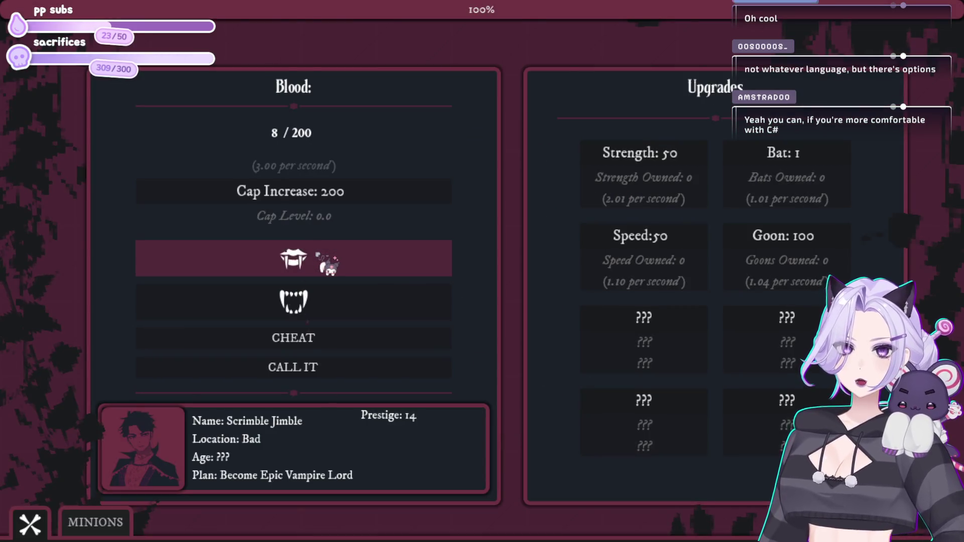
click(327, 264)
click(844, 161)
click(845, 162)
click(846, 162)
click(839, 159)
click(843, 161)
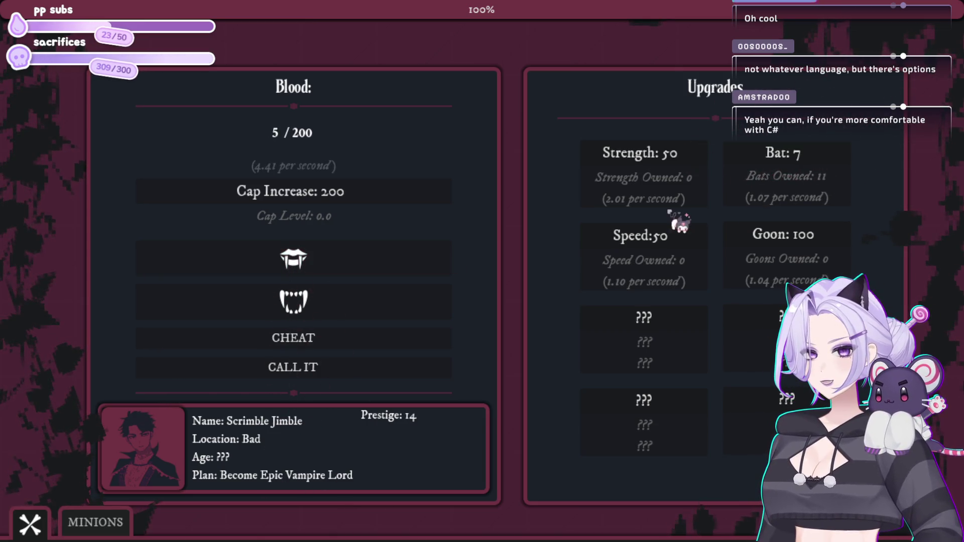
- Bite for more blood, raise Bats Owned to 15, and bring up the Minions panel
click(449, 266)
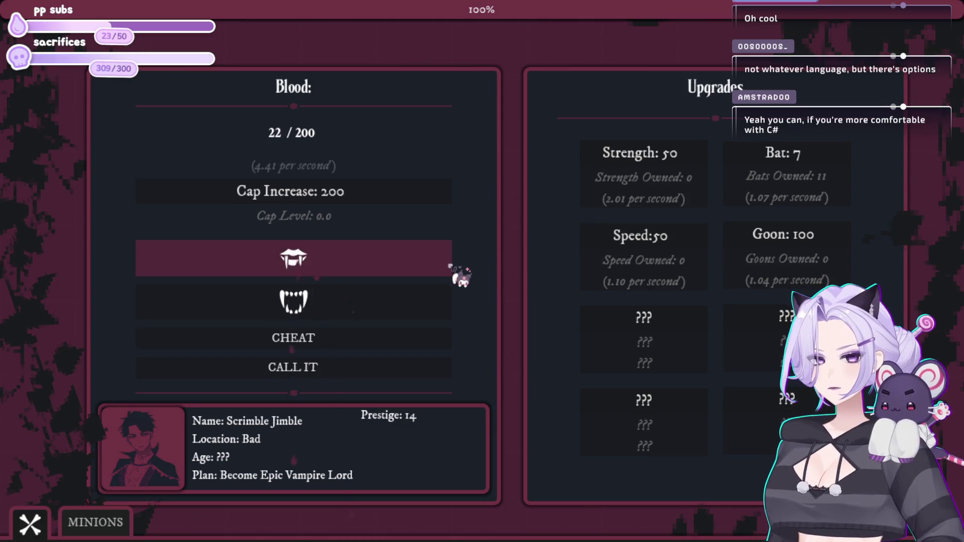
click(449, 266)
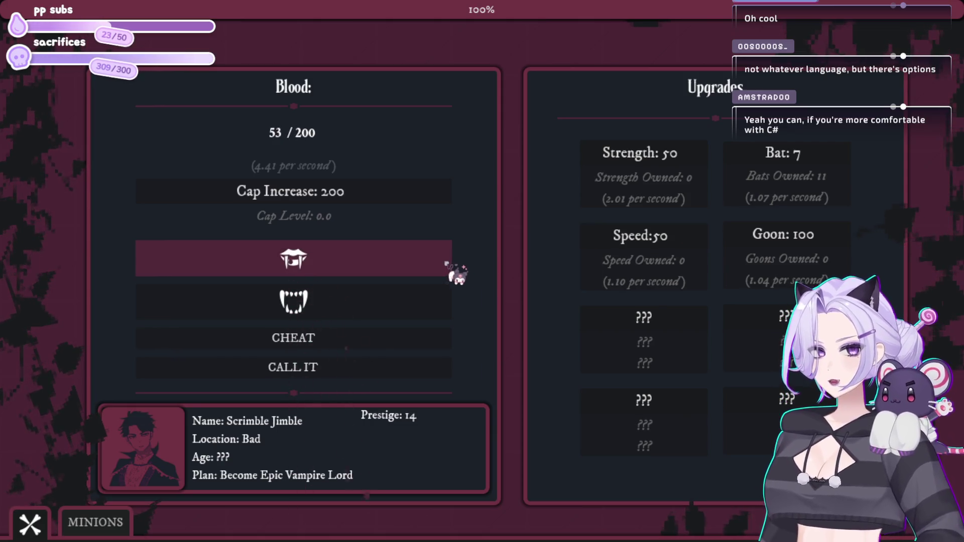
click(449, 266)
click(446, 266)
click(443, 266)
click(441, 270)
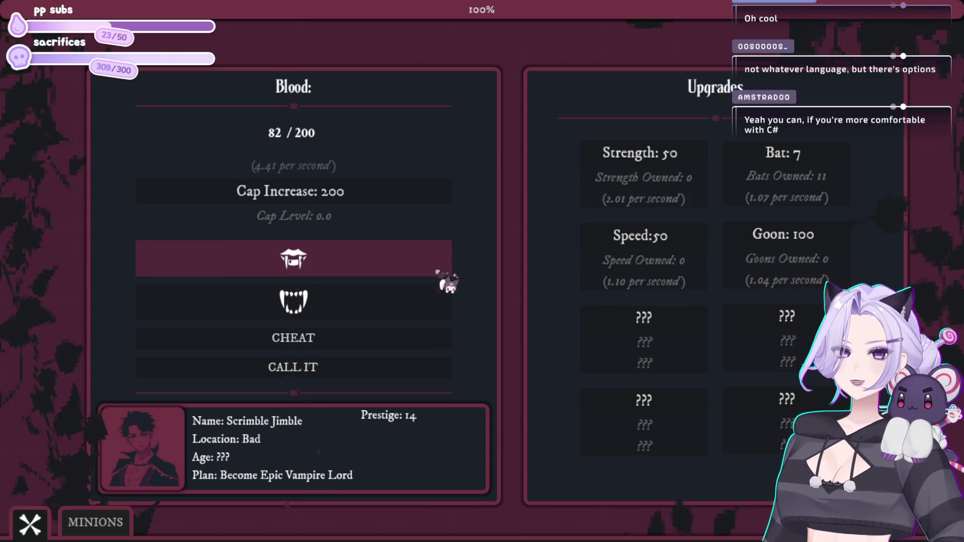
click(441, 271)
click(440, 272)
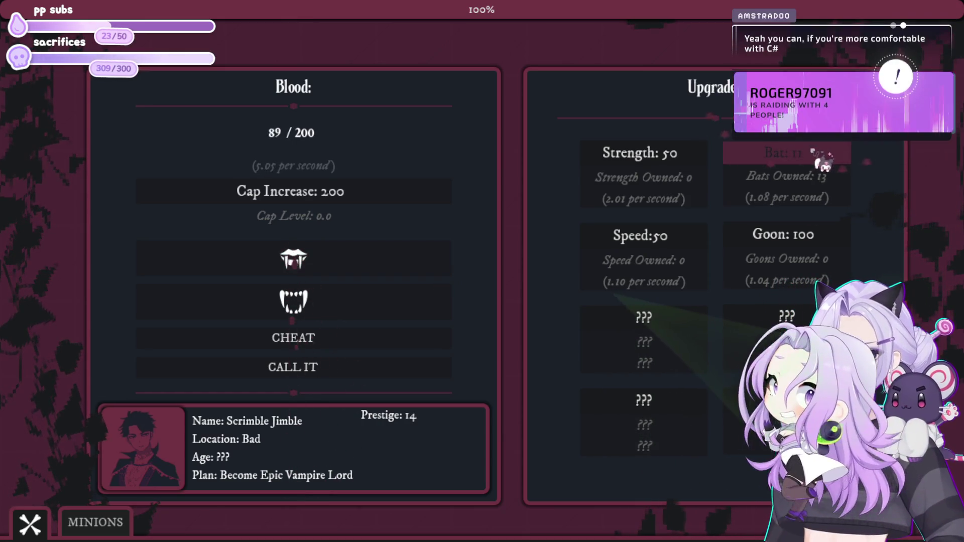
click(448, 265)
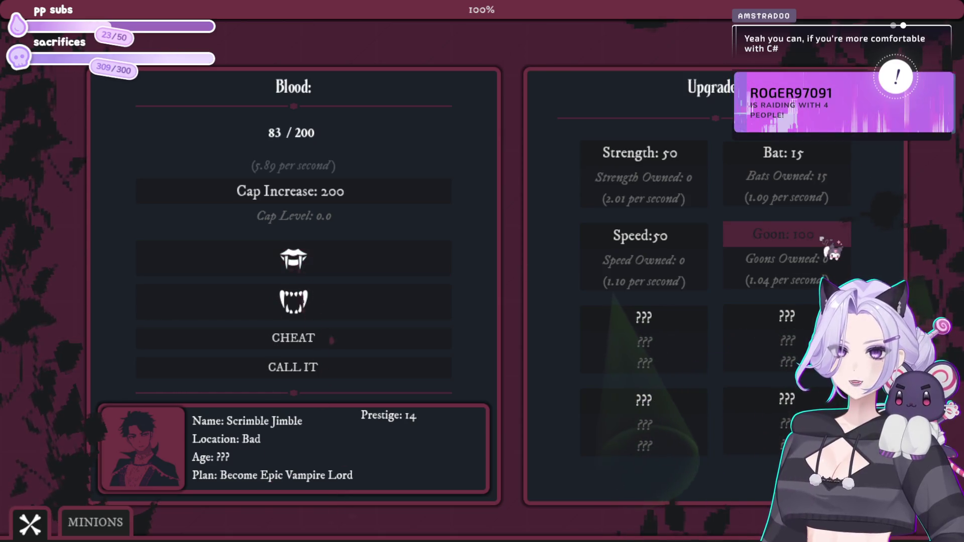
click(346, 255)
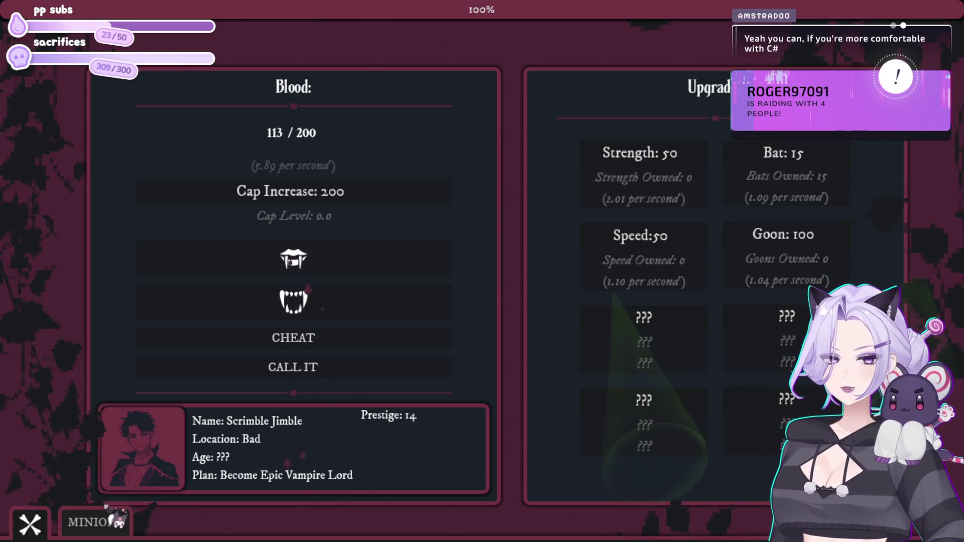
click(112, 512)
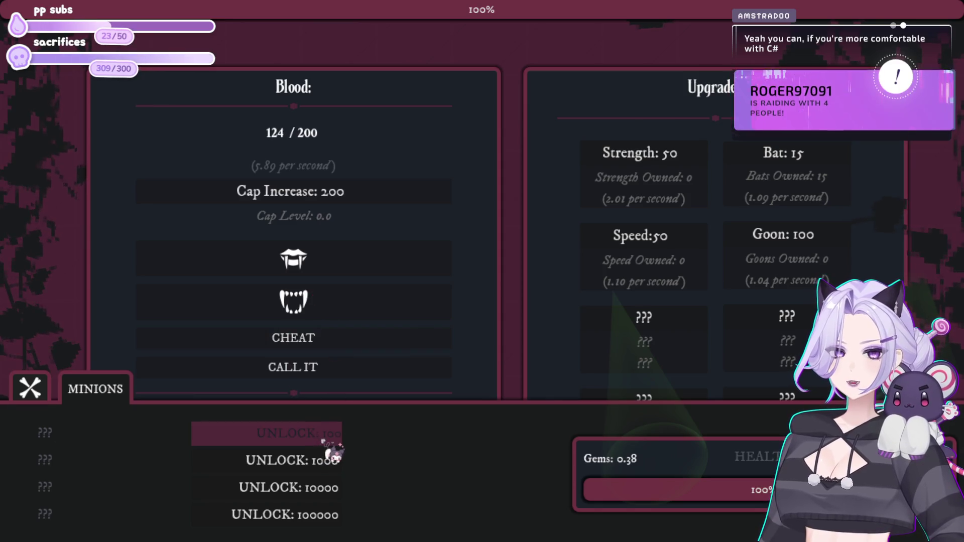
- Unlock the Wayward Soul minion, buy a Bat, and bite repeatedly for blood
click(329, 436)
click(351, 274)
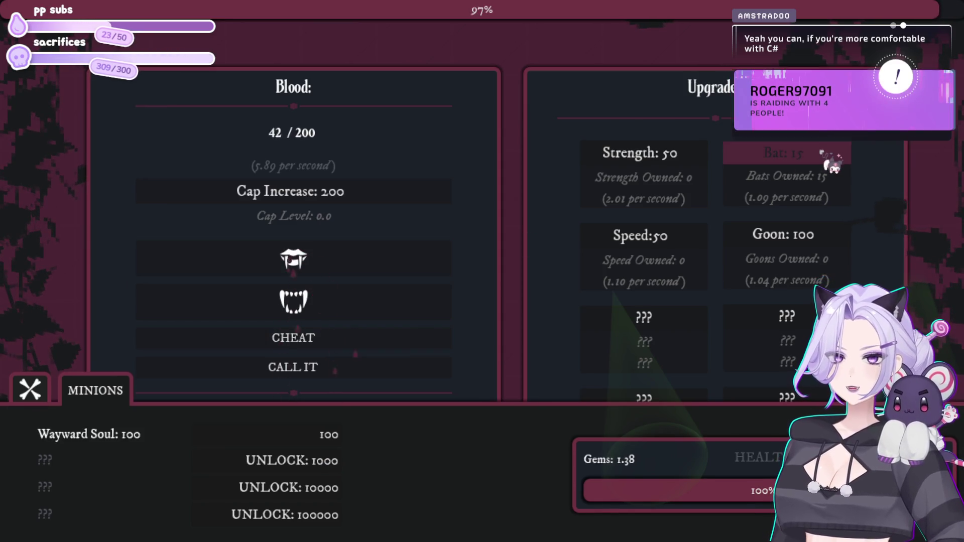
click(821, 160)
click(821, 160)
click(349, 241)
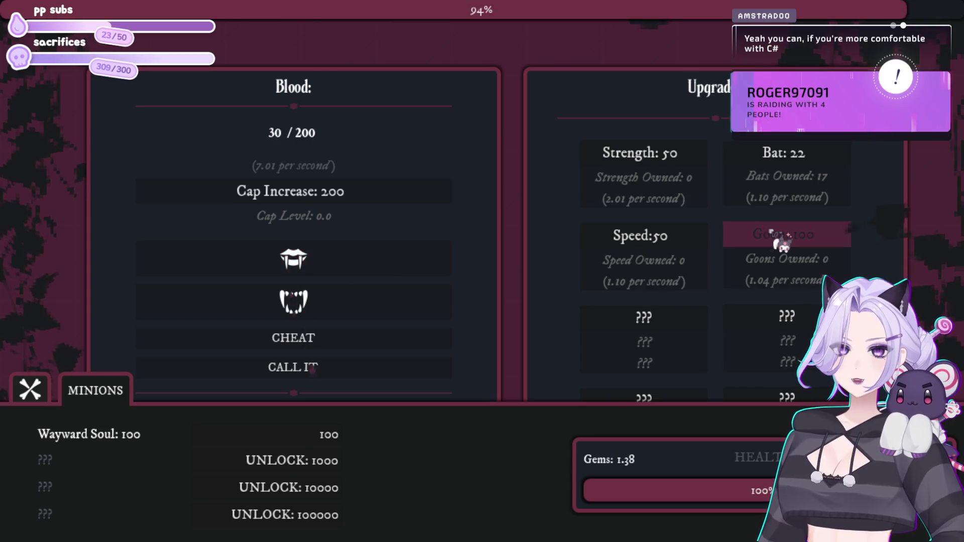
click(371, 258)
click(373, 260)
click(371, 260)
click(372, 259)
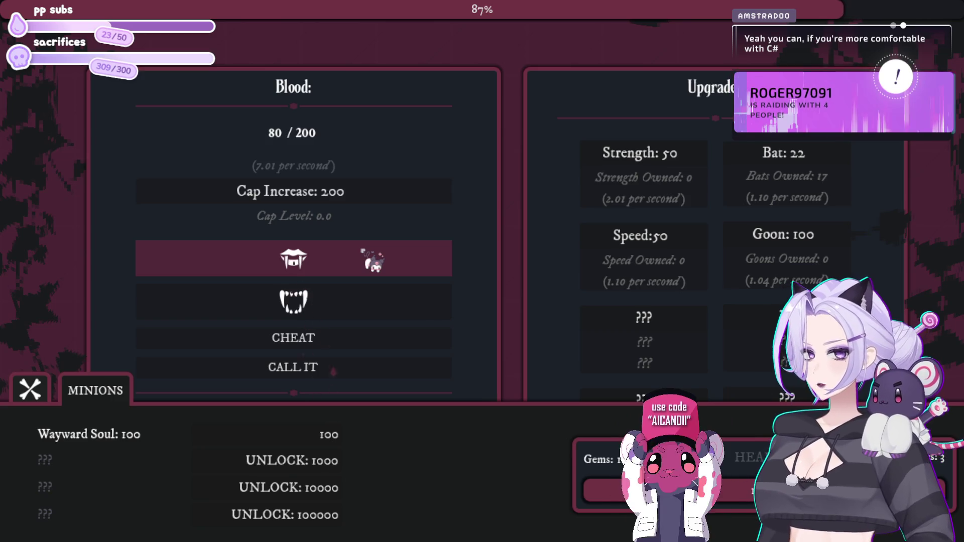
click(372, 260)
click(372, 260)
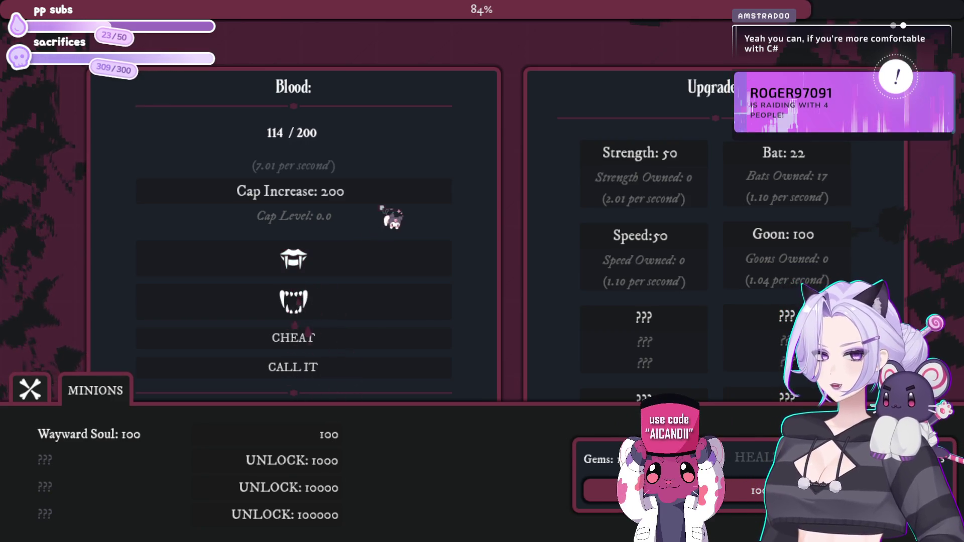
click(351, 260)
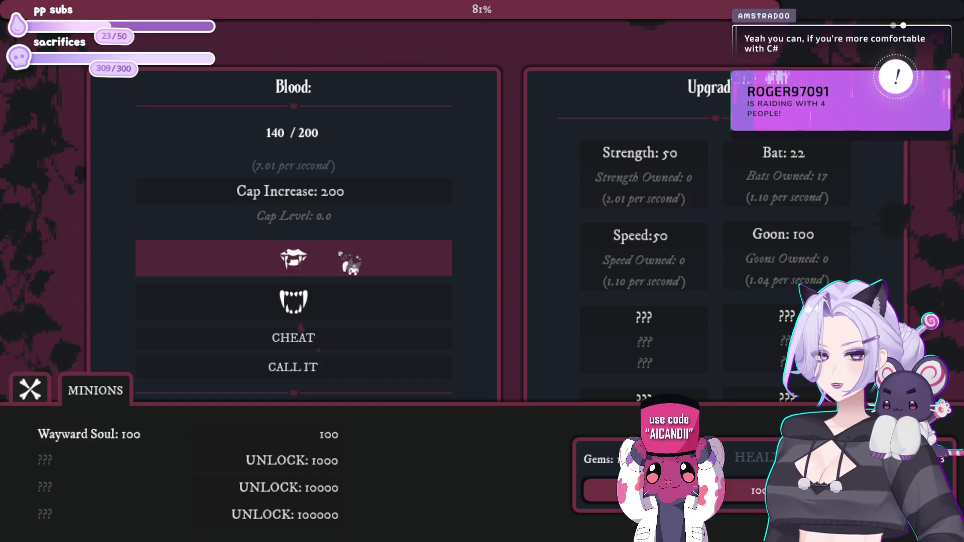
click(350, 262)
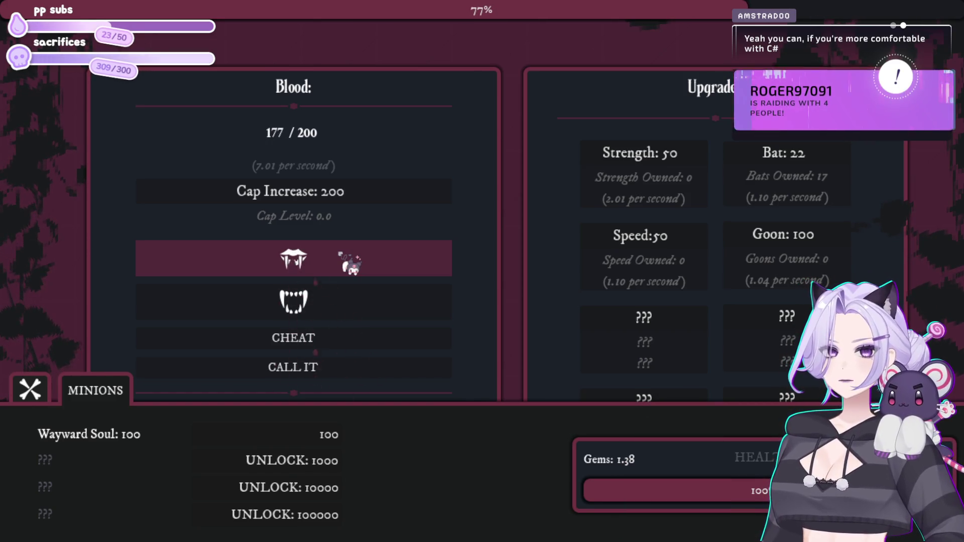
- Raise the blood cap to 2.00 K, buy another Wayward Soul, the first Goon and first Speed
click(350, 262)
click(388, 209)
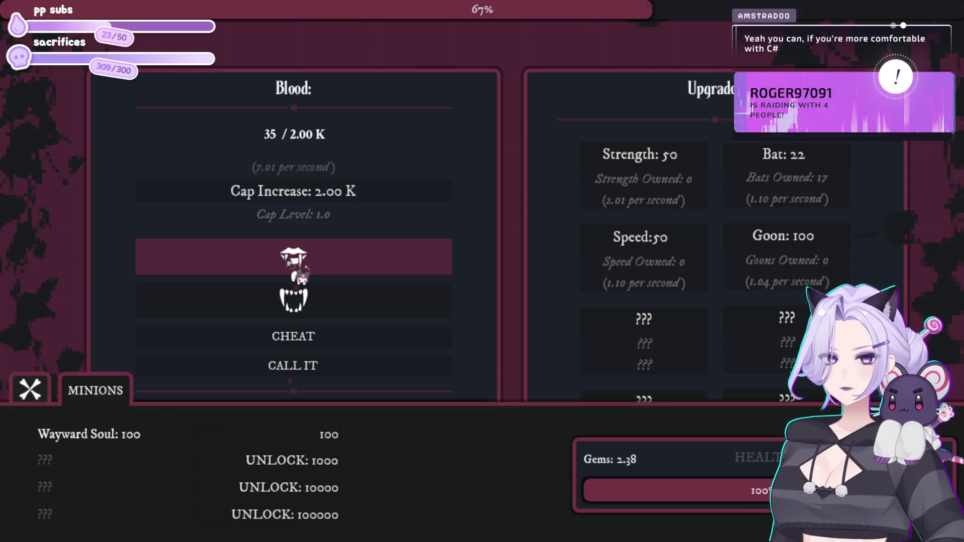
click(300, 274)
click(300, 274)
click(300, 273)
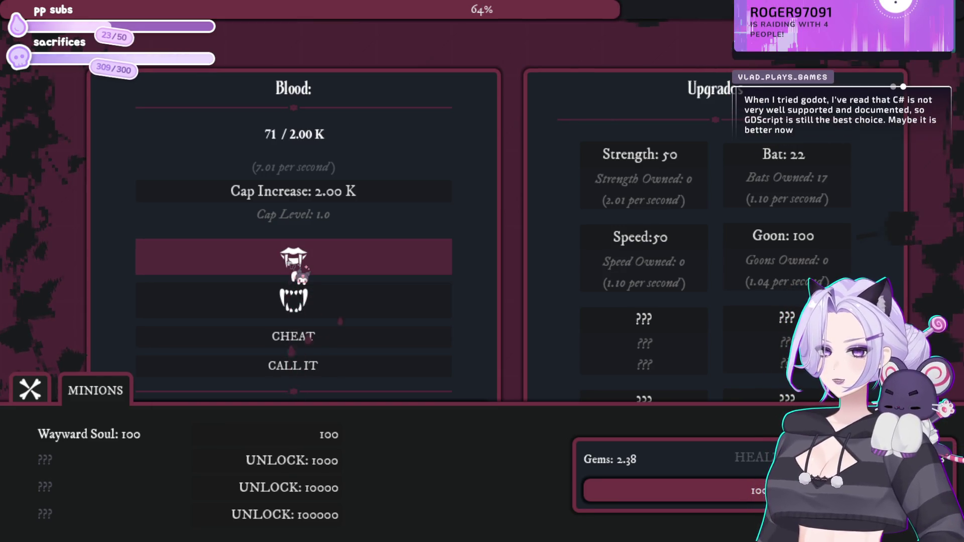
click(749, 244)
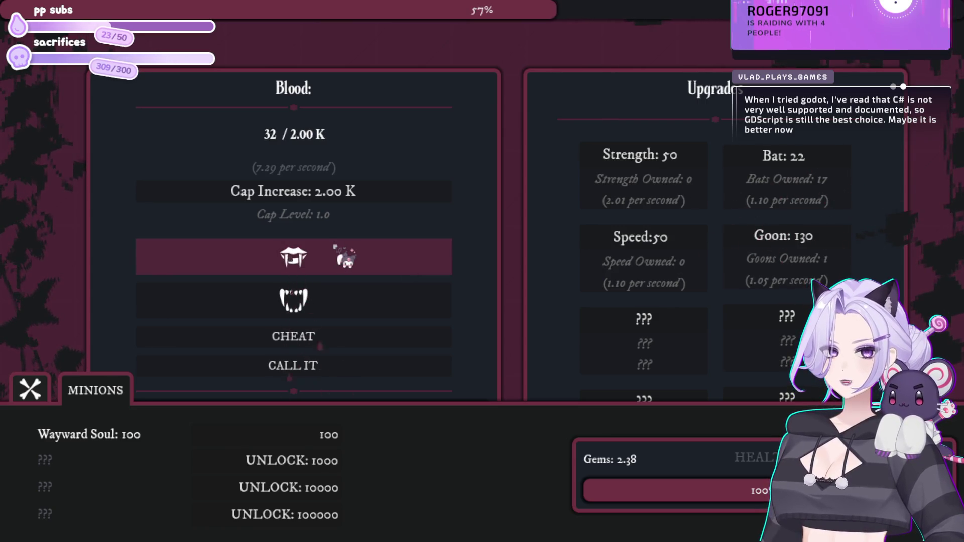
click(621, 245)
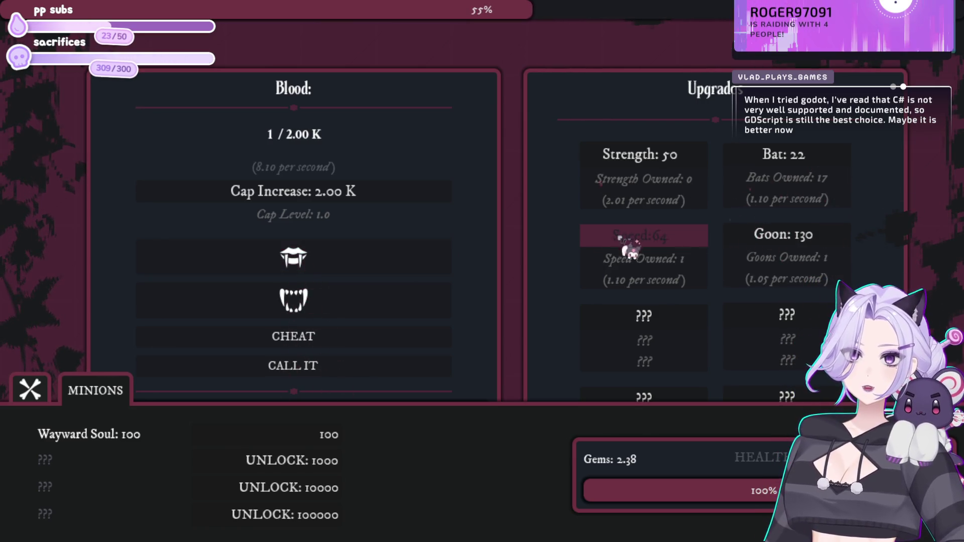
click(329, 260)
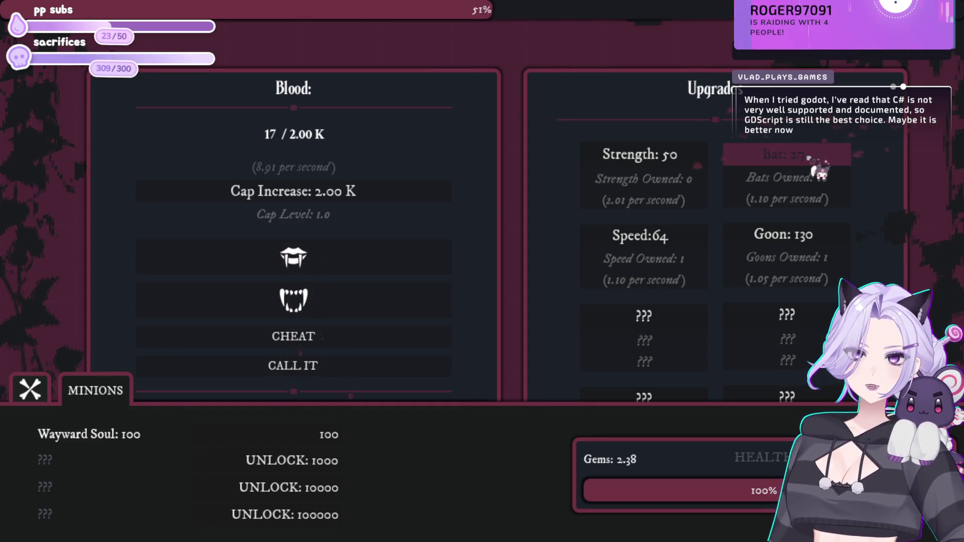
click(334, 262)
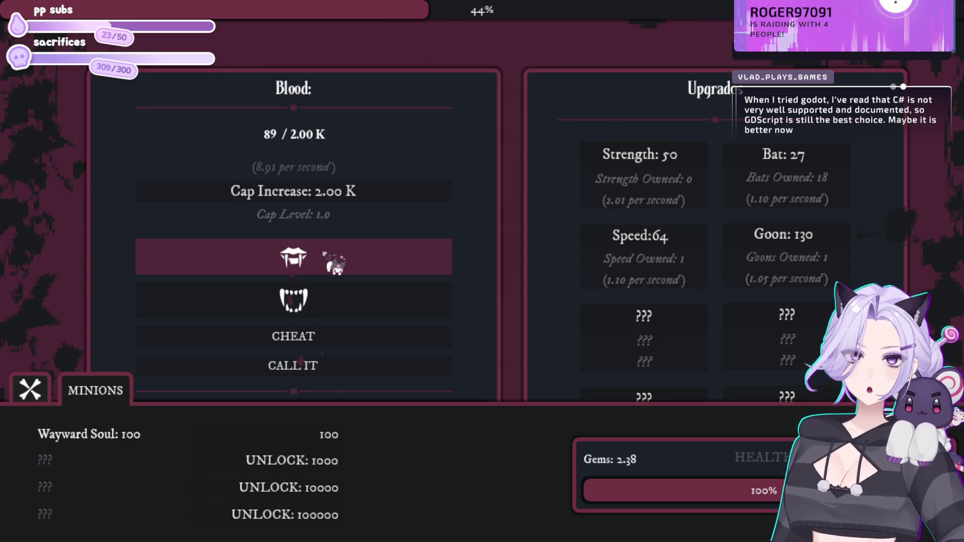
- Buy several more Wayward Souls with blood gathered between bites
click(324, 435)
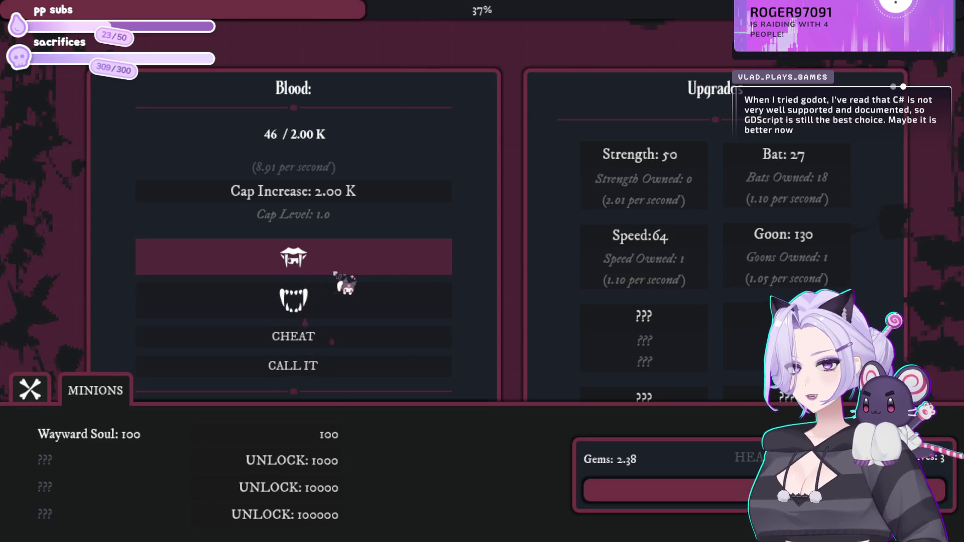
click(334, 273)
click(335, 273)
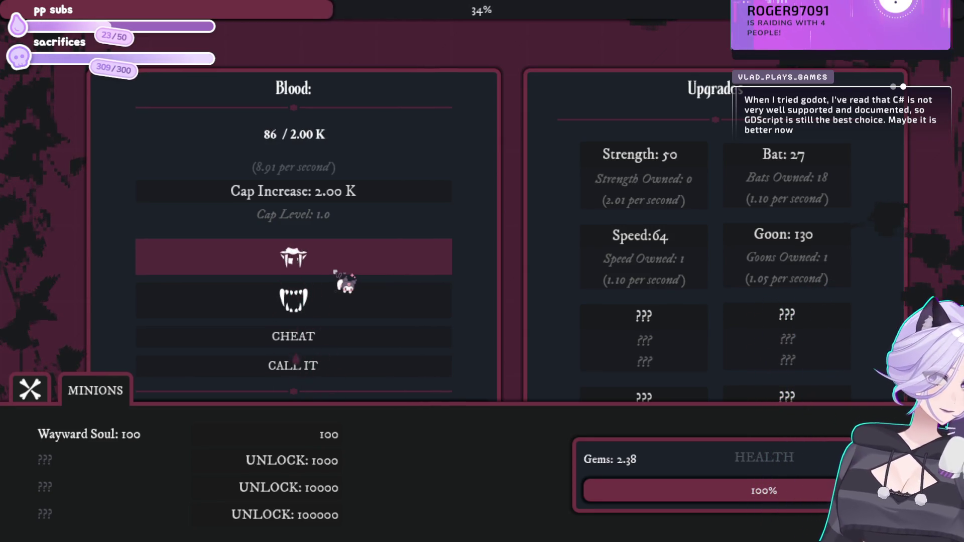
click(329, 433)
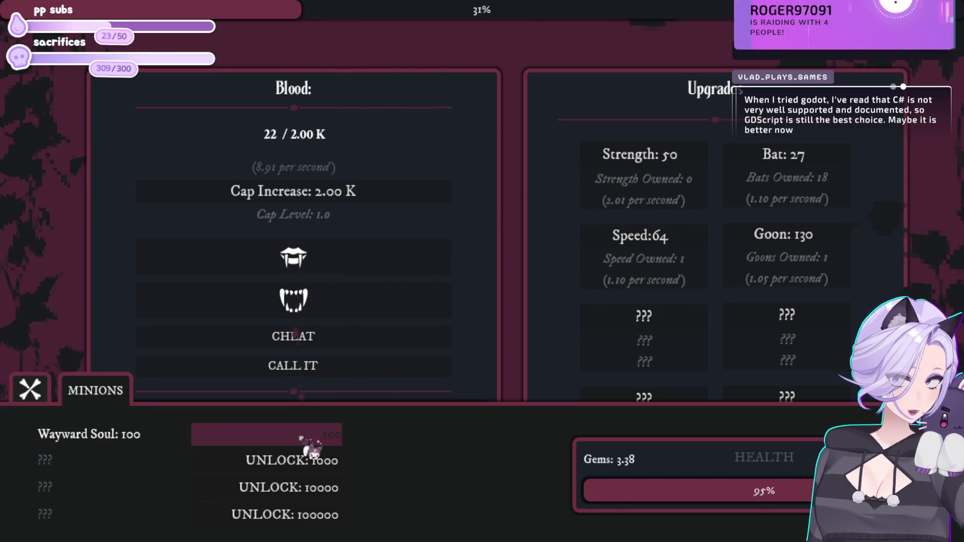
click(370, 267)
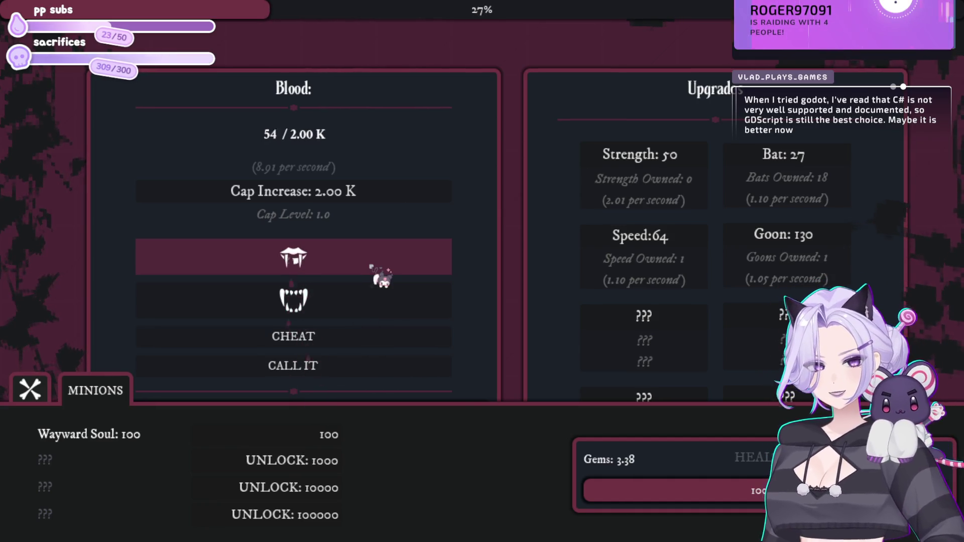
click(370, 267)
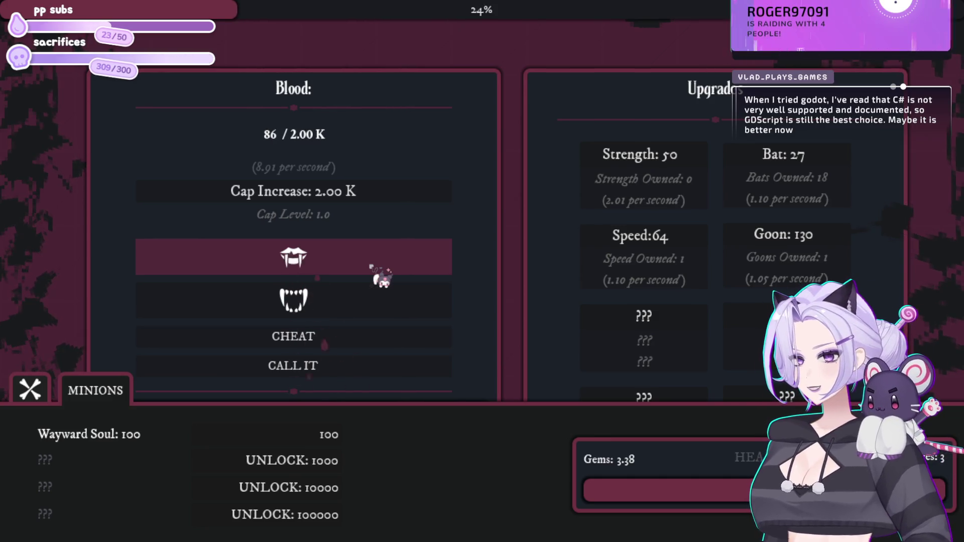
click(369, 266)
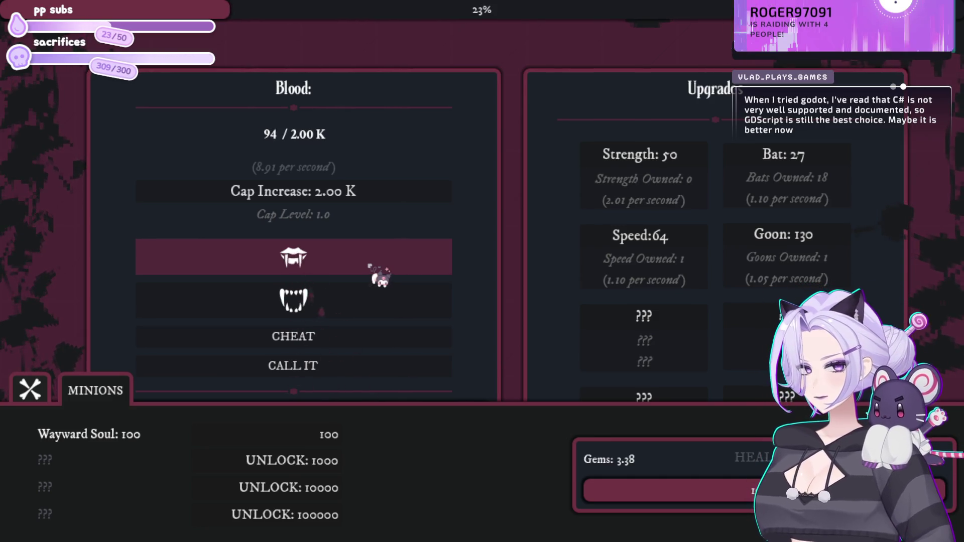
click(340, 439)
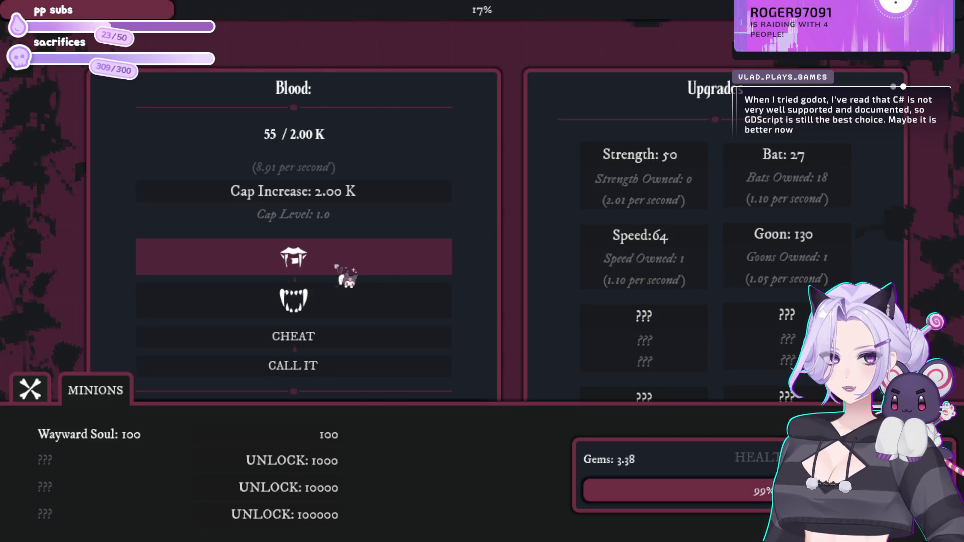
click(338, 267)
click(350, 247)
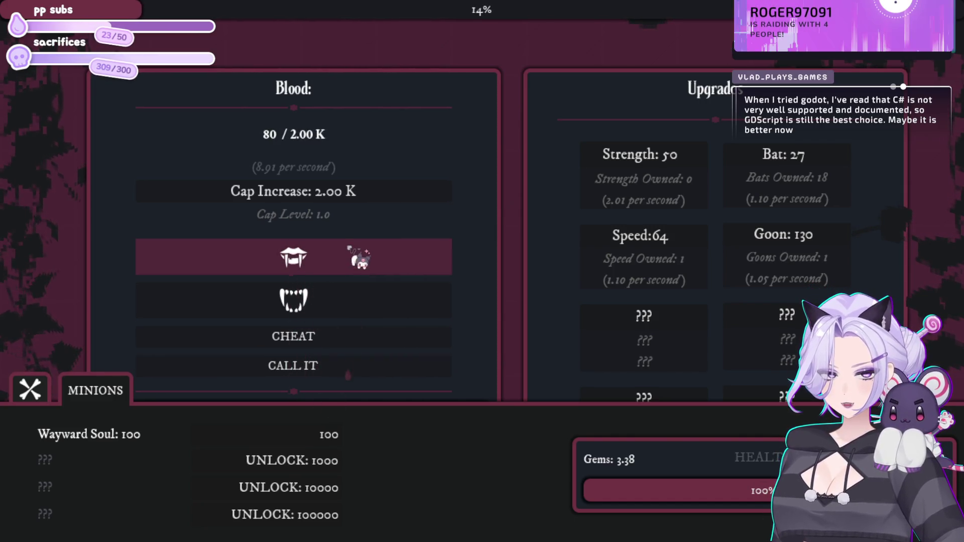
click(351, 248)
click(321, 439)
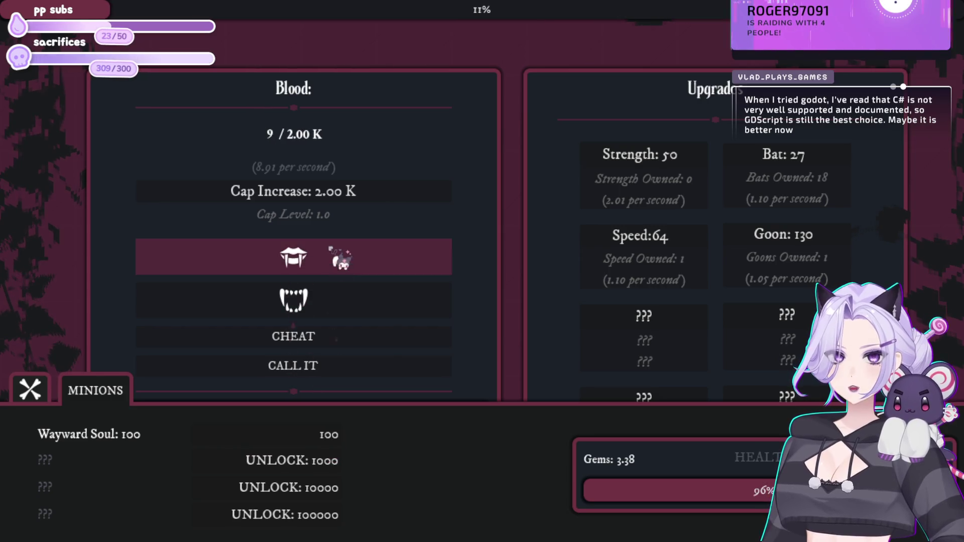
- Raise the Bat count to 20 as the night ends
click(341, 259)
click(836, 168)
click(836, 168)
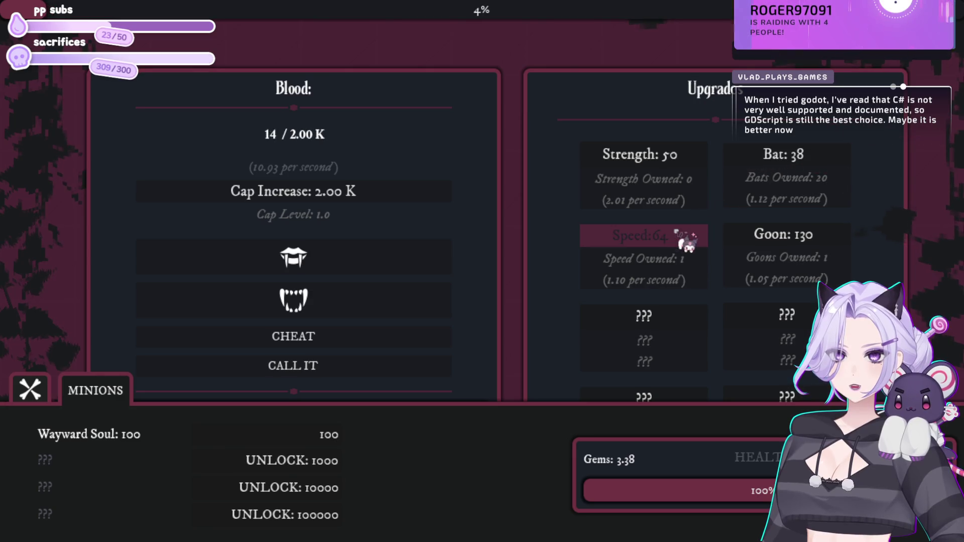
click(387, 253)
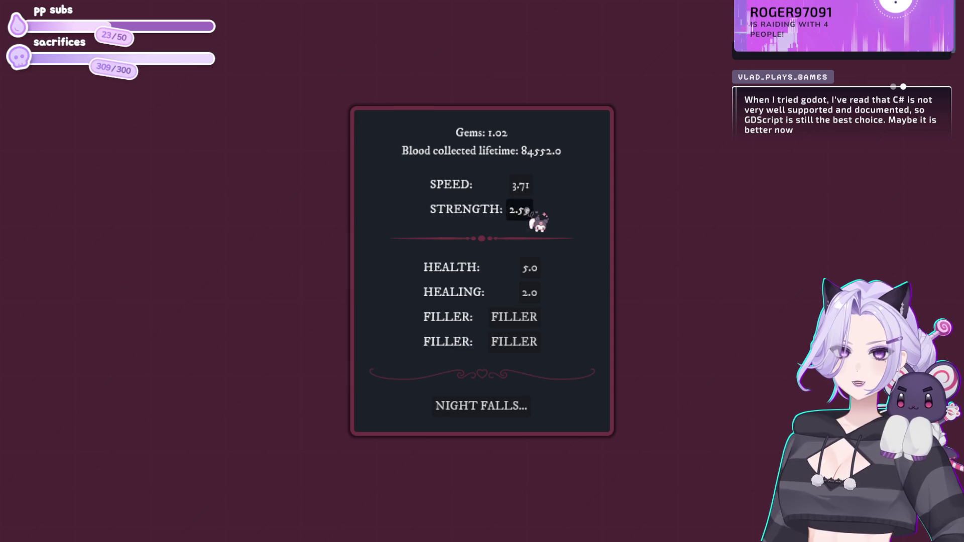
- Start the prestige-16 night, bite for blood, and buy the first few Bats
click(472, 407)
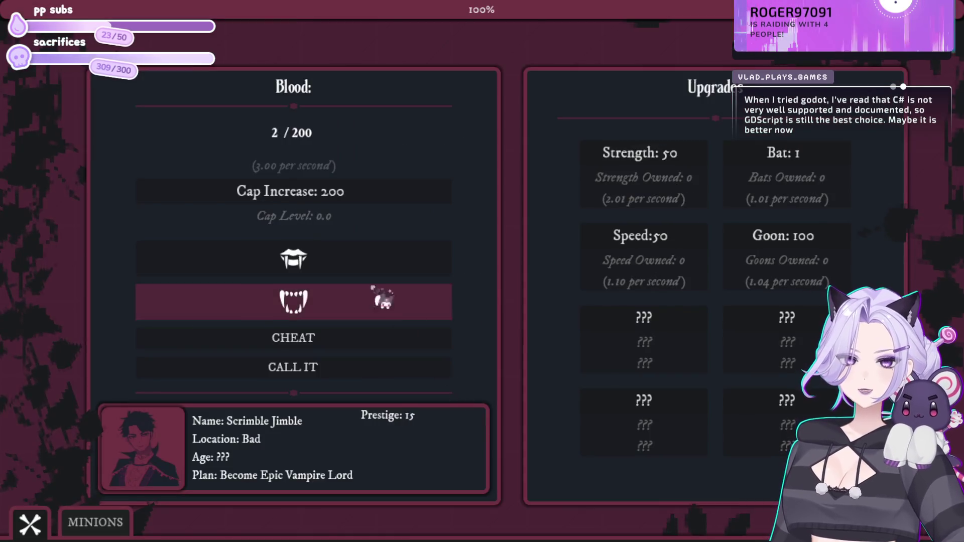
click(369, 265)
click(374, 265)
click(377, 266)
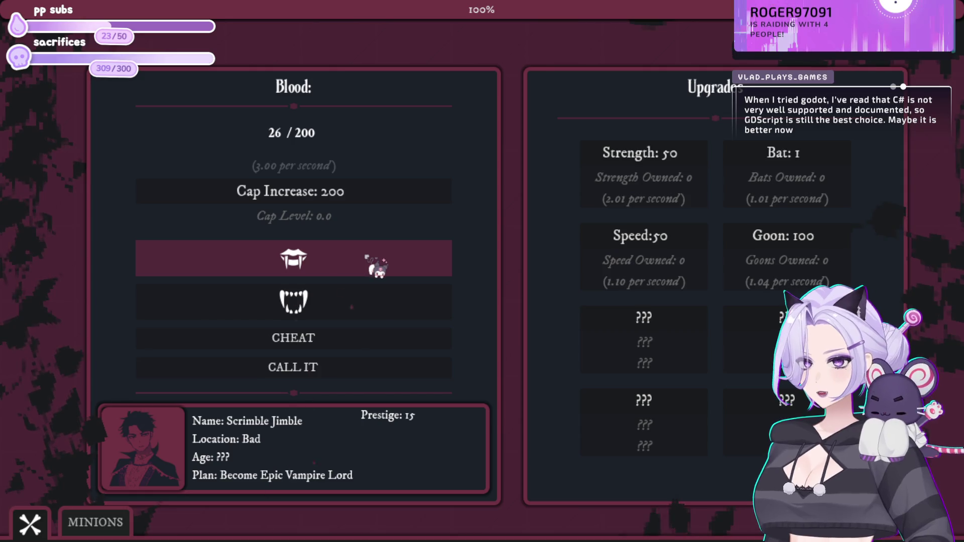
click(379, 268)
click(381, 267)
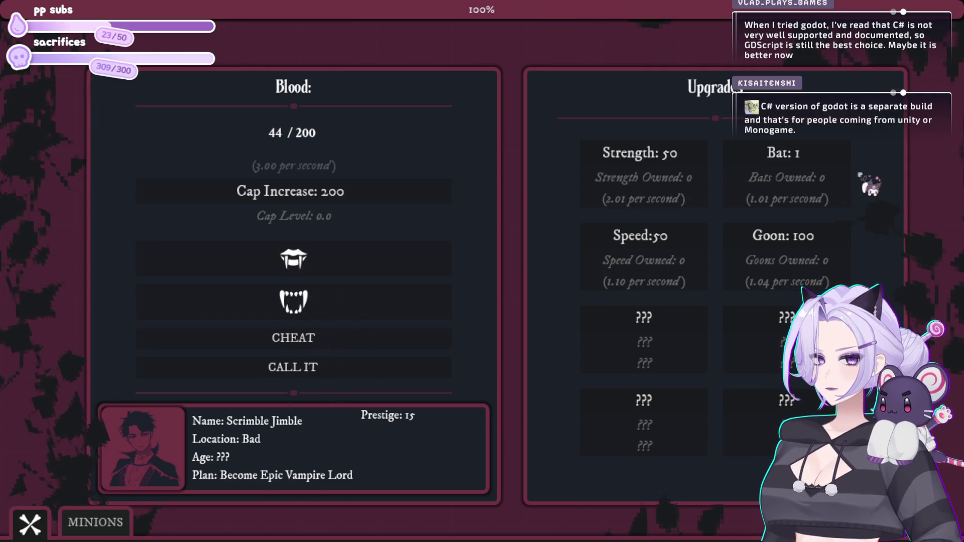
click(799, 173)
click(799, 174)
click(803, 173)
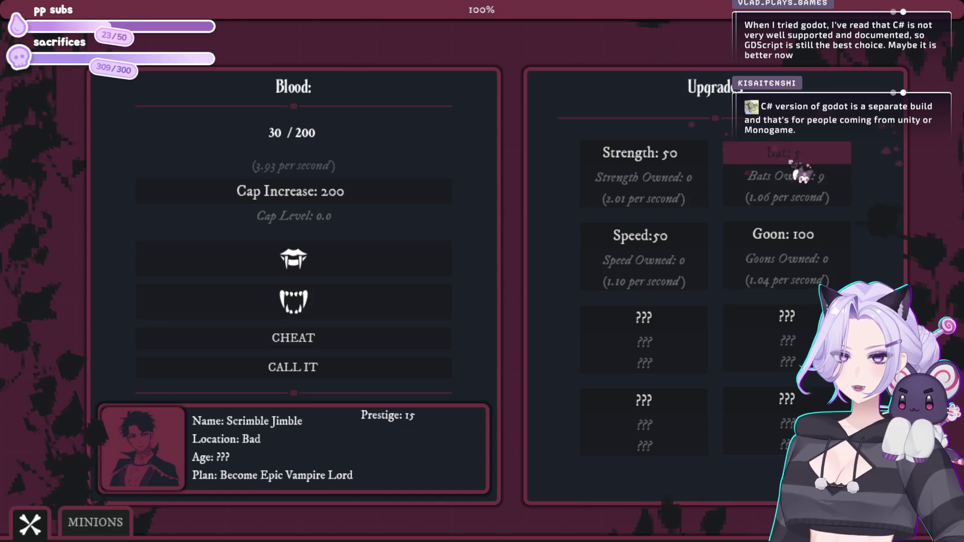
- Buy three Speed upgrades while biting for extra blood
click(405, 261)
click(694, 237)
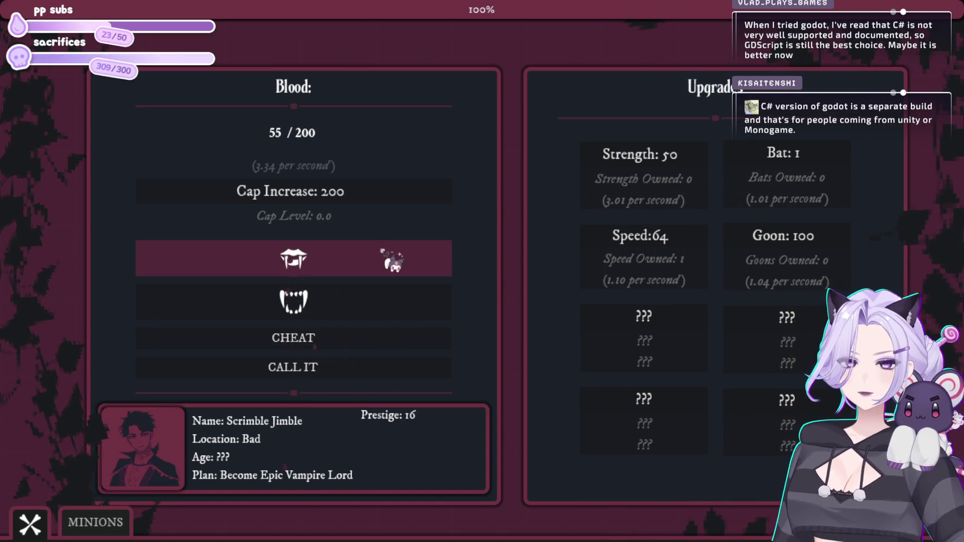
click(698, 256)
click(371, 258)
click(359, 261)
click(358, 260)
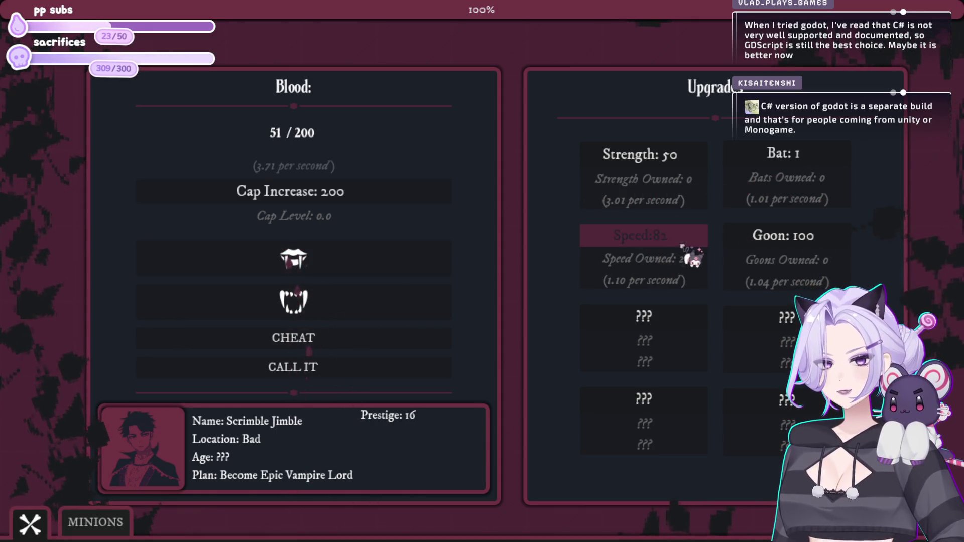
click(355, 259)
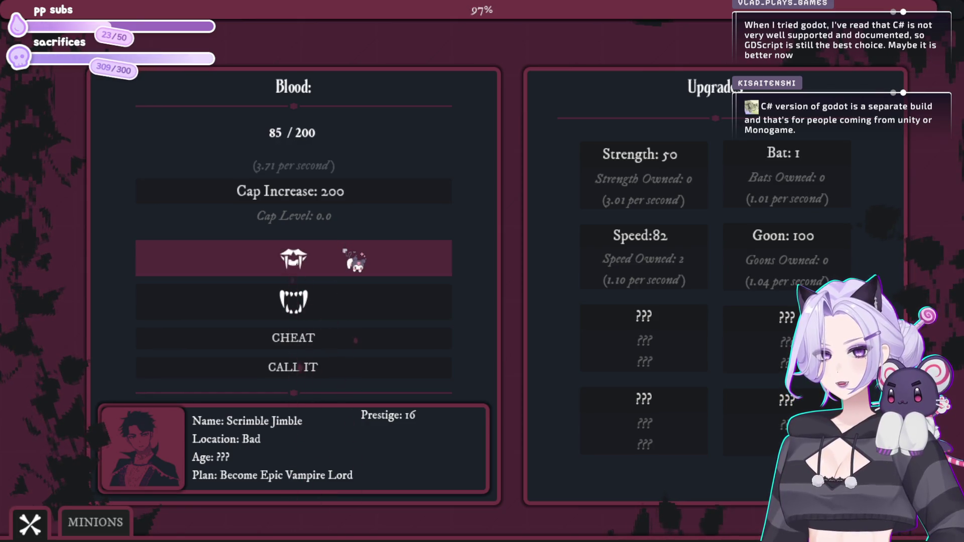
click(354, 260)
click(359, 272)
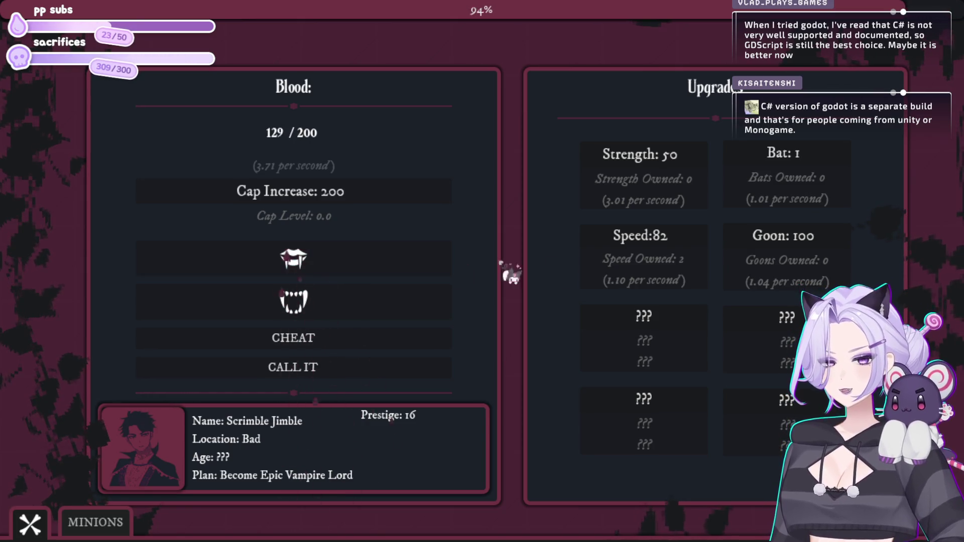
click(635, 267)
click(432, 271)
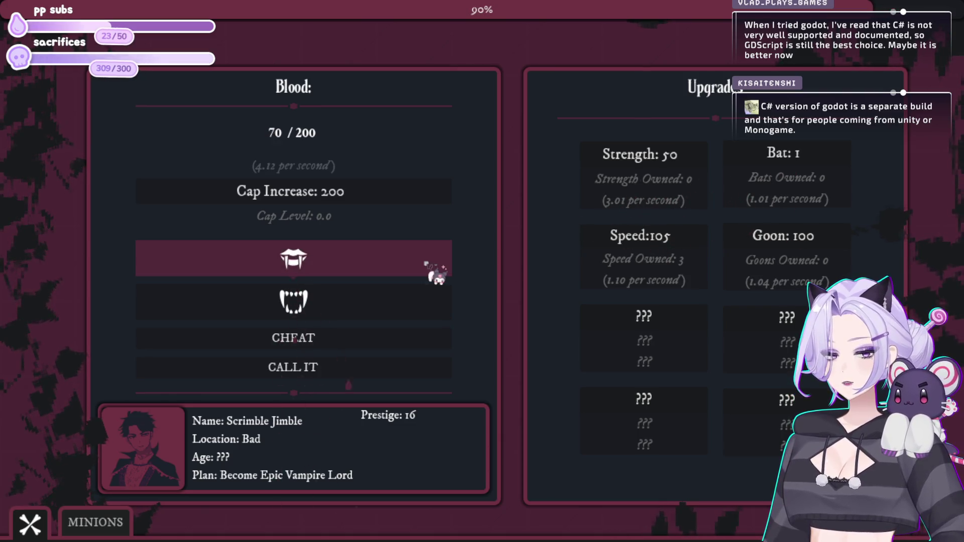
- Spend the blood on Bats, bringing the count up to 17
click(849, 163)
click(849, 163)
click(849, 164)
click(848, 164)
click(846, 165)
click(844, 167)
click(841, 169)
click(840, 169)
click(357, 255)
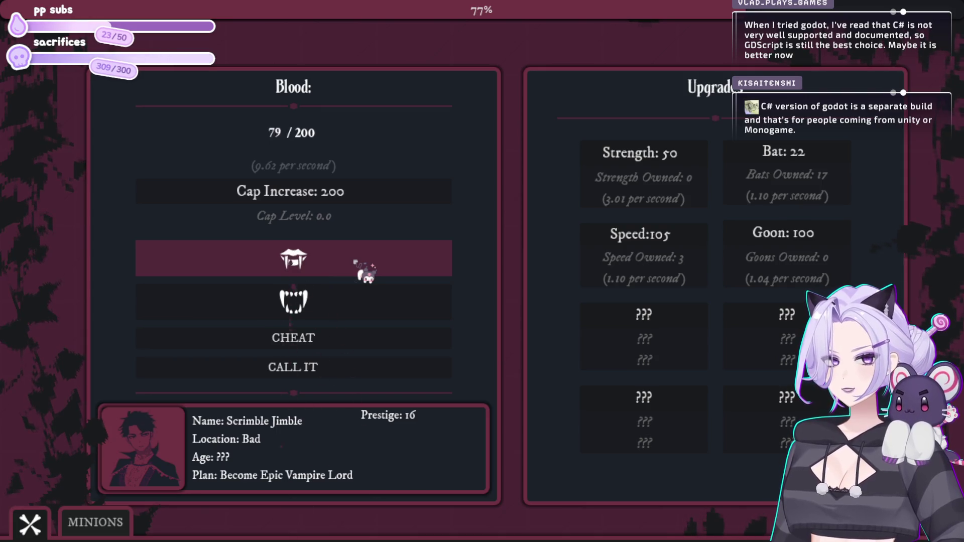
- Recruit a Wayward Soul from the Minions panel and close it
click(120, 512)
click(309, 438)
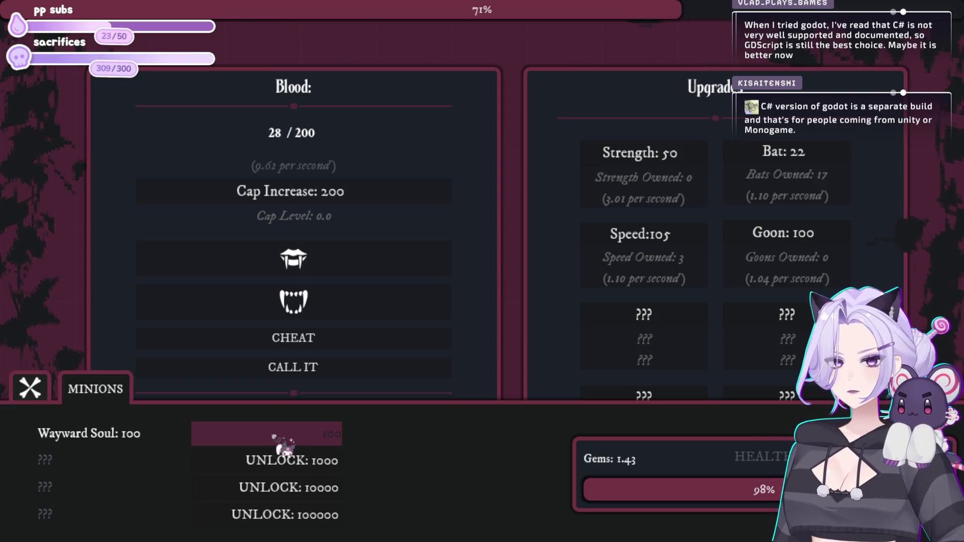
click(65, 397)
- Bite for extra blood, then raise the blood cap to 2.00K
click(271, 266)
click(271, 266)
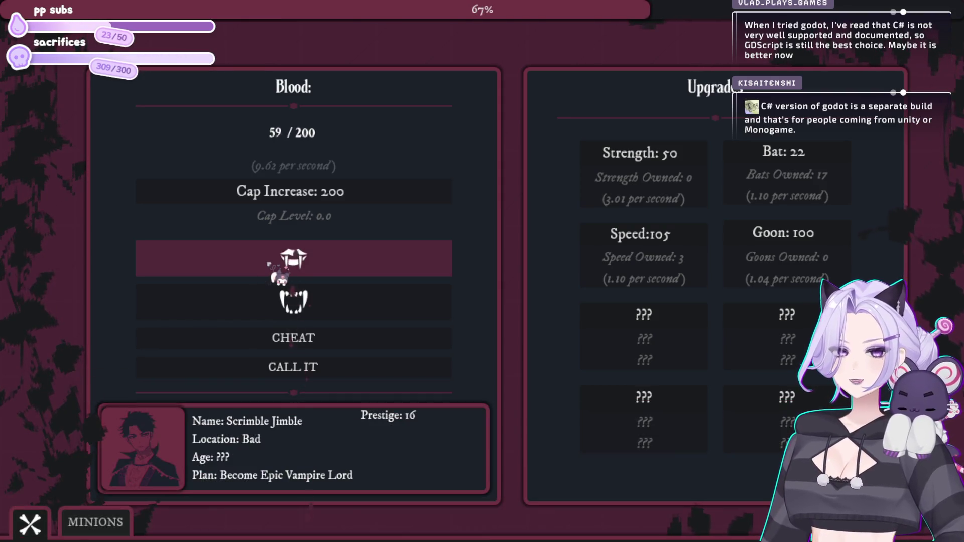
click(278, 268)
click(296, 266)
click(304, 268)
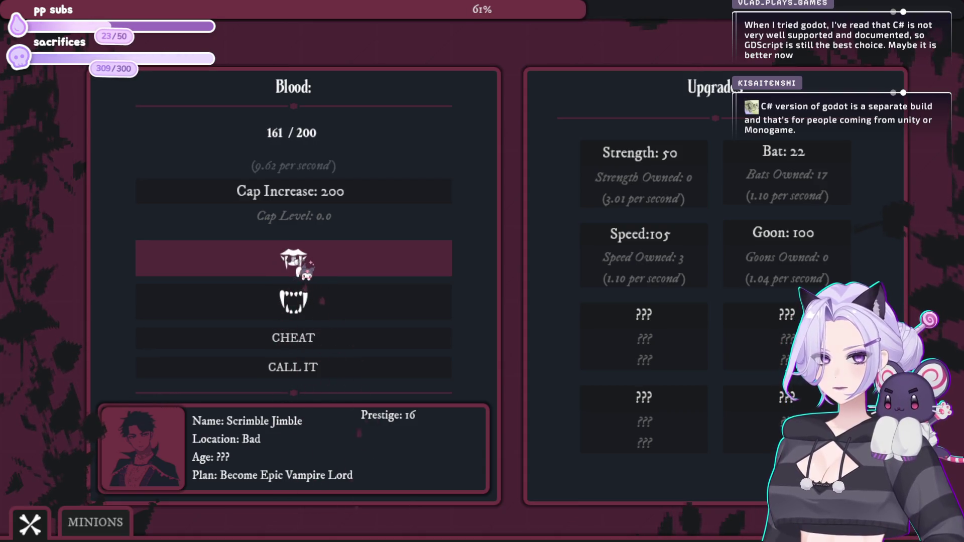
click(365, 203)
click(346, 263)
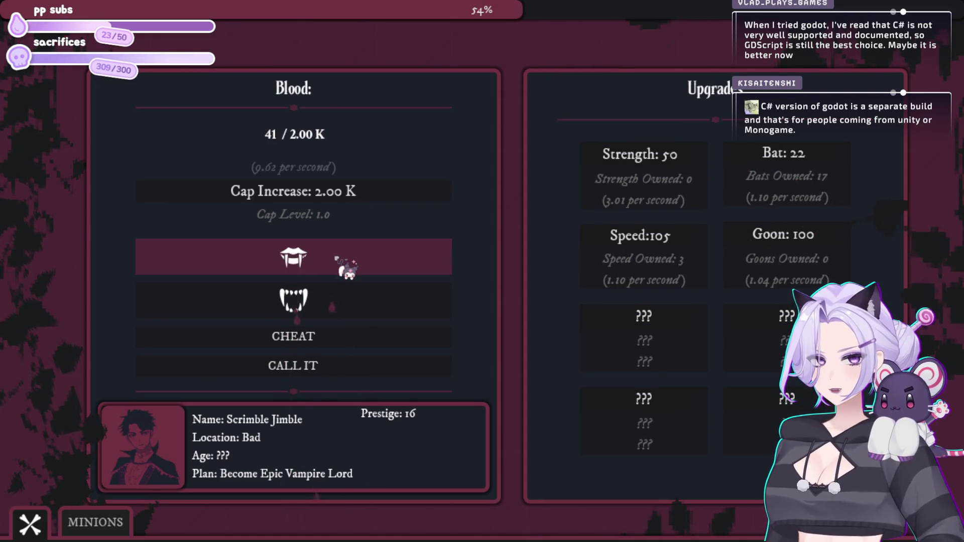
- Buy more bats and a fourth Speed upgrade between bites
click(789, 174)
click(797, 170)
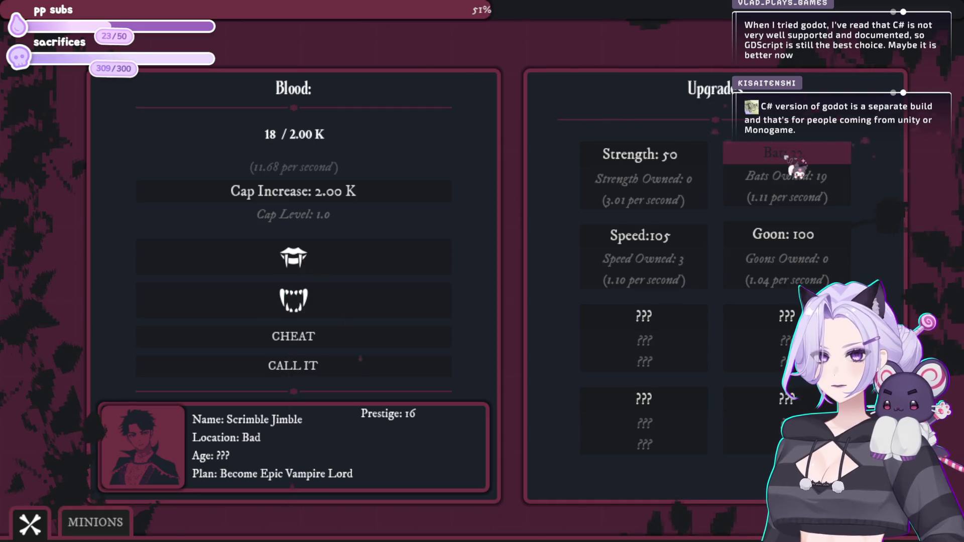
click(329, 265)
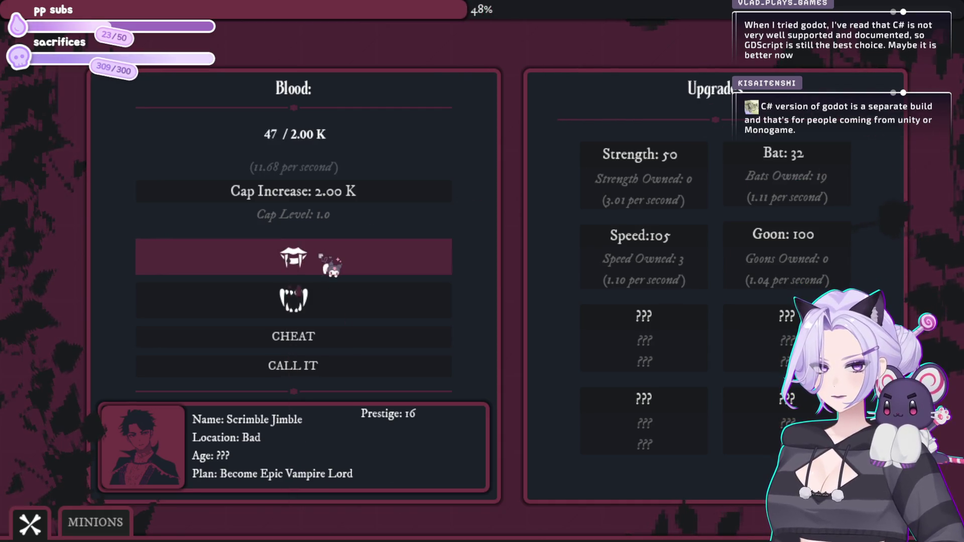
click(330, 270)
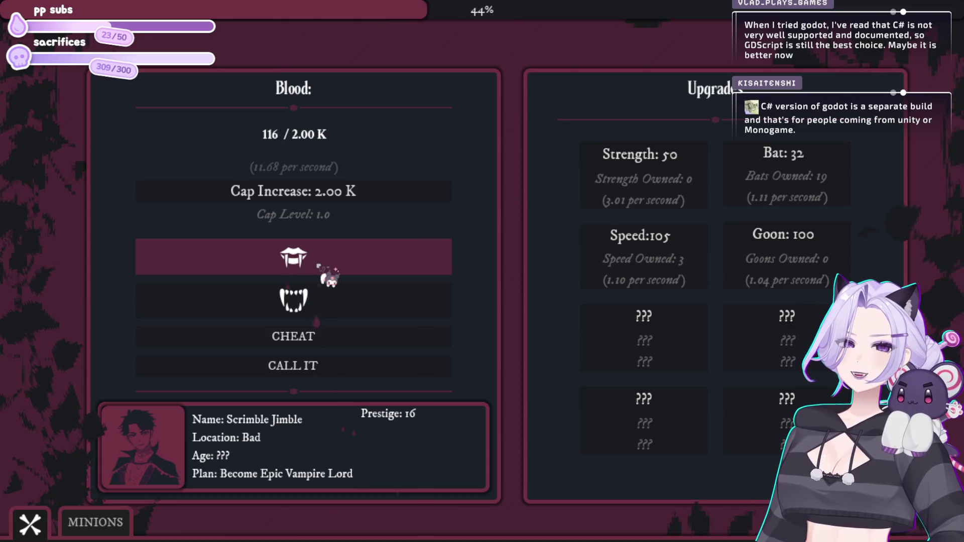
click(645, 245)
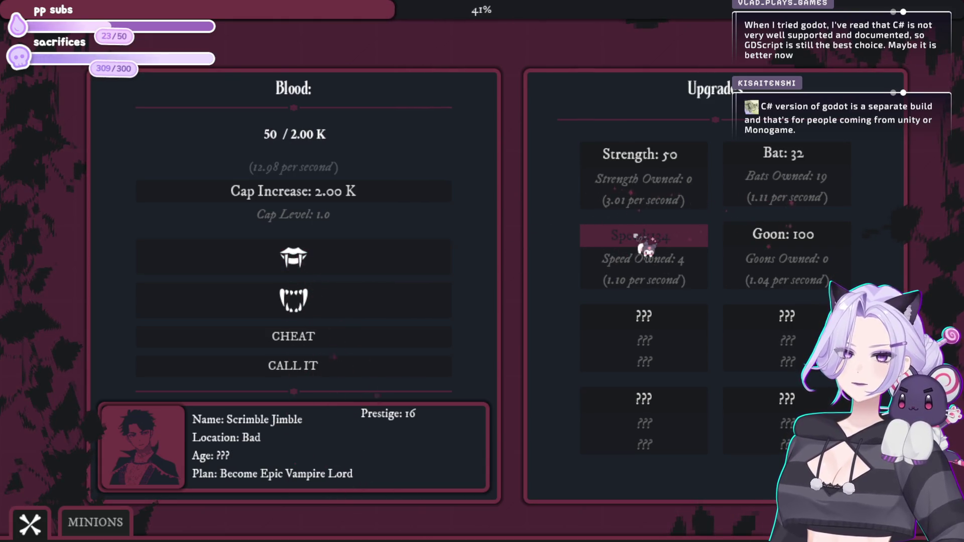
click(402, 258)
click(778, 155)
click(777, 157)
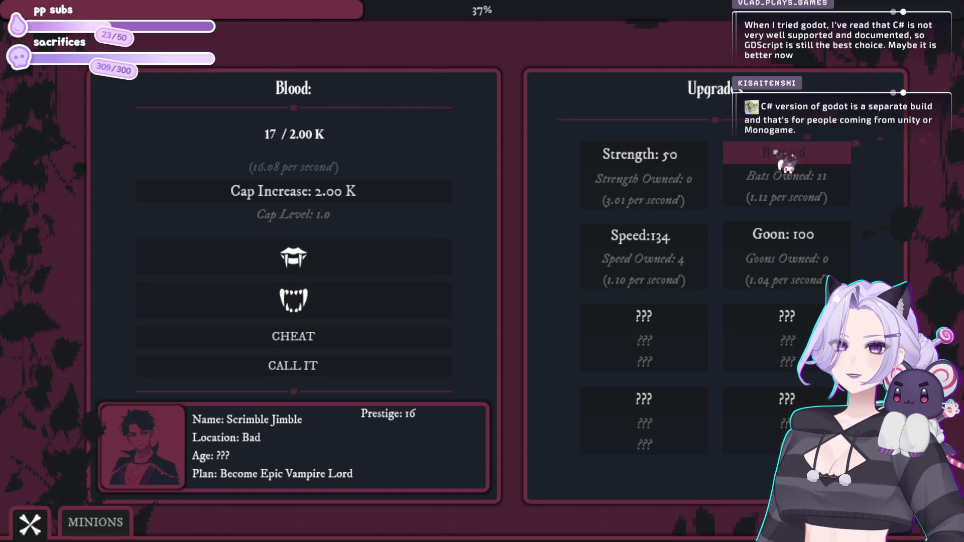
click(308, 274)
click(382, 253)
click(394, 260)
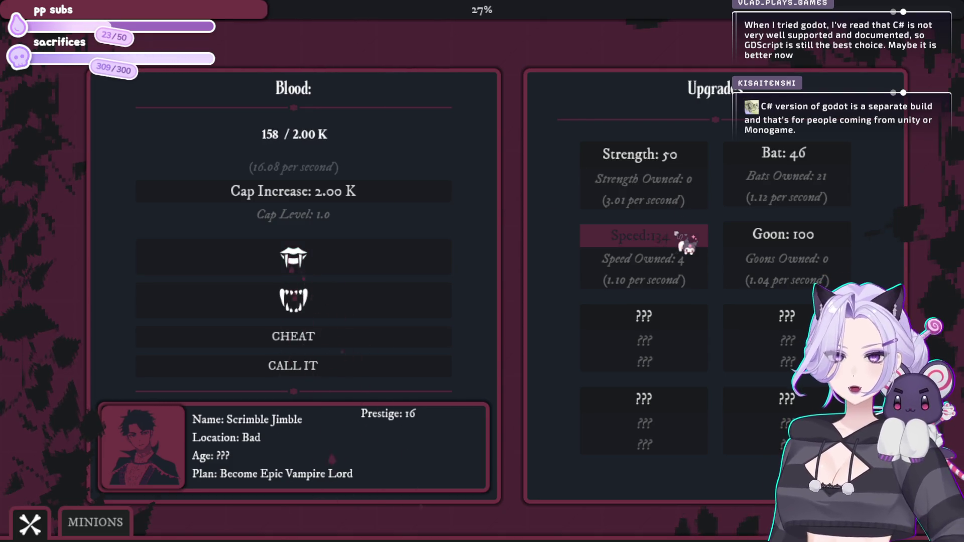
- Buy a fifth Speed upgrade and Strength upgrades up to 3 while biting
click(628, 246)
click(361, 256)
click(627, 170)
click(311, 269)
click(319, 269)
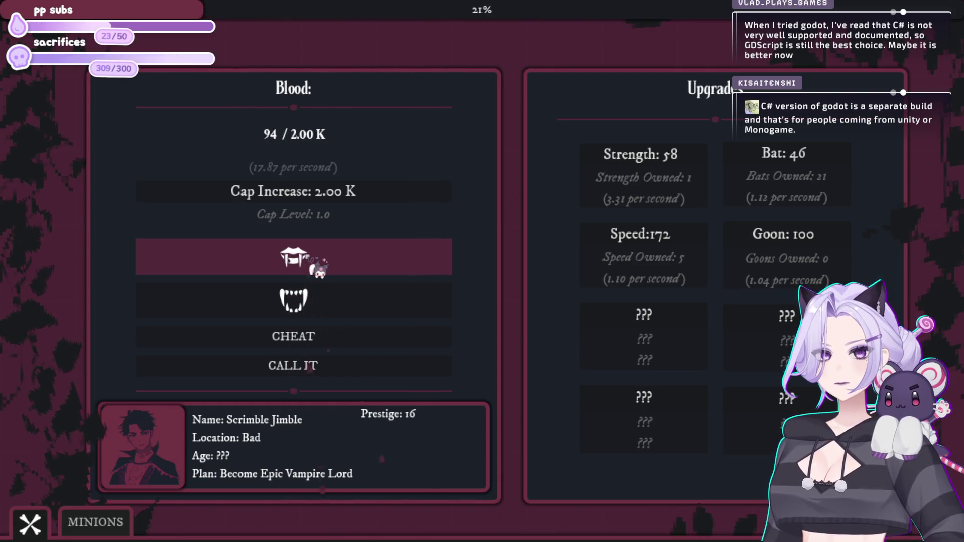
click(317, 268)
click(643, 171)
click(643, 171)
click(351, 271)
click(334, 266)
click(334, 274)
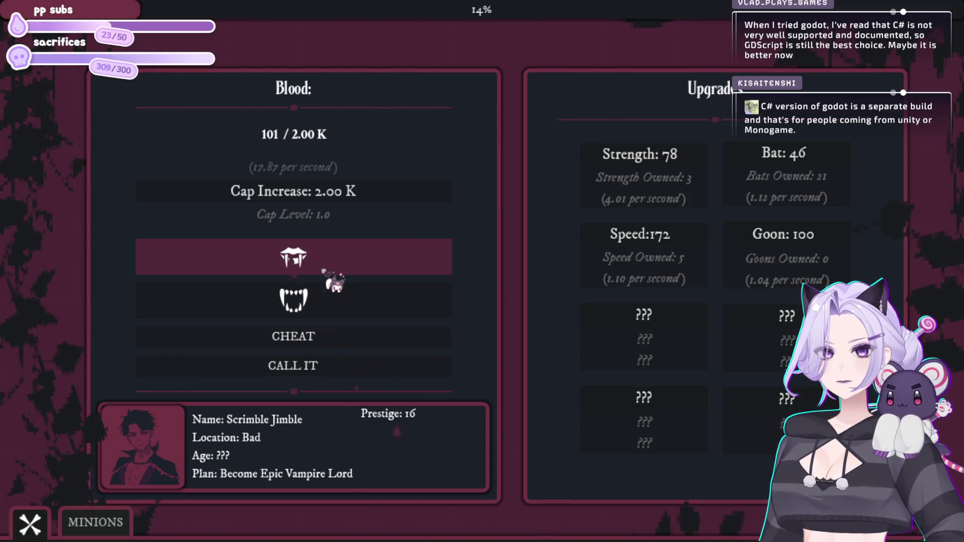
- In the minions panel, recruit three more Wayward Souls
click(96, 522)
click(301, 436)
click(291, 434)
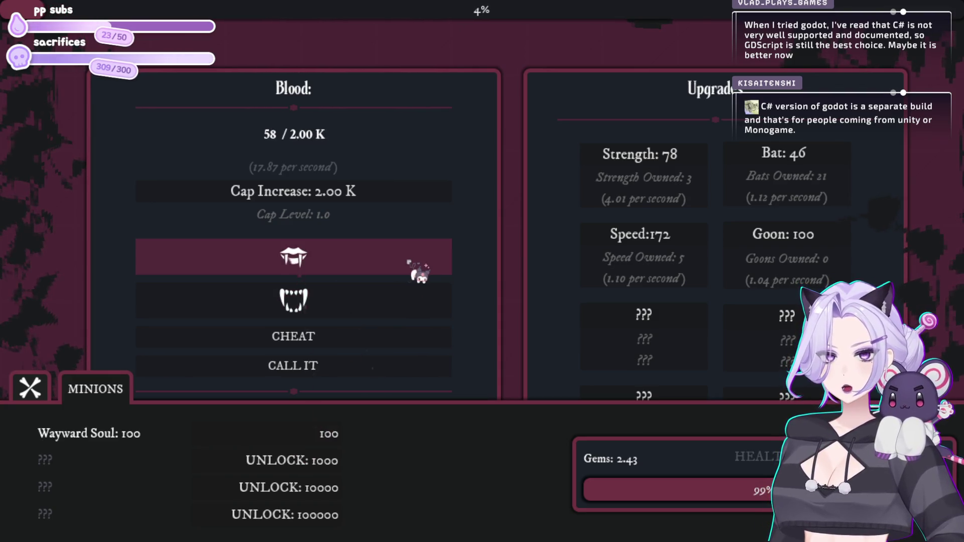
click(304, 442)
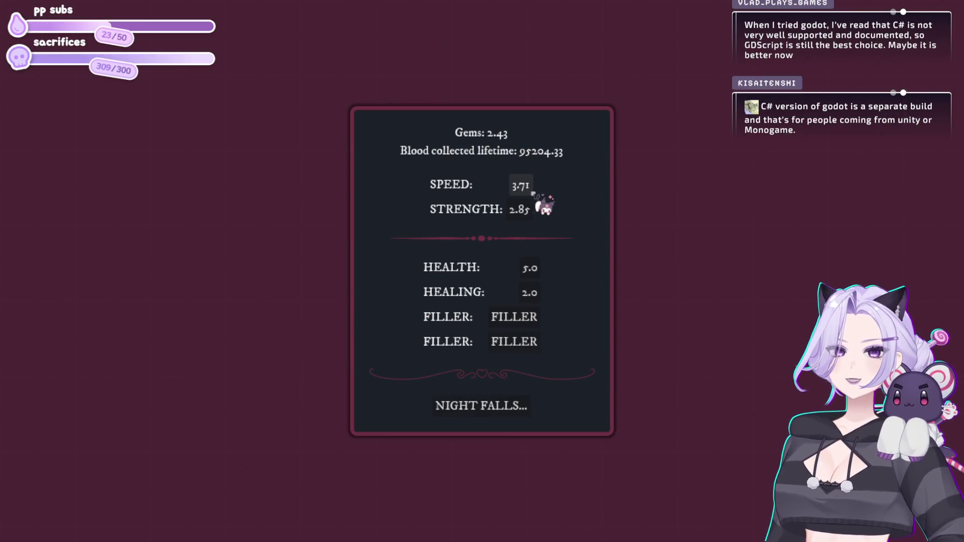
- Start the next night, bite for blood, and buy the first Speed upgrade and first Goon
click(514, 411)
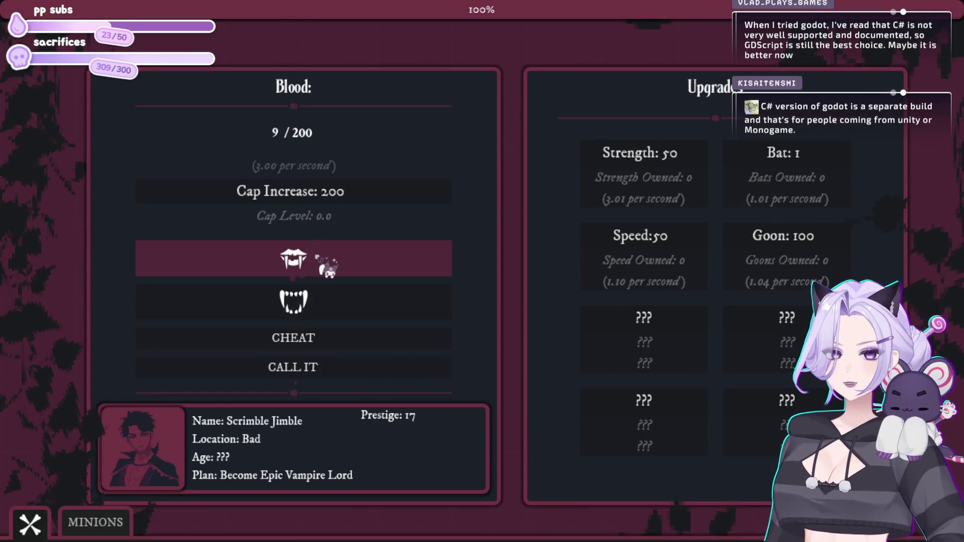
click(322, 268)
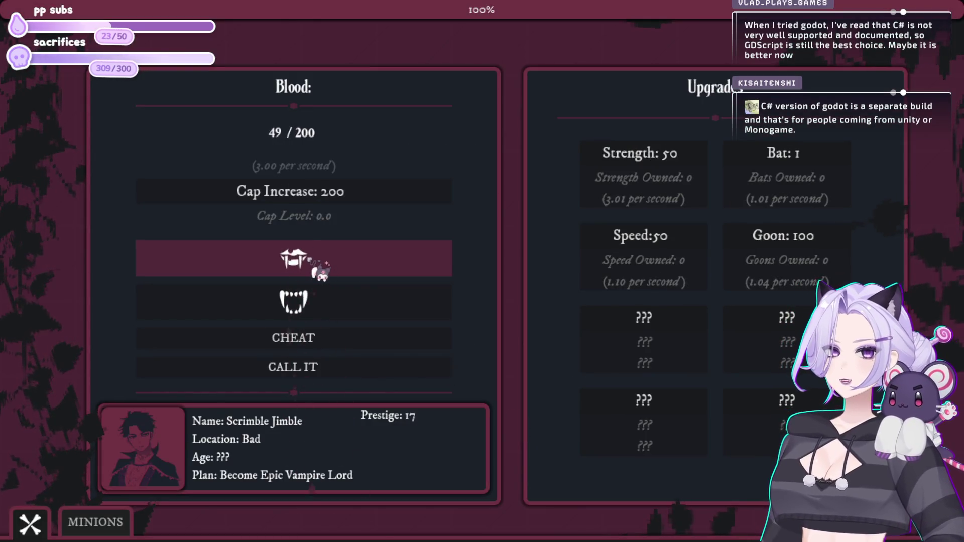
click(321, 269)
click(344, 264)
click(346, 265)
click(384, 266)
click(692, 252)
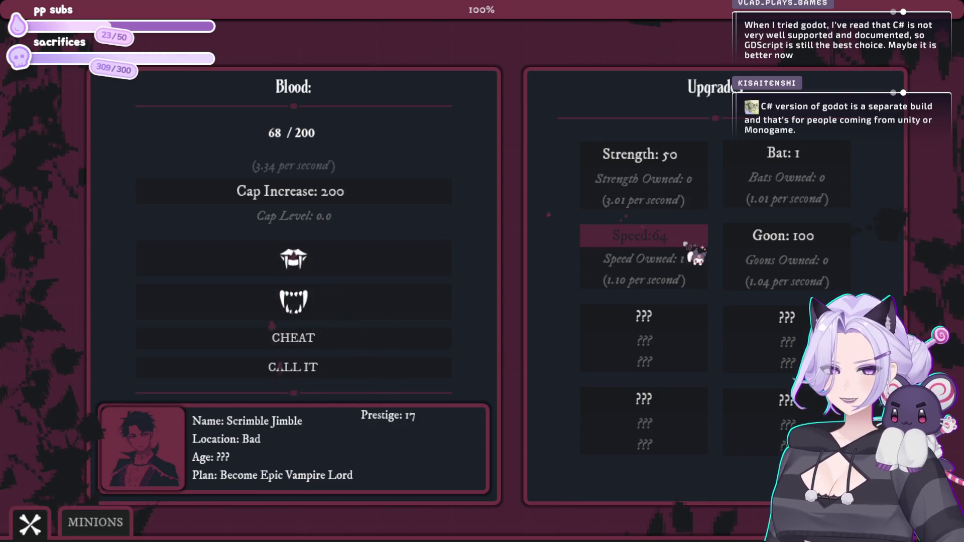
click(417, 274)
click(407, 268)
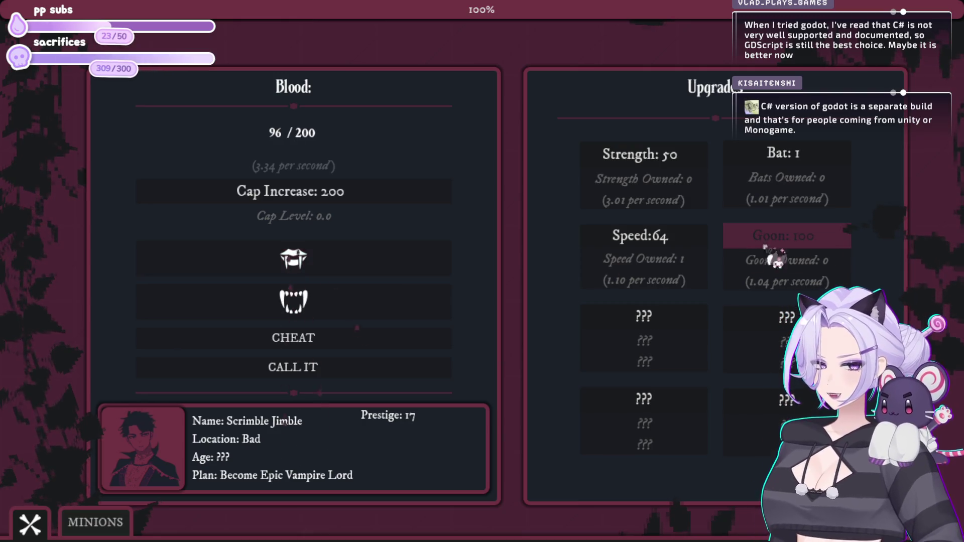
click(283, 267)
click(797, 236)
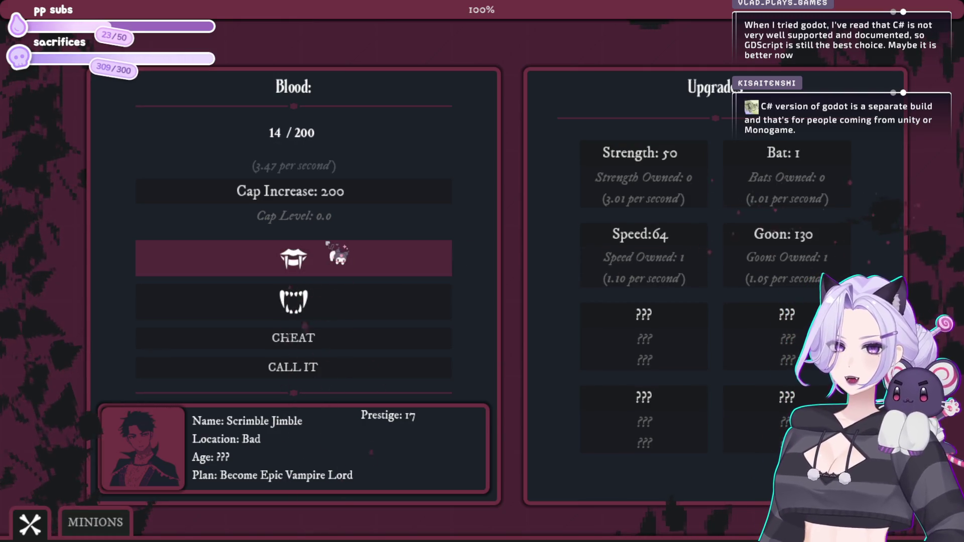
- Spend the collected blood on a run of bats, biting in between
click(783, 173)
click(783, 173)
click(783, 173)
click(783, 173)
click(783, 173)
click(783, 174)
click(784, 174)
click(784, 173)
click(774, 164)
click(774, 164)
click(774, 164)
click(774, 164)
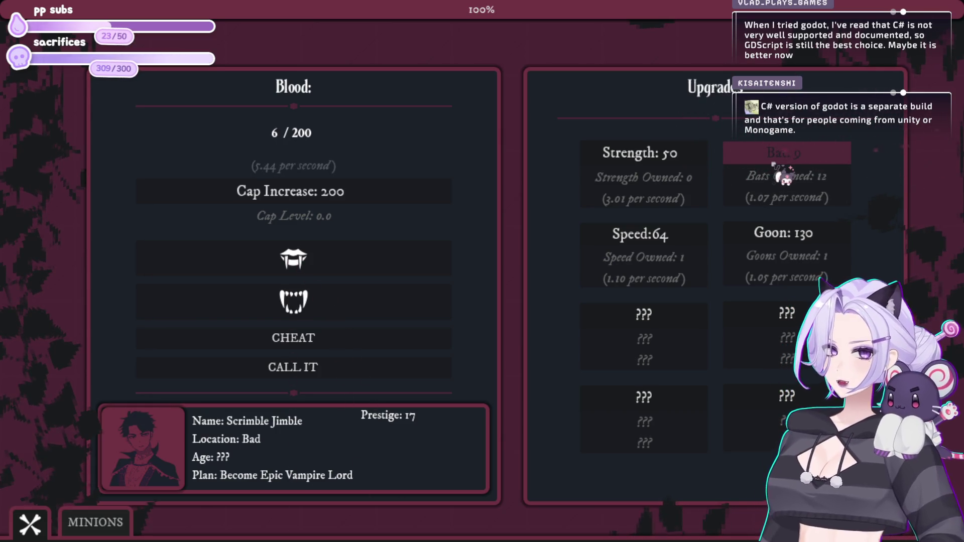
click(364, 251)
click(362, 255)
click(362, 255)
click(362, 255)
click(362, 255)
click(776, 158)
click(417, 271)
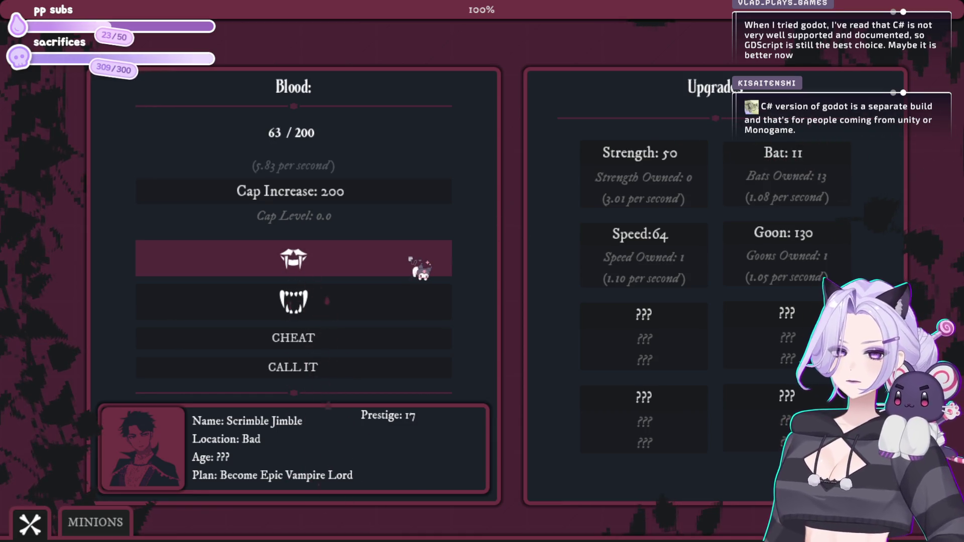
click(412, 260)
click(412, 261)
click(412, 260)
click(698, 246)
- Buy a second Speed upgrade and more bats, then bite for blood
click(350, 262)
click(350, 262)
click(350, 262)
click(351, 263)
click(351, 264)
click(818, 151)
click(822, 155)
click(822, 155)
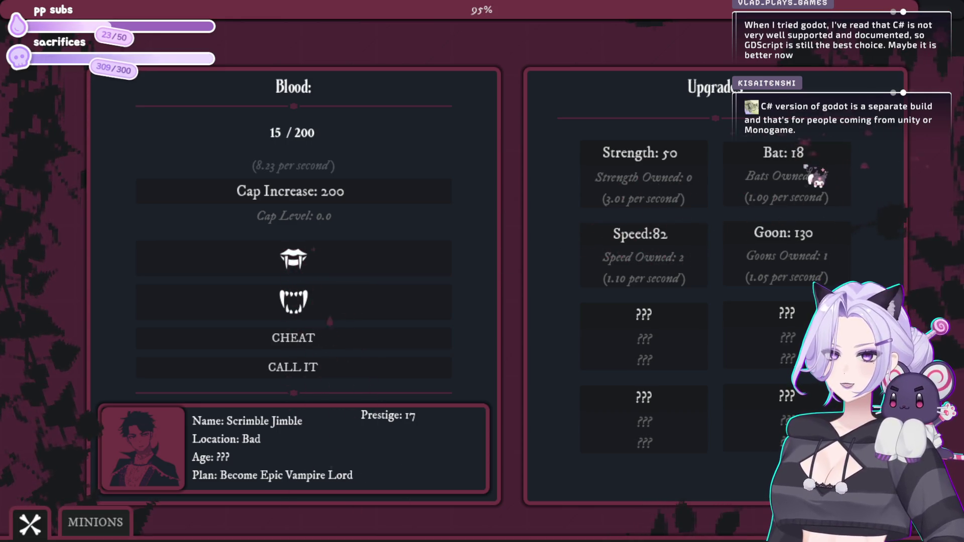
click(415, 274)
click(415, 275)
click(415, 275)
click(415, 275)
click(415, 275)
click(417, 273)
click(417, 274)
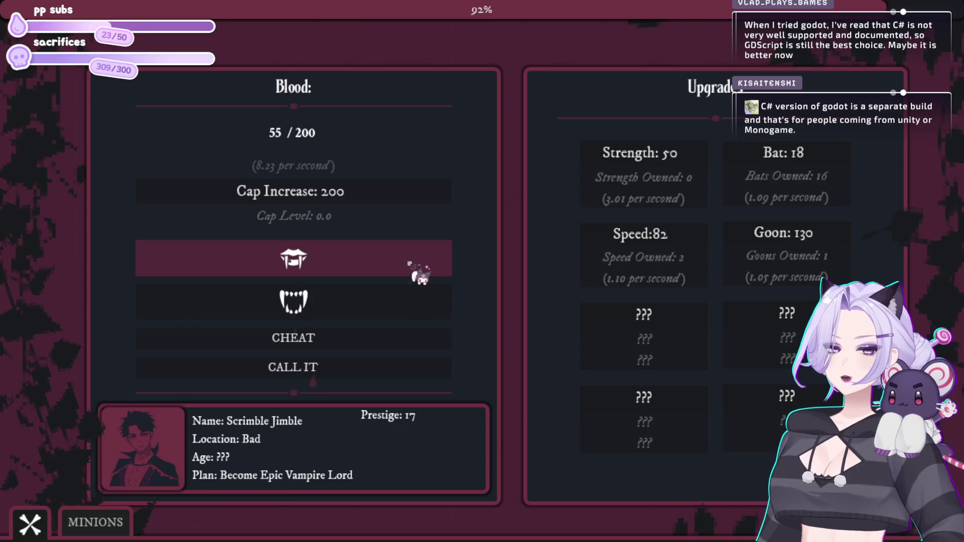
click(449, 266)
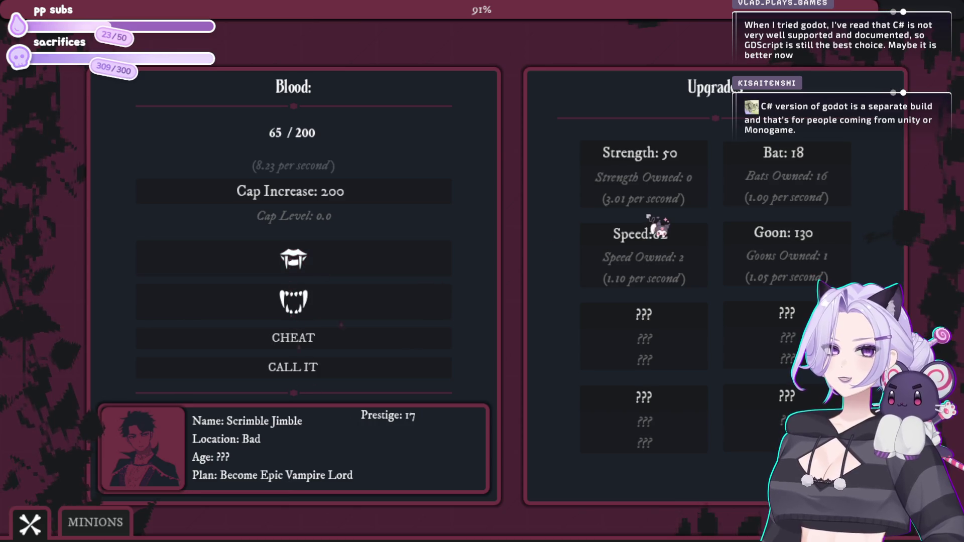
- Buy a third Speed upgrade and two more bats while biting
click(665, 245)
click(361, 258)
click(362, 258)
click(361, 258)
click(825, 173)
click(824, 175)
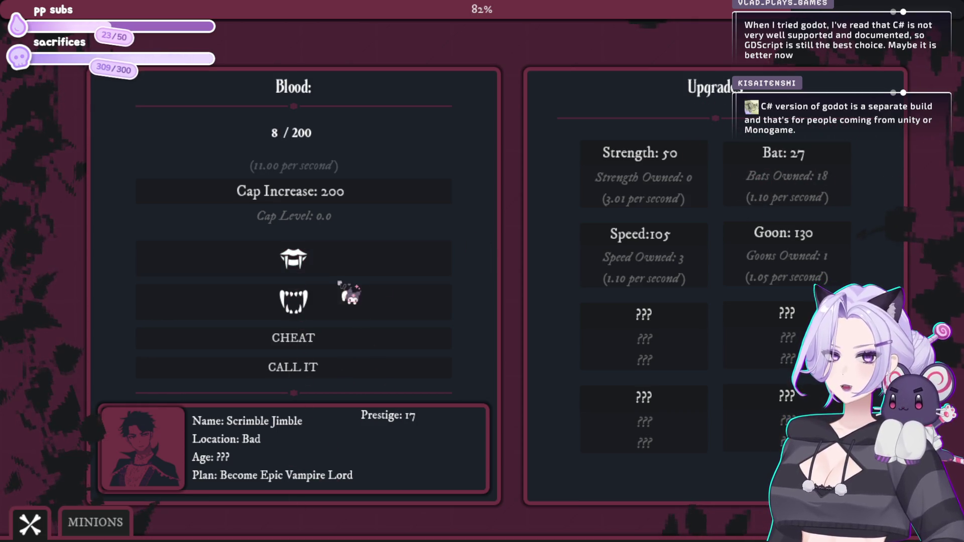
click(366, 275)
click(397, 262)
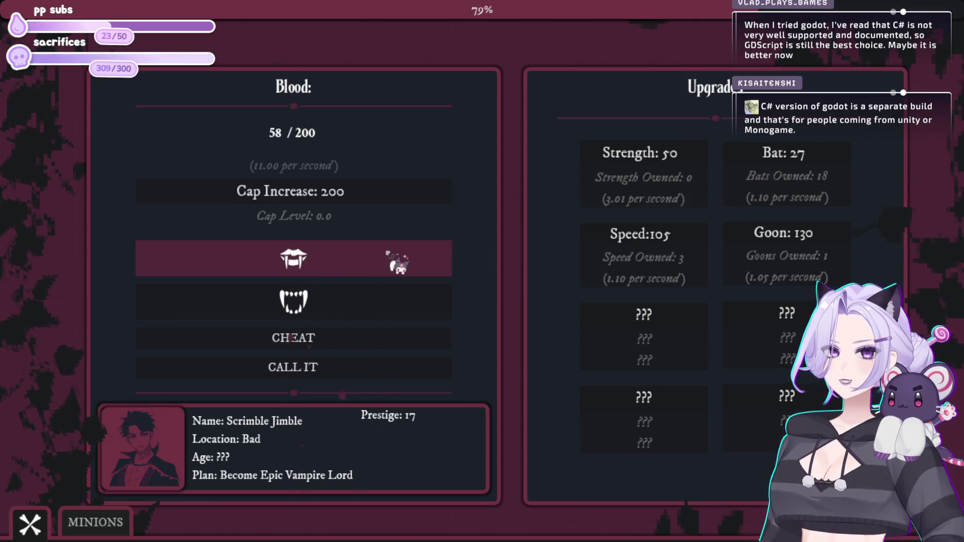
click(397, 262)
click(361, 267)
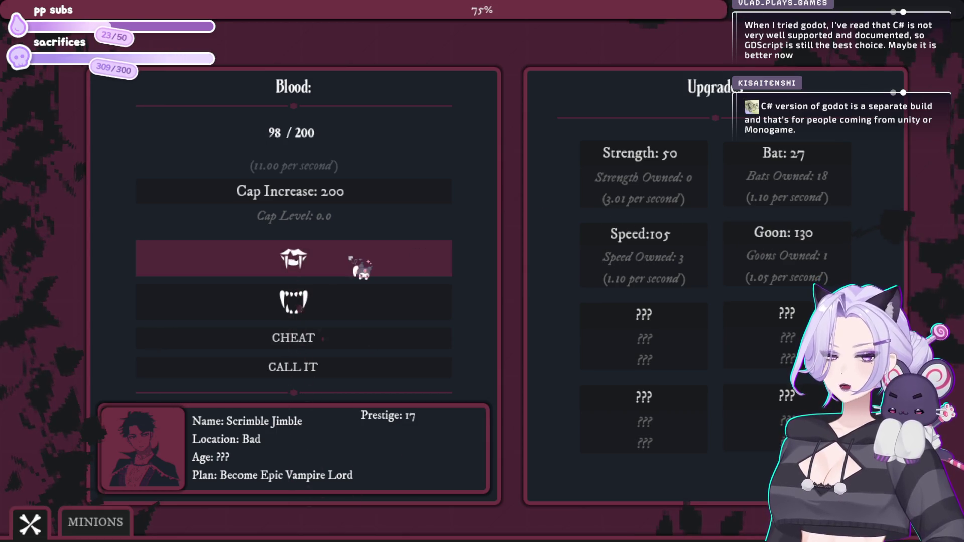
click(372, 270)
- Buy a second Goon and a fourth Speed upgrade, then bring up the minions list
click(730, 259)
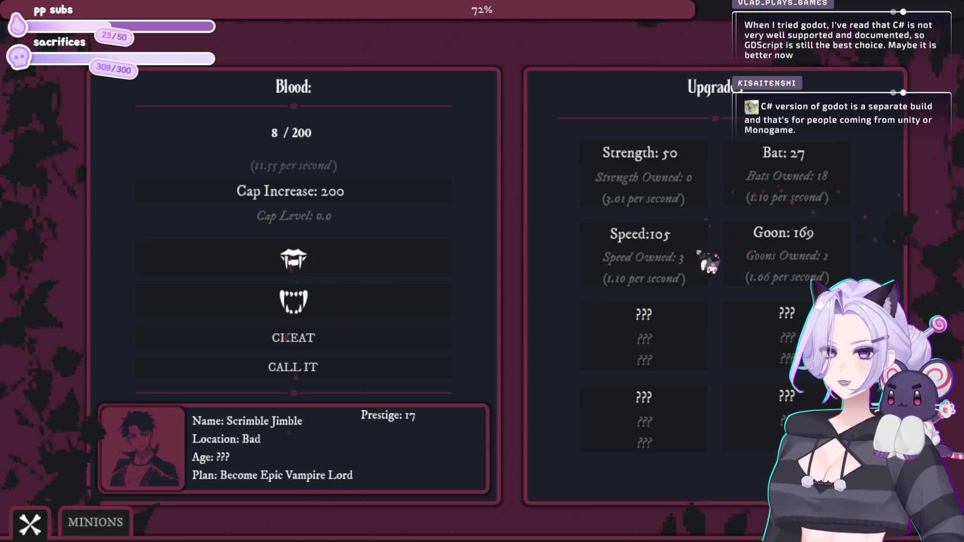
click(344, 266)
click(344, 269)
click(350, 272)
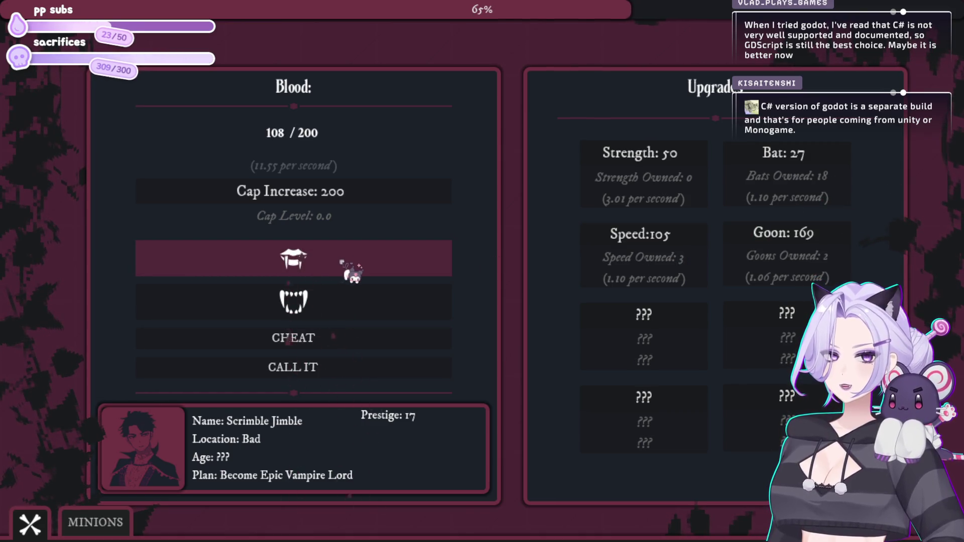
click(686, 236)
click(345, 255)
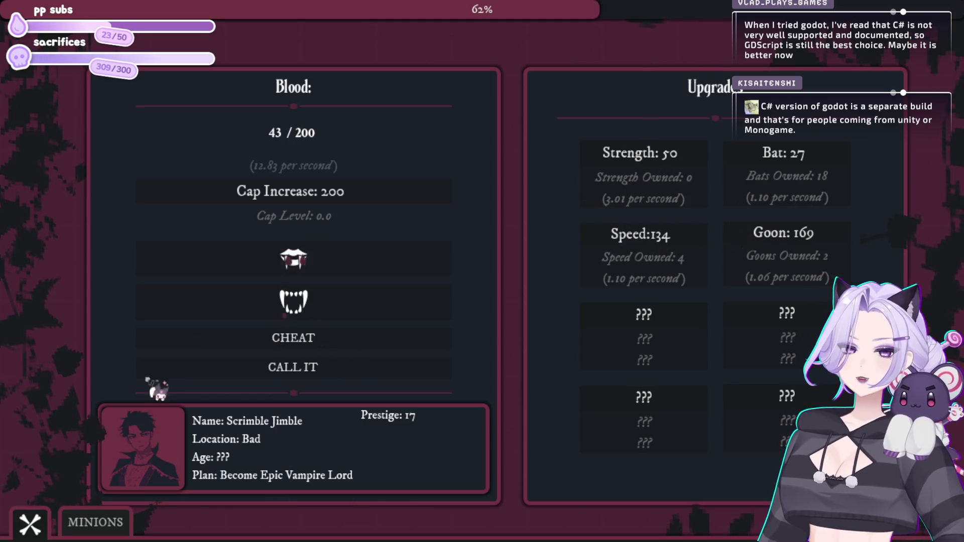
click(95, 522)
click(339, 258)
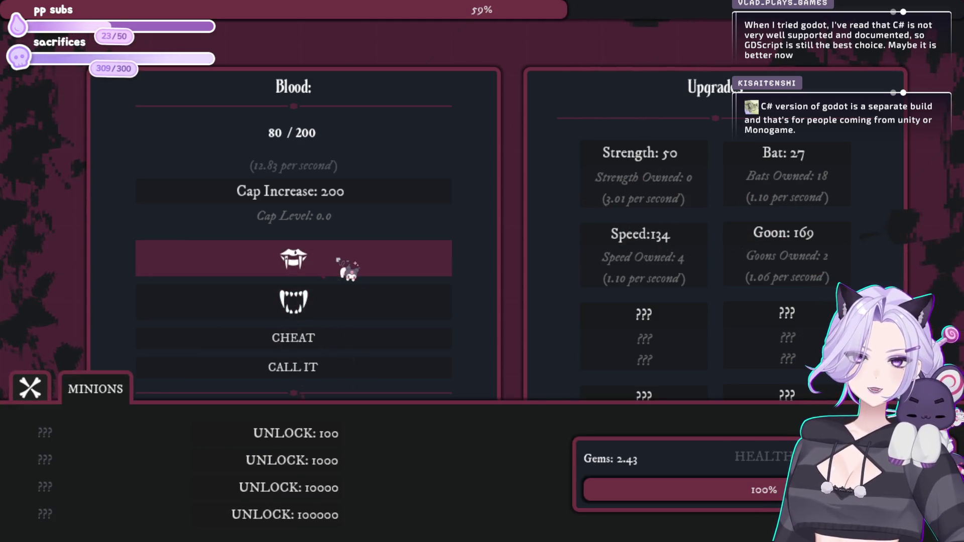
- Unlock the Wayward Soul minion for 100 and raise the blood cap to 2.00 K
click(305, 436)
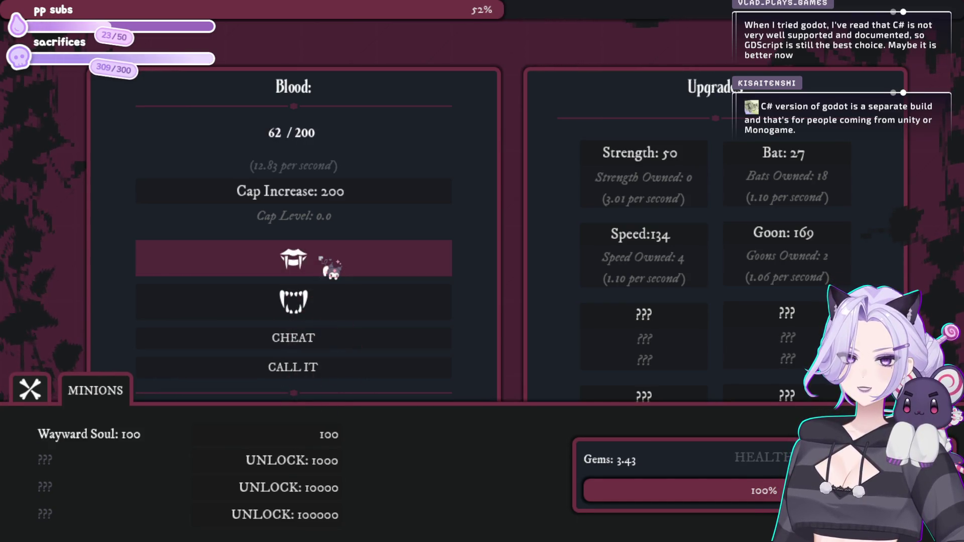
click(324, 260)
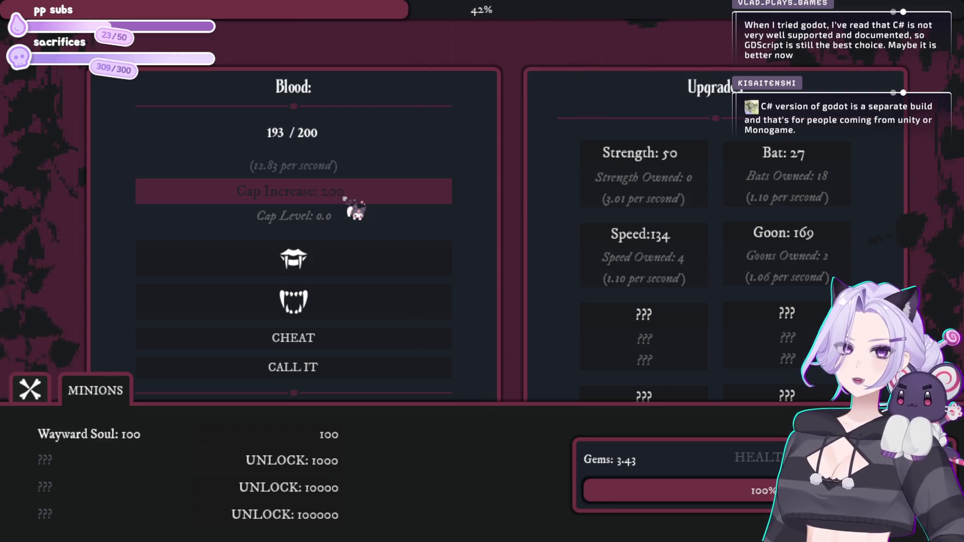
click(344, 198)
click(339, 262)
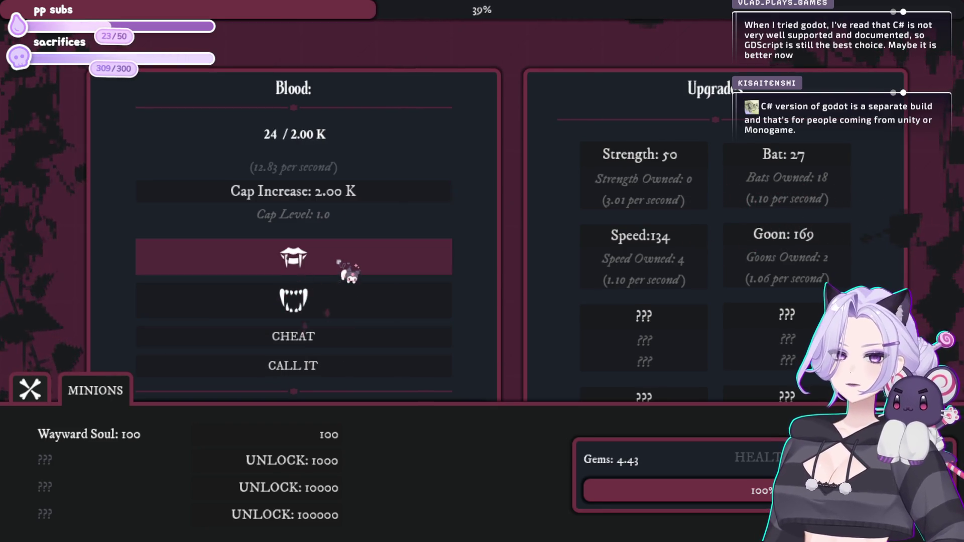
click(340, 262)
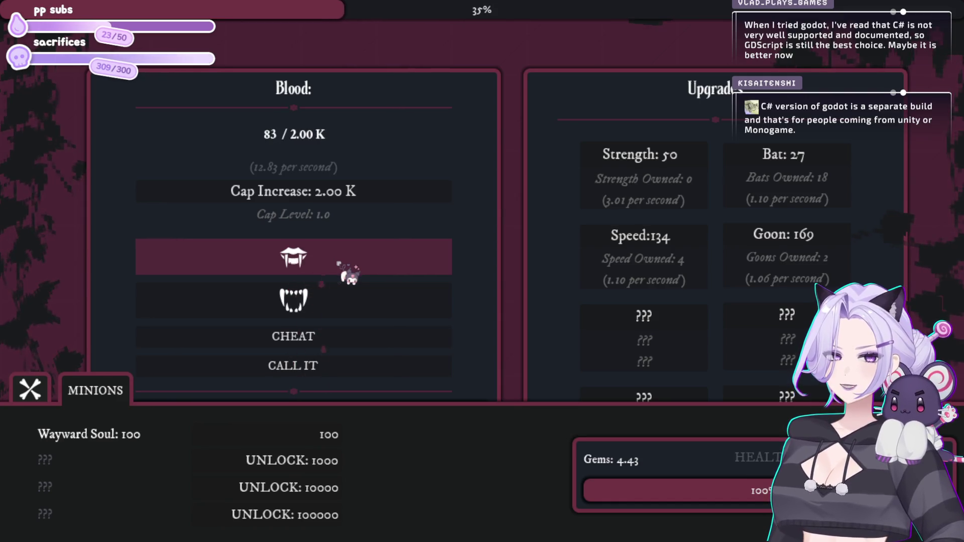
click(338, 263)
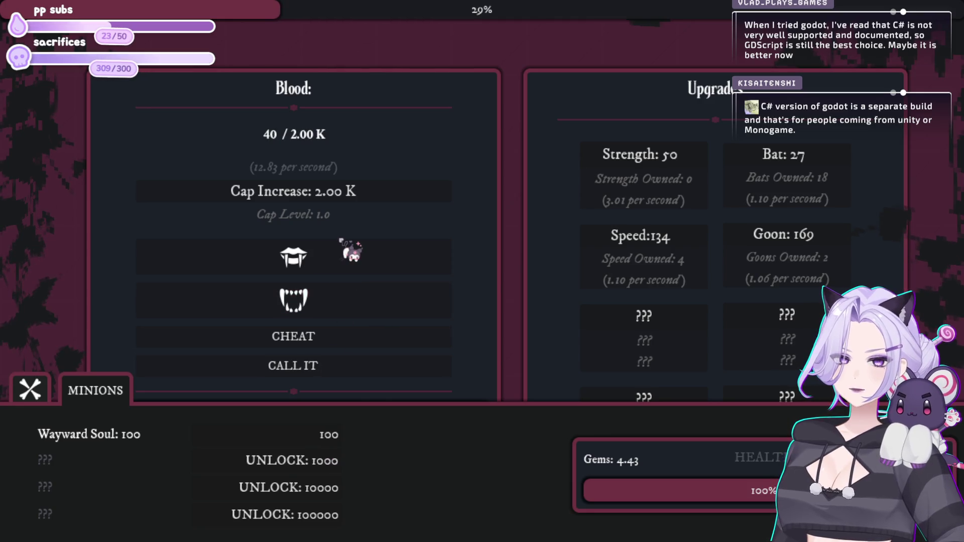
click(346, 259)
click(346, 257)
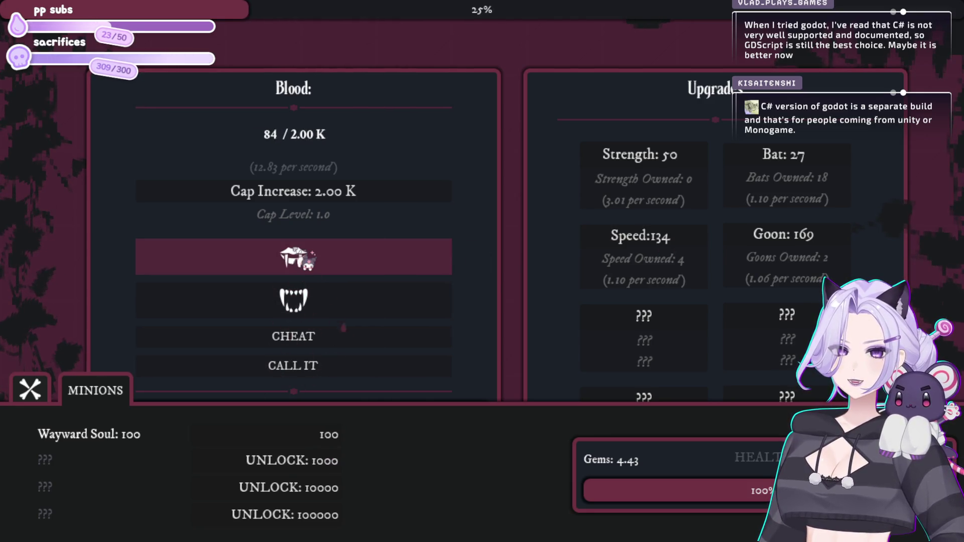
click(274, 260)
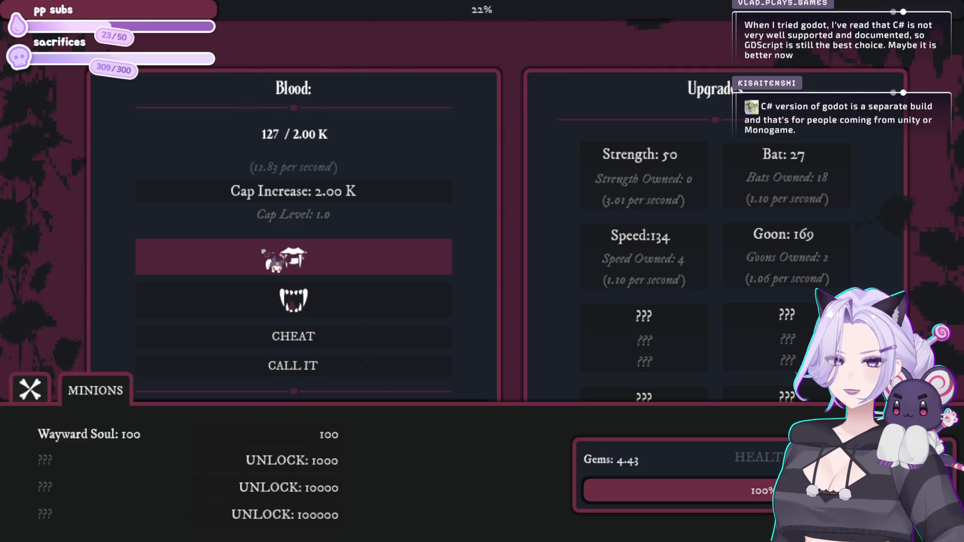
- Buy a fifth Speed upgrade and two more Wayward Souls between bites
click(670, 242)
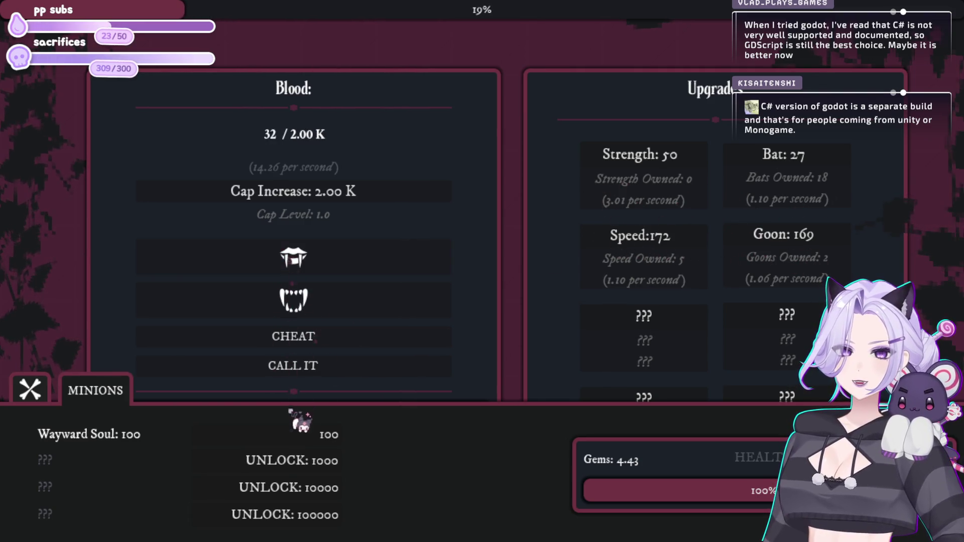
click(327, 254)
click(309, 264)
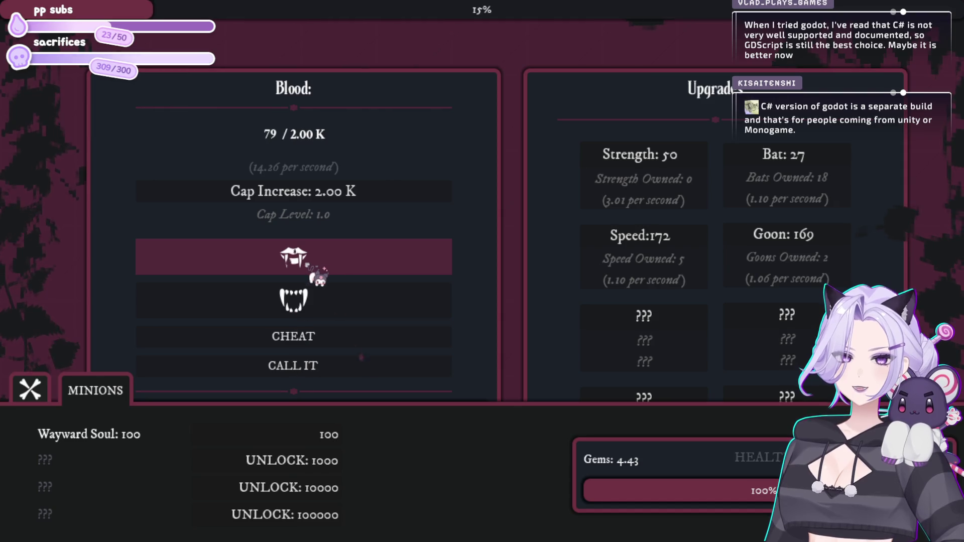
click(302, 435)
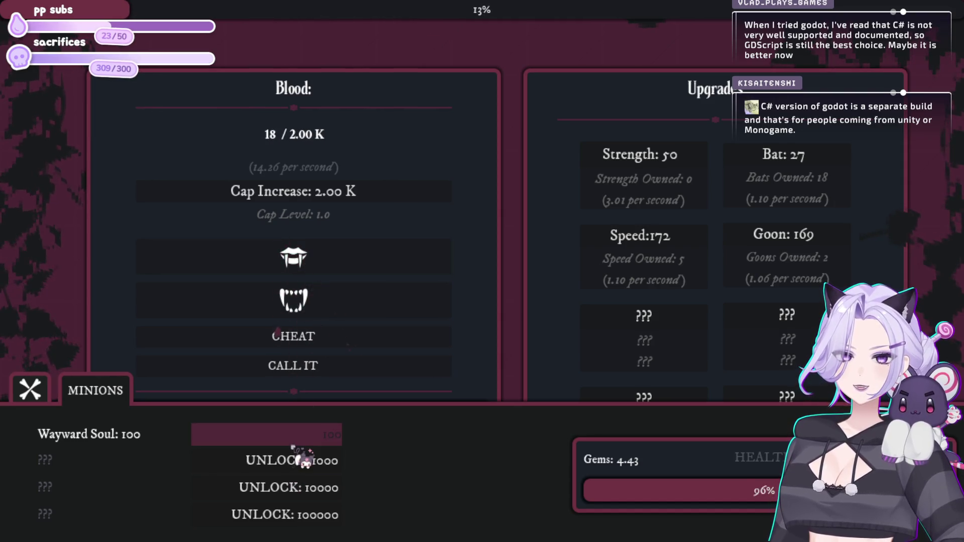
click(337, 269)
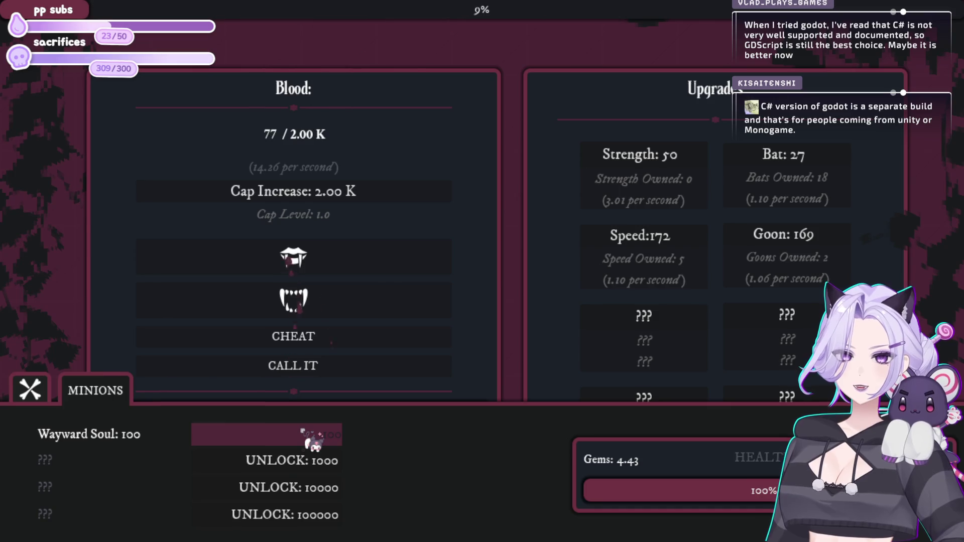
click(326, 263)
click(311, 436)
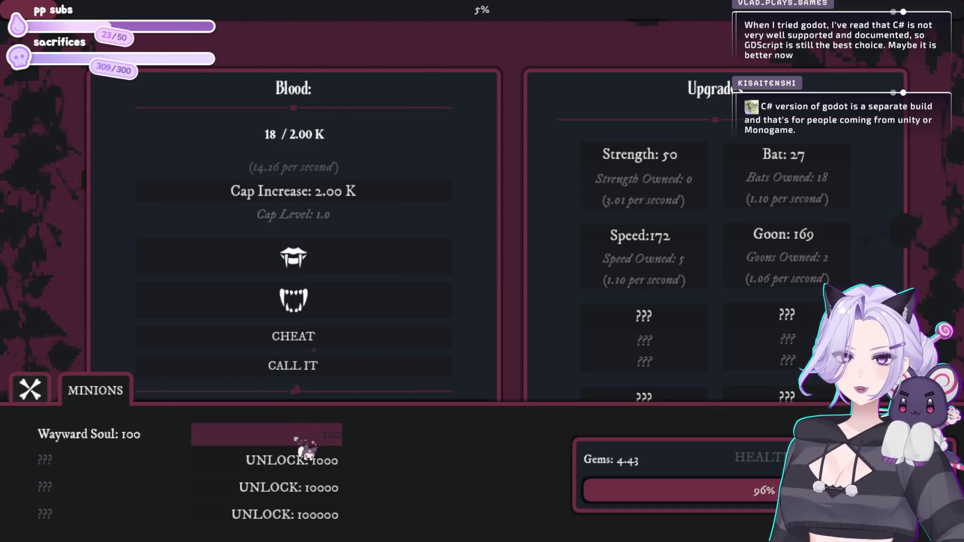
click(334, 259)
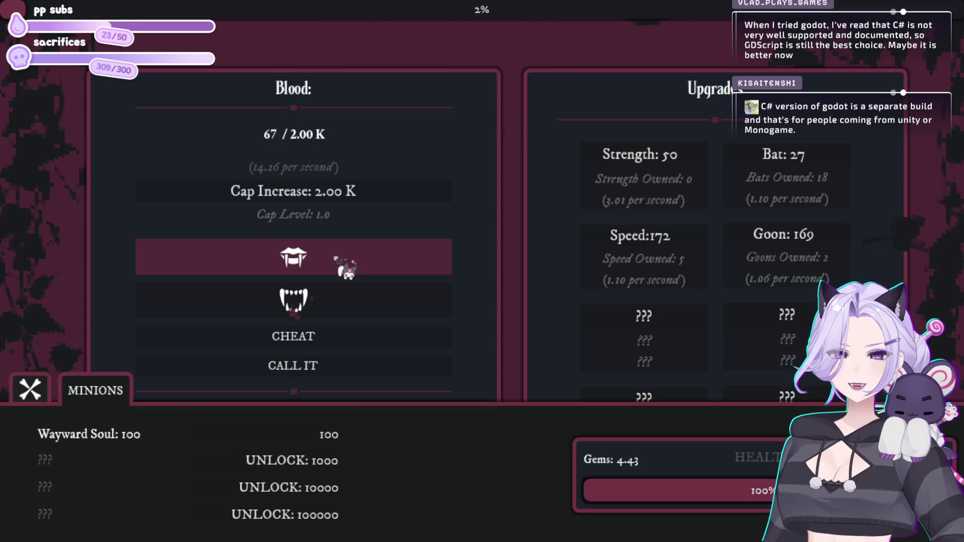
- End the night, spend gems on SPEED, and start the next night biting for blood
click(638, 483)
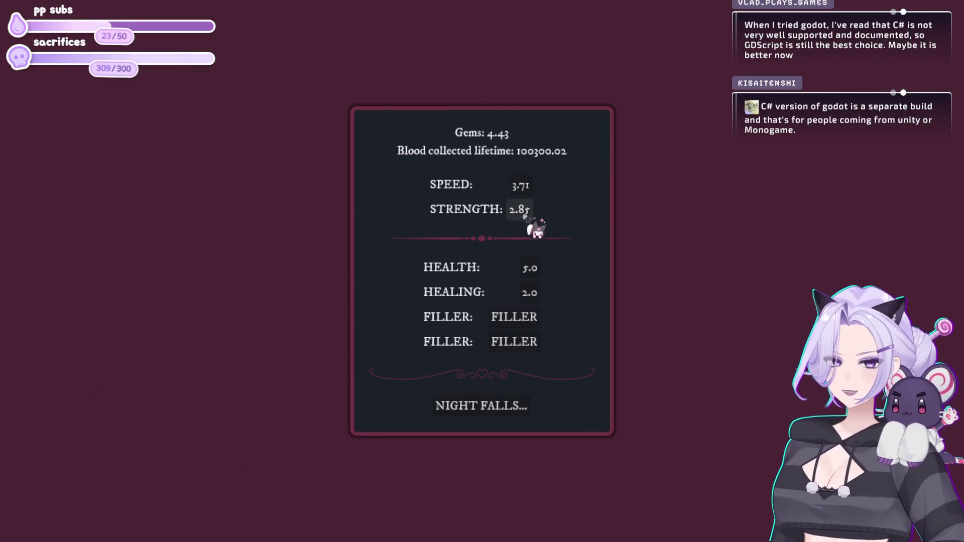
click(532, 189)
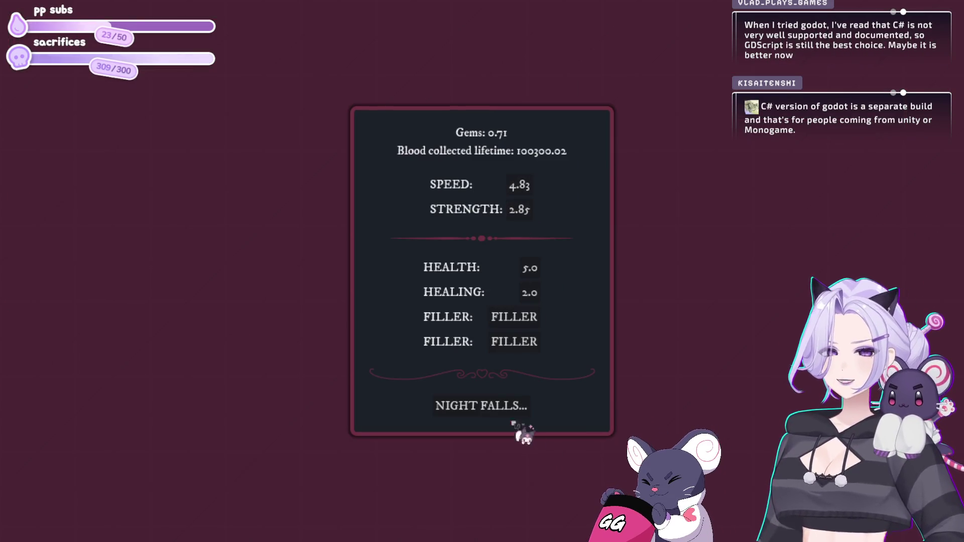
click(510, 410)
click(276, 260)
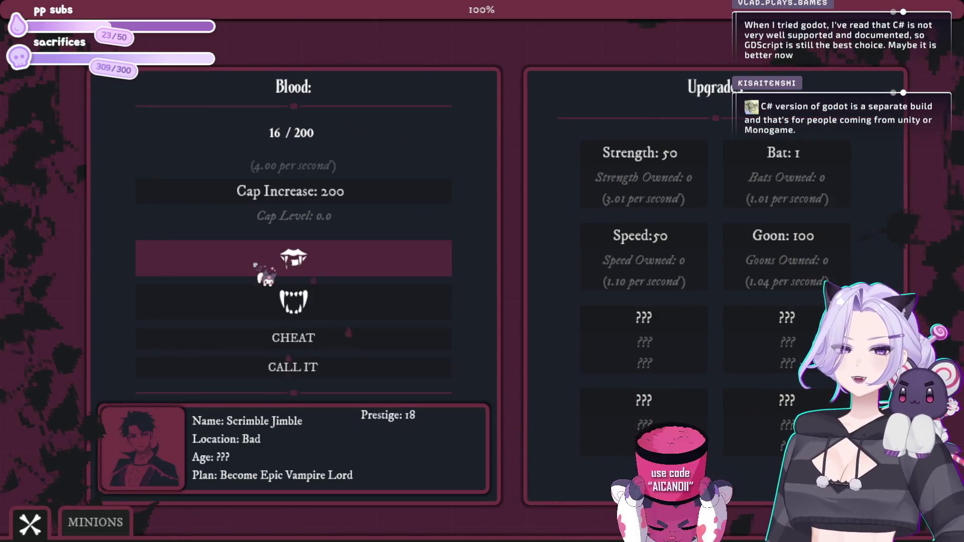
click(256, 266)
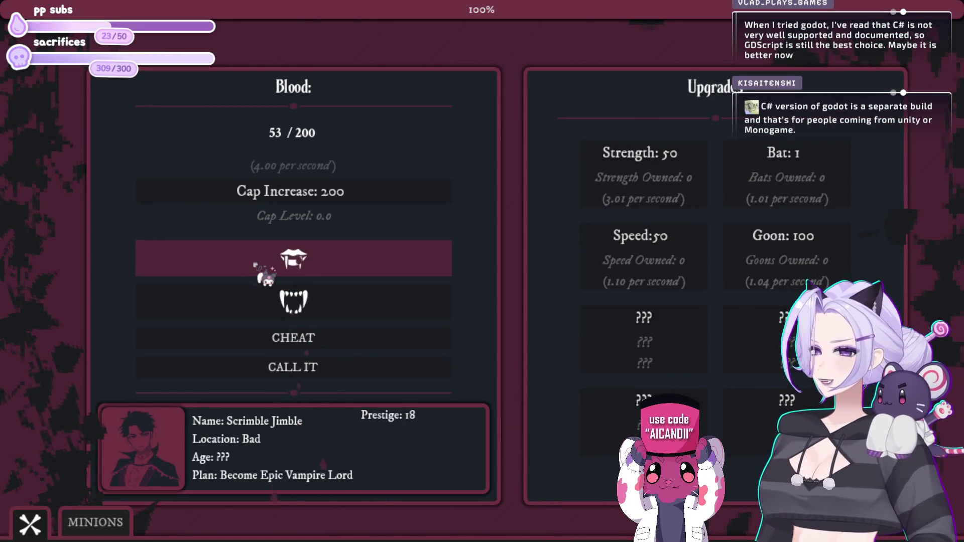
click(256, 266)
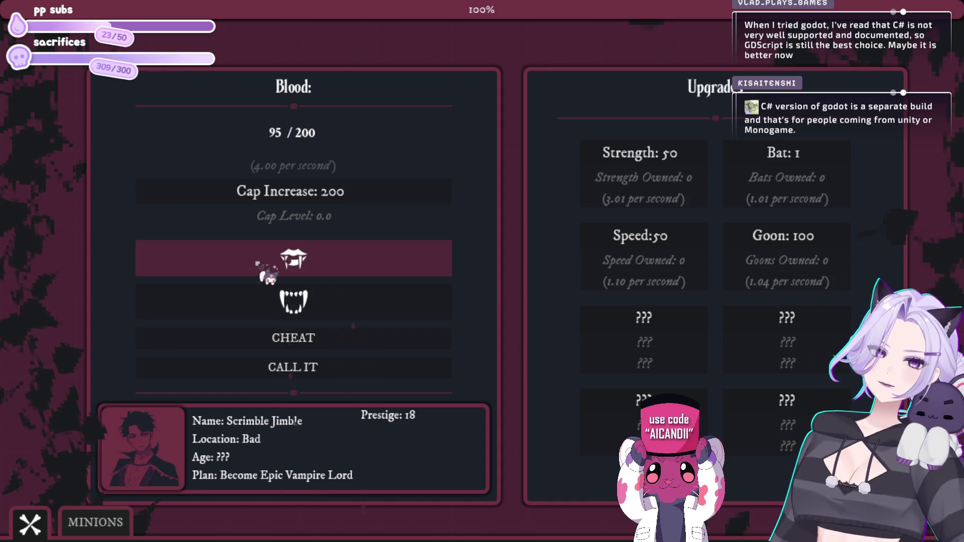
click(256, 262)
click(259, 263)
click(261, 264)
- Buy the first Strength and Speed upgrades, then a run of bats
click(625, 151)
click(585, 259)
click(424, 263)
click(424, 263)
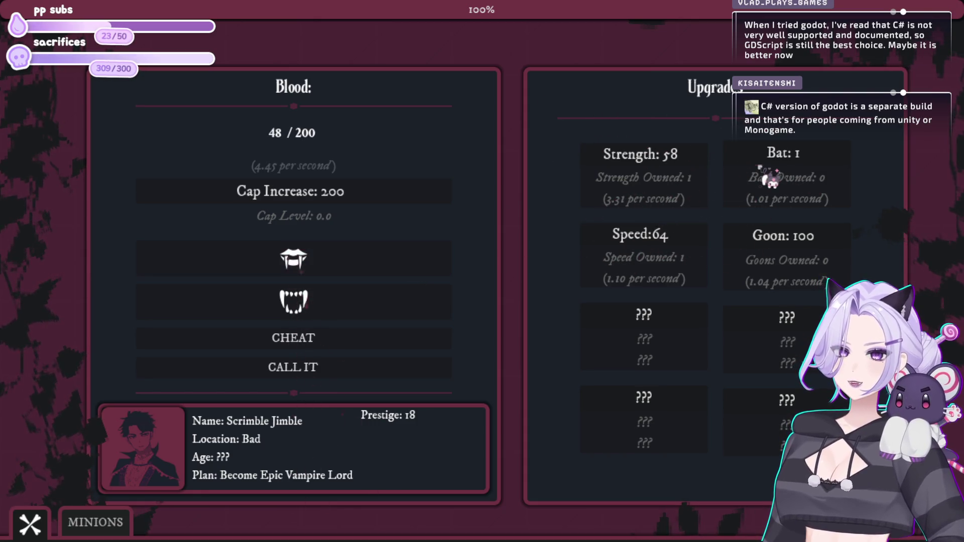
click(758, 166)
click(768, 159)
click(776, 151)
click(778, 153)
click(778, 154)
click(779, 155)
click(779, 155)
click(779, 155)
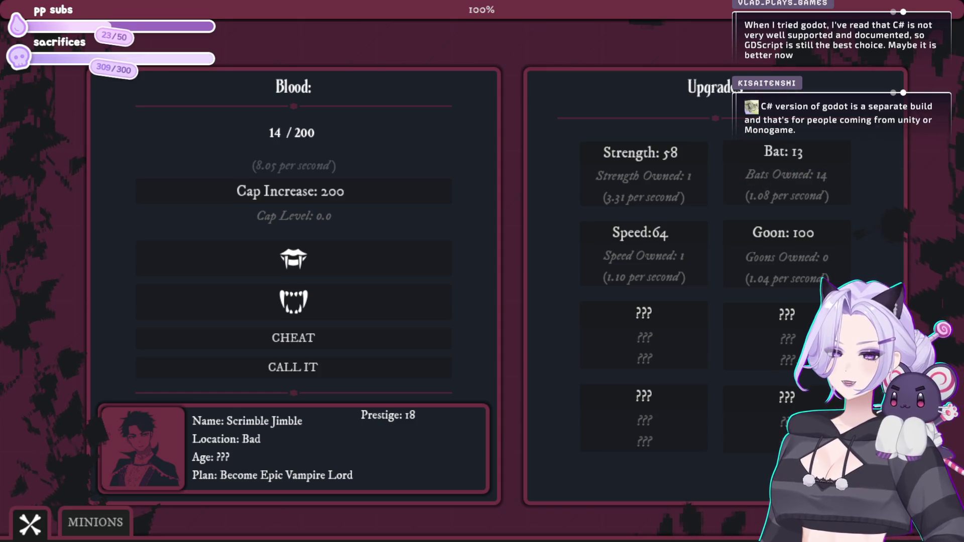
click(759, 187)
click(374, 274)
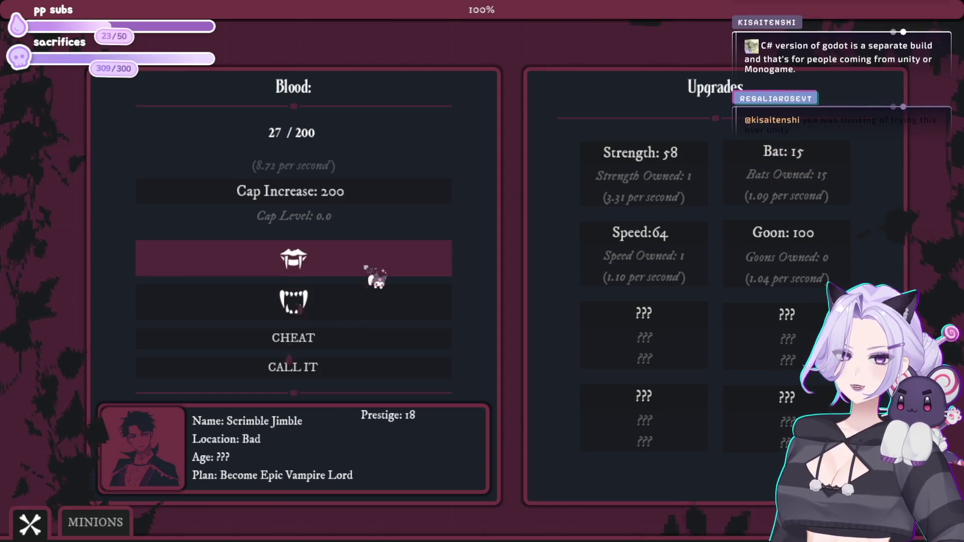
- Buy a second Speed upgrade and several more bats while collecting blood
click(377, 275)
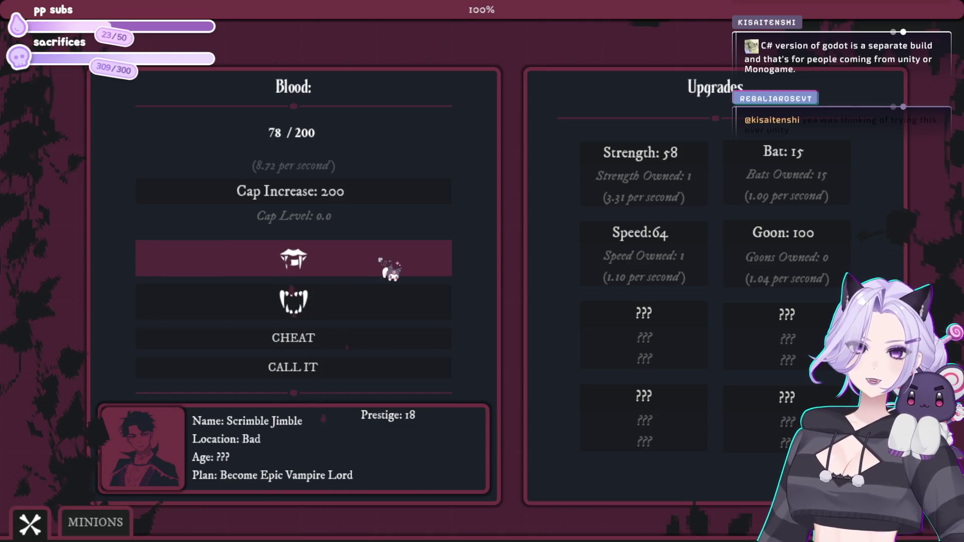
click(662, 251)
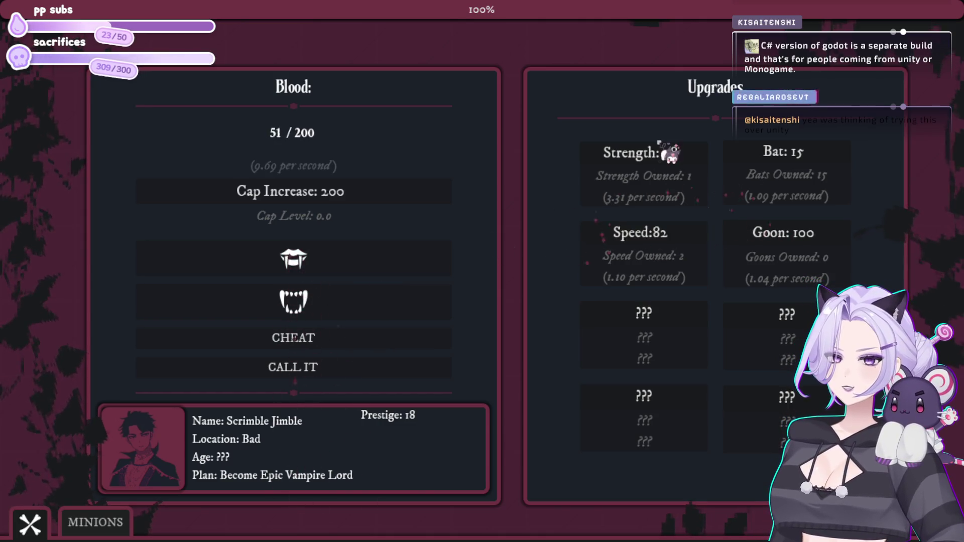
click(802, 157)
click(802, 157)
click(802, 155)
click(352, 261)
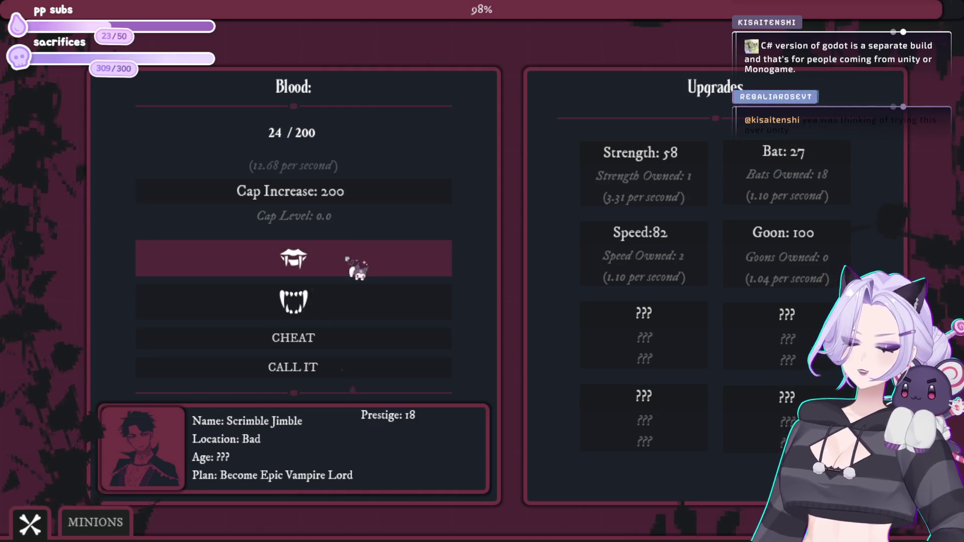
click(354, 263)
click(349, 261)
click(355, 268)
click(356, 268)
click(802, 161)
click(802, 161)
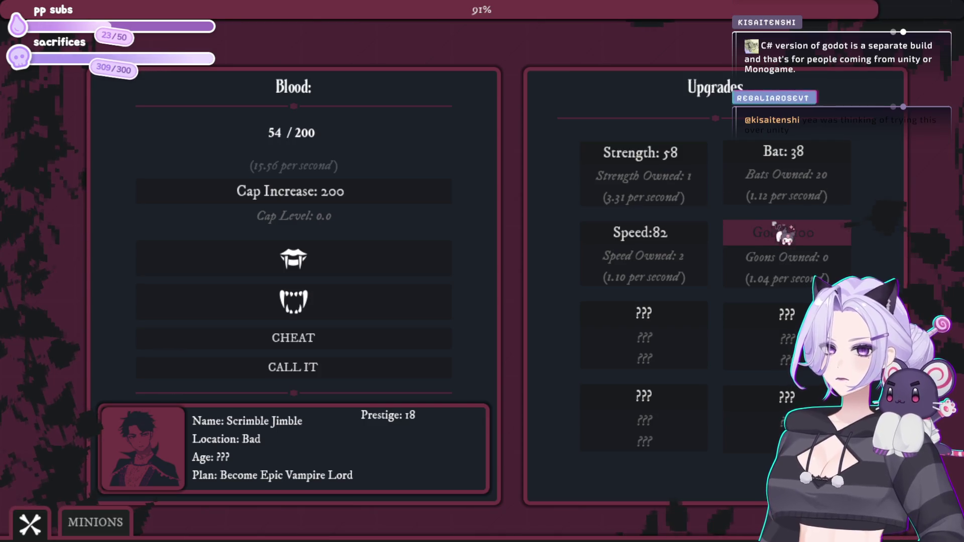
click(781, 168)
- Collect blood up to 200/200 and raise the blood cap to 2.00 K
click(355, 259)
click(355, 262)
click(352, 266)
click(348, 271)
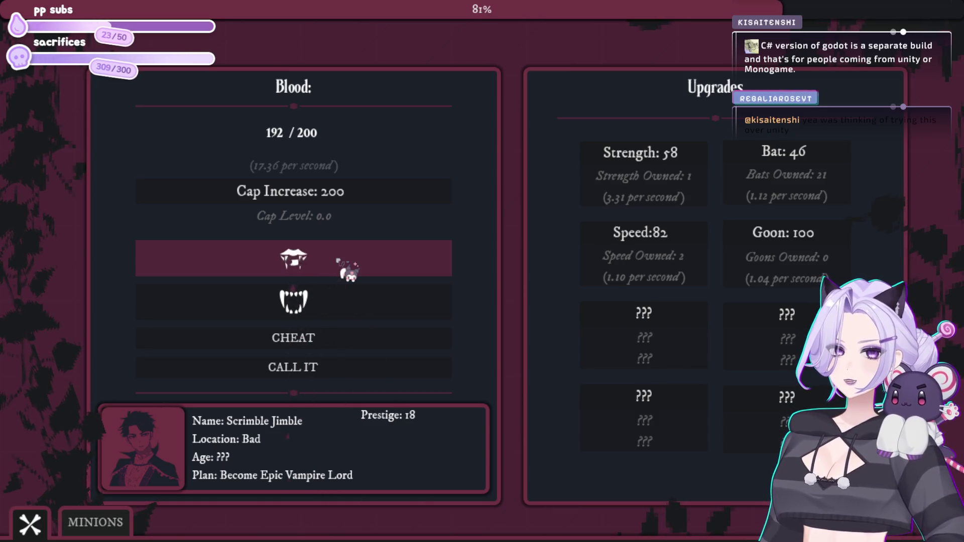
click(347, 197)
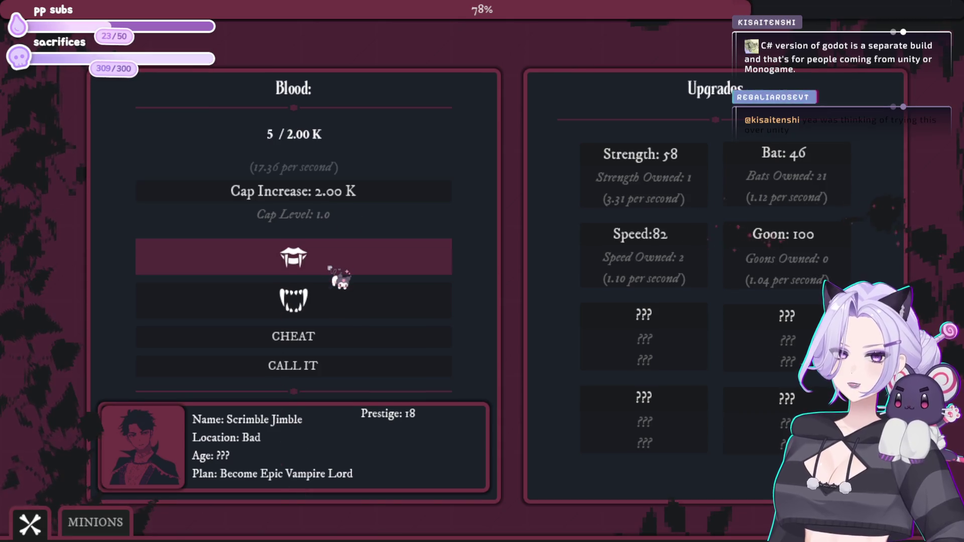
- Unlock the Wayward Soul minion for 100 blood, then buy more Wayward Souls, bats, Strength and Speed
click(95, 522)
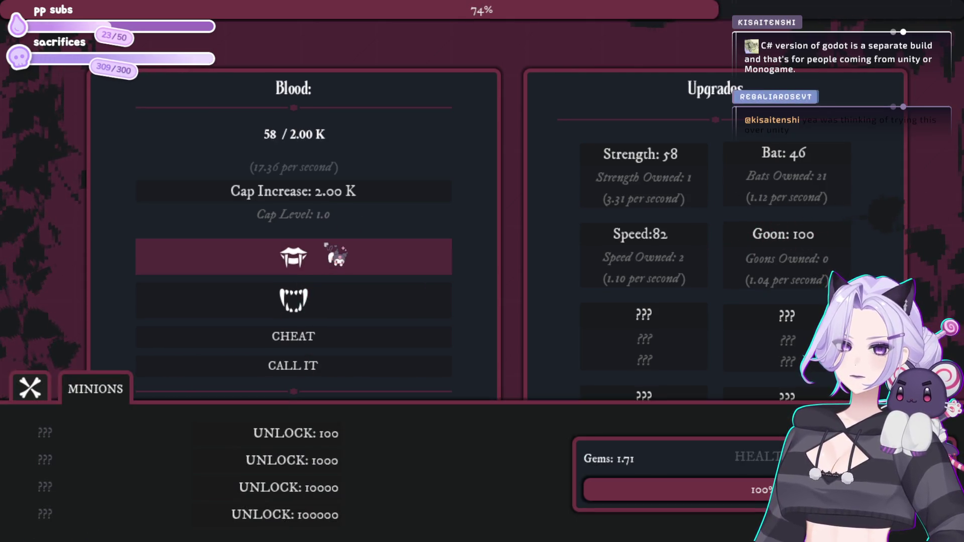
click(321, 431)
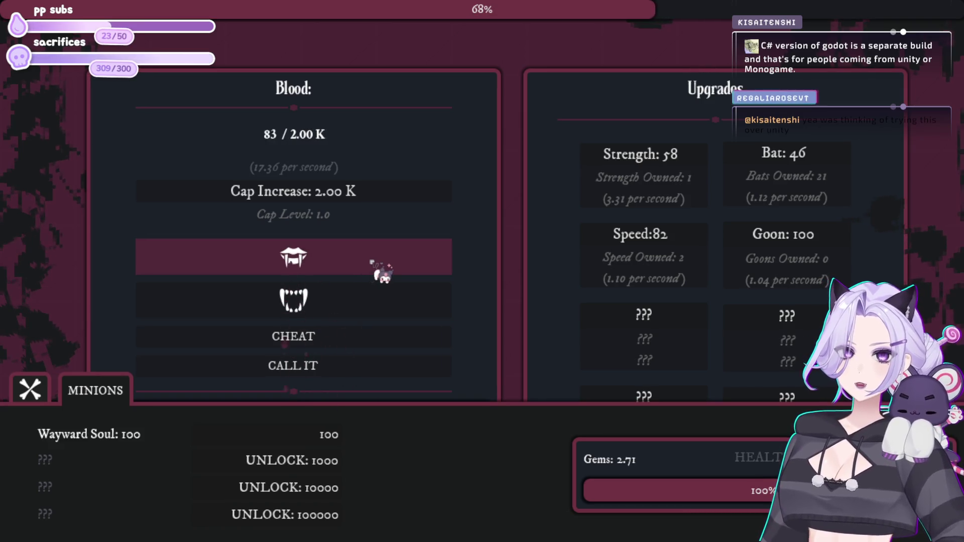
click(304, 446)
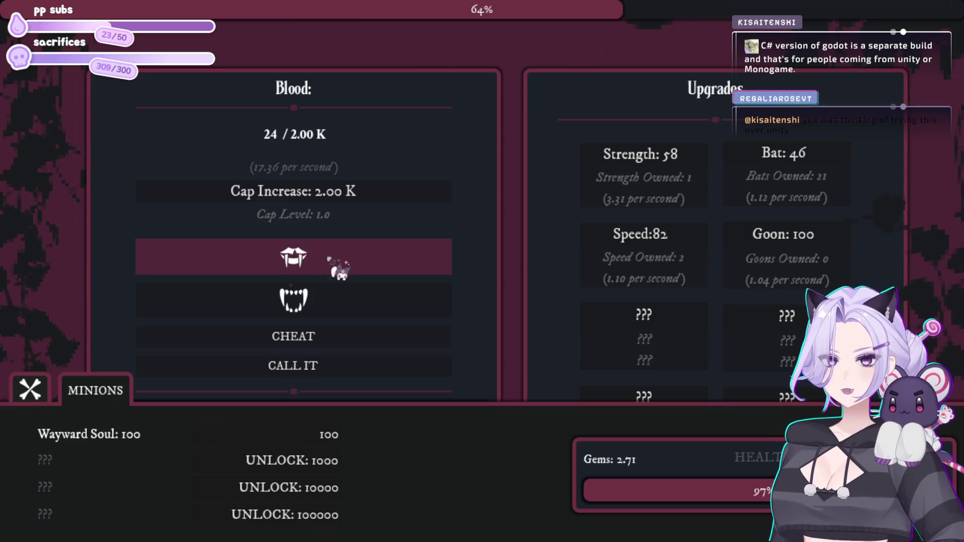
click(798, 159)
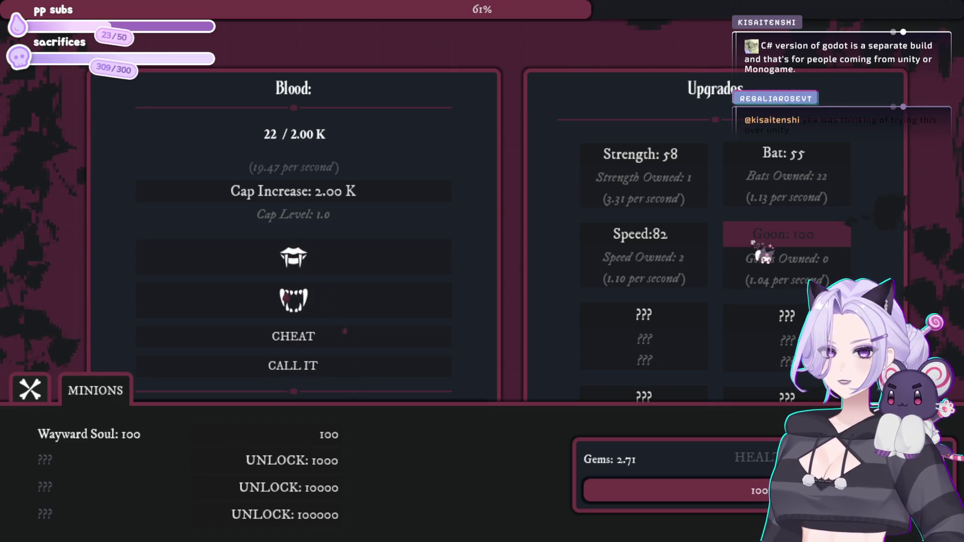
click(676, 171)
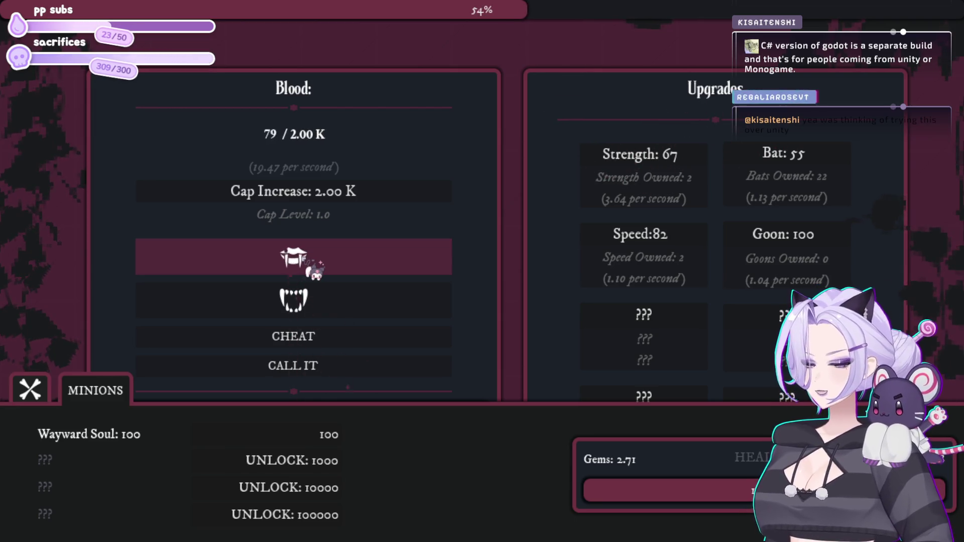
click(318, 434)
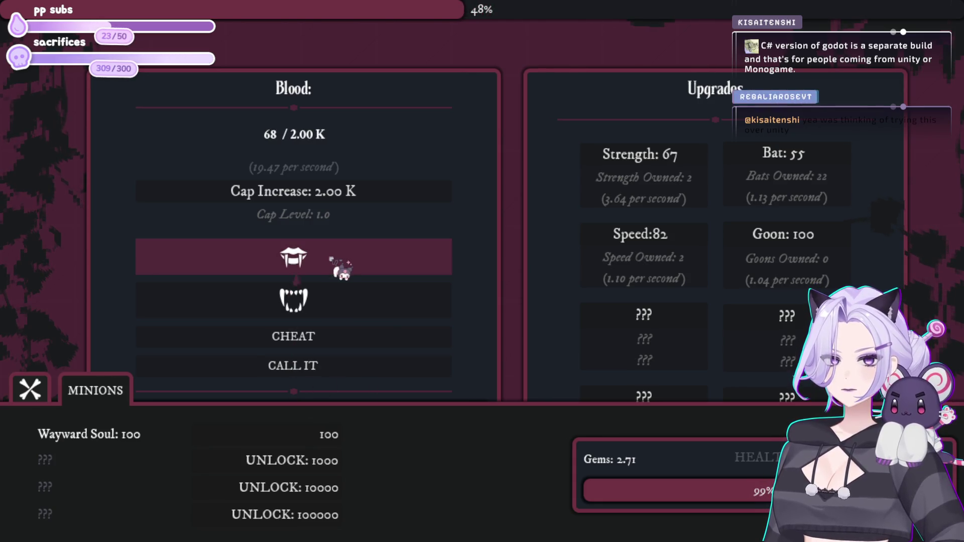
click(743, 191)
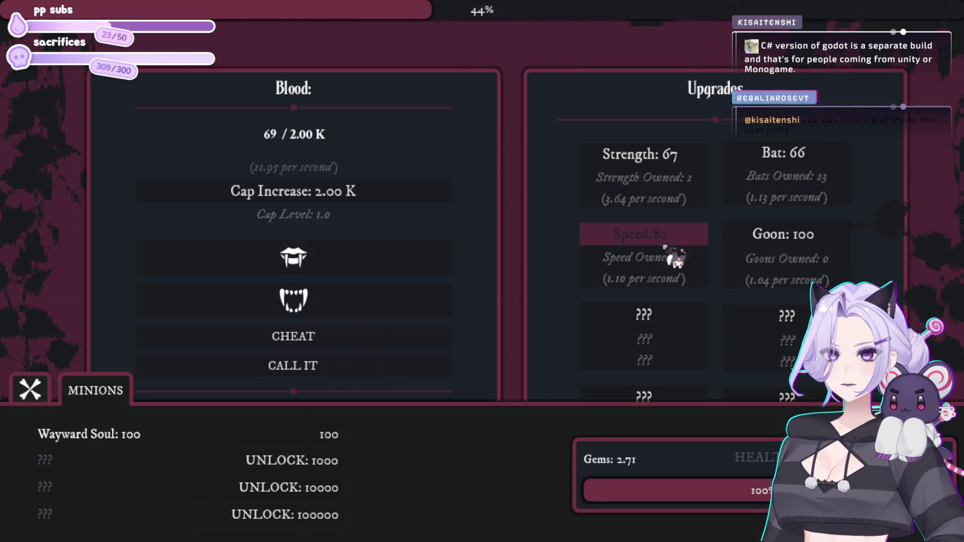
click(645, 248)
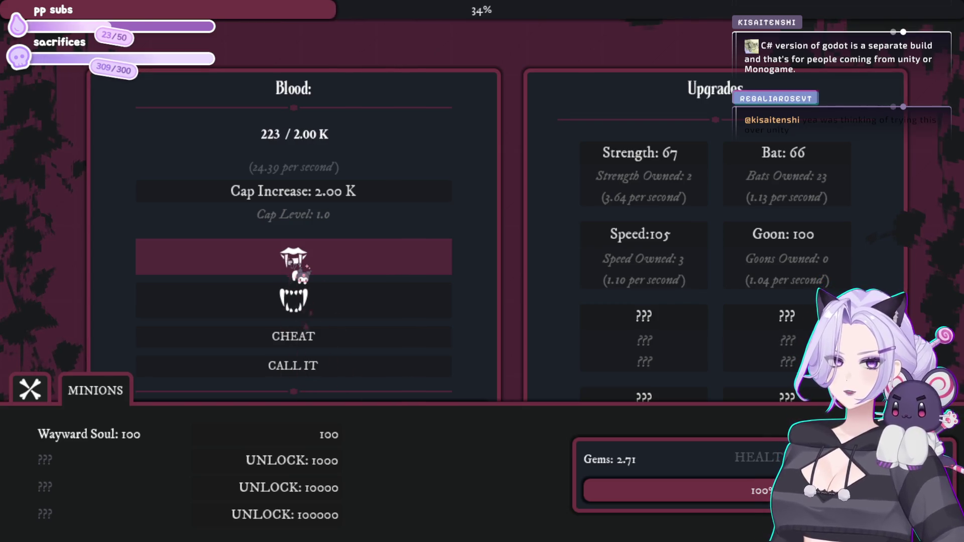
click(335, 439)
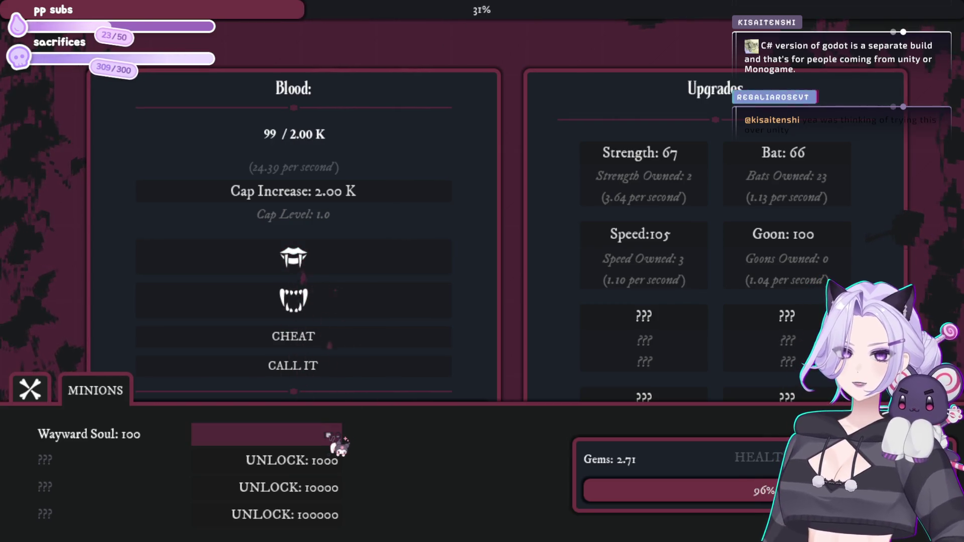
- Keep collecting blood by hand and buying bats and Wayward Souls until 25 bats are owned
click(357, 265)
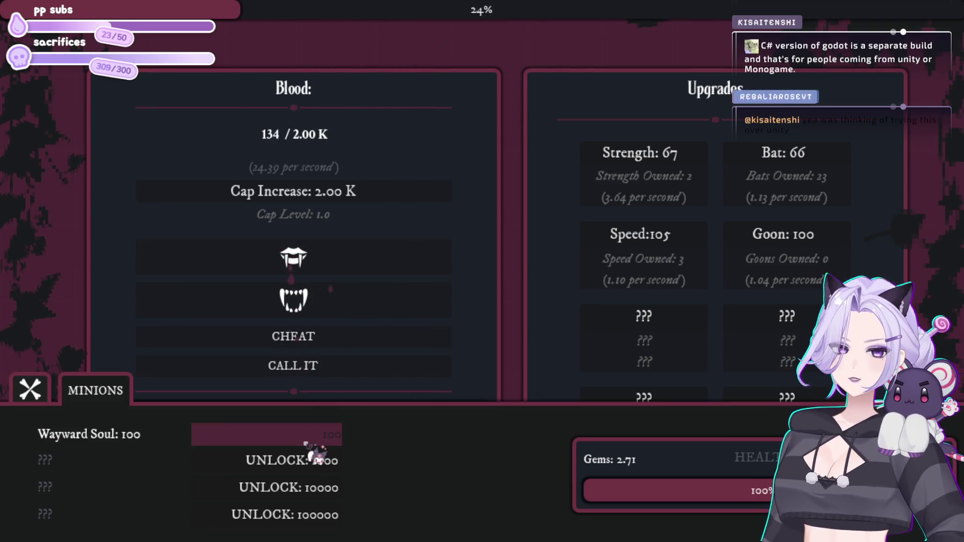
click(355, 273)
click(354, 273)
click(768, 151)
click(769, 150)
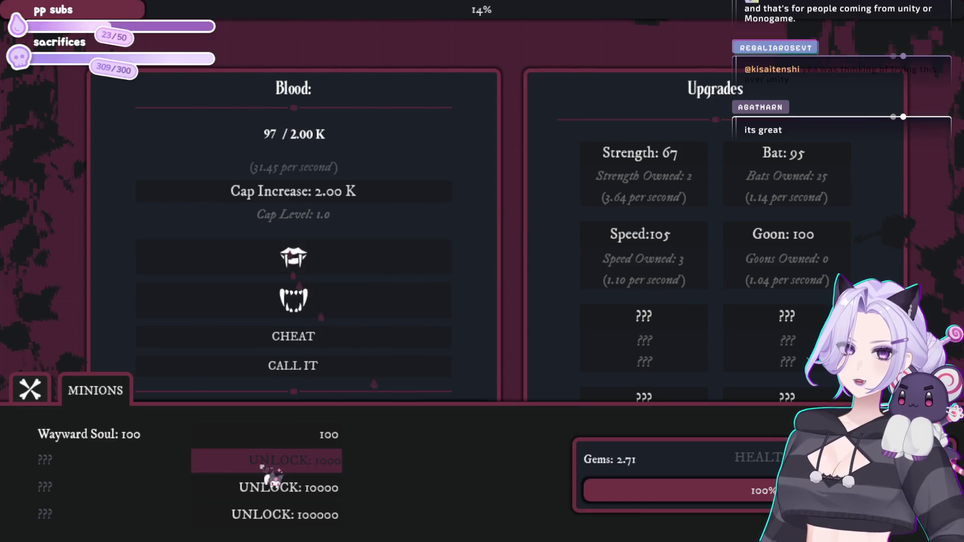
click(284, 437)
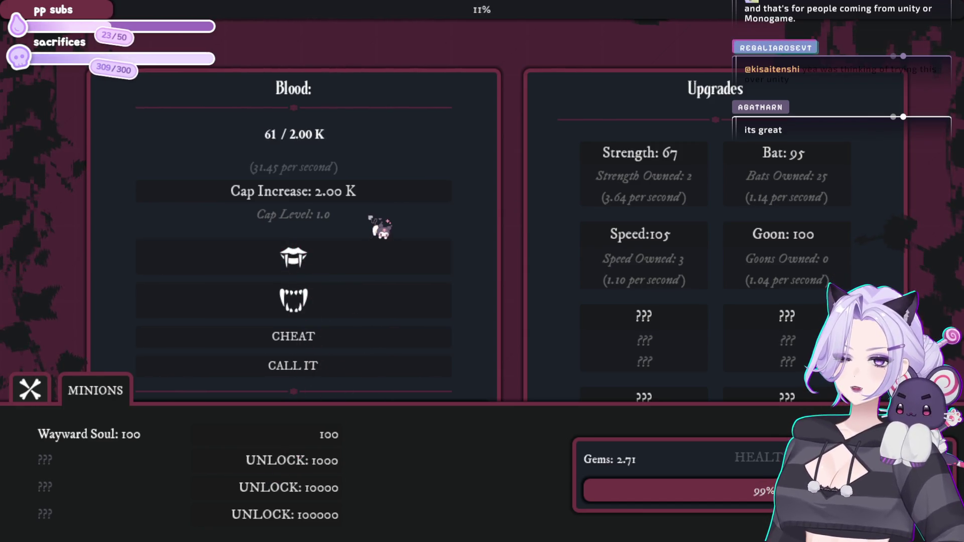
click(338, 248)
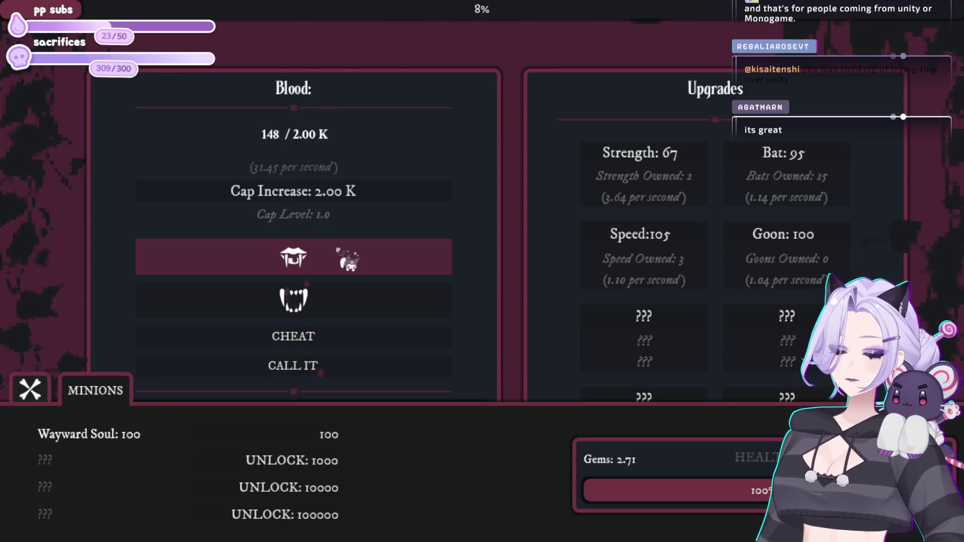
click(337, 248)
click(294, 434)
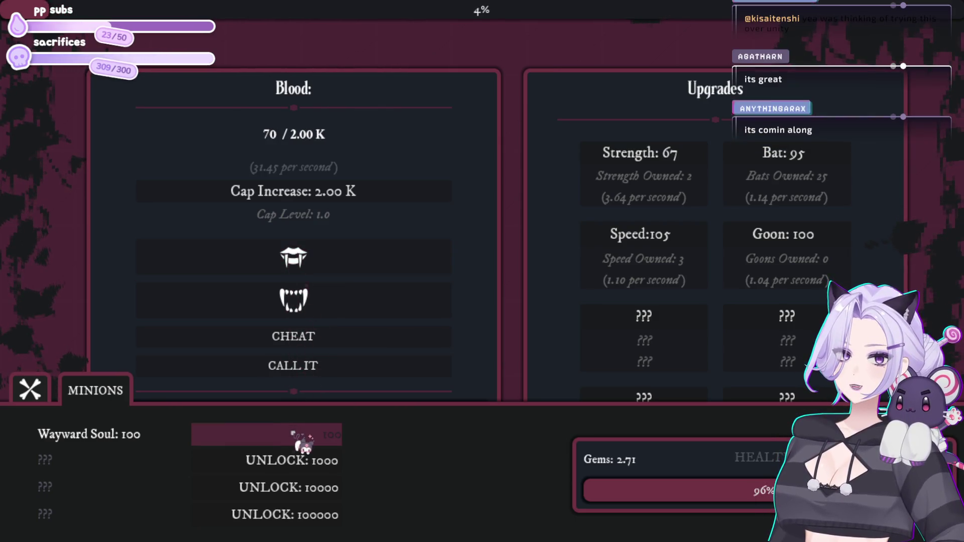
click(352, 271)
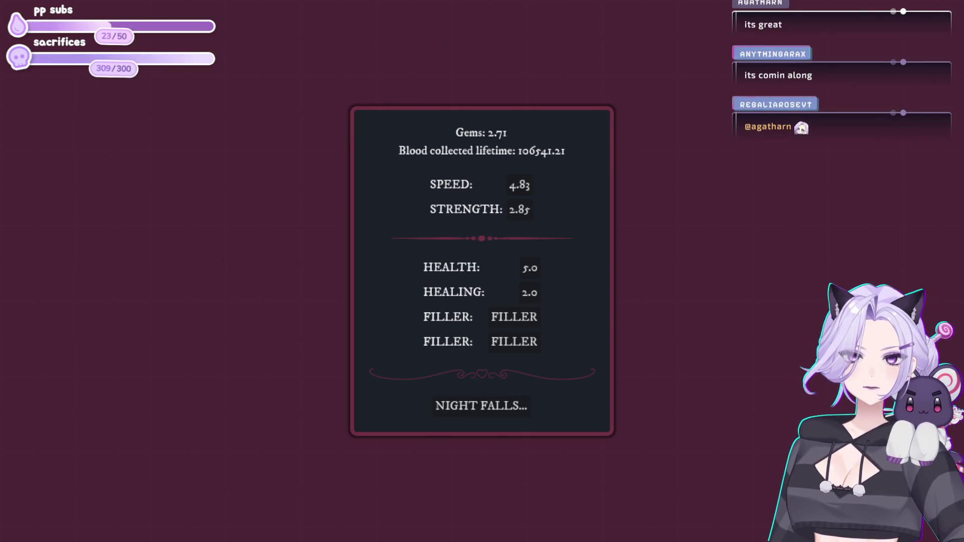
- Begin the prestige 19 night from the Night Falls summary and fill blood to its 200 cap
click(505, 414)
click(309, 334)
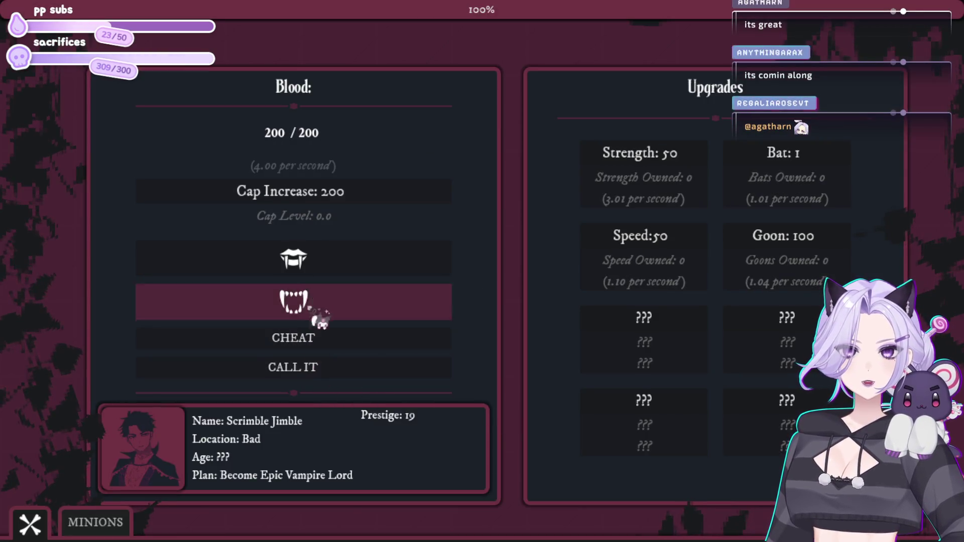
- Repeatedly raise and refill the blood cap, from 2.00 K up to 20.00 Mil
click(322, 198)
click(317, 335)
click(325, 197)
click(321, 336)
click(326, 193)
click(316, 336)
click(323, 197)
click(321, 335)
click(332, 198)
- Buy several more bats and fill blood up to 20.00 Mil
click(841, 154)
click(841, 153)
click(841, 154)
click(841, 153)
click(839, 152)
click(839, 152)
click(839, 152)
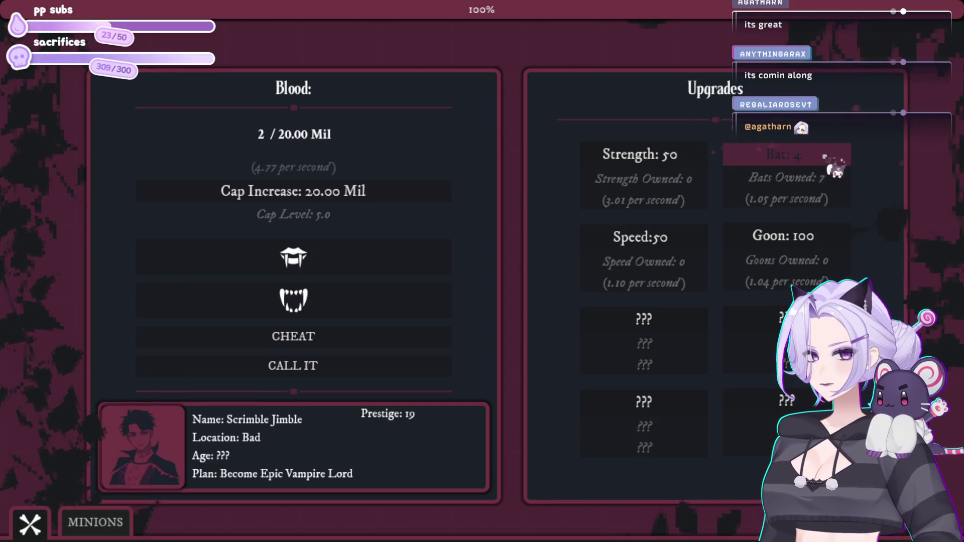
click(352, 336)
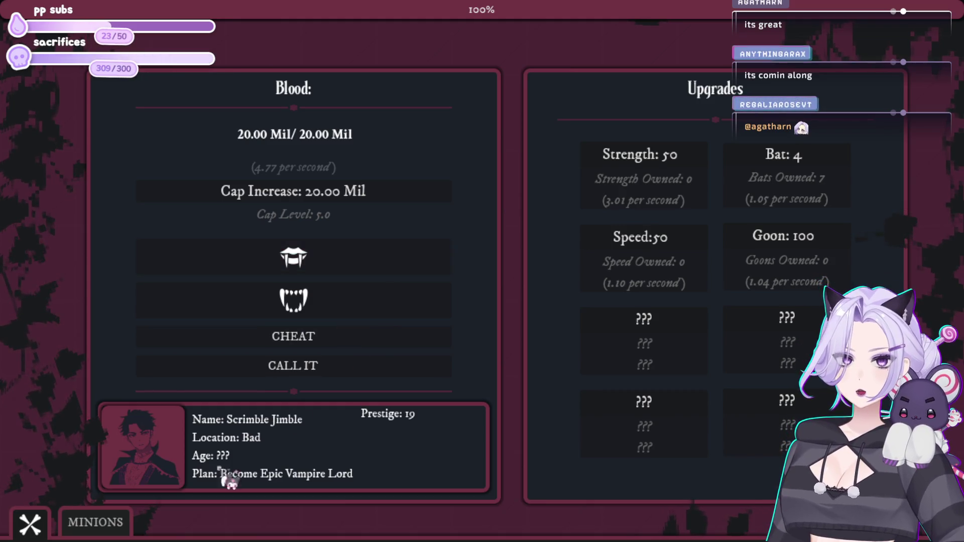
- Unlock the Lord, Merchant and Knight minions
click(121, 524)
click(317, 522)
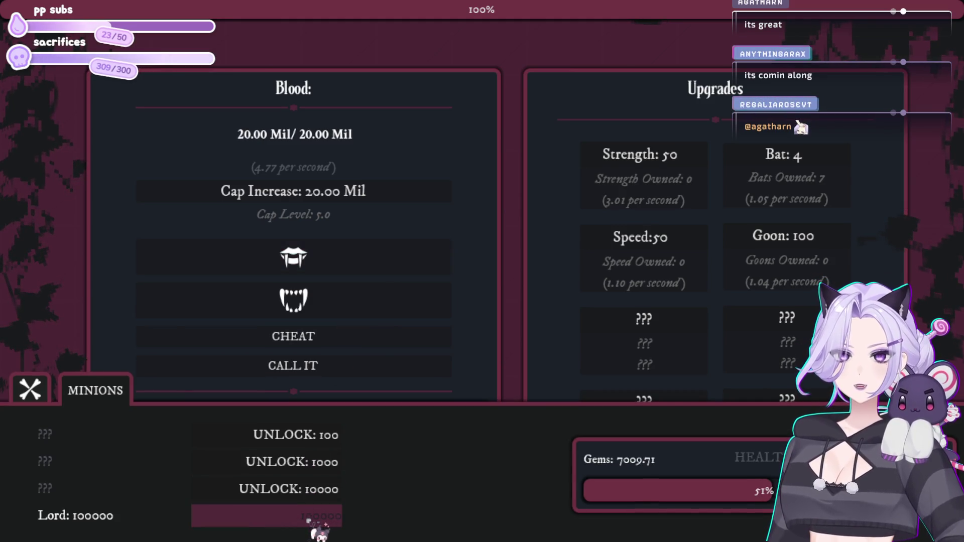
click(314, 471)
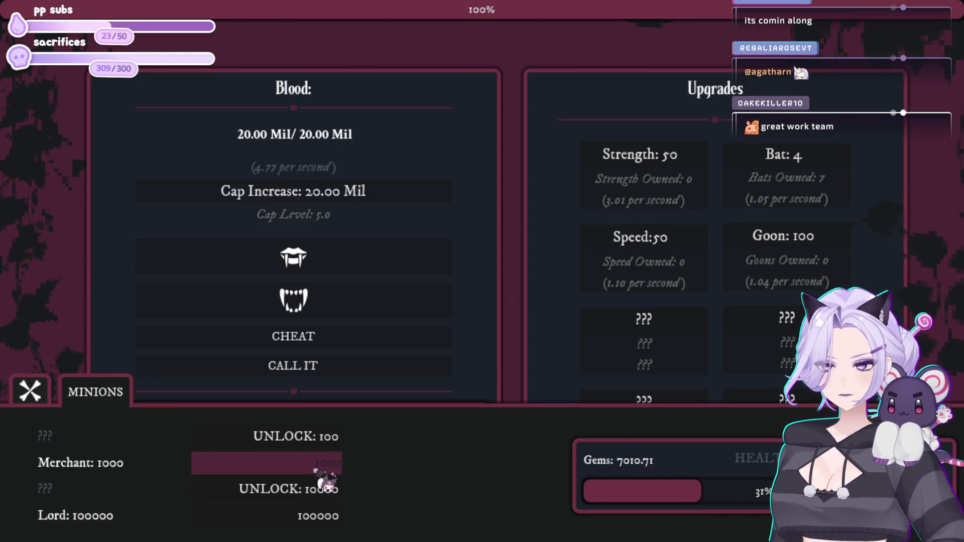
click(307, 490)
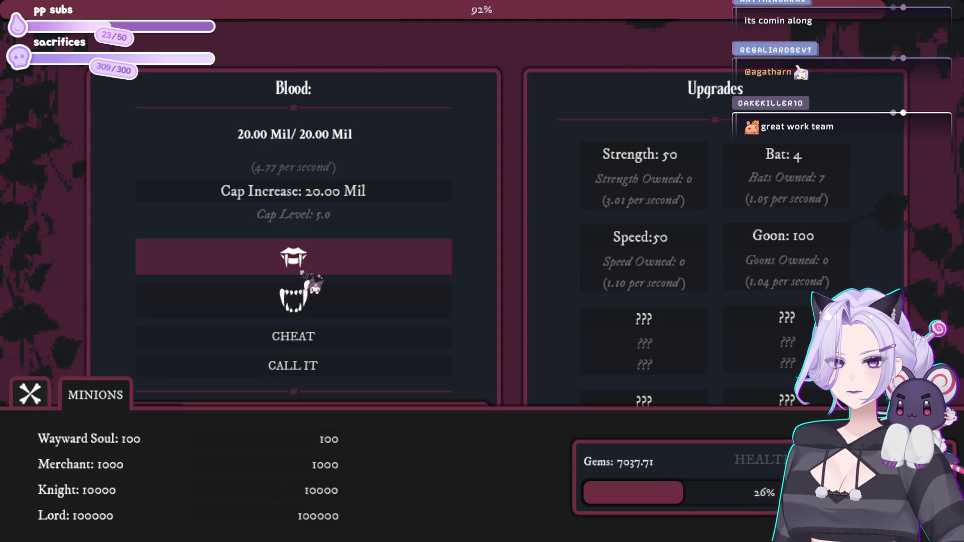
- Buy more bats and a long run of Speed upgrades
click(814, 156)
click(815, 156)
click(814, 156)
click(815, 156)
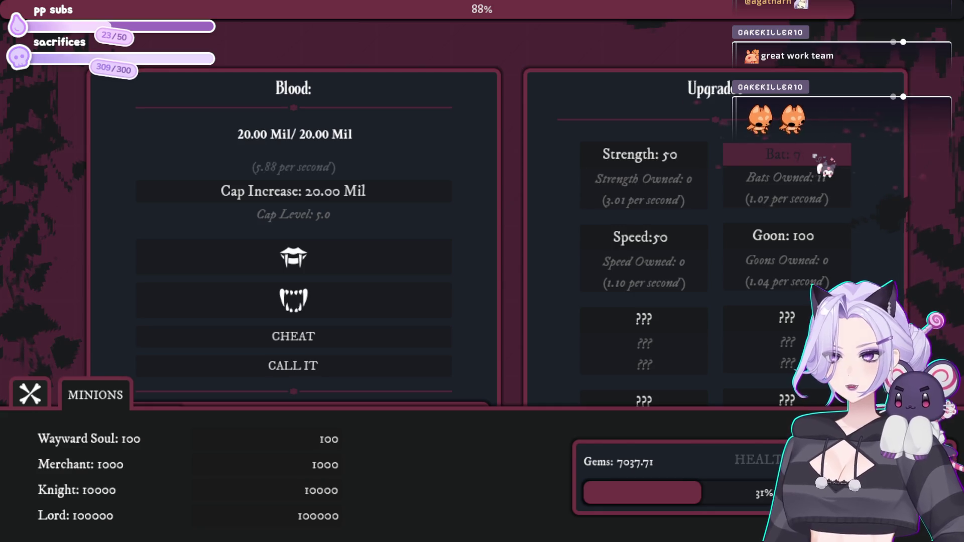
click(815, 156)
click(815, 156)
click(672, 236)
click(672, 236)
click(673, 235)
click(672, 235)
click(673, 235)
click(672, 235)
click(673, 235)
click(672, 235)
click(673, 235)
click(673, 235)
click(673, 235)
click(672, 235)
click(673, 235)
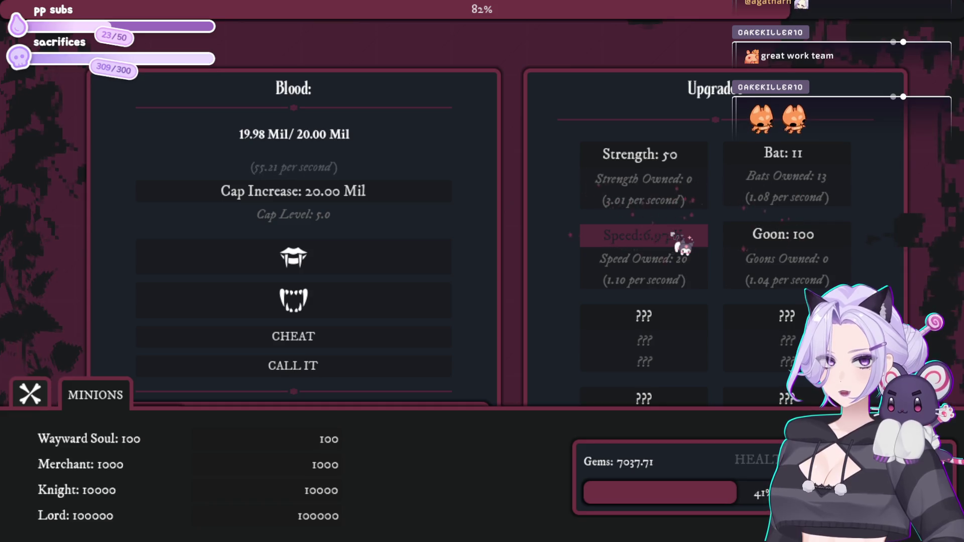
click(673, 235)
- Buy a long run of Goons
click(825, 246)
click(825, 246)
click(825, 246)
click(825, 246)
click(825, 246)
click(825, 246)
click(825, 246)
click(825, 246)
click(825, 246)
click(825, 246)
click(825, 246)
click(825, 246)
click(825, 246)
click(825, 246)
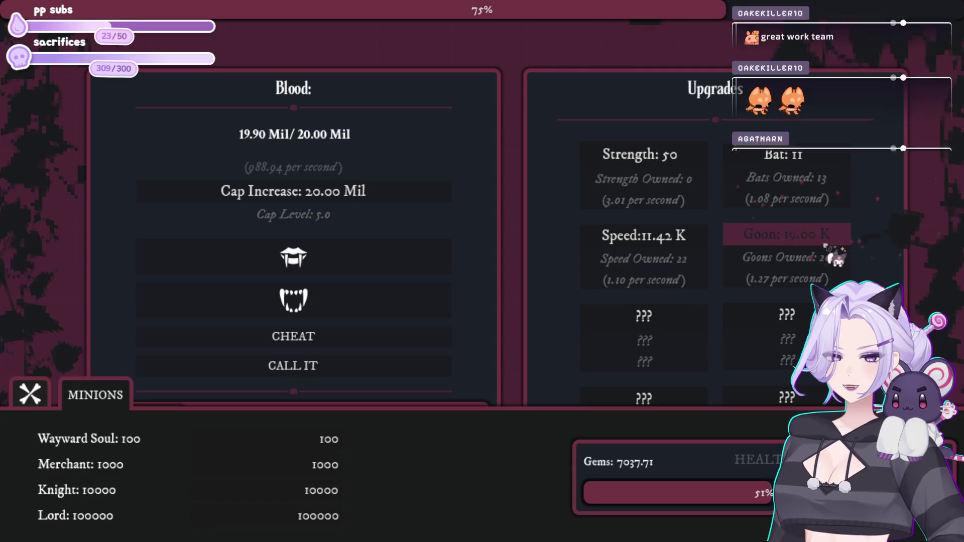
click(824, 246)
click(825, 246)
click(825, 246)
click(825, 246)
click(825, 246)
click(825, 246)
click(825, 246)
click(825, 246)
click(825, 246)
click(825, 246)
click(825, 246)
click(825, 246)
click(825, 246)
click(825, 246)
click(825, 246)
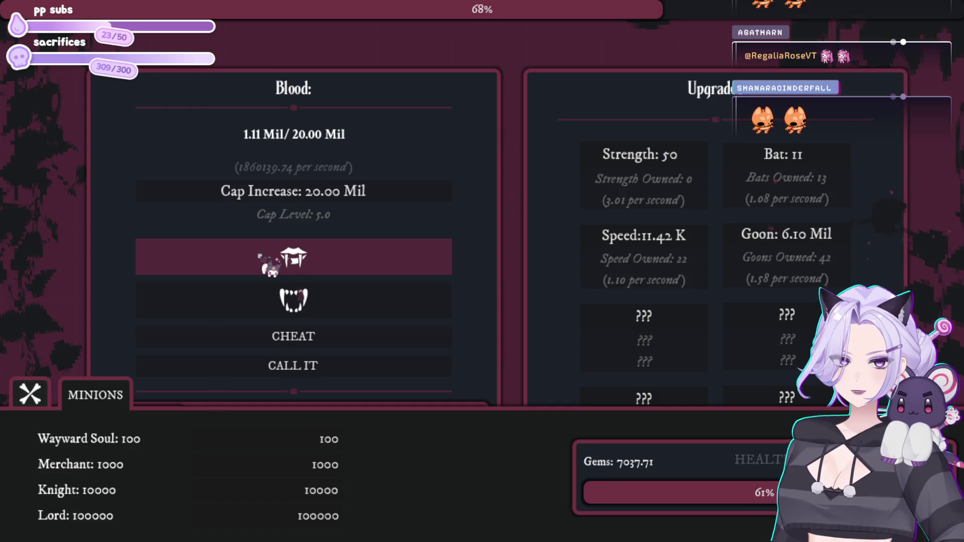
- Buy another Goon and gamble on the Merchant, Knight and Wayward Soul minions
click(330, 522)
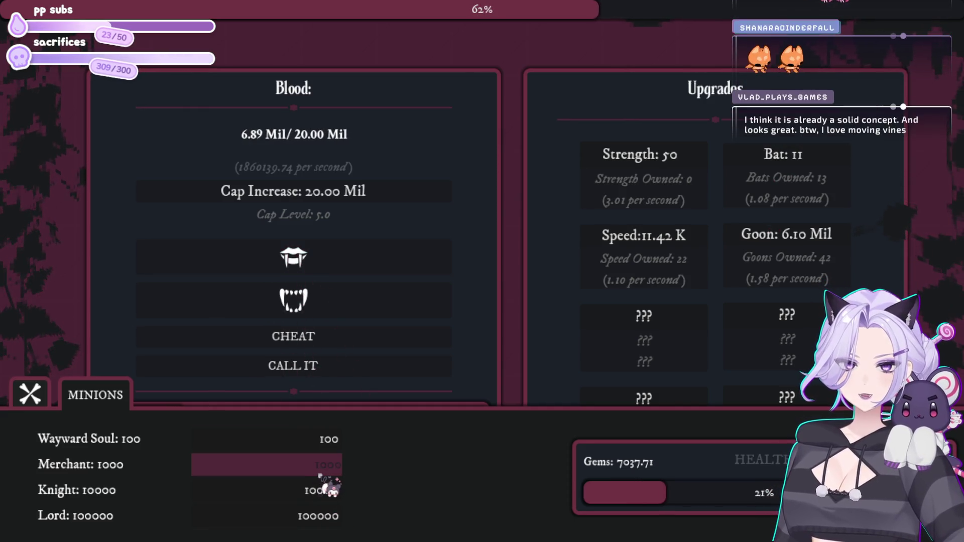
click(320, 476)
click(318, 488)
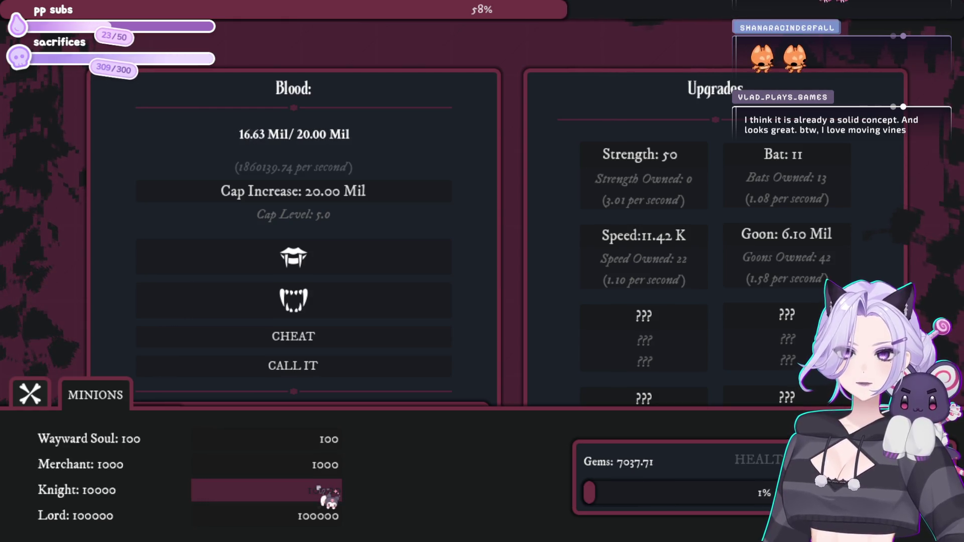
click(336, 436)
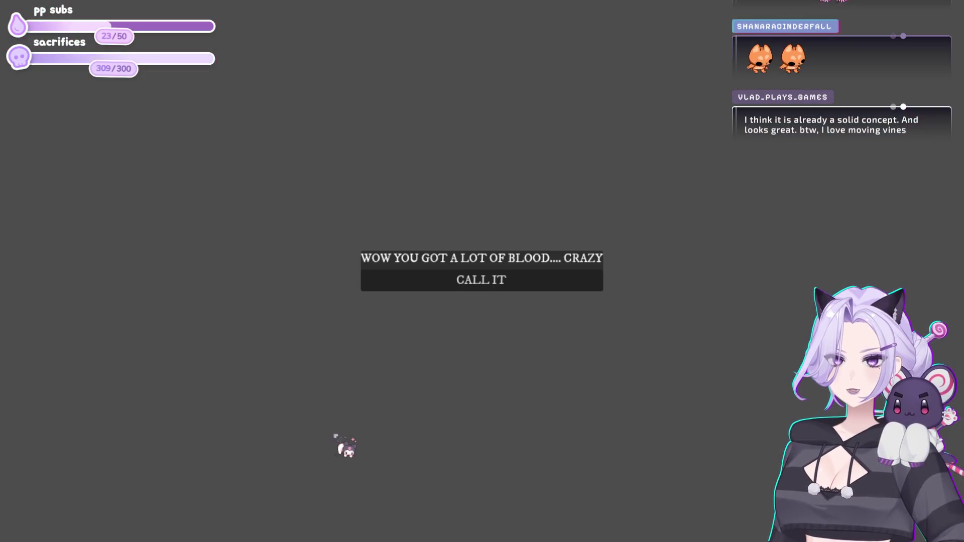
- Dismiss the blood message, start the next night from the stats screen, and stop the game with F8
click(454, 287)
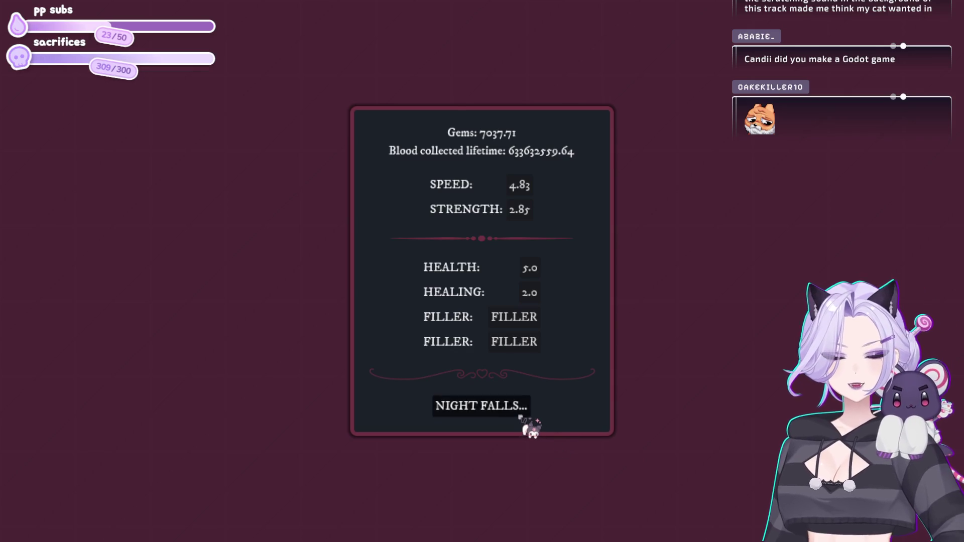
click(525, 404)
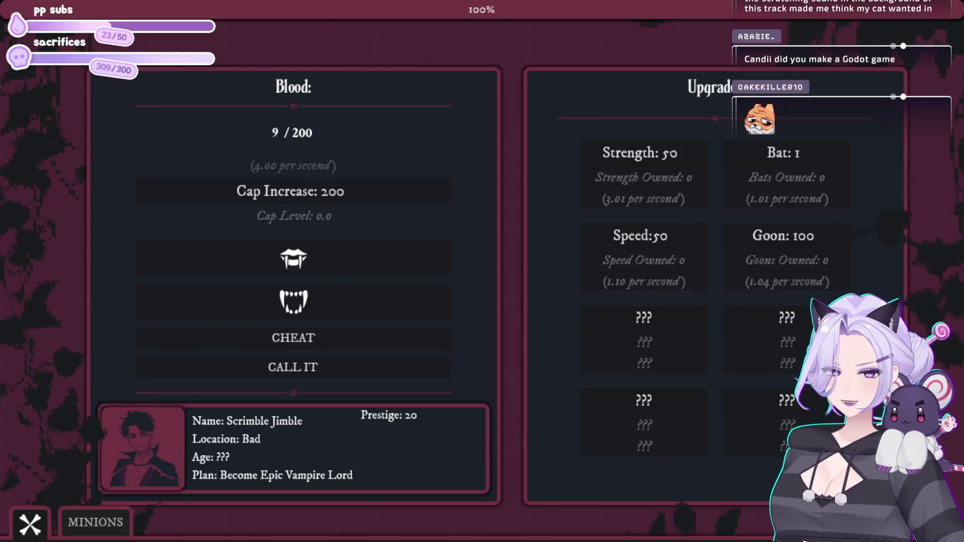
key(F8)
- Remove the undeclared narrative_01 from check_narrative_step's lifetime-blood condition and save gameplay.gd
text(else:)
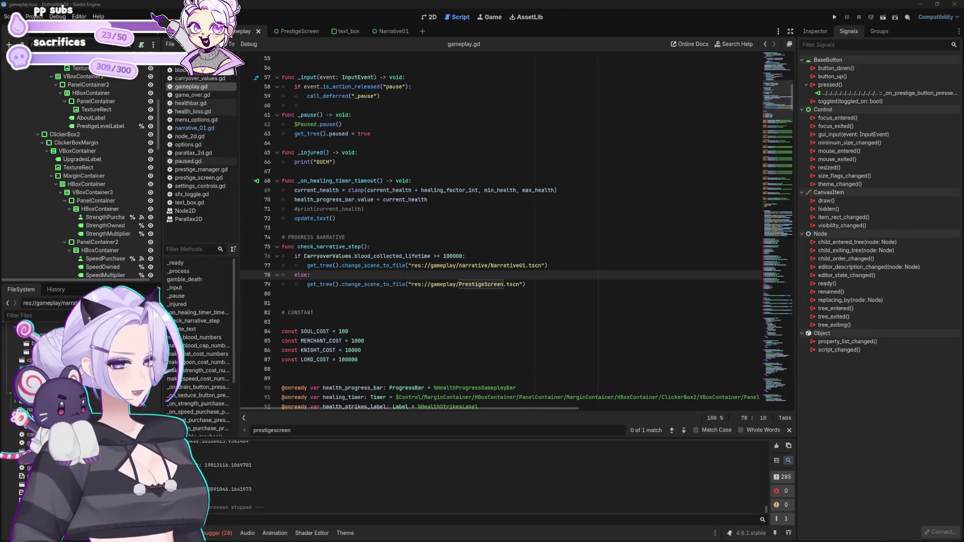
click(620, 311)
scroll(620, 311, down, 5)
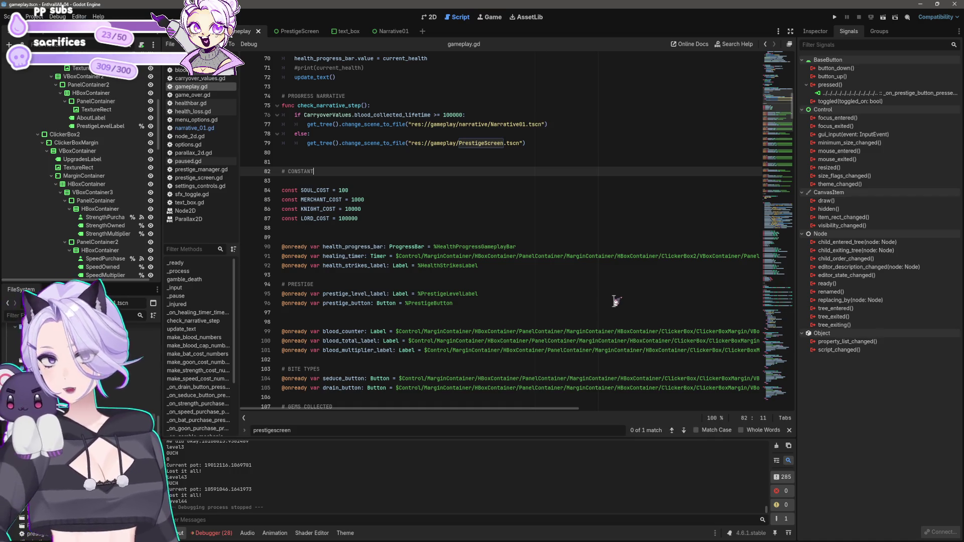
click(477, 117)
text(and narrative_01 =f)
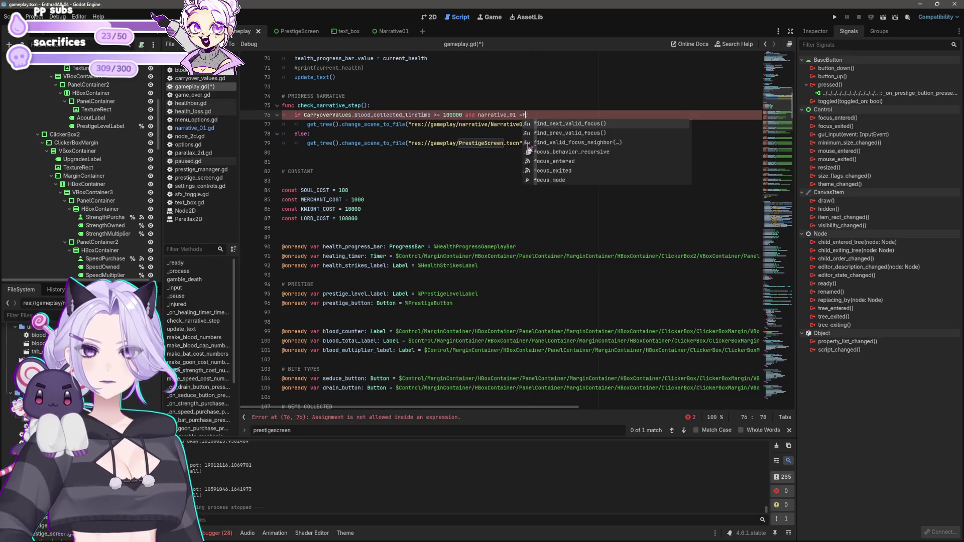
key(BackSpace)
key(BackSpace)
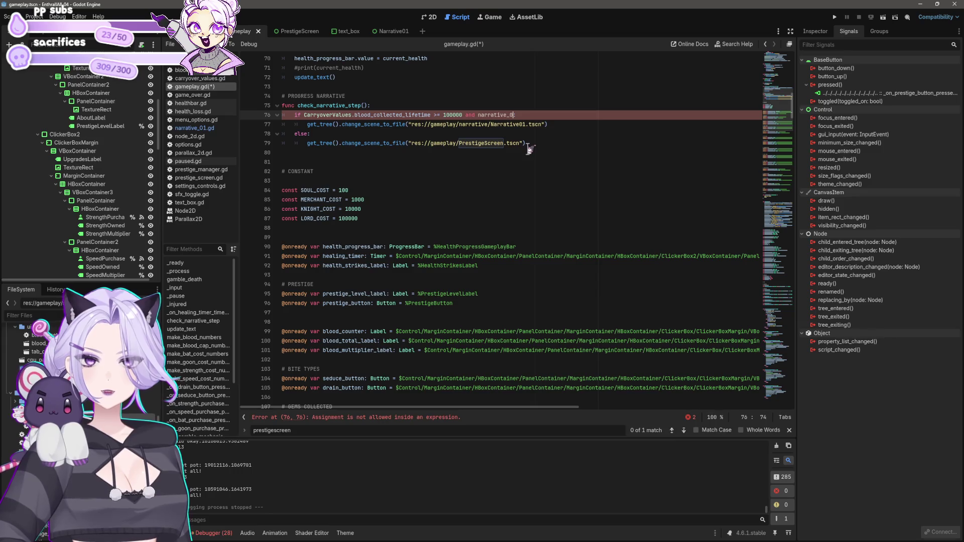
text(3)
key(Left)
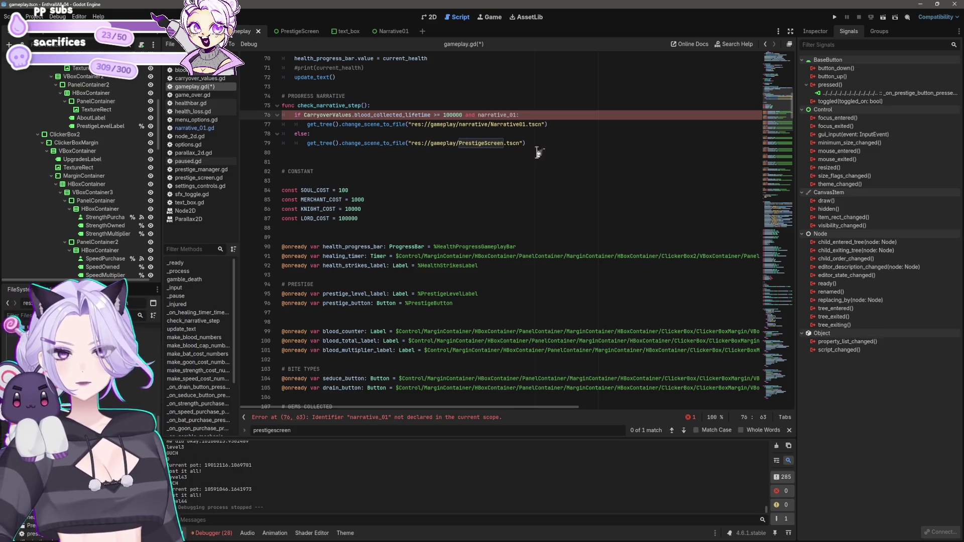
double_click(516, 115)
key(BackSpace)
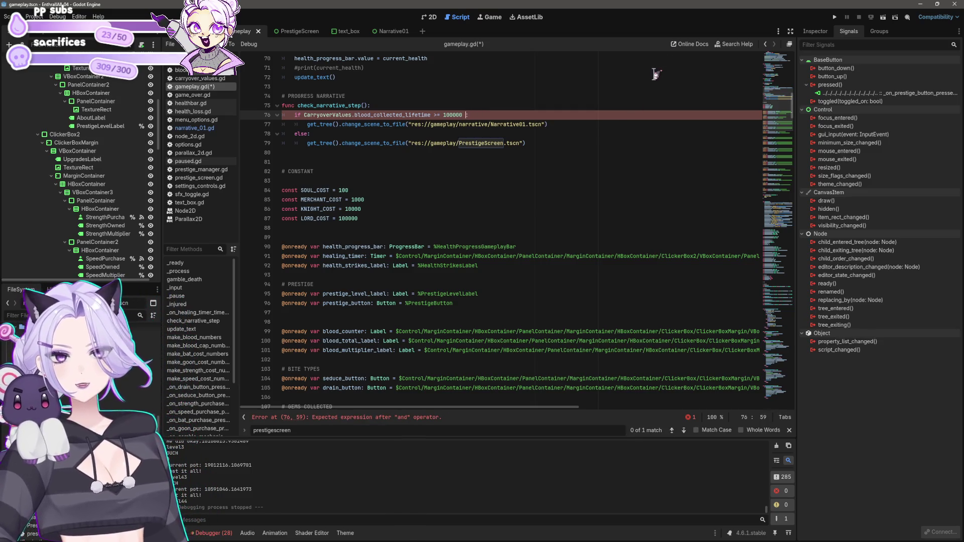
key(ctrl+s)
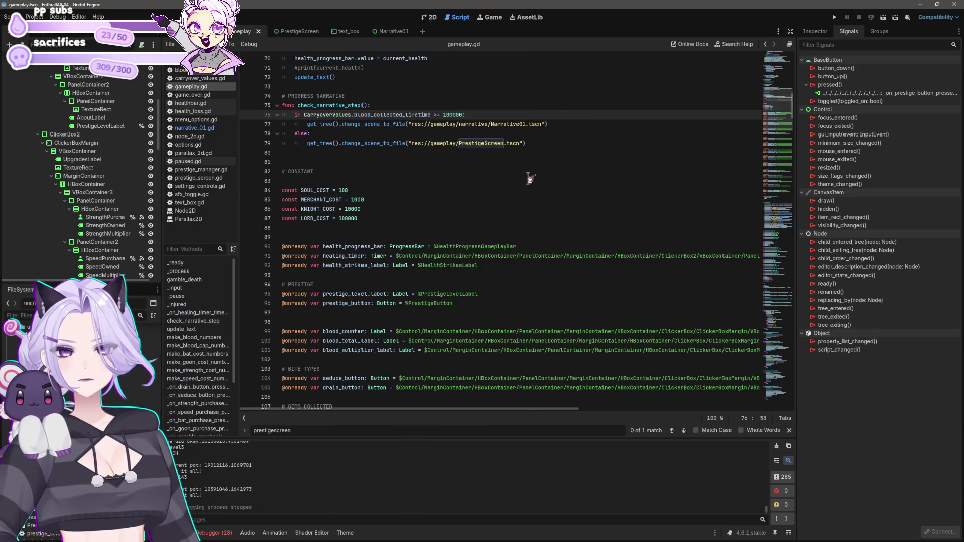
- Place the cursor just before the lifetime-blood check on line 76
scroll(530, 178, down, 10)
mouse_move(794, 118)
mouse_down()
mouse_move(835, 407)
mouse_move(815, 337)
mouse_move(805, 124)
mouse_up()
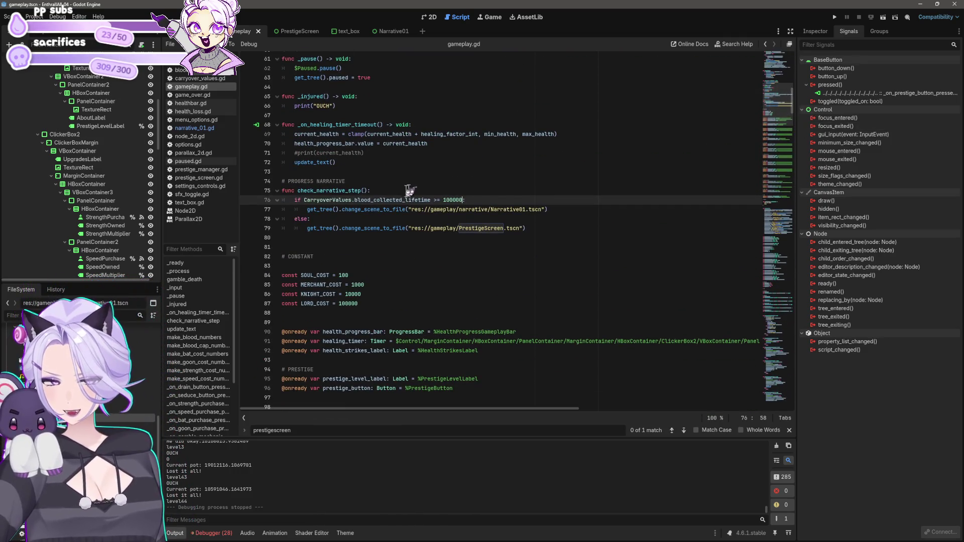
text(:)
mouse_move(375, 204)
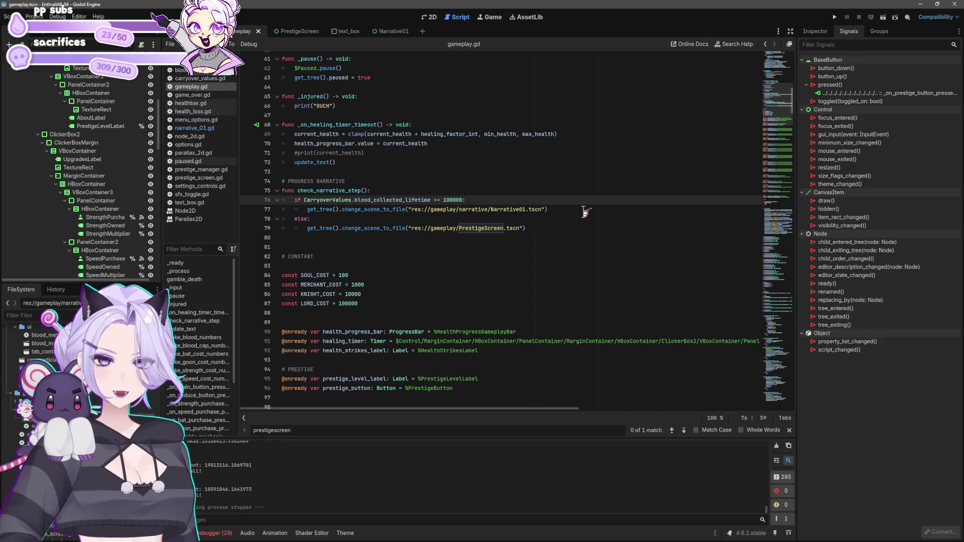
click(304, 200)
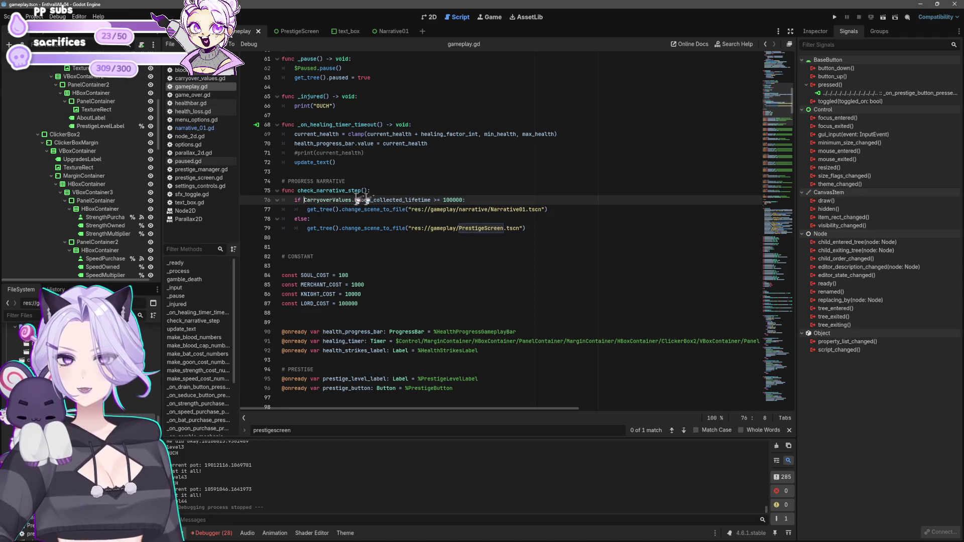
- Insert 'not CarryoverValues.narrative_sequence_01 and' before the blood check, then open carryover_values.gd
text(not narrative)
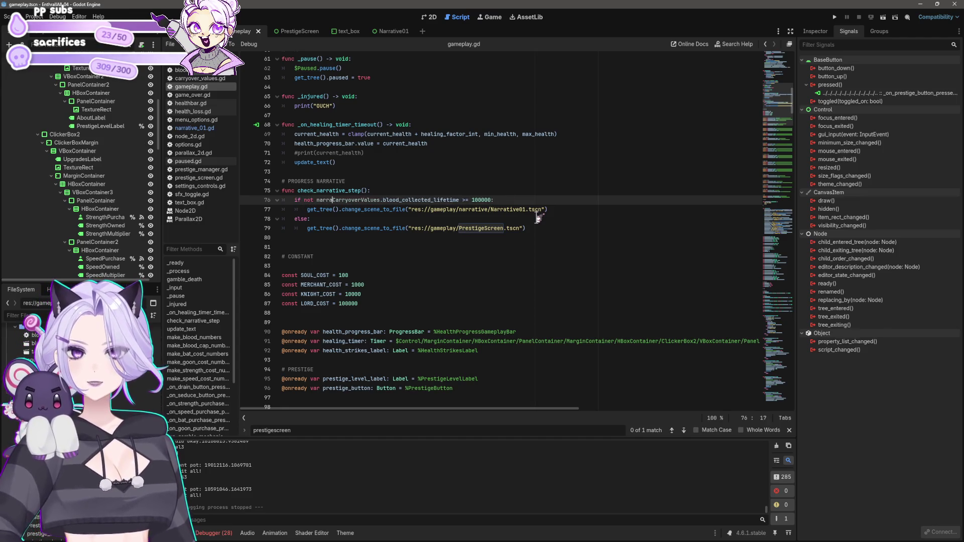
text(_sequence)
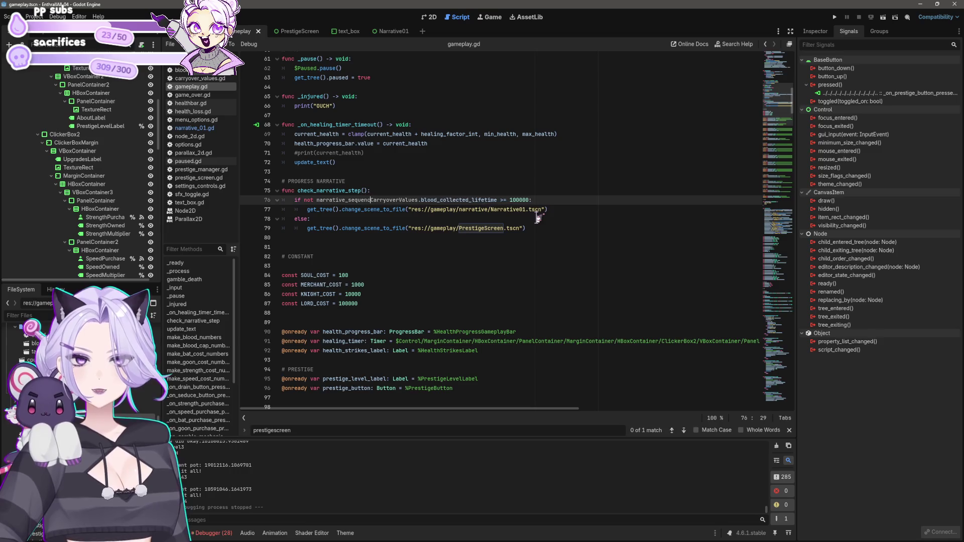
text(_01 and)
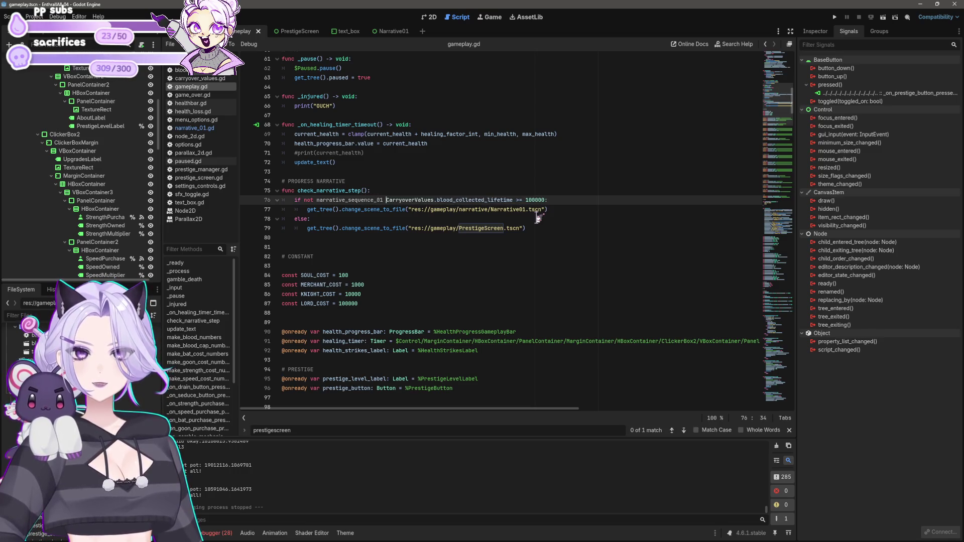
key(Left)
key(Left)
key(Left)
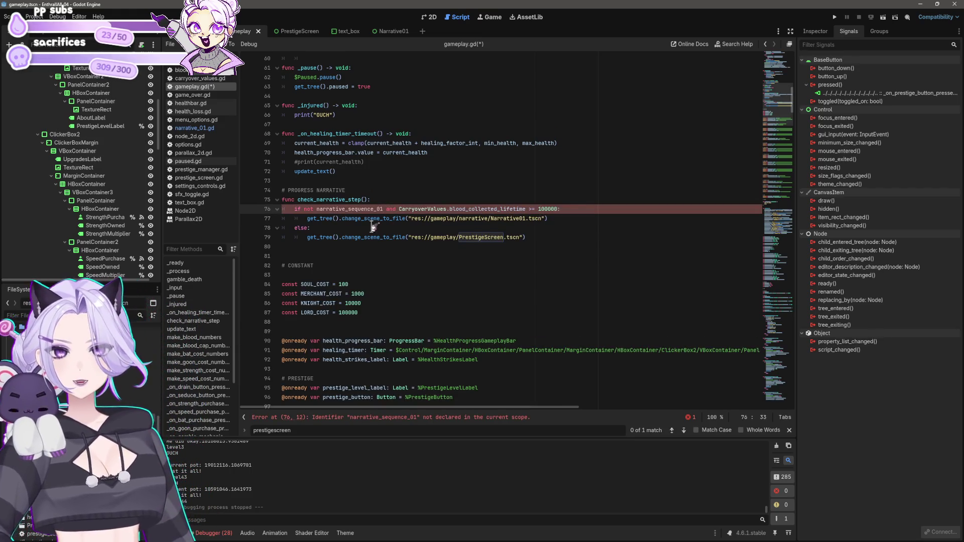
text(CarryoverVal)
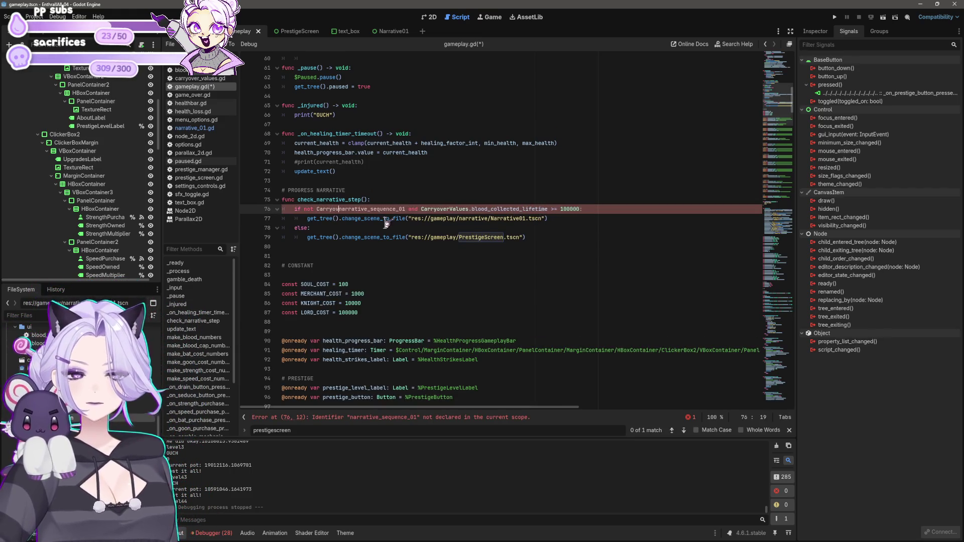
text(ues.)
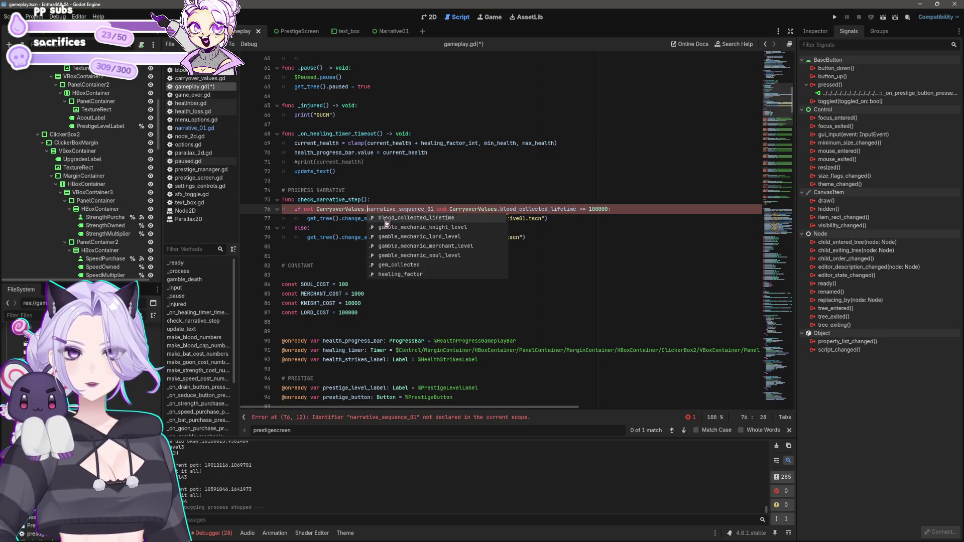
double_click(434, 209)
click(491, 209)
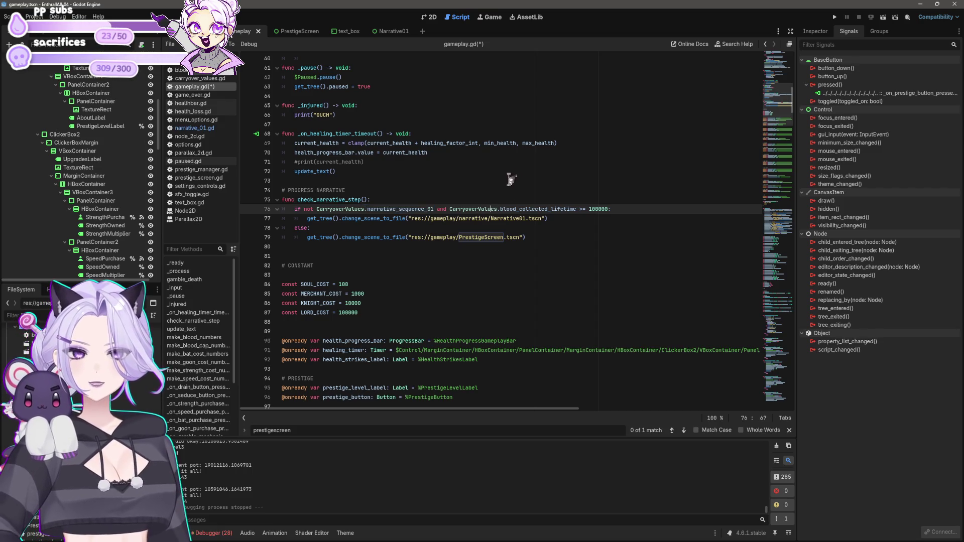
click(200, 79)
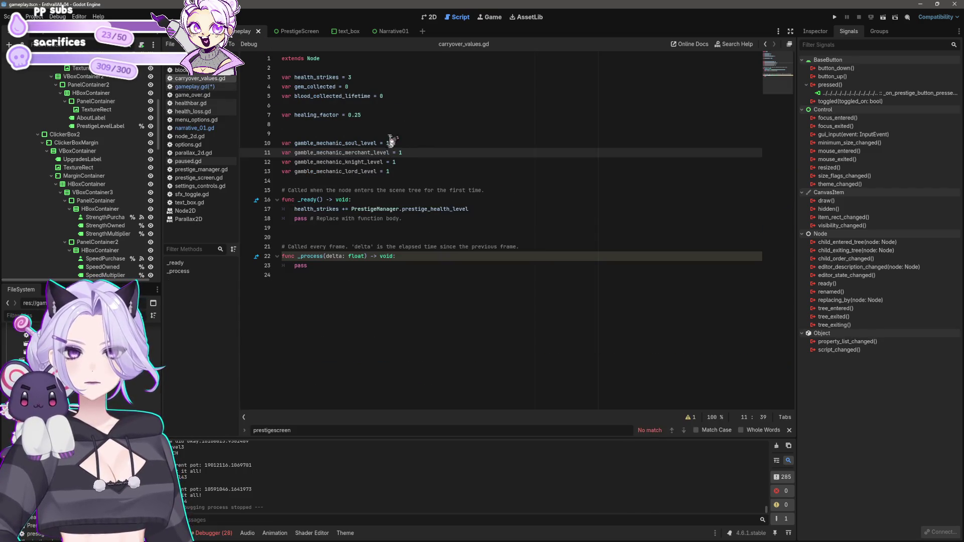
- Declare 'var narrative_sequence_01 = false' below the gamble levels in carryover_values.gd
click(401, 172)
key(Return)
key(Return)
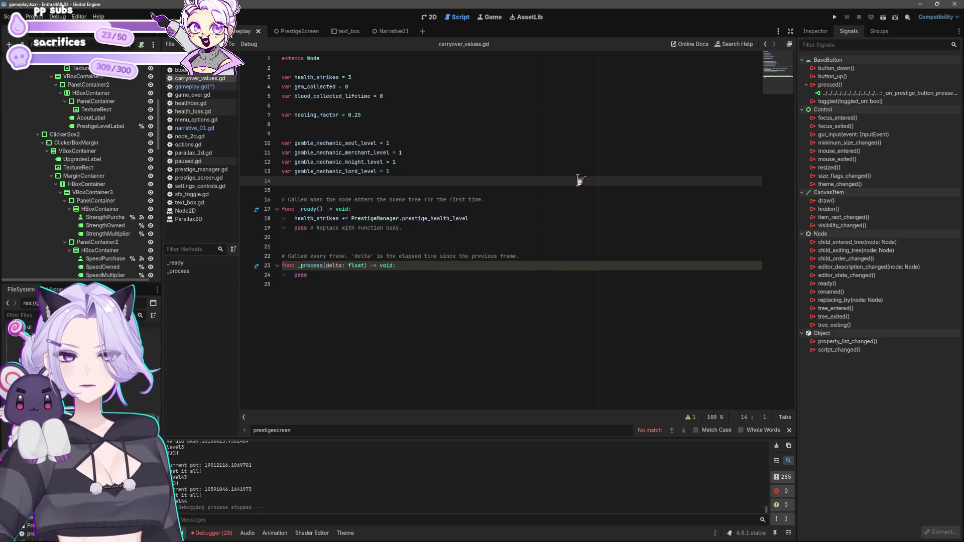
text(ca)
key(BackSpace)
key(BackSpace)
text(var )
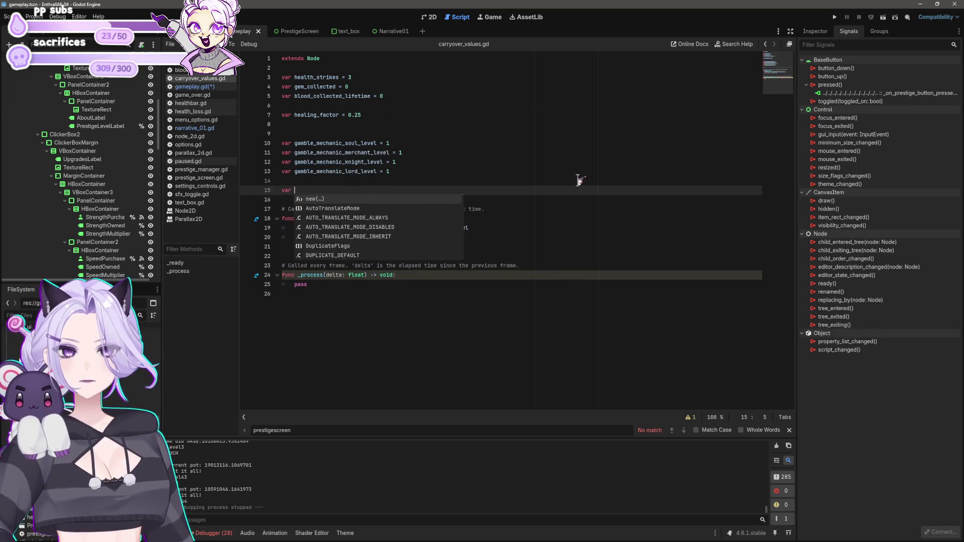
text(narrative_sequence_01 = f)
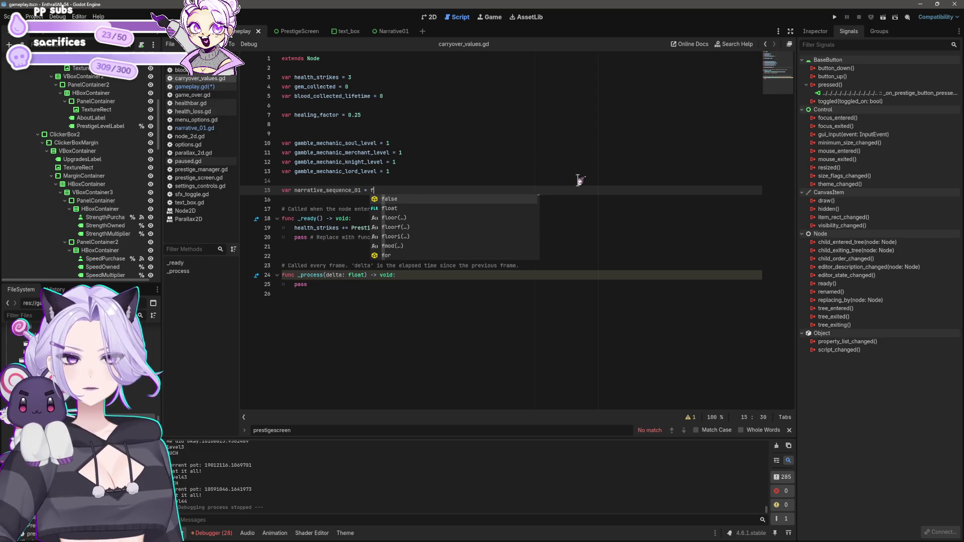
text(als)
key(Return)
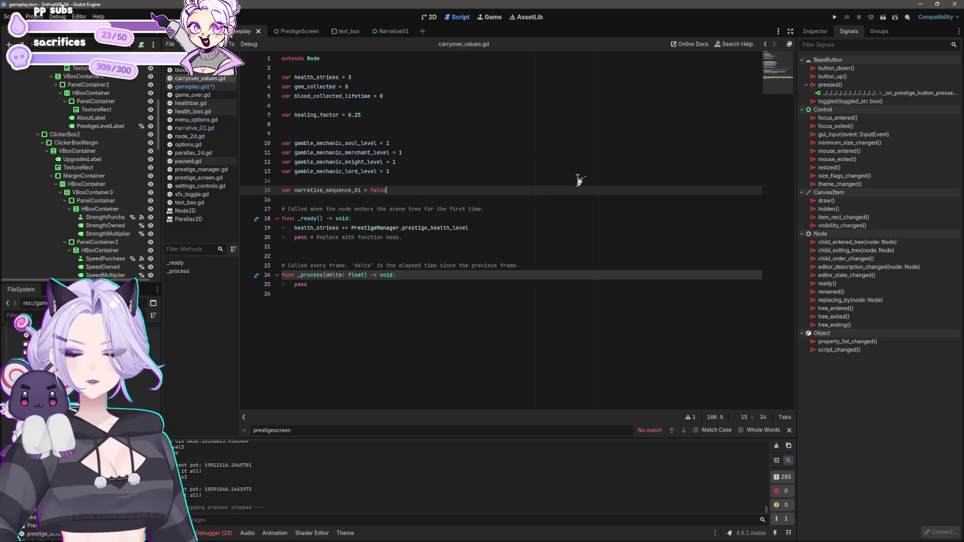
- In narrative_01.gd's pressed handler, set CarryoverValues.narrative_sequence_01 = true, save, and run the game
click(387, 31)
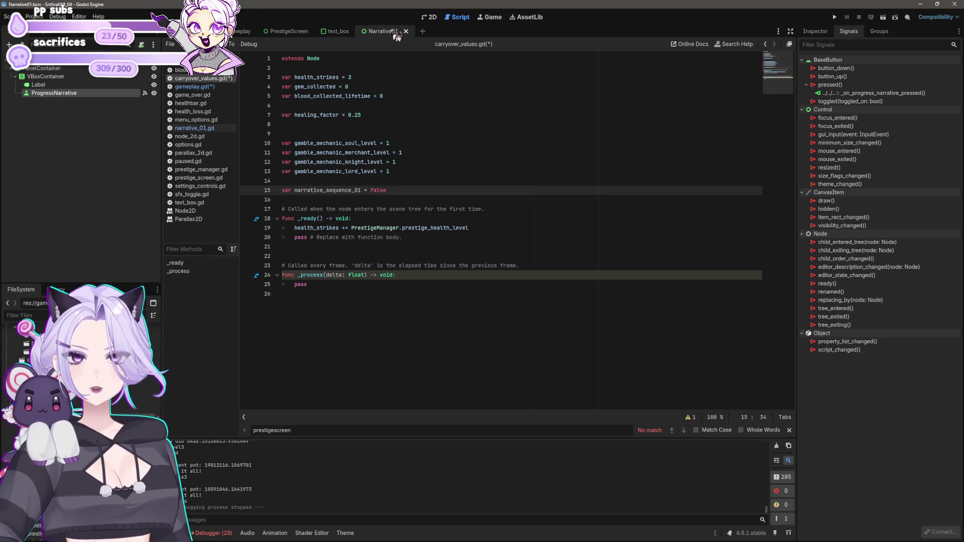
click(37, 84)
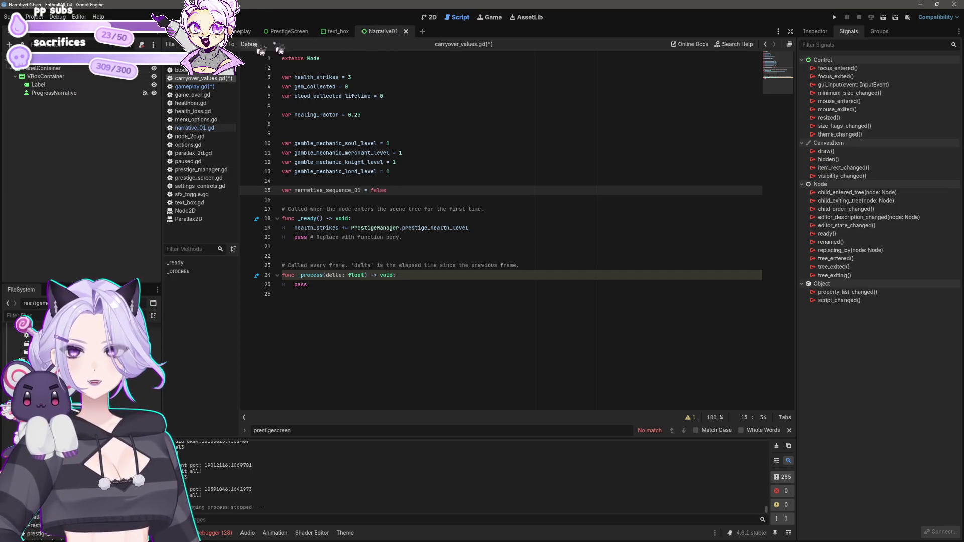
click(194, 127)
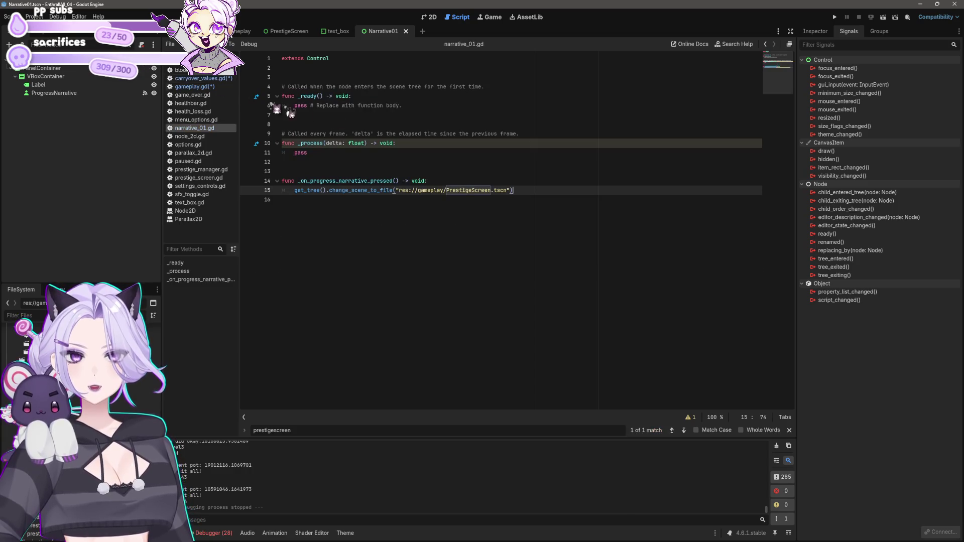
key(Home)
key(Return)
key(Up)
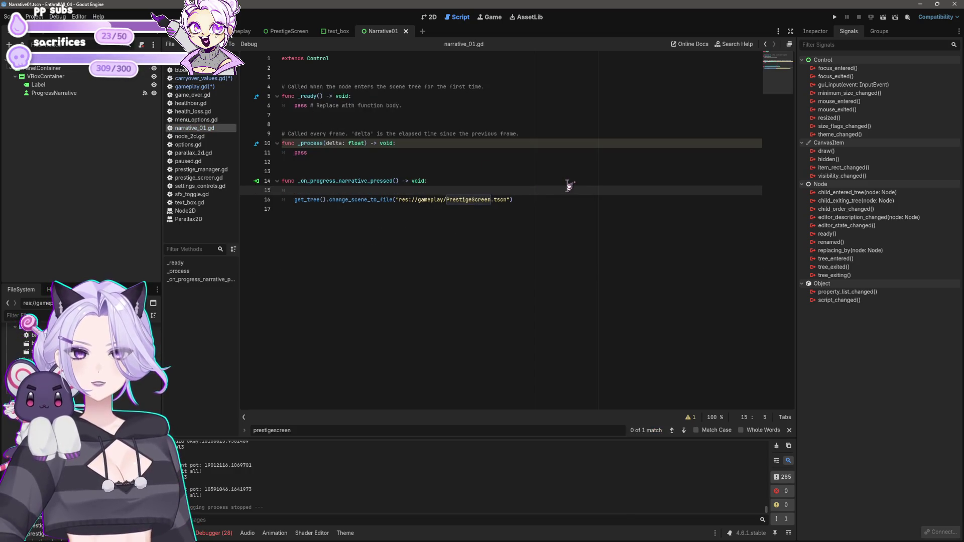
text(narrative_sequence_01)
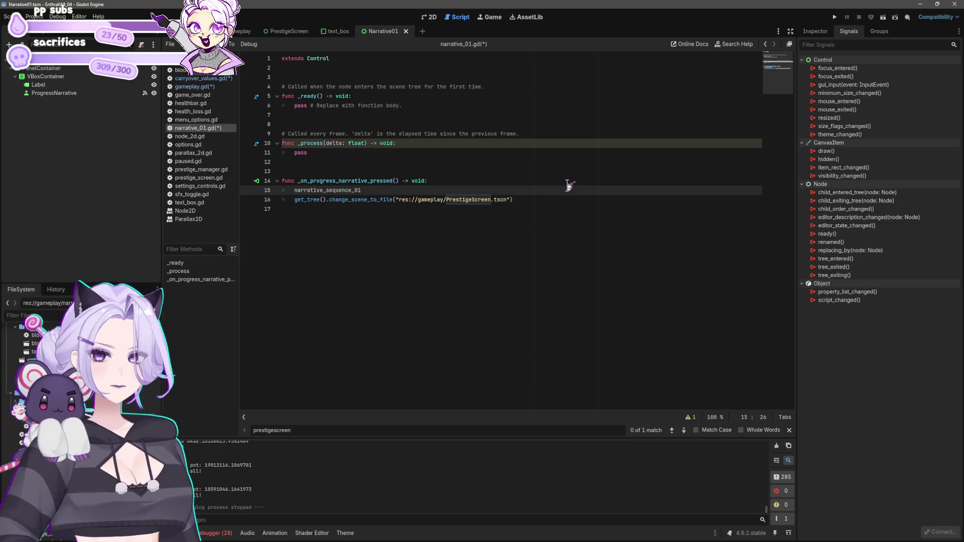
key(BackSpace)
key(BackSpace)
key(BackSpace)
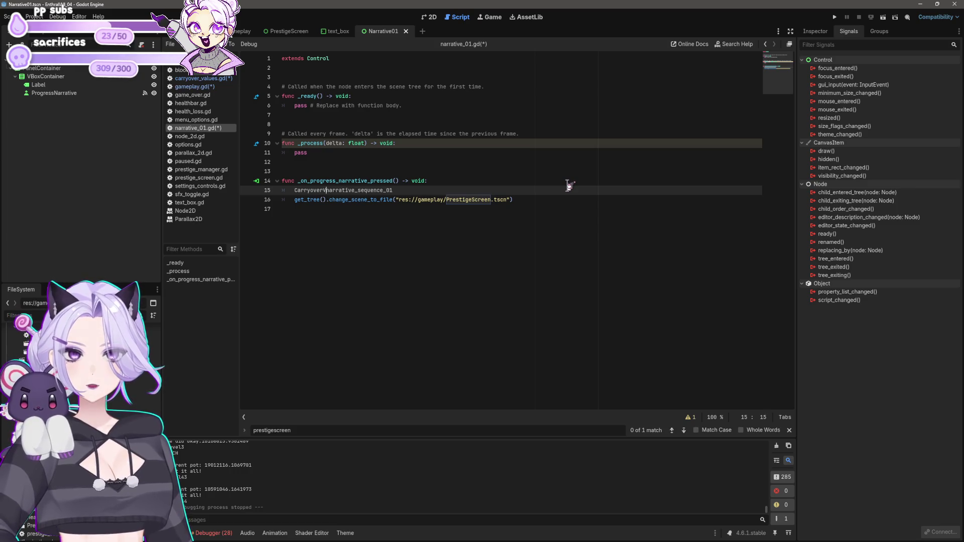
text(alues.)
key(Escape)
key(End)
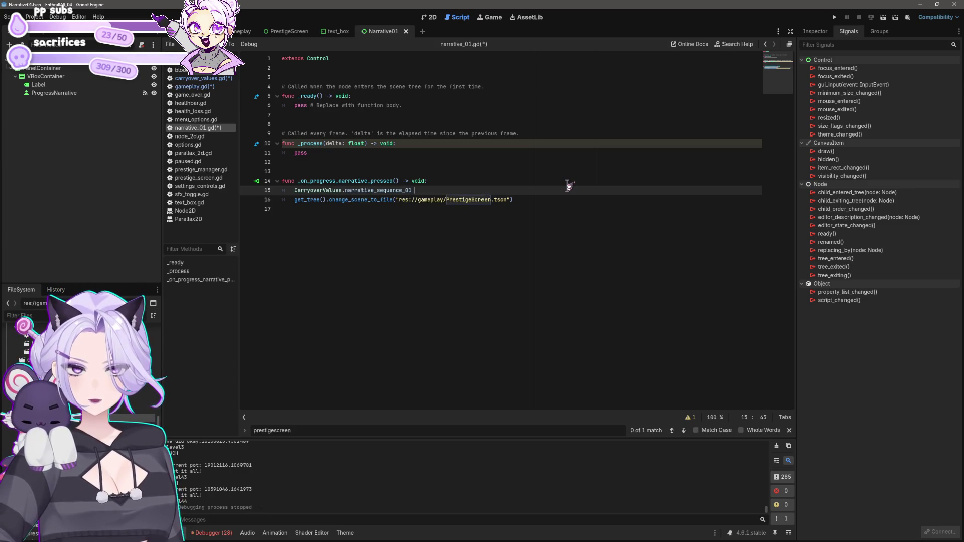
text(= true)
key(ctrl+s)
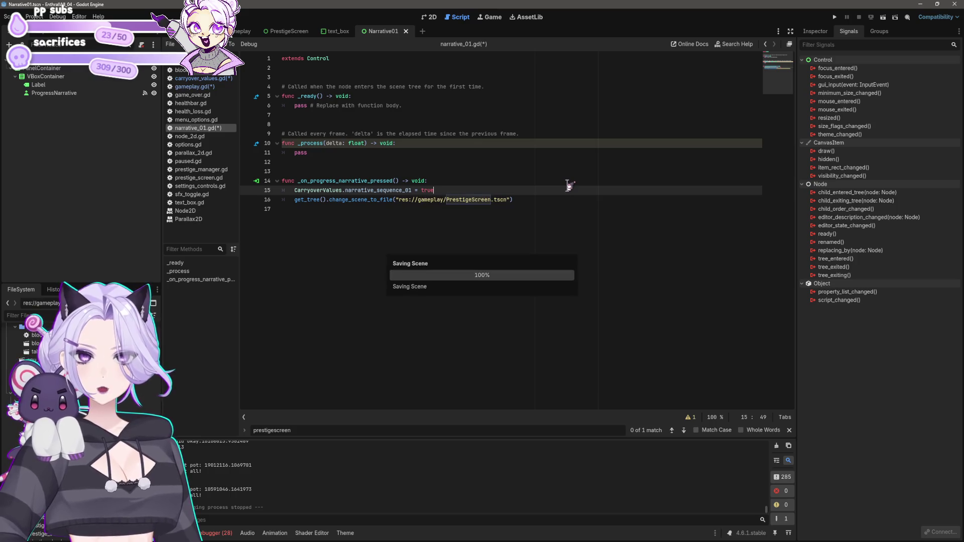
click(834, 18)
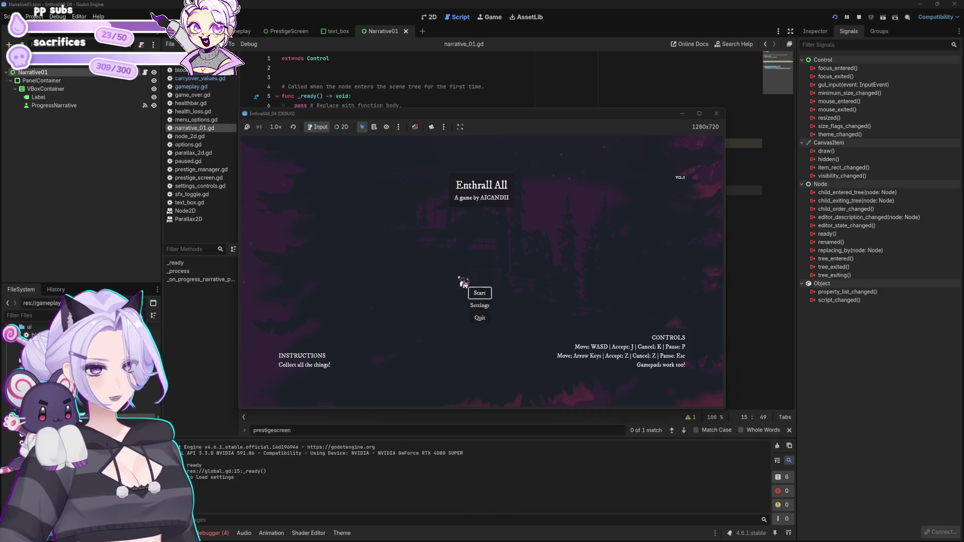
click(477, 294)
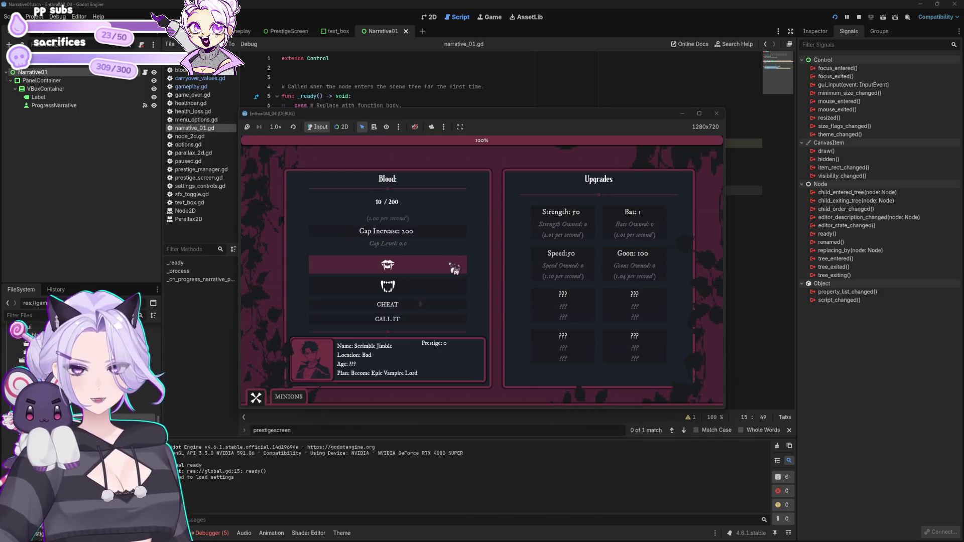
click(440, 305)
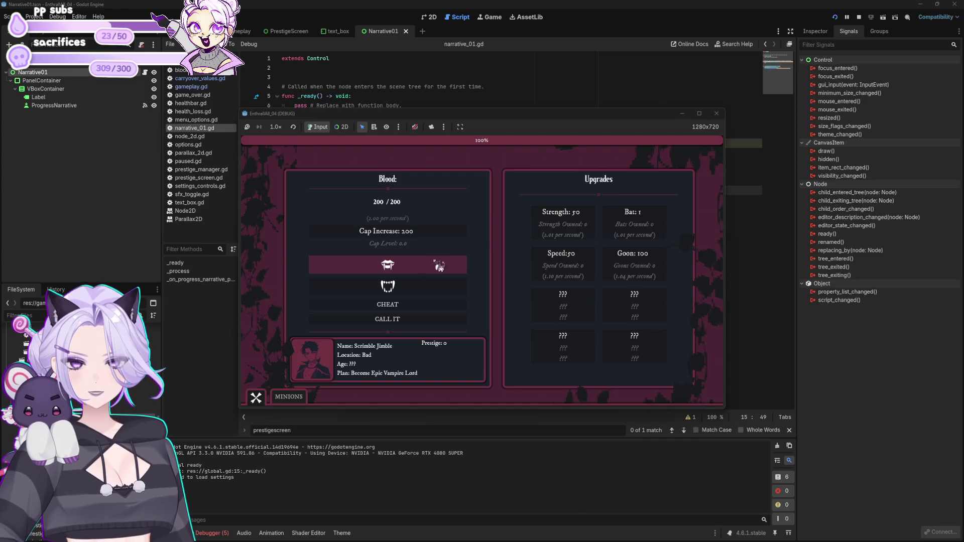
click(426, 240)
click(417, 305)
click(421, 240)
click(421, 306)
click(424, 236)
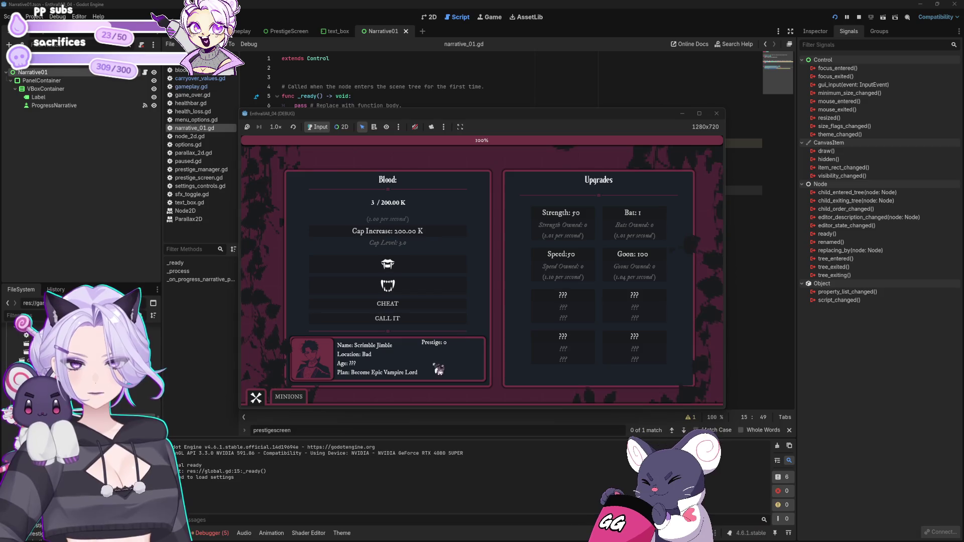
click(401, 319)
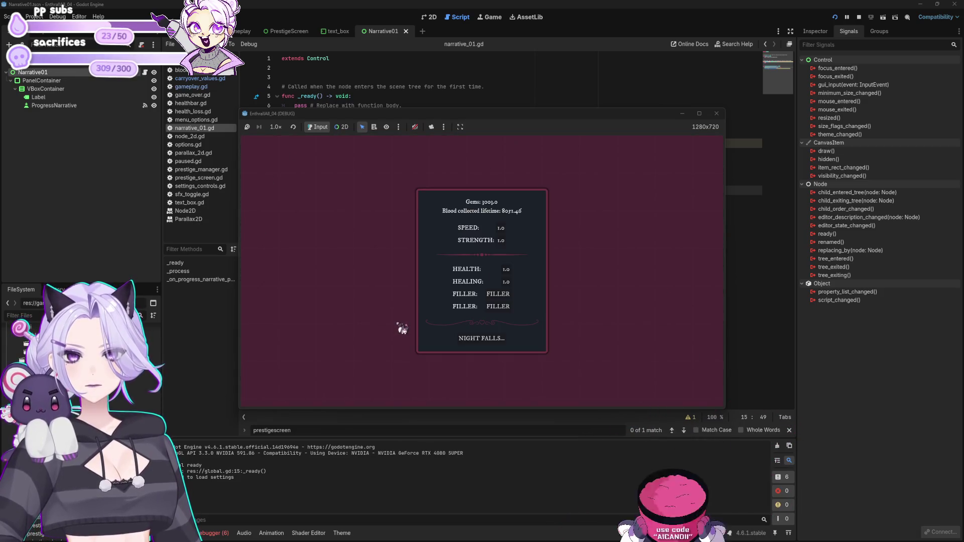
click(482, 339)
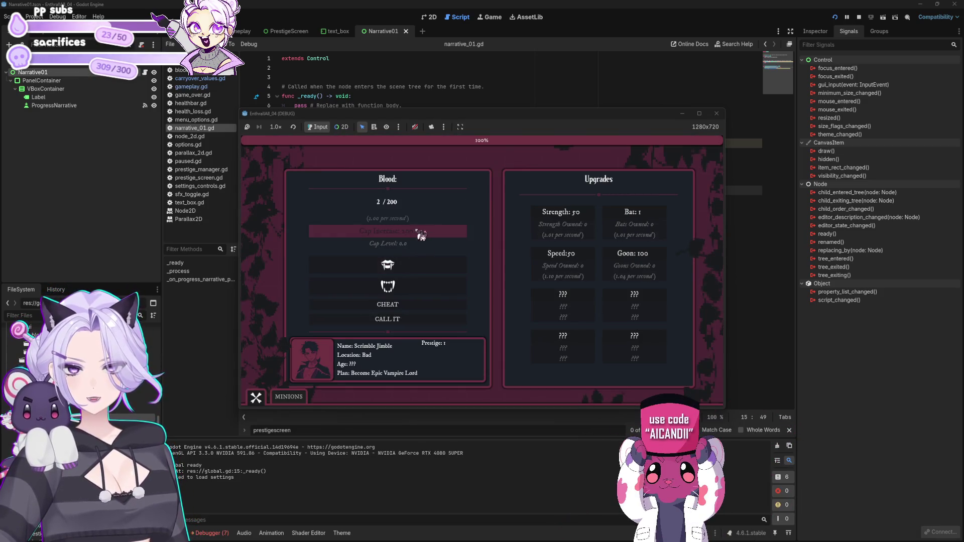
click(404, 318)
click(480, 340)
click(442, 304)
click(411, 236)
click(409, 303)
click(414, 233)
click(409, 301)
click(412, 236)
click(422, 304)
click(428, 236)
click(423, 305)
click(430, 235)
click(426, 311)
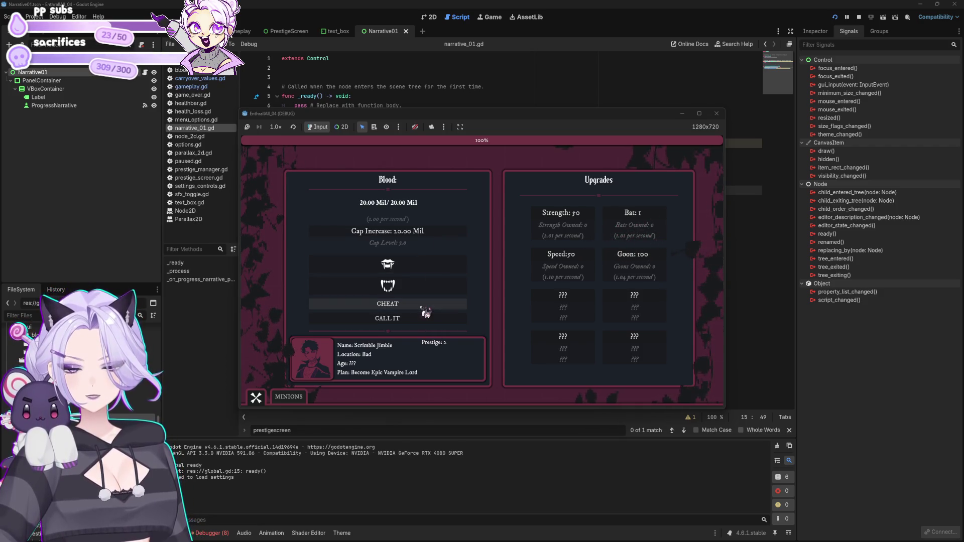
click(425, 317)
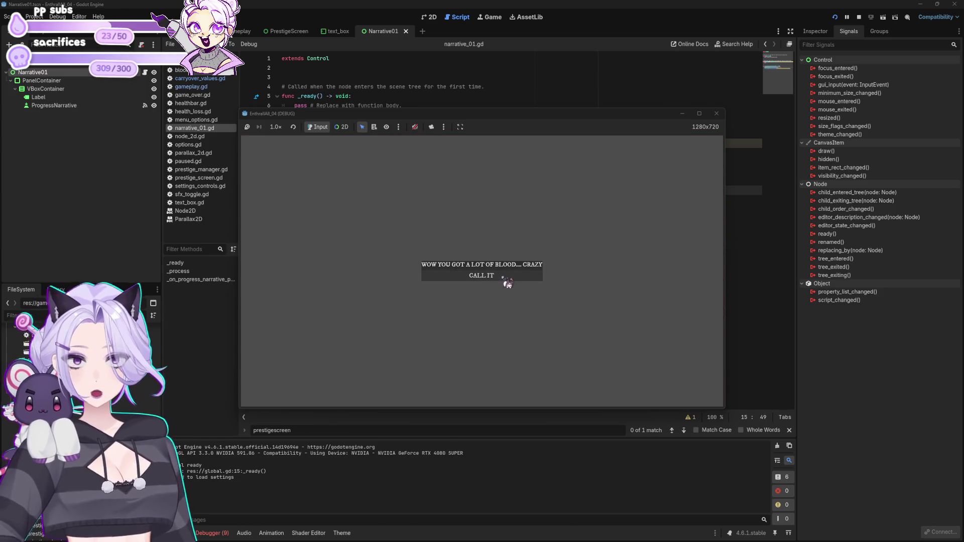
click(505, 281)
click(495, 343)
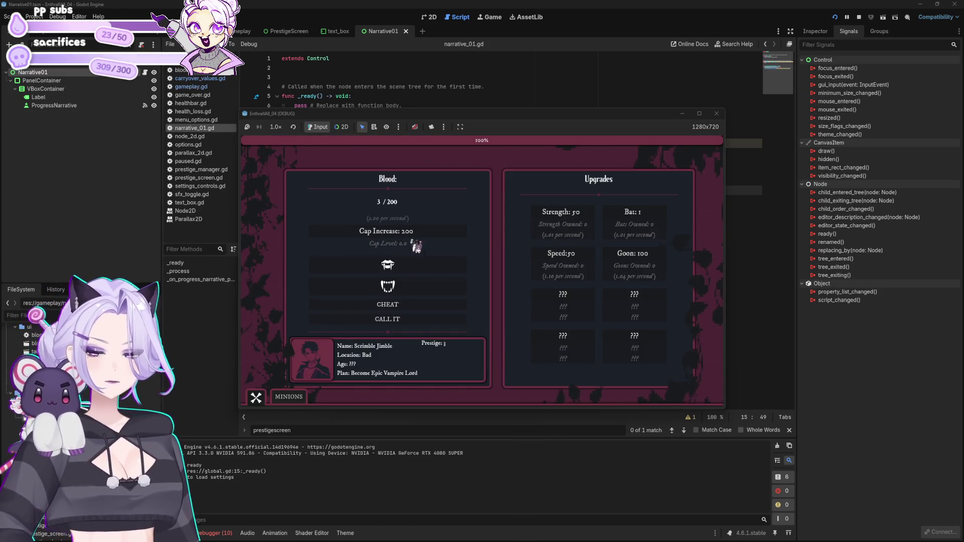
click(405, 304)
click(405, 232)
click(404, 304)
click(404, 232)
click(402, 319)
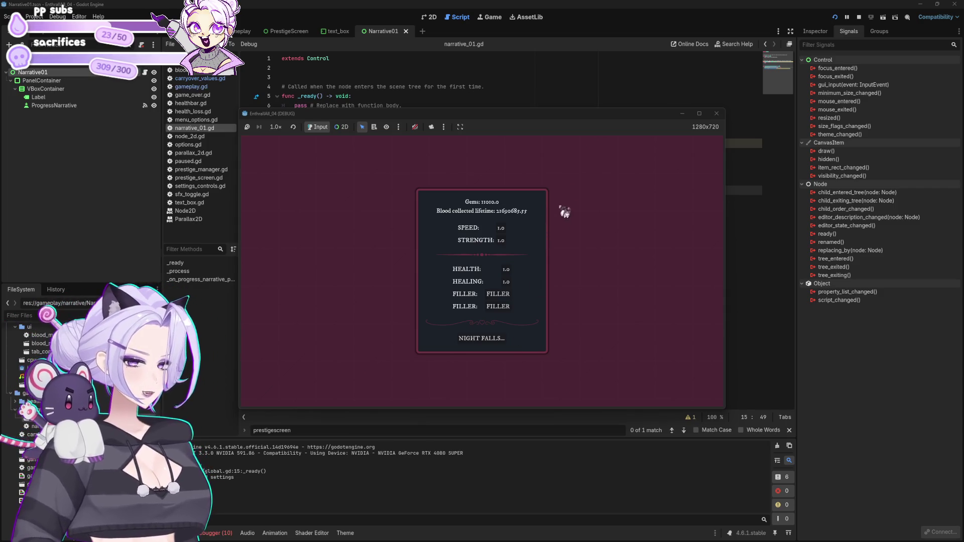
click(717, 113)
click(528, 273)
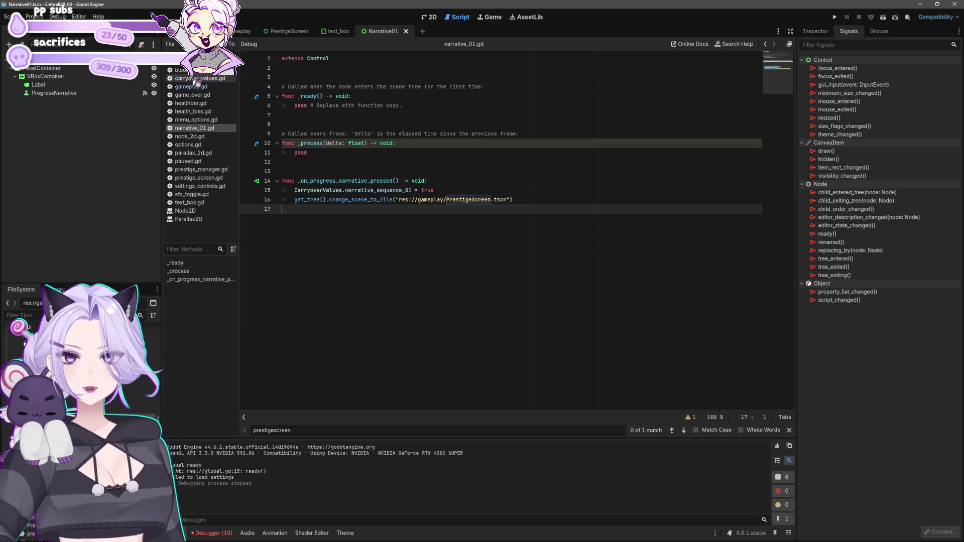
- In carryover_values.gd, add a narrative_sequence_02 = false declaration below narrative_sequence_01
click(216, 79)
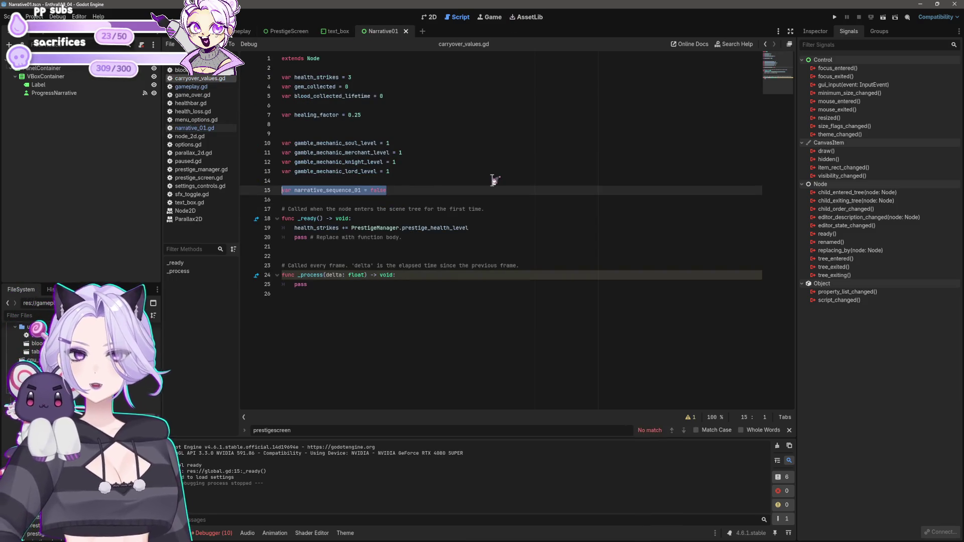
key(Return)
text(var narrative_sequence_01 = false)
key(Left)
key(Left)
key(Left)
key(BackSpace)
text(2)
key(End)
- Duplicate the declaration as a third flag, narrative_sequence_03, save the script, and return to the gameplay scene
key(ctrl+c)
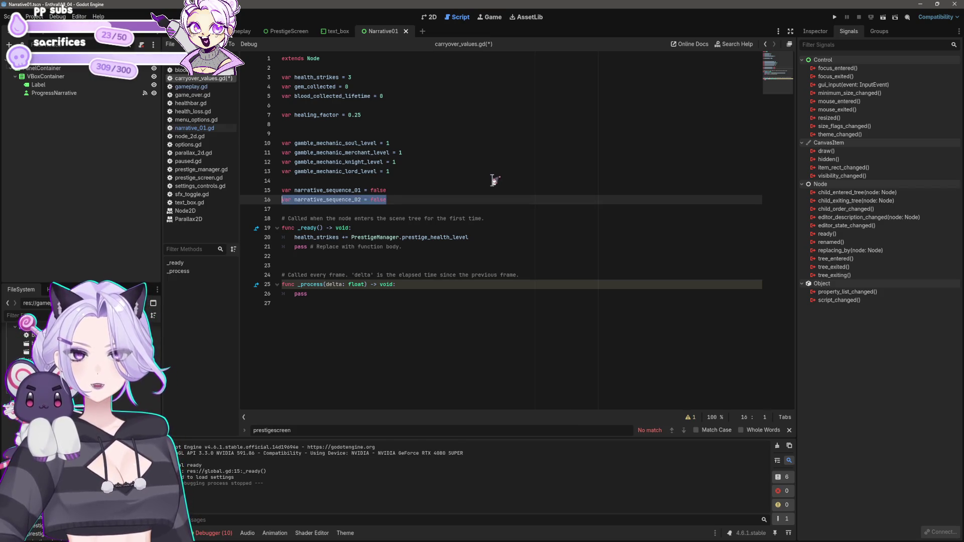
key(ctrl+v)
key(Home)
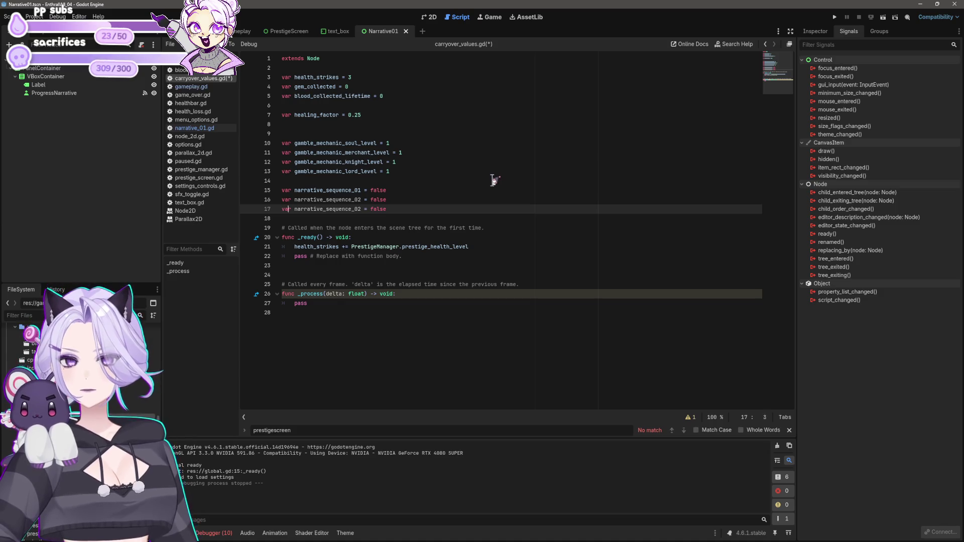
key(Right)
key(Right)
key(Right)
key(ctrl+s)
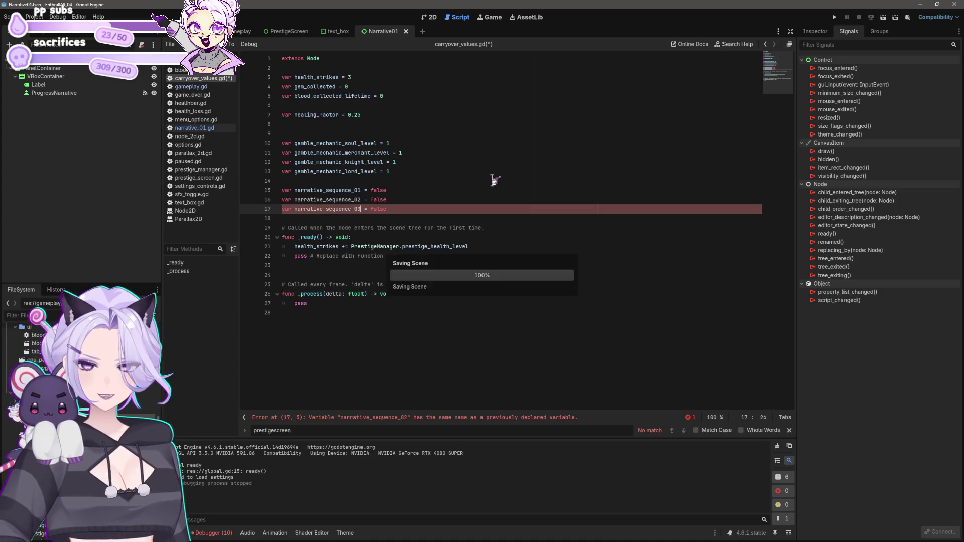
click(242, 31)
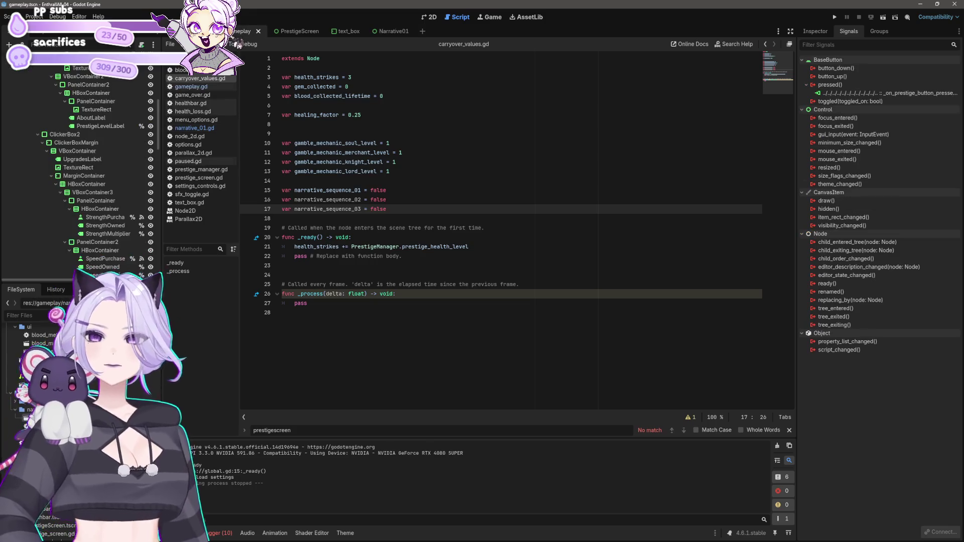
- In gameplay.gd, insert a new indented first line at the top of check_narrative_step
click(191, 86)
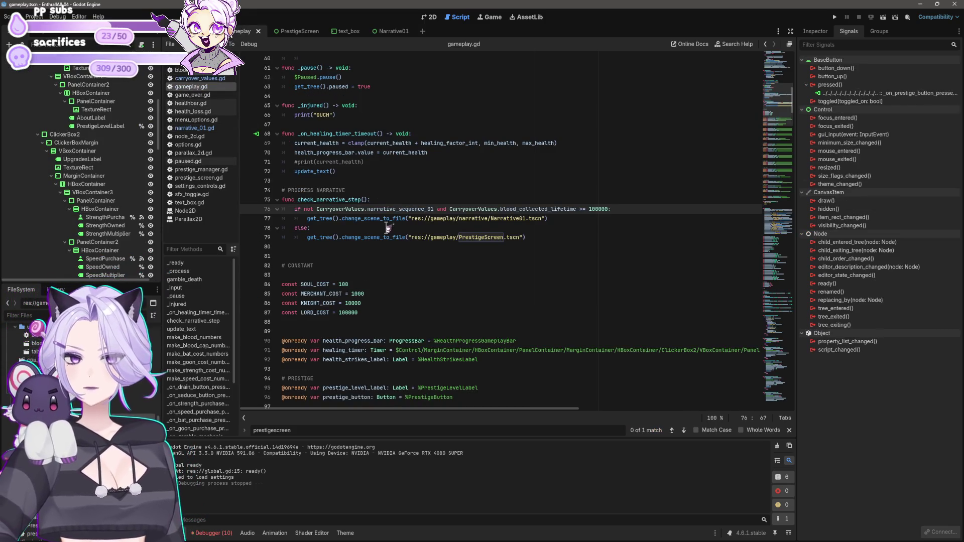
click(557, 219)
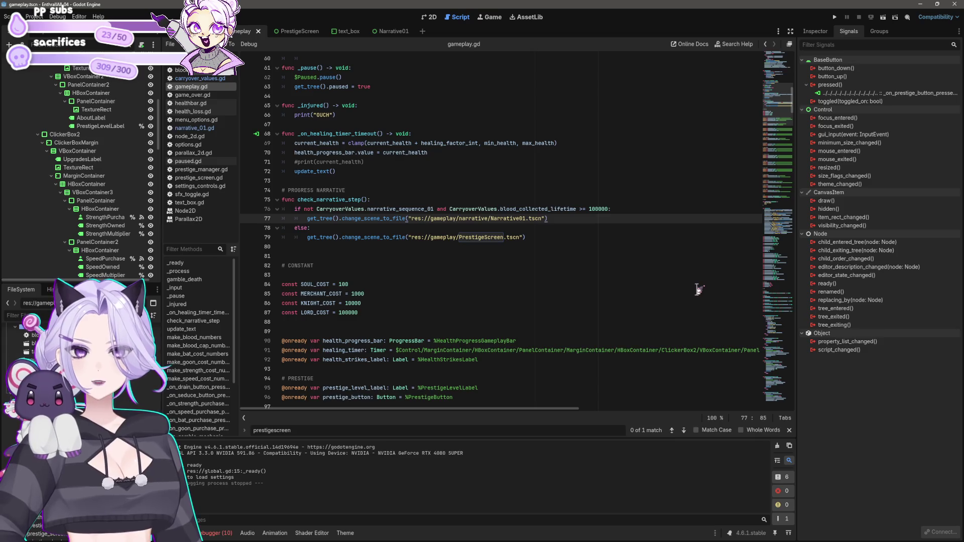
key(shift+Up)
key(shift+Home)
key(shift+Home)
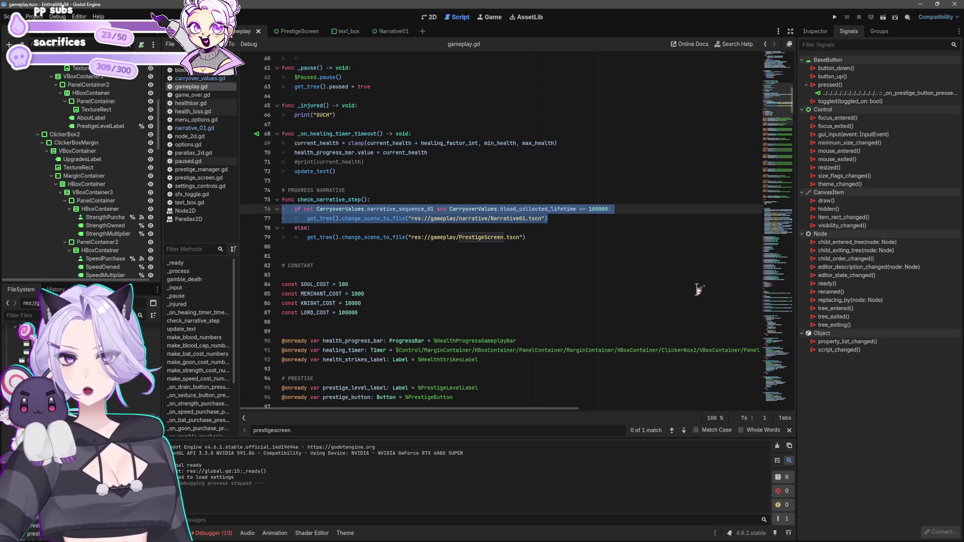
key(Down)
key(Down)
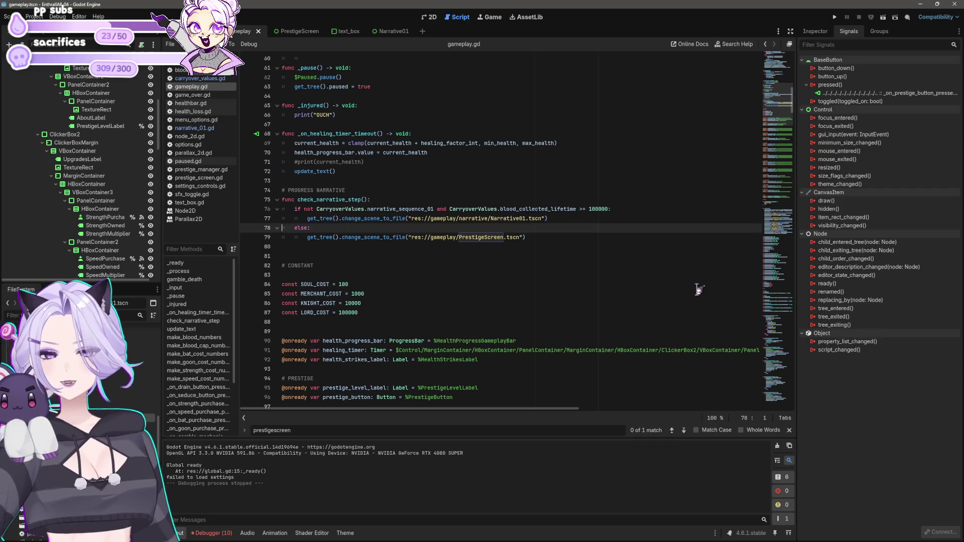
key(Return)
key(Up)
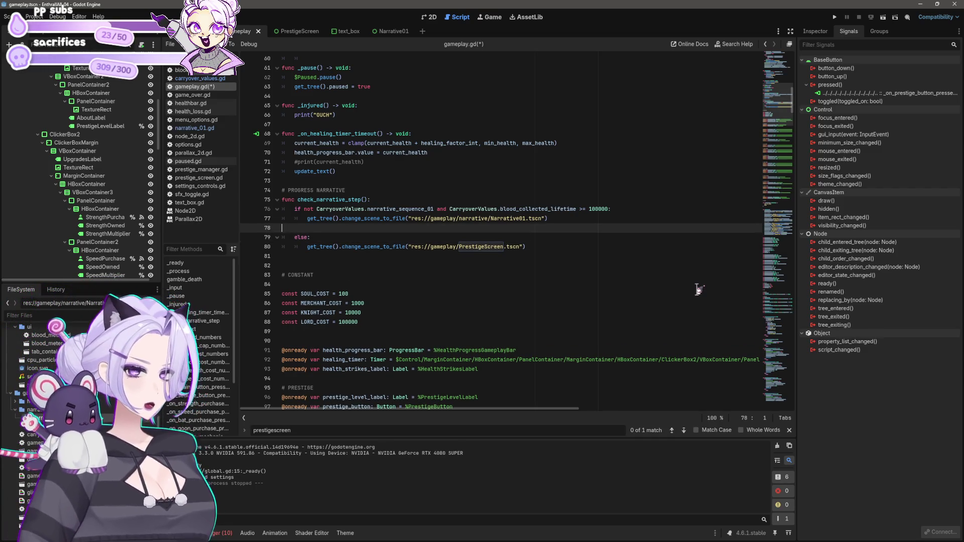
key(BackSpace)
key(Up)
key(Up)
key(Return)
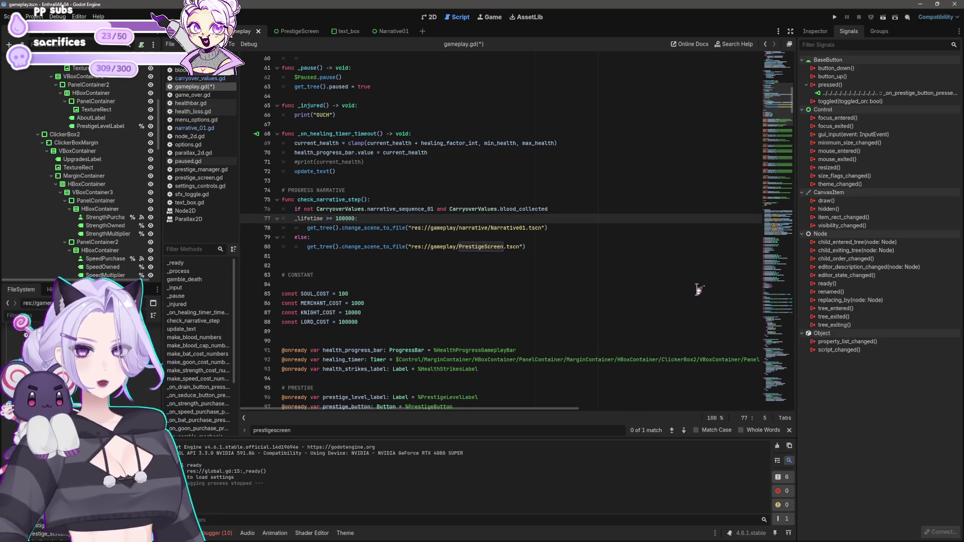
- Write 'if not CarryoverValues.narrative_sequence_03 and CarryoverValues.blood_collected_lifetime >=' using autocomplete
text(if no)
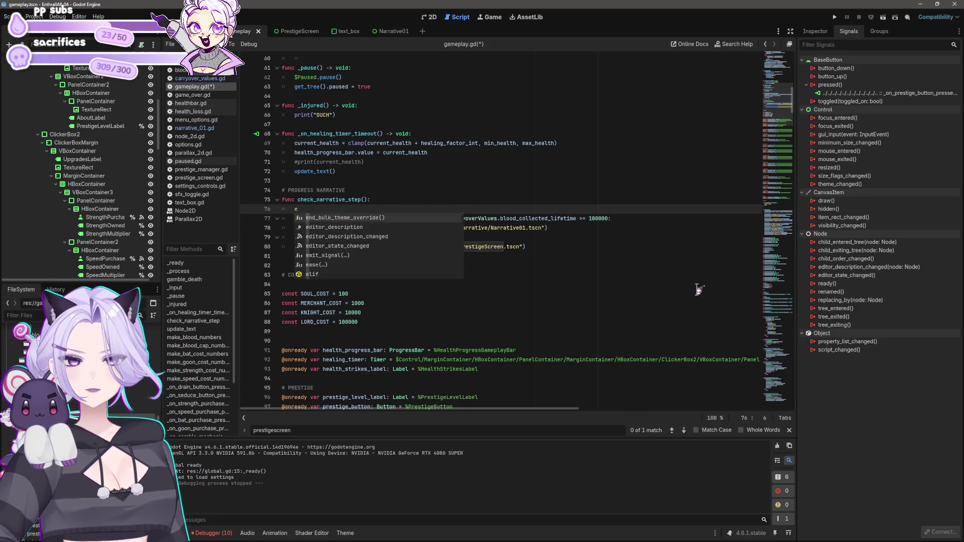
text(t carry)
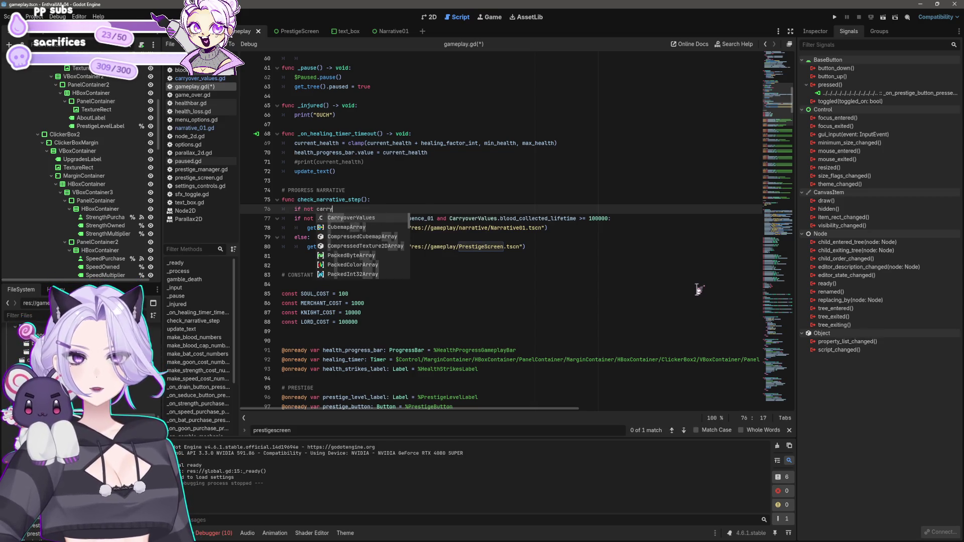
text(CarryoverValues.)
key(Return)
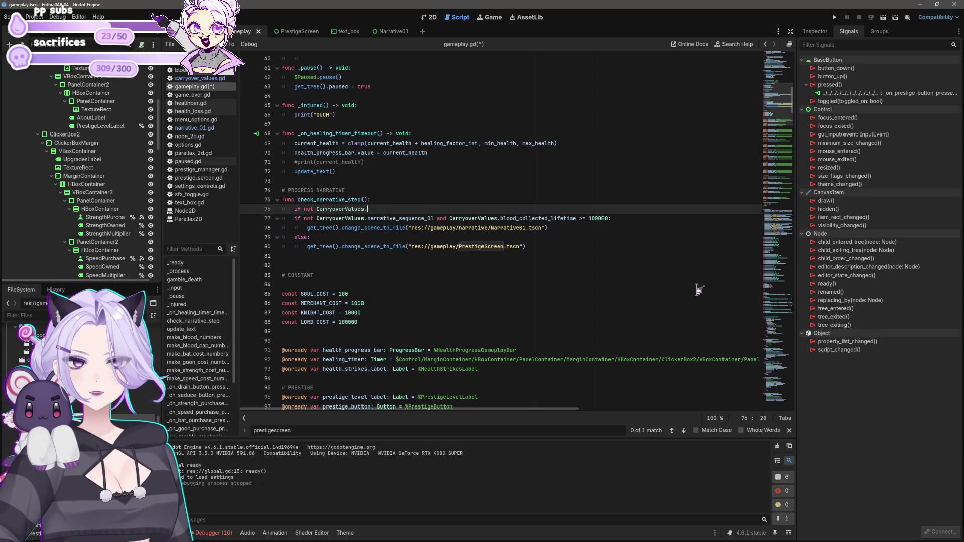
text(narrative)
text(_se)
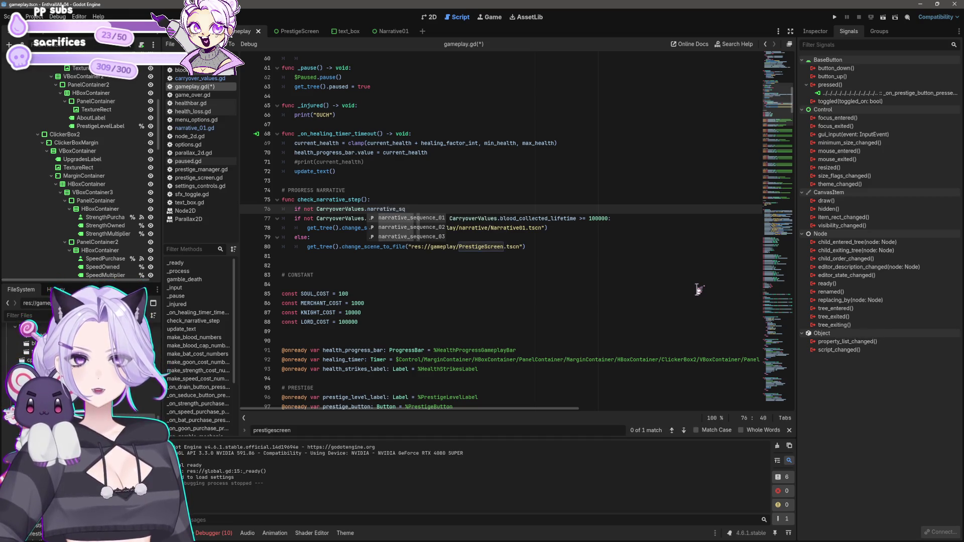
text(quen)
key(BackSpace)
key(BackSpace)
key(BackSpace)
text(equen)
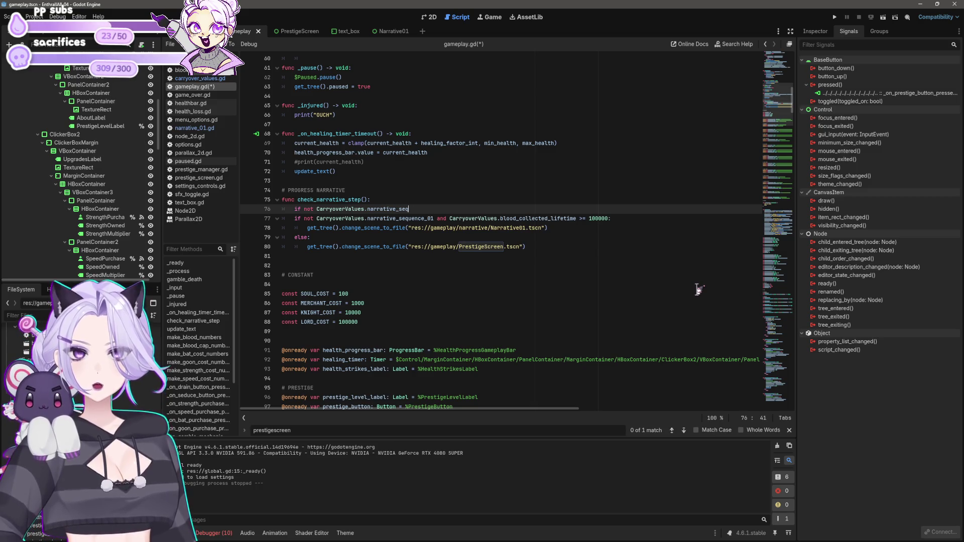
text(ce)
key(Return)
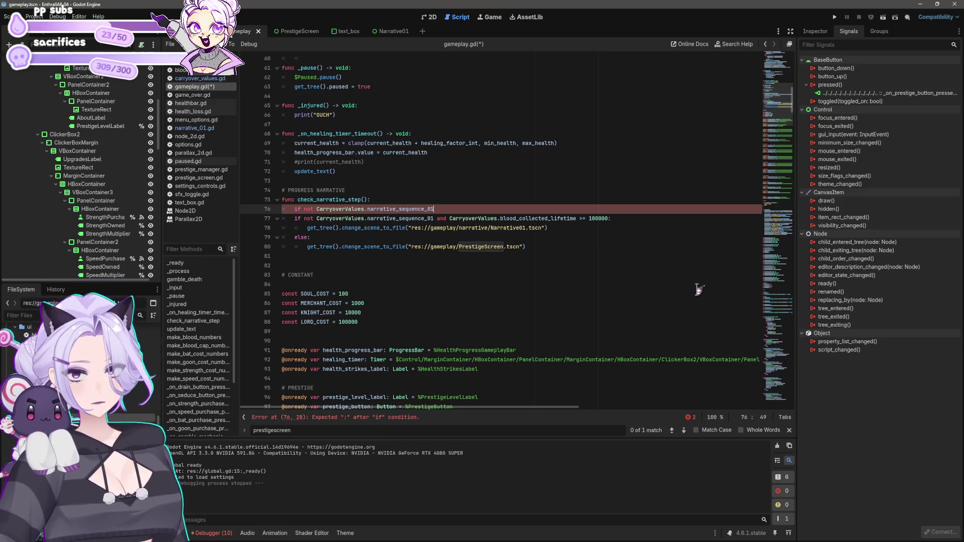
text(and CarryoverValues.blo)
key(Return)
text(>= )
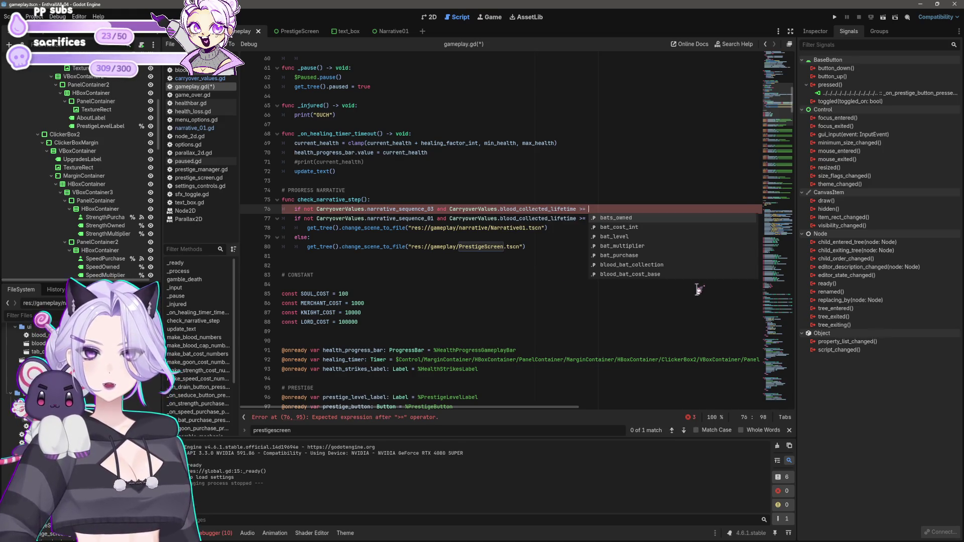
text(100000)
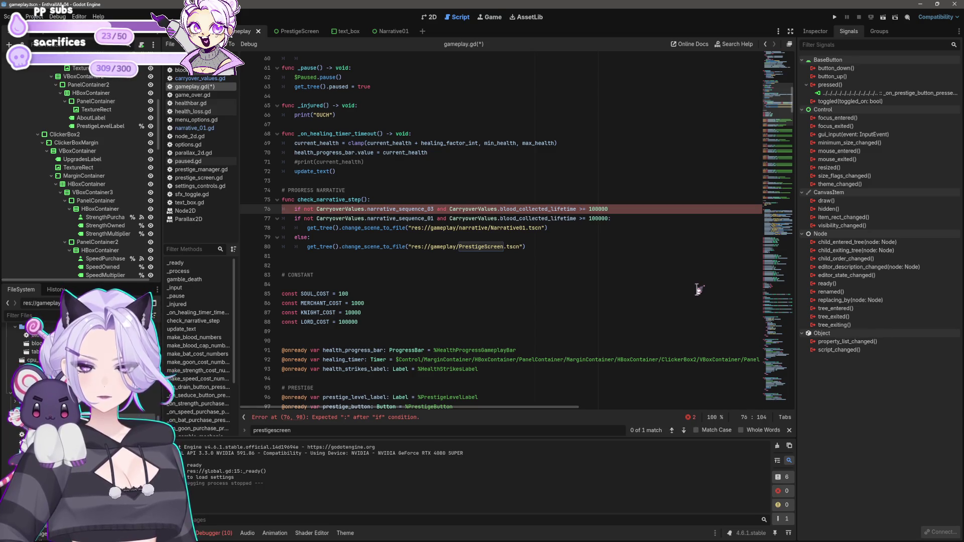
- Finish the condition with a 100000 threshold and colon, then begin its indented body
key(Down)
key(shift+Left)
key(shift+Left)
key(shift+Left)
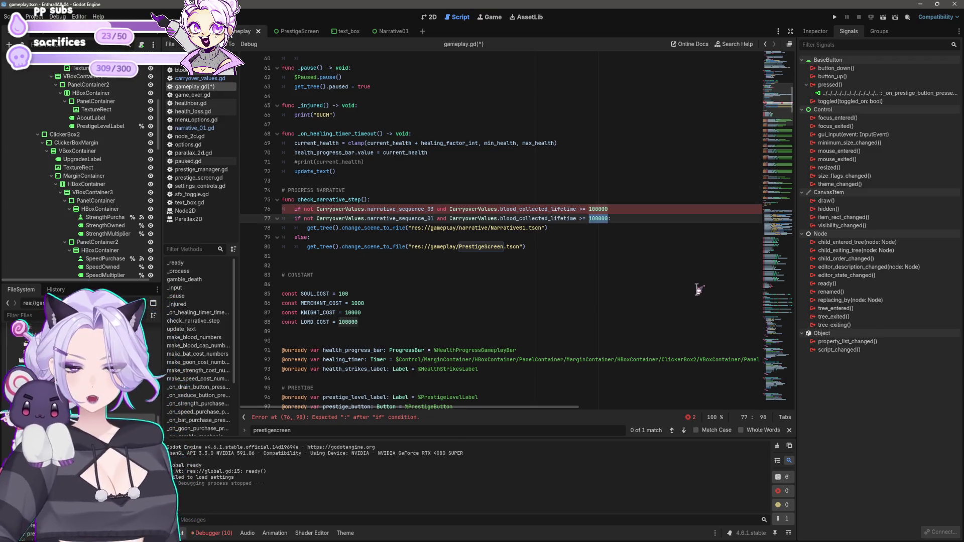
key(Up)
key(End)
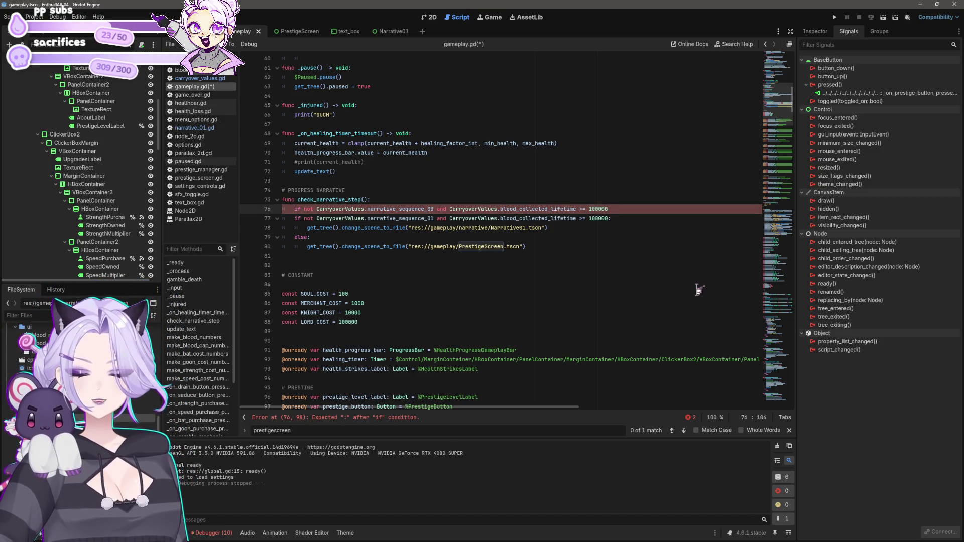
text(00000000)
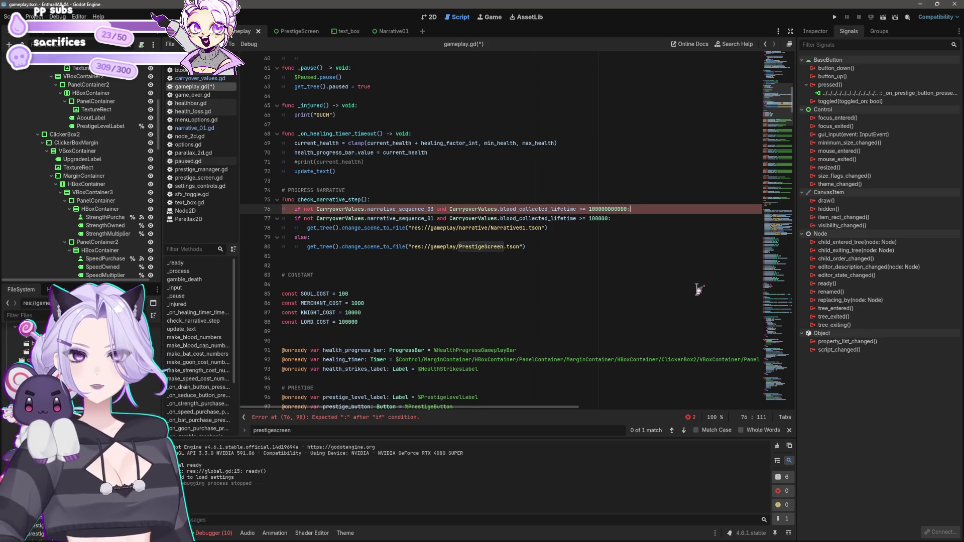
text(:)
key(Return)
key(Down)
key(Down)
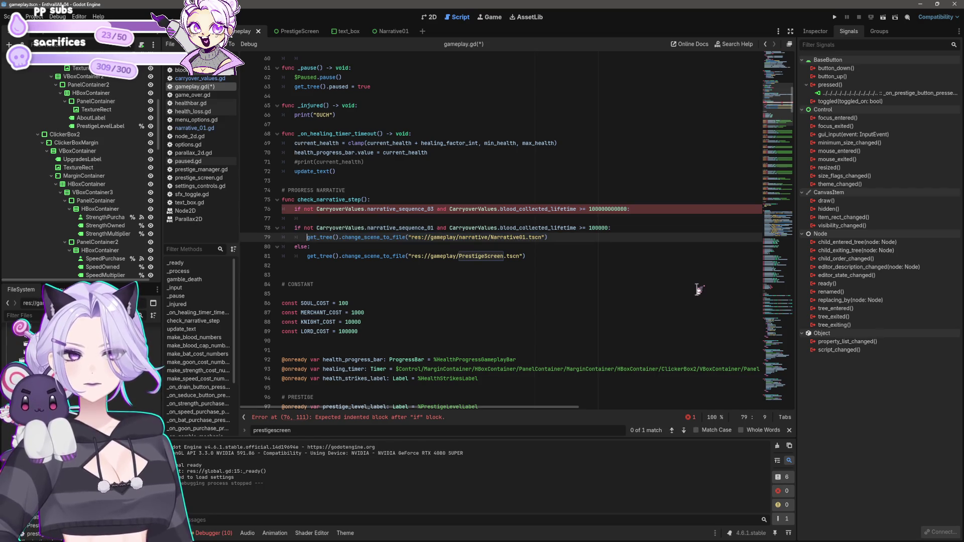
- Copy the Narrative01 scene-change line into the new branch under a '# MAKE UNIQUE' comment
key(shift+End)
key(ctrl+c)
key(Up)
key(Up)
key(ctrl+v)
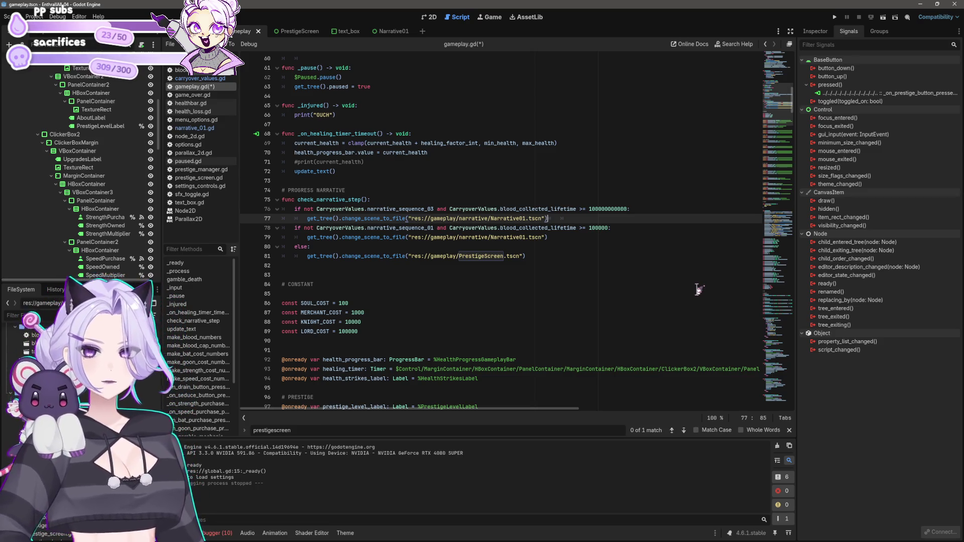
key(ctrl+shift+Return)
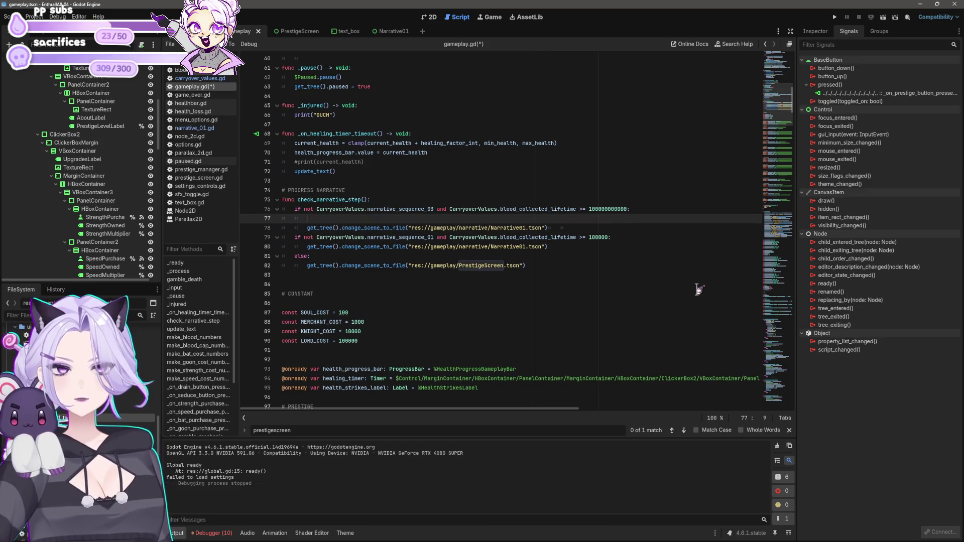
text(# MAKE)
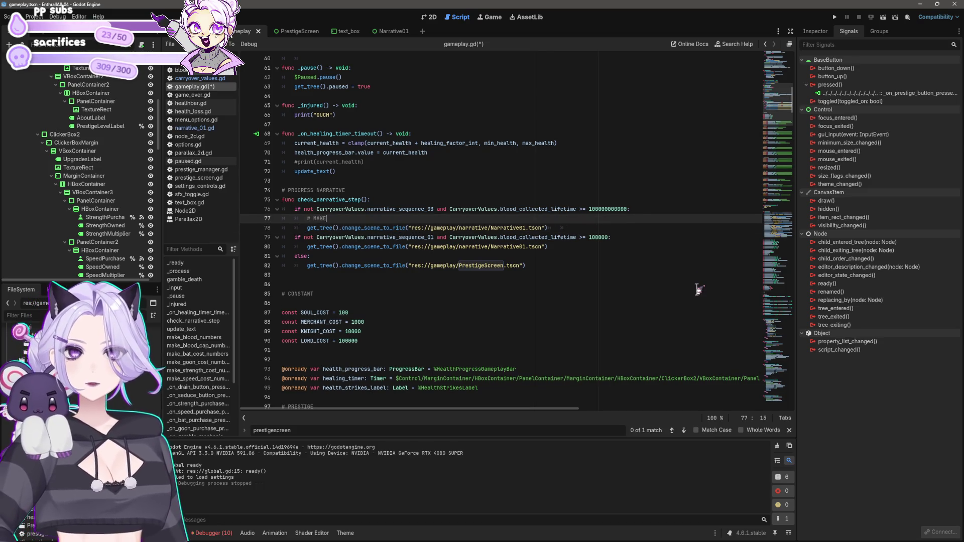
text( UNIQUE)
key(Down)
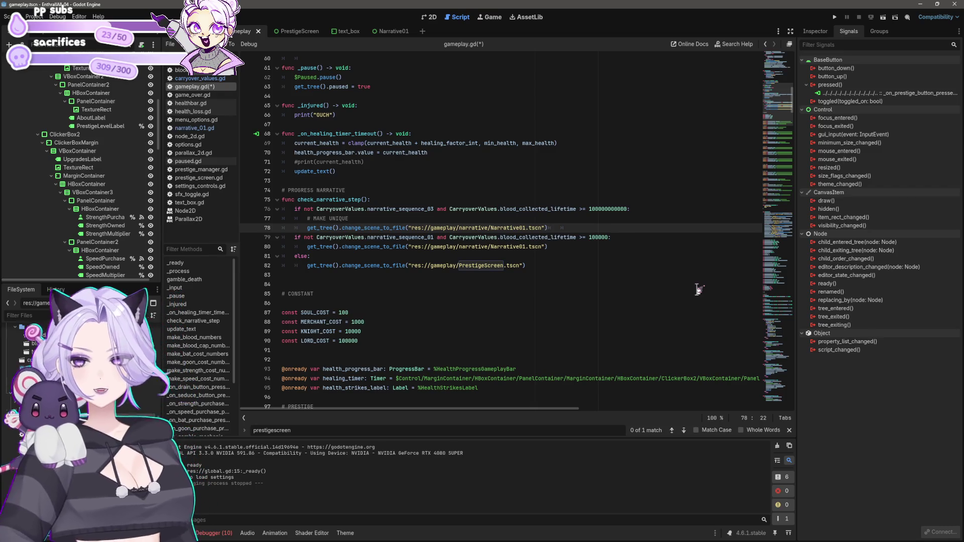
- Turn the old narrative if statement into an elif
click(572, 227)
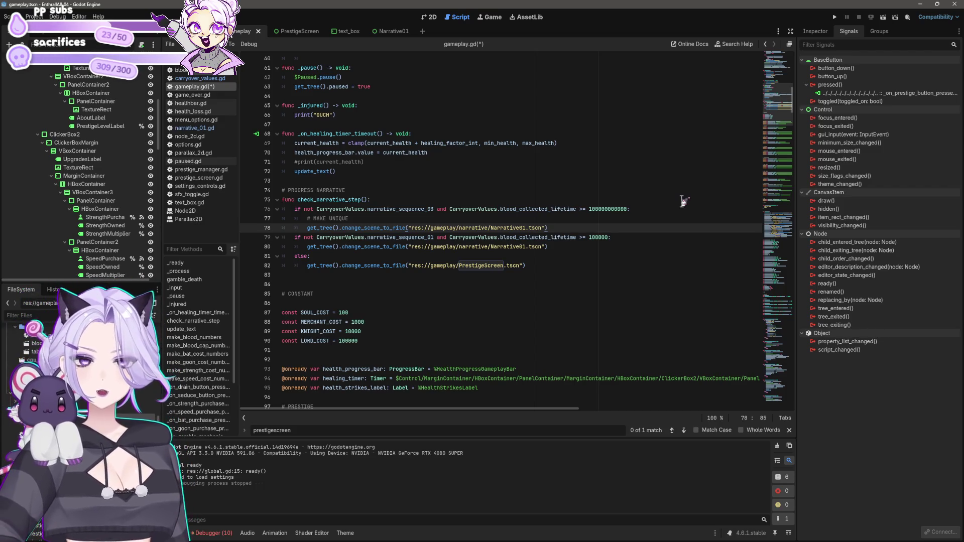
key(Down)
key(Home)
text(el)
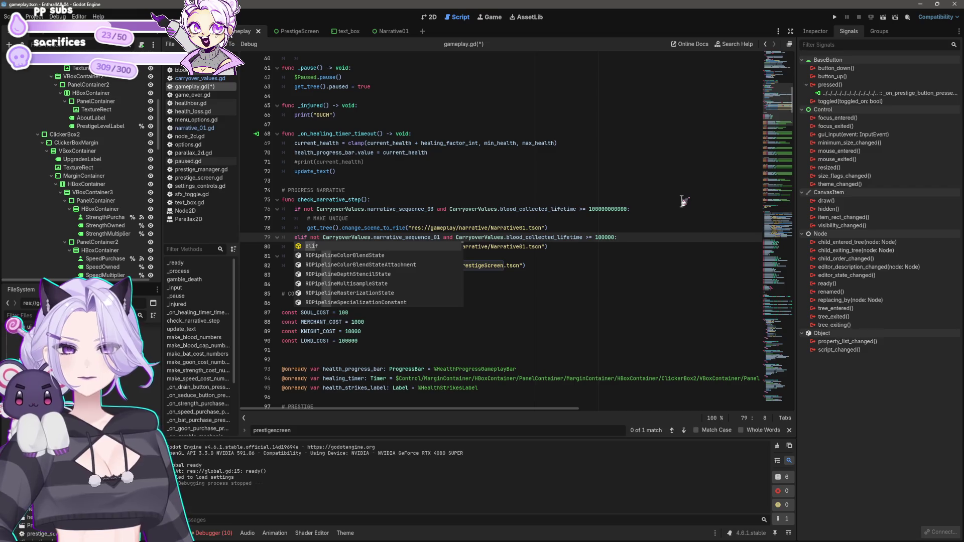
- Duplicate the elif block, raise its threshold to 100000000, and save gameplay.gd
click(621, 247)
key(shift+Up)
key(shift+Home)
key(shift+Home)
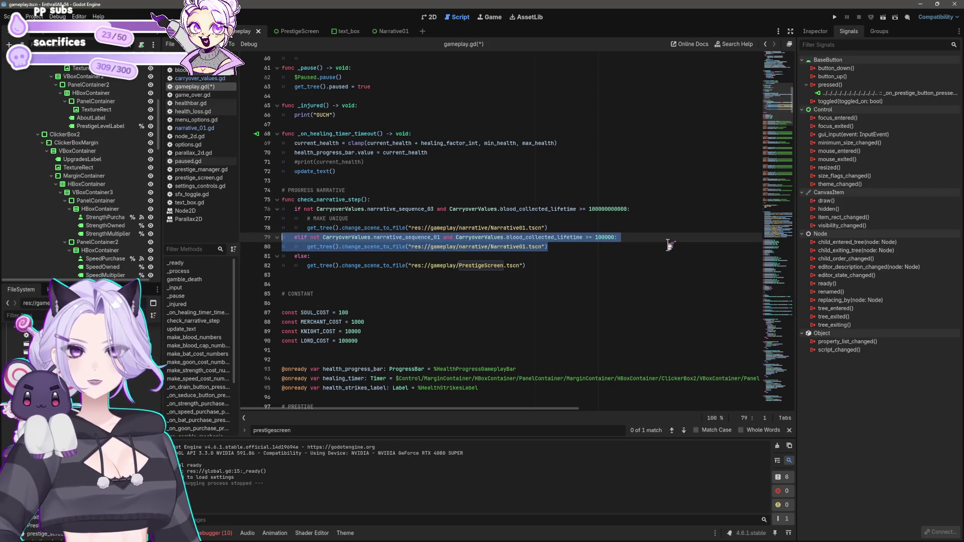
key(Left)
key(ctrl+shift+Return)
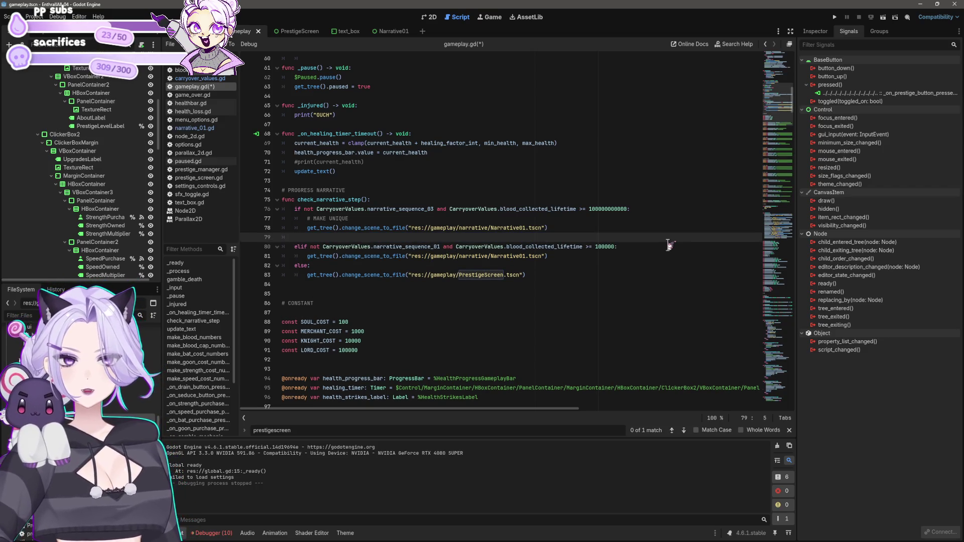
key(ctrl+v)
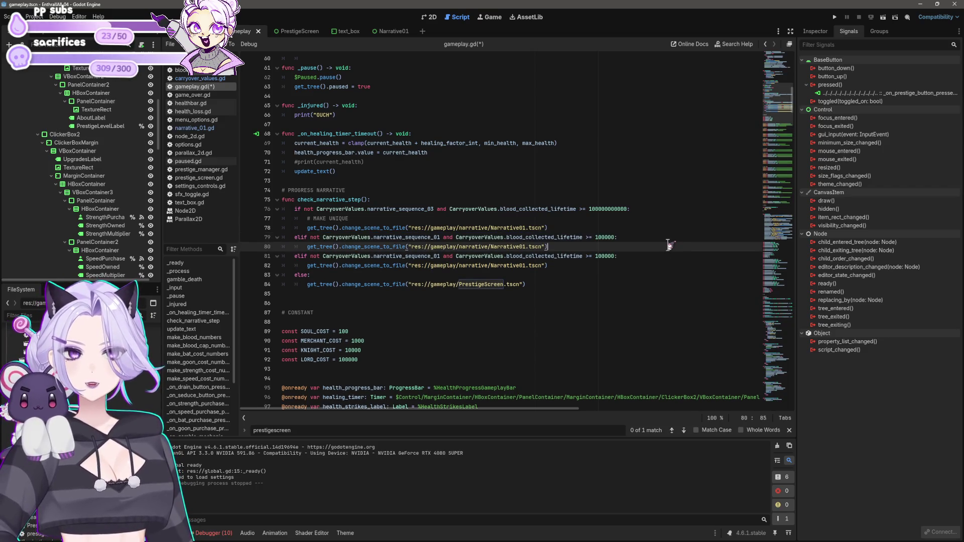
key(Up)
key(End)
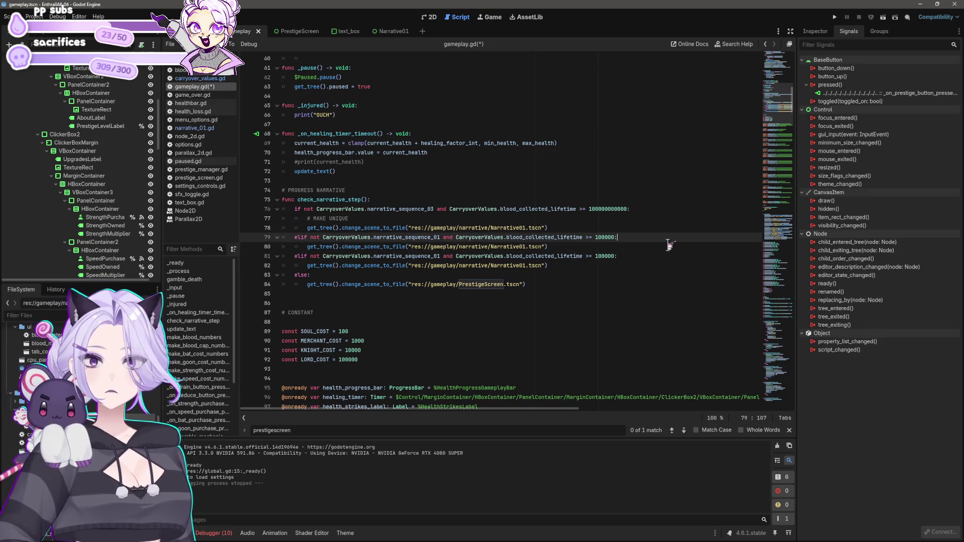
text(000)
key(ctrl+s)
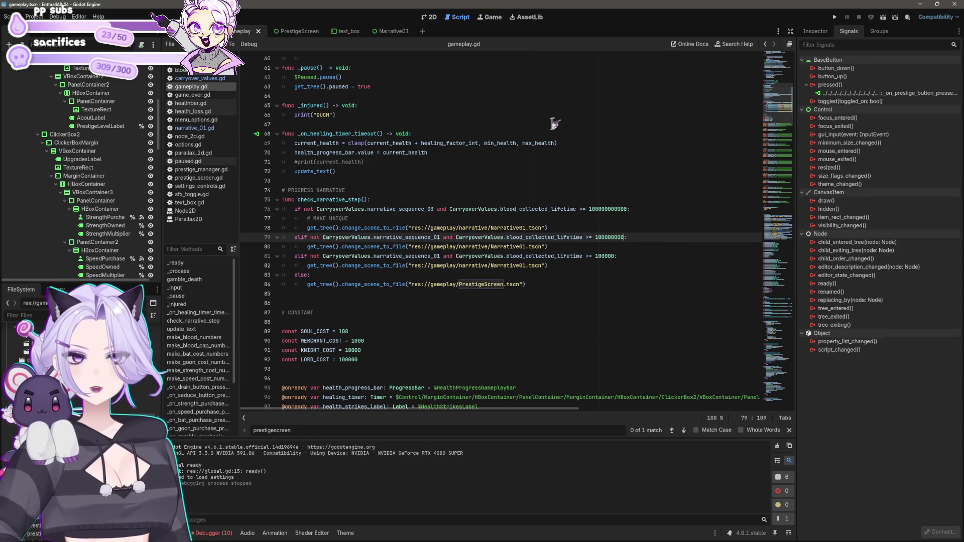
- View the Narrative01 scene, then check the change_scene_to_file documentation in gameplay.gd
click(382, 32)
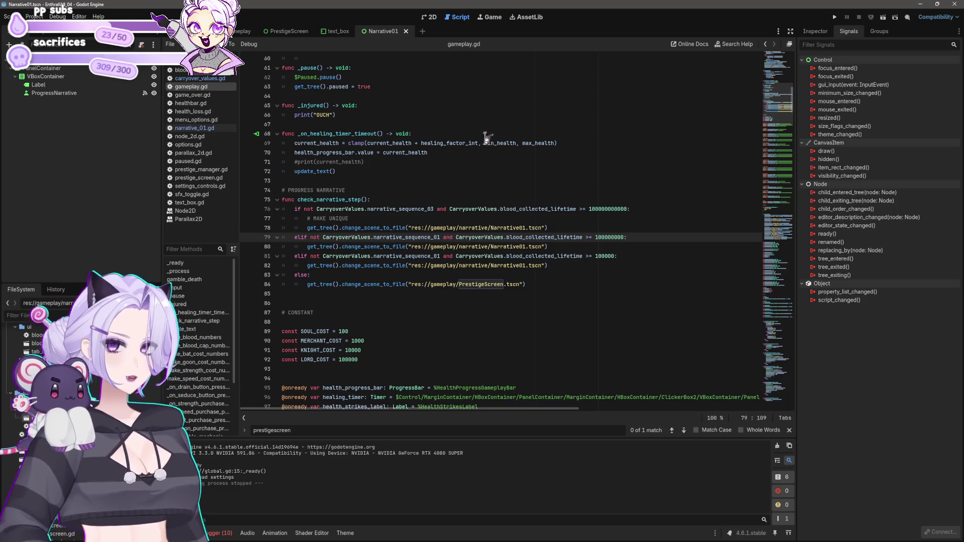
click(562, 226)
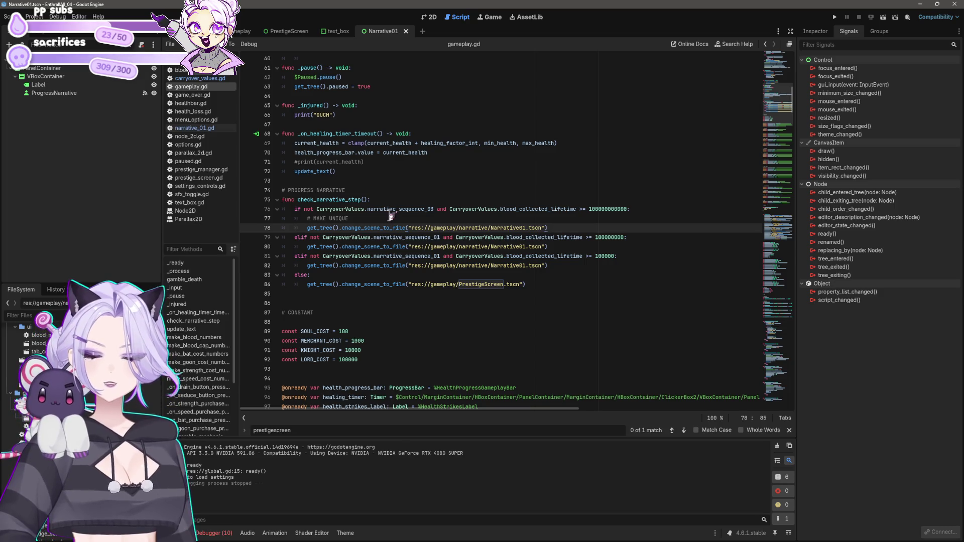
mouse_move(394, 232)
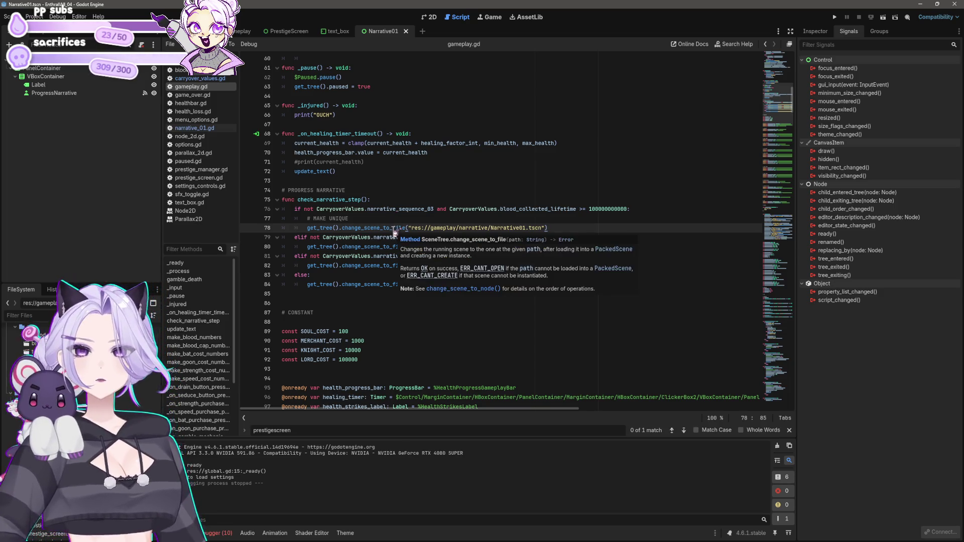
click(351, 209)
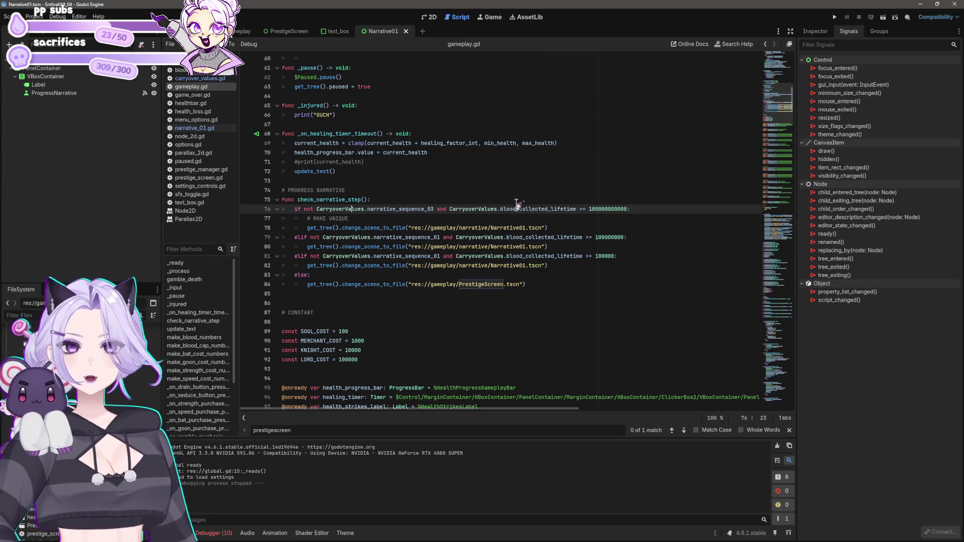
- Start editing the 100000000 elif condition right after 'and' on line 79
click(454, 237)
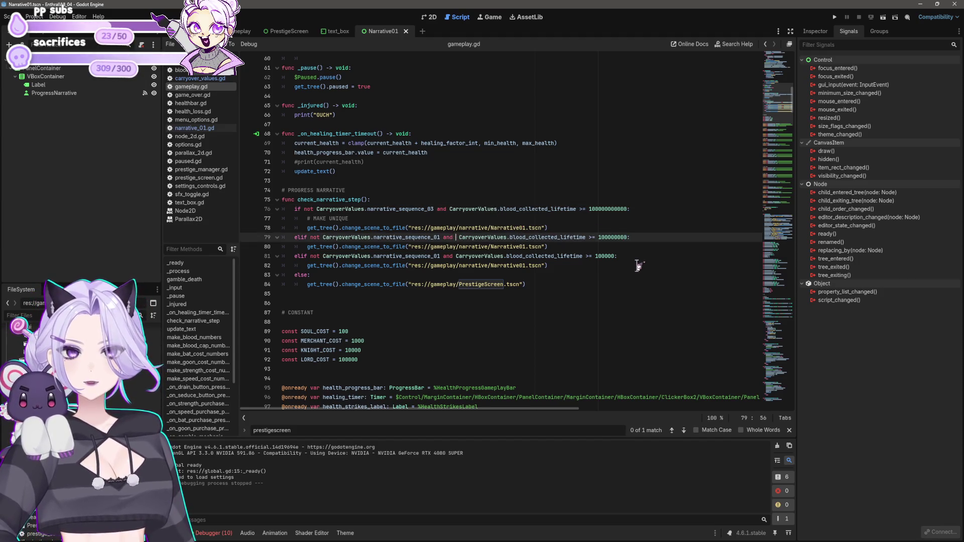
key(ctrl+space)
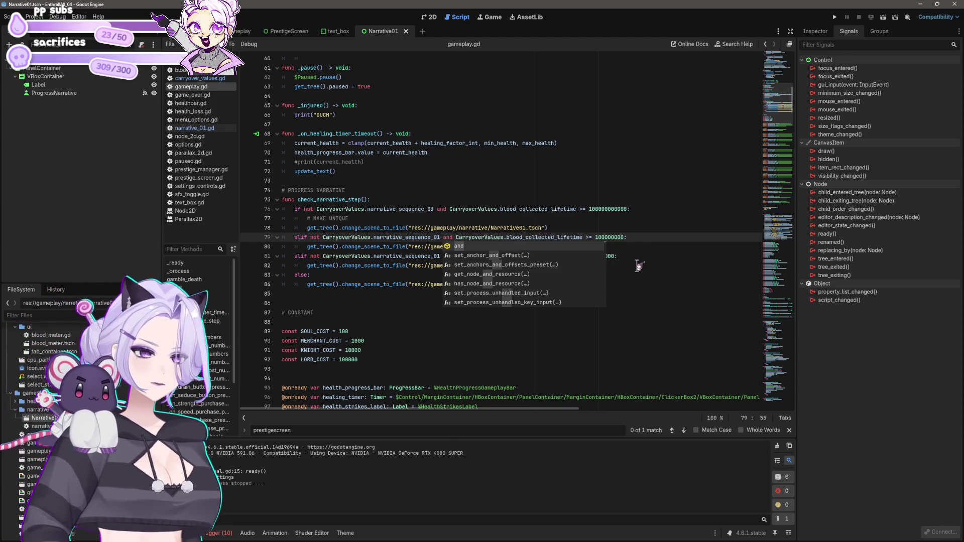
key(BackSpace)
text(d)
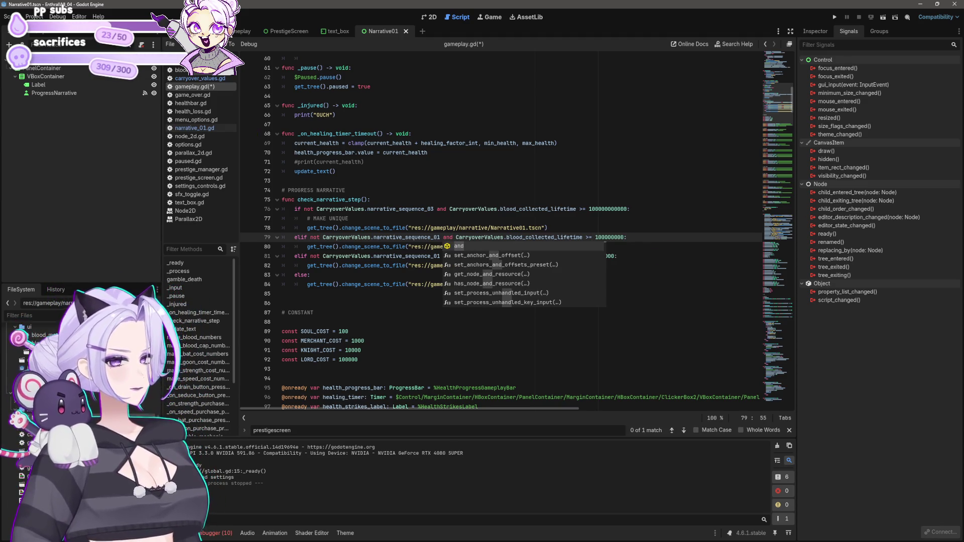